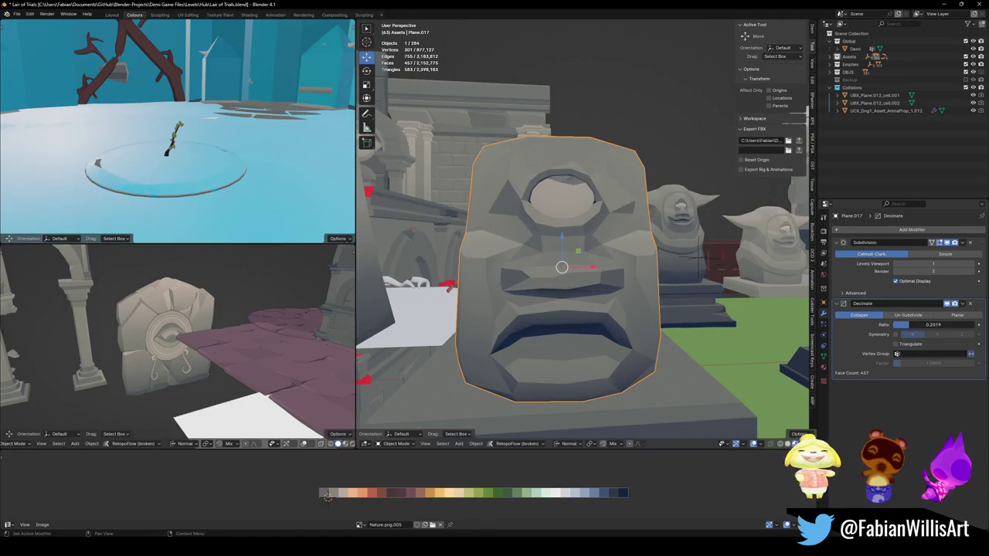
# Step: Duplicate one of the stone head statues and place the copy beside the other heads
pyautogui.hotkey('alt', 'a')
pyautogui.moveTo(657, 285)
pyautogui.mouseDown(button='middle')
pyautogui.moveTo(648, 288)
pyautogui.moveTo(645, 255)
pyautogui.moveTo(653, 307)
pyautogui.mouseUp(button='middle')
pyautogui.click(653, 307)
pyautogui.hotkey('shift', 'd')
pyautogui.click(530, 303)
# Step: Frame the cyclops head Plane.017 in Edit Mode and select its lower mouth vertices
pyautogui.click(673, 306)
pyautogui.press('KP_Decimal')
pyautogui.press('Tab')
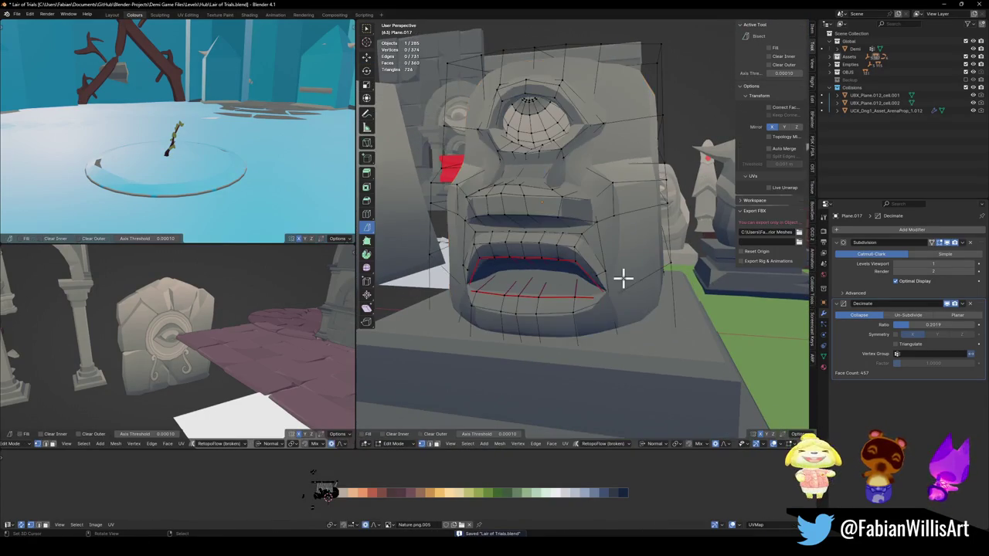
pyautogui.moveTo(591, 284); pyautogui.dragTo(609, 306, button='middle')
pyautogui.keyDown('shift'); pyautogui.click(435, 303); pyautogui.keyUp('shift')
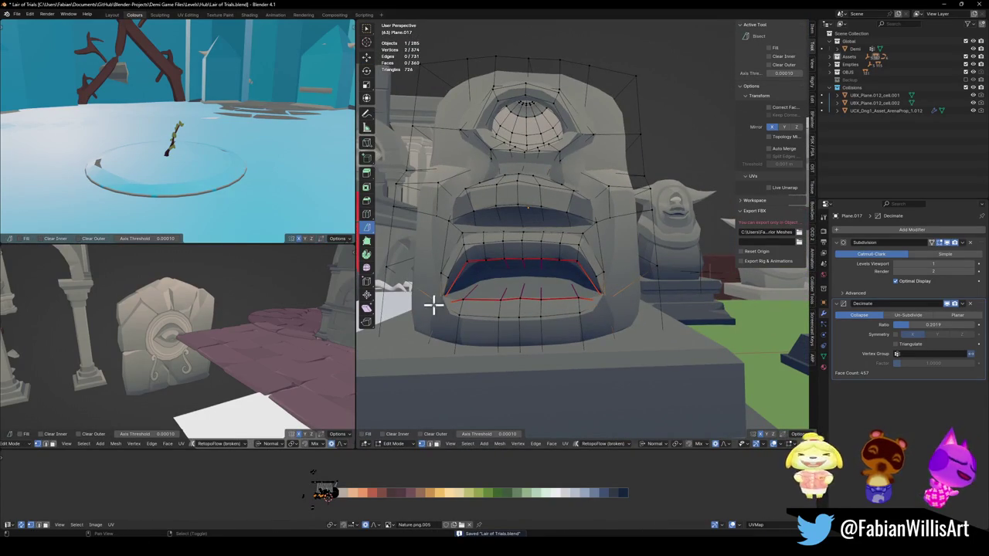
pyautogui.click(931, 242)
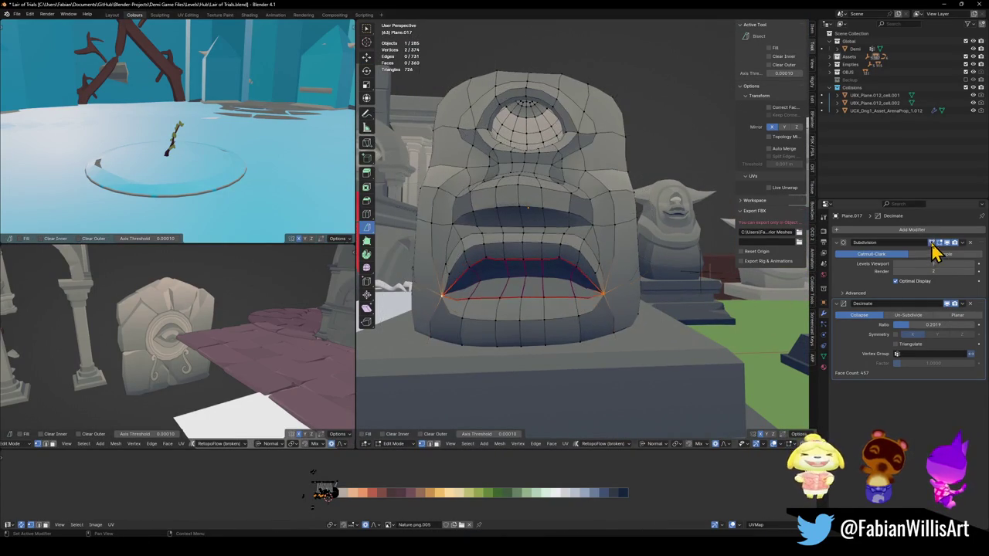
# Step: Switch to Global orientation and move the mouth vertices along Z with proportional editing
pyautogui.press('g')
pyautogui.press('z')
pyautogui.press('z')
pyautogui.rightClick(633, 322)
pyautogui.press(',')
pyautogui.click(621, 267)
pyautogui.press('g')
pyautogui.press('z')
pyautogui.scroll(14, 611, 284)
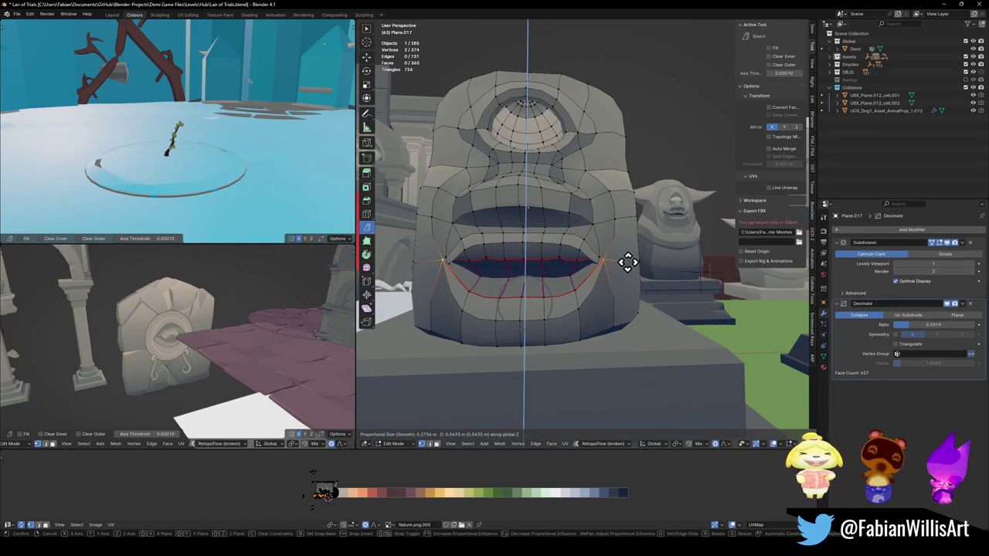
pyautogui.click(628, 263)
# Step: Raise the vertical upper-lip edges along Z to reshape the upper lip
pyautogui.click(524, 256)
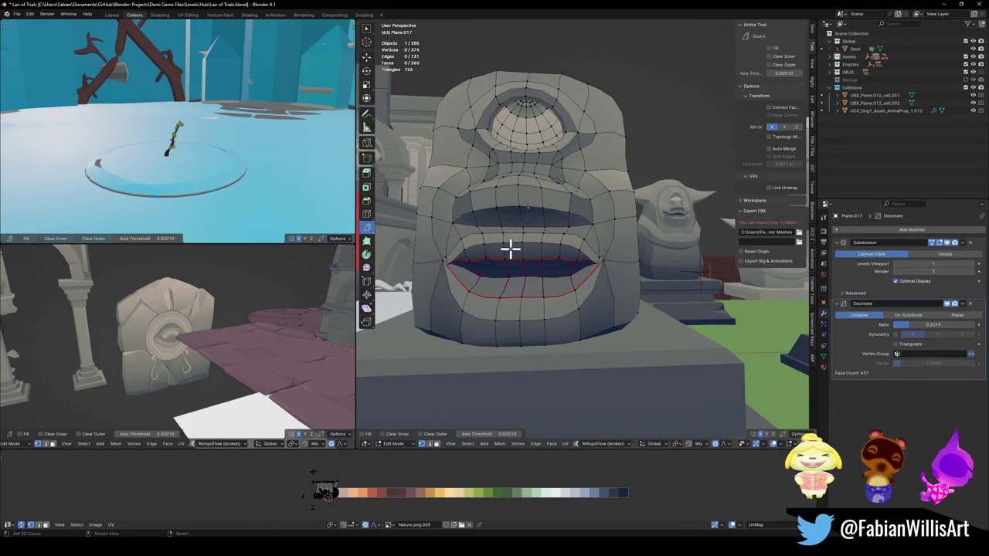
pyautogui.click(523, 245)
pyautogui.press('g')
pyautogui.press('z')
pyautogui.click(557, 233)
pyautogui.click(492, 257)
pyautogui.keyDown('shift'); pyautogui.click(483, 246); pyautogui.keyUp('shift')
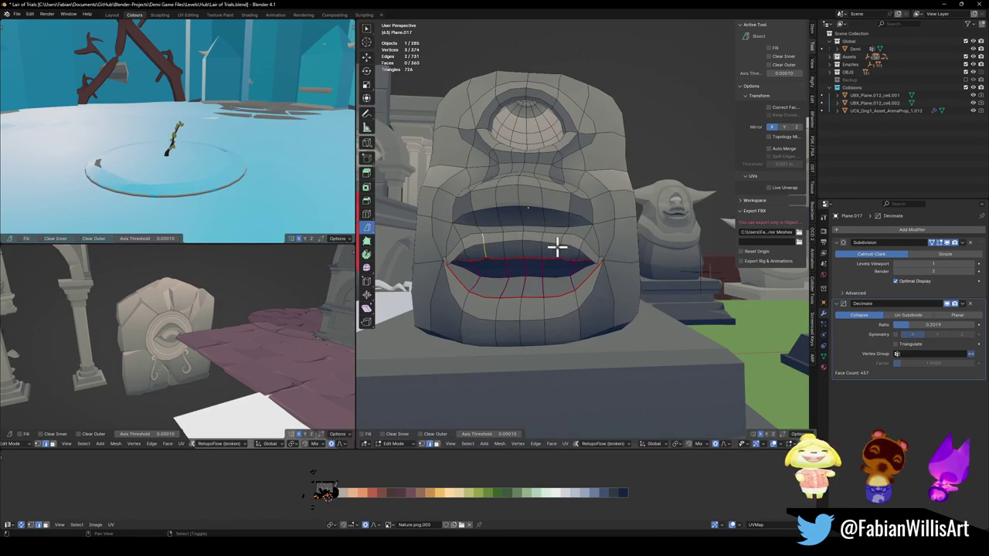
pyautogui.press('g')
pyautogui.press('z')
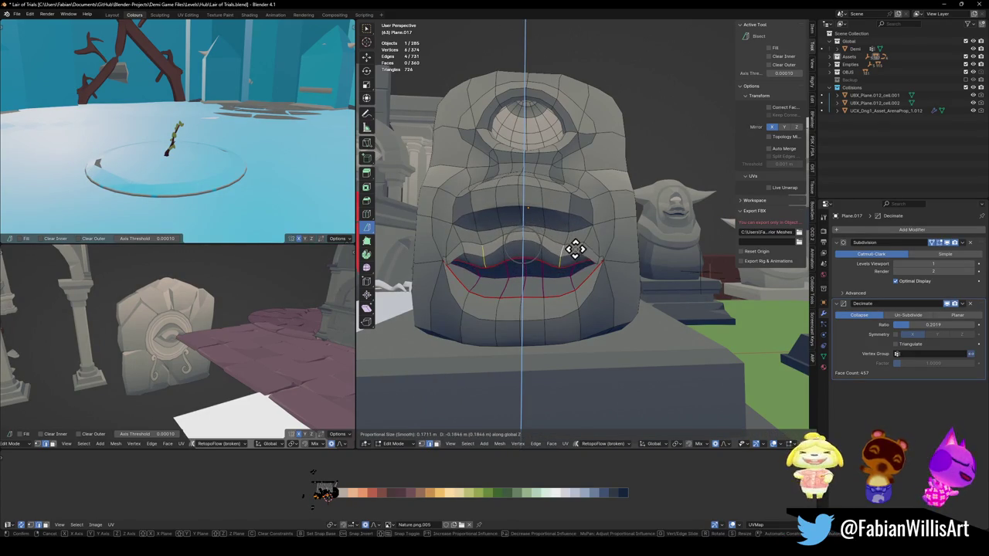
pyautogui.click(581, 252)
# Step: Move the right and left lip-corner vertices vertically to set their height
pyautogui.click(590, 255)
pyautogui.click(605, 260)
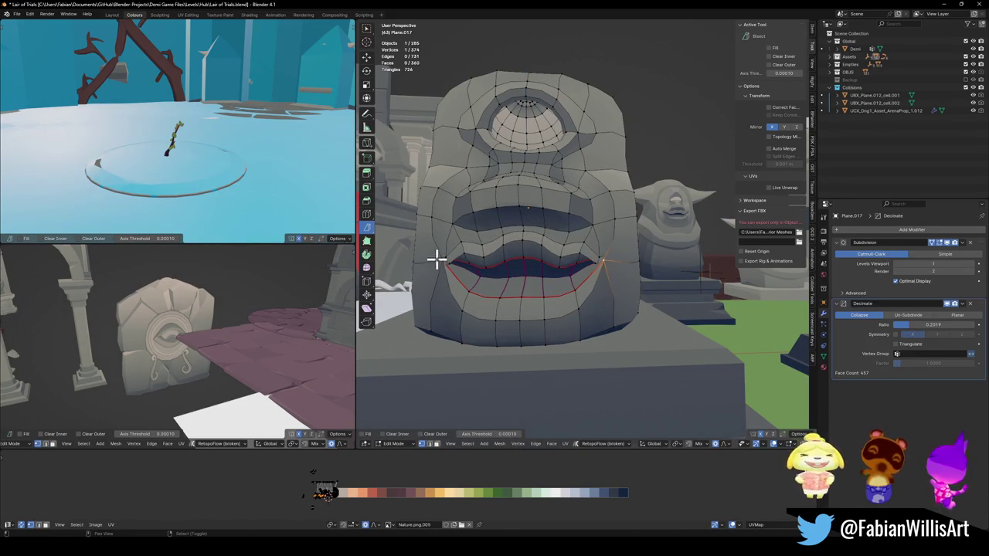
pyautogui.press('g')
pyautogui.press('z')
pyautogui.click(583, 258)
pyautogui.click(579, 247)
pyautogui.keyDown('shift'); pyautogui.click(439, 264); pyautogui.keyUp('shift')
pyautogui.press('g')
pyautogui.press('z')
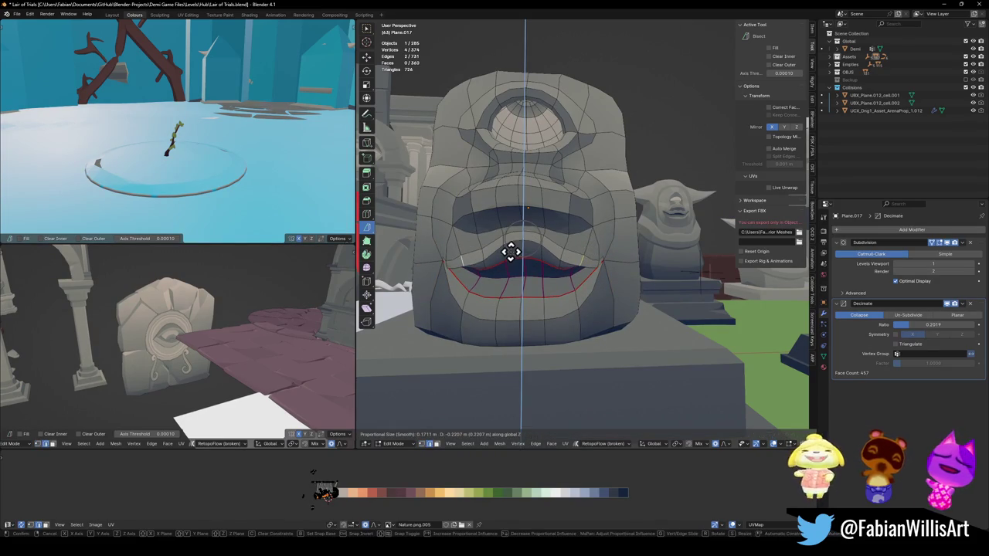
pyautogui.click(517, 246)
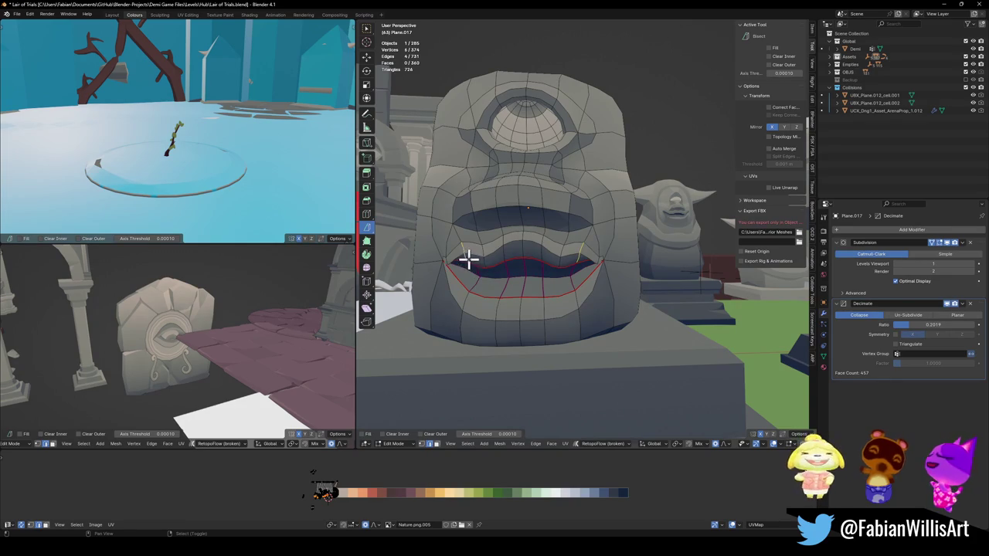
# Step: Refine the lip vertices along Z, then select the other lip corner
pyautogui.press('g')
pyautogui.press('z')
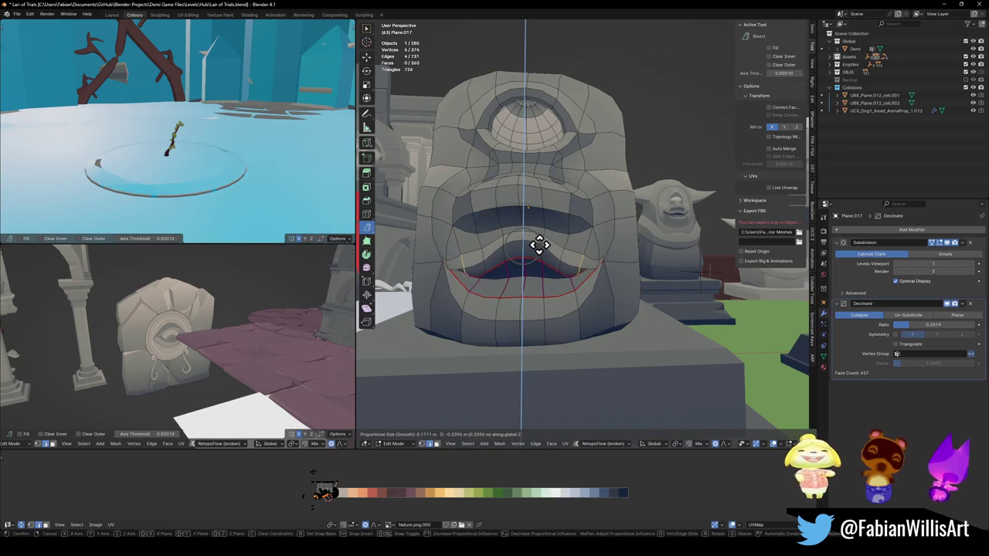
pyautogui.click(541, 242)
pyautogui.hotkey('alt', 'a')
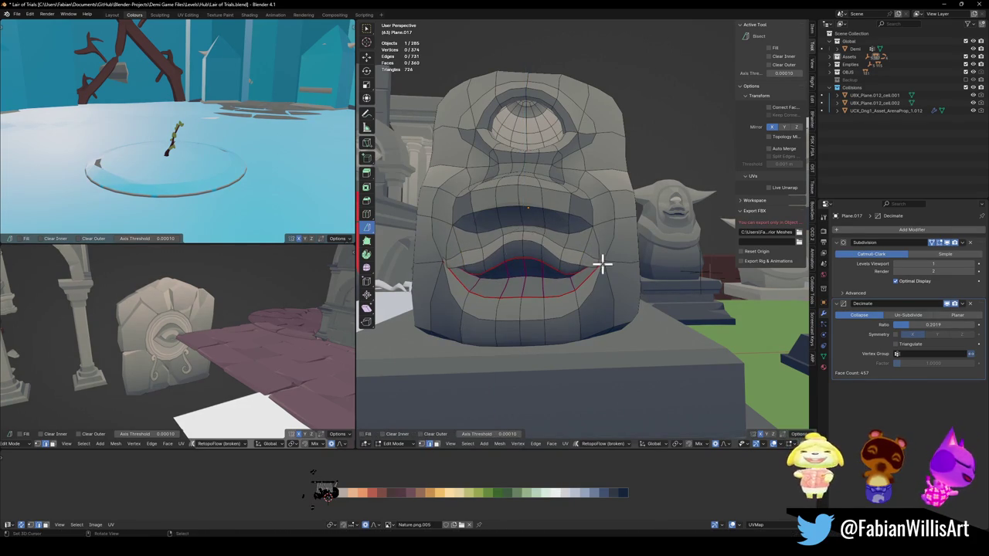
pyautogui.keyDown('shift'); pyautogui.click(435, 261); pyautogui.keyUp('shift')
# Step: Lift both lip corners along Z with a reduced proportional-editing radius
pyautogui.press('g')
pyautogui.press('z')
pyautogui.scroll(-3, 587, 241)
pyautogui.scroll(-4, 588, 240)
pyautogui.scroll(-5, 589, 240)
pyautogui.scroll(-4, 589, 240)
pyautogui.click(590, 240)
# Step: Try pushing the mouth vertices back along Y, then undo the unwanted edits
pyautogui.moveTo(601, 242)
pyautogui.mouseDown(button='middle')
pyautogui.moveTo(548, 260)
pyautogui.moveTo(605, 263)
pyautogui.mouseUp(button='middle')
pyautogui.press('g')
pyautogui.press('y')
pyautogui.scroll(7, 553, 261)
pyautogui.click(568, 259)
pyautogui.scroll(-3, 622, 262)
pyautogui.hotkey('ctrl', 'z')
pyautogui.hotkey('ctrl', 'z')
pyautogui.hotkey('ctrl', 'z')
pyautogui.hotkey('ctrl', 'z')
# Step: Return to Object Mode and orbit around the finished cyclops head statue
pyautogui.press('Tab')
pyautogui.scroll(2, 603, 272)
pyautogui.scroll(3, 603, 271)
pyautogui.moveTo(603, 271)
pyautogui.mouseDown(button='middle')
pyautogui.moveTo(585, 275)
pyautogui.moveTo(596, 283)
pyautogui.moveTo(521, 283)
pyautogui.moveTo(610, 278)
pyautogui.moveTo(549, 283)
pyautogui.moveTo(585, 274)
pyautogui.mouseUp(button='middle')
pyautogui.scroll(-3, 585, 274)
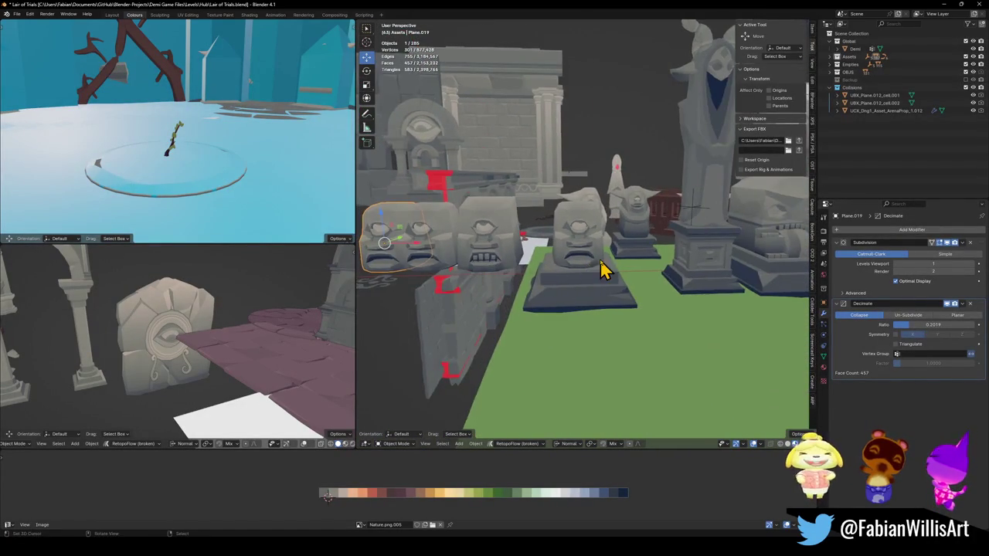
pyautogui.scroll(5, 603, 272)
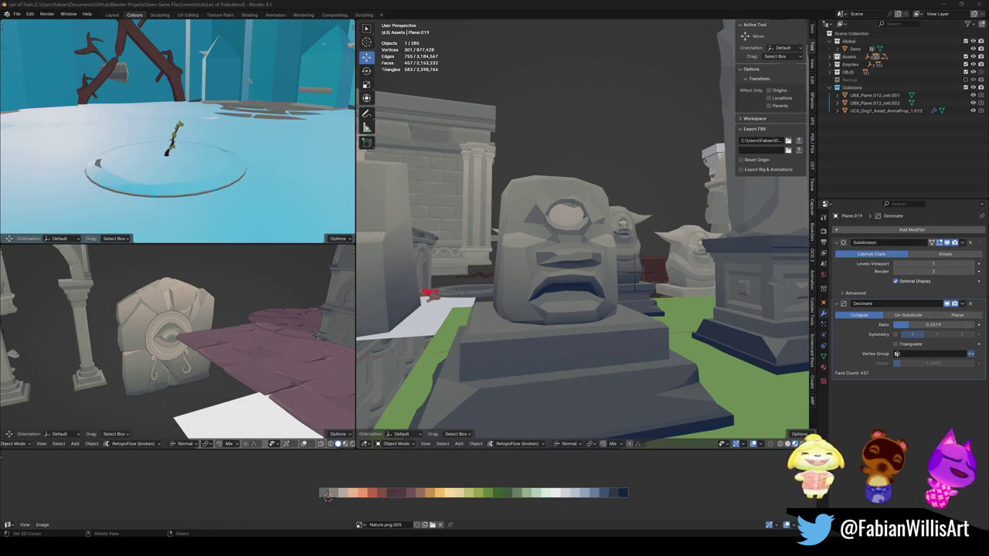
pyautogui.click(597, 284)
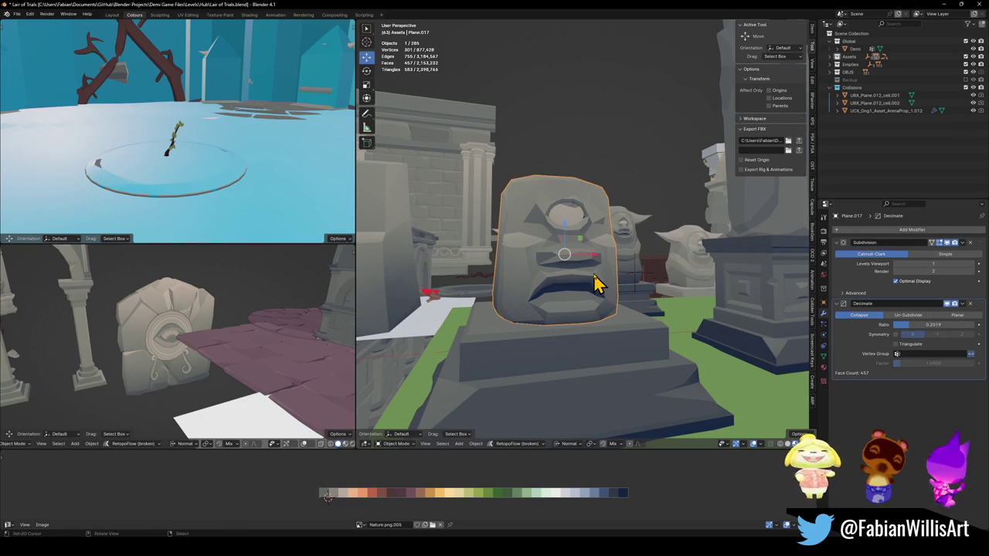
pyautogui.moveTo(590, 277); pyautogui.dragTo(589, 276, button='middle')
# Step: Deselect everything and save Lair of Trials.blend
pyautogui.hotkey('alt', 'a')
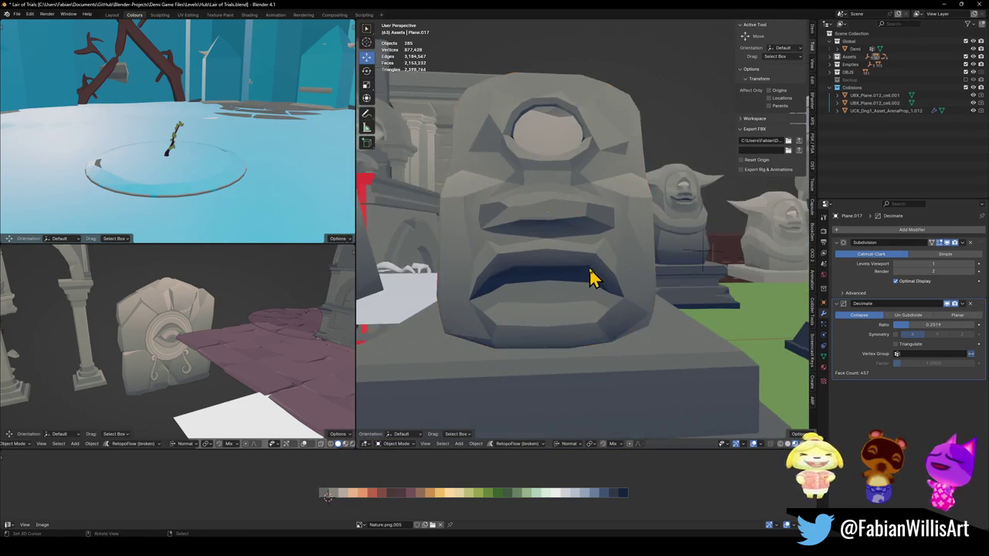
pyautogui.scroll(-3, 588, 282)
pyautogui.hotkey('ctrl', 's')
pyautogui.hotkey('alt', 'Tab')
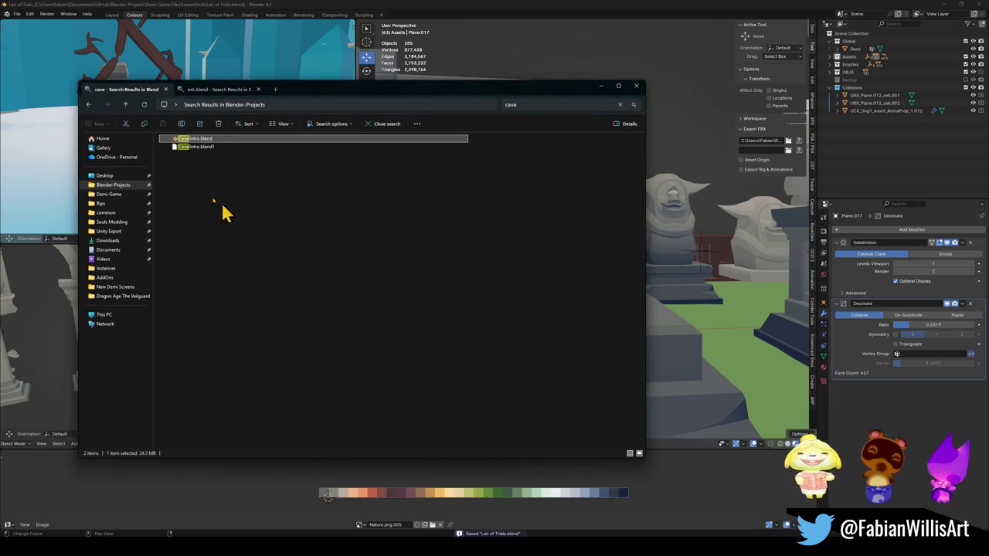
# Step: Search the Blender-Projects folder for 'toad' and open Void Toad.blend
pyautogui.click(112, 185)
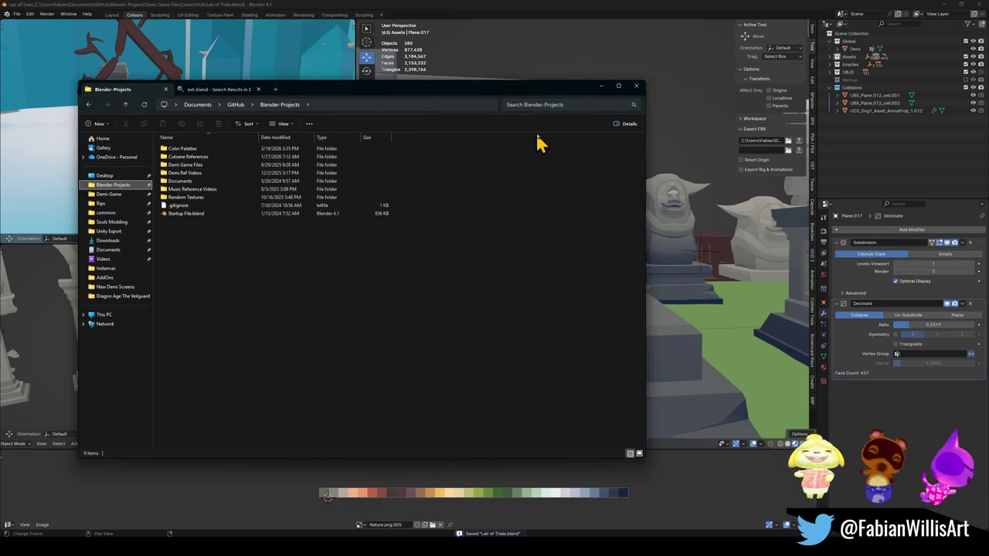
pyautogui.click(546, 104)
pyautogui.write('d')
pyautogui.press('Return')
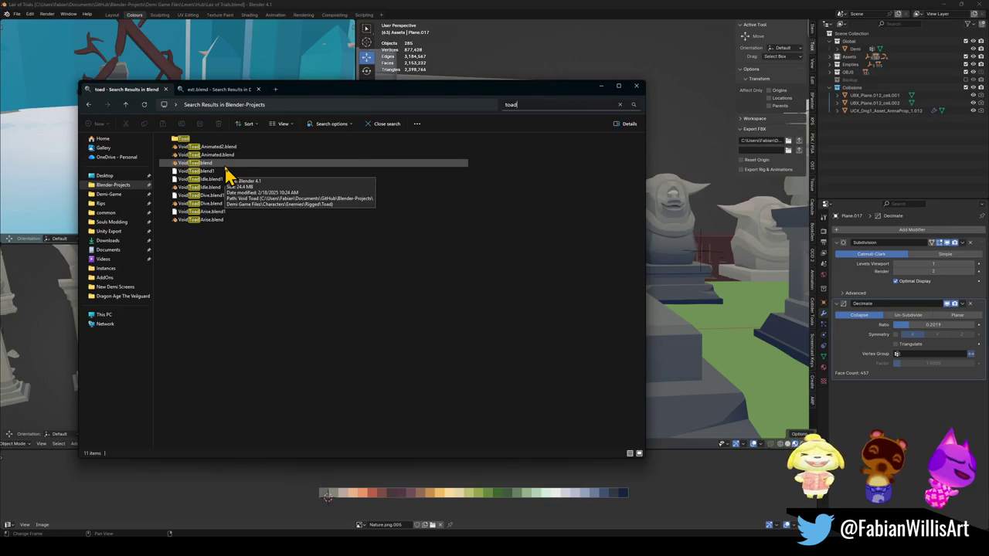
pyautogui.click(228, 176)
pyautogui.doubleClick(227, 170)
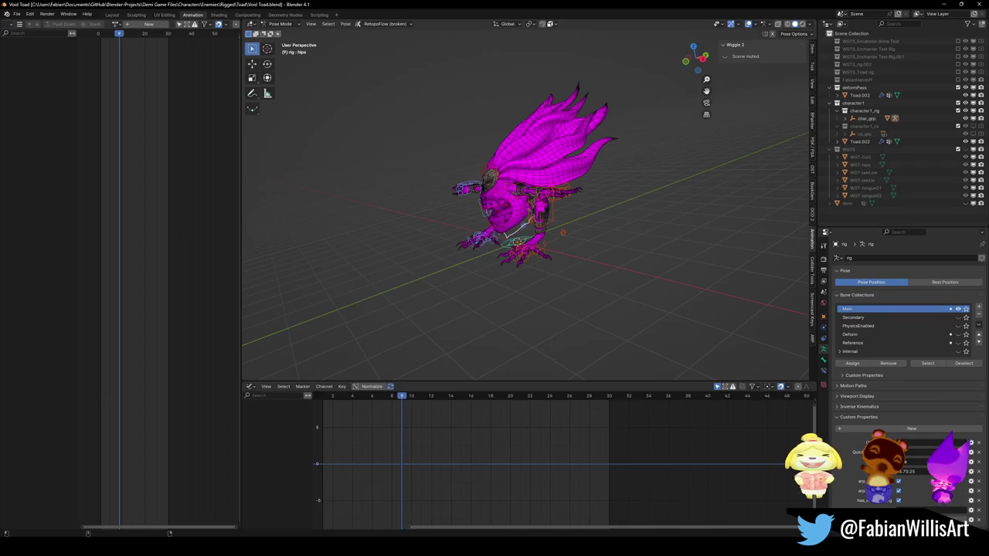
# Step: Switch the toad to Object Mode, select its body mesh and remove its material slots
pyautogui.scroll(4, 524, 217)
pyautogui.scroll(2, 502, 228)
pyautogui.scroll(2, 476, 222)
pyautogui.moveTo(474, 210); pyautogui.dragTo(511, 220, button='middle')
pyautogui.hotkey('ctrl', 'Tab')
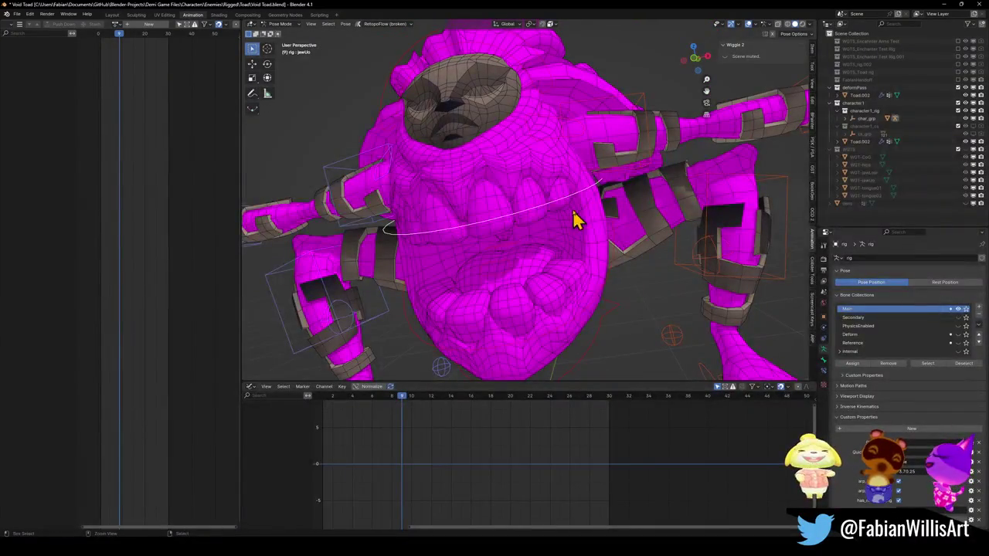
pyautogui.click(503, 208)
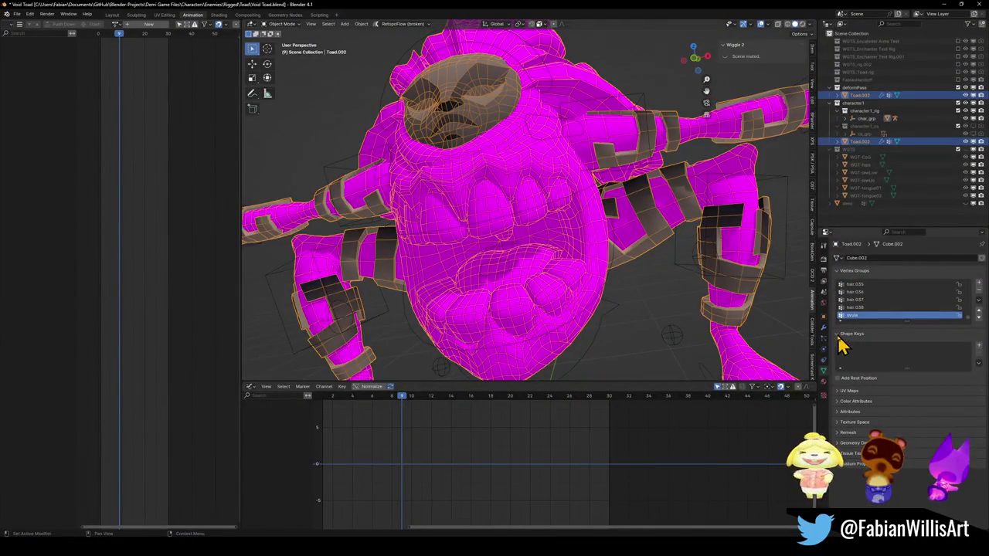
pyautogui.click(824, 394)
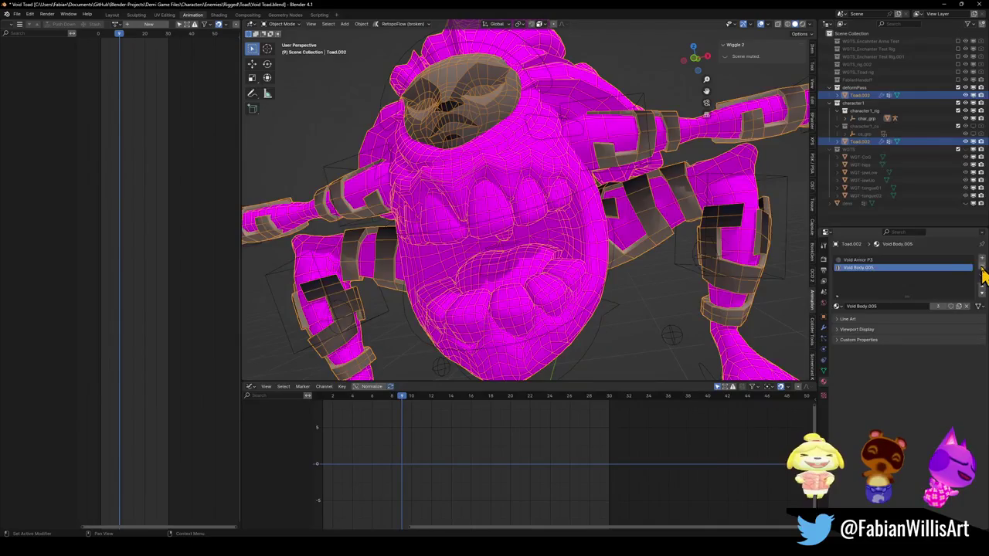
pyautogui.click(982, 269)
pyautogui.click(982, 268)
pyautogui.scroll(2, 657, 222)
pyautogui.scroll(1, 592, 214)
pyautogui.scroll(2, 570, 218)
# Step: In Edit Mode, select edge loops around the toad's head and across the lower jaw
pyautogui.press('Tab')
pyautogui.hotkey('alt', 'a')
pyautogui.moveTo(550, 218)
pyautogui.mouseDown(button='middle')
pyautogui.moveTo(619, 194)
pyautogui.moveTo(759, 256)
pyautogui.mouseUp(button='middle')
pyautogui.scroll(-3, 547, 220)
pyautogui.keyDown('alt'); pyautogui.click(717, 202); pyautogui.keyUp('alt')
pyautogui.keyDown('alt'); pyautogui.click(744, 203); pyautogui.keyUp('alt')
pyautogui.moveTo(576, 157)
pyautogui.mouseDown(button='middle')
pyautogui.moveTo(670, 181)
pyautogui.moveTo(550, 136)
pyautogui.mouseUp(button='middle')
pyautogui.moveTo(568, 224); pyautogui.dragTo(570, 260, button='middle')
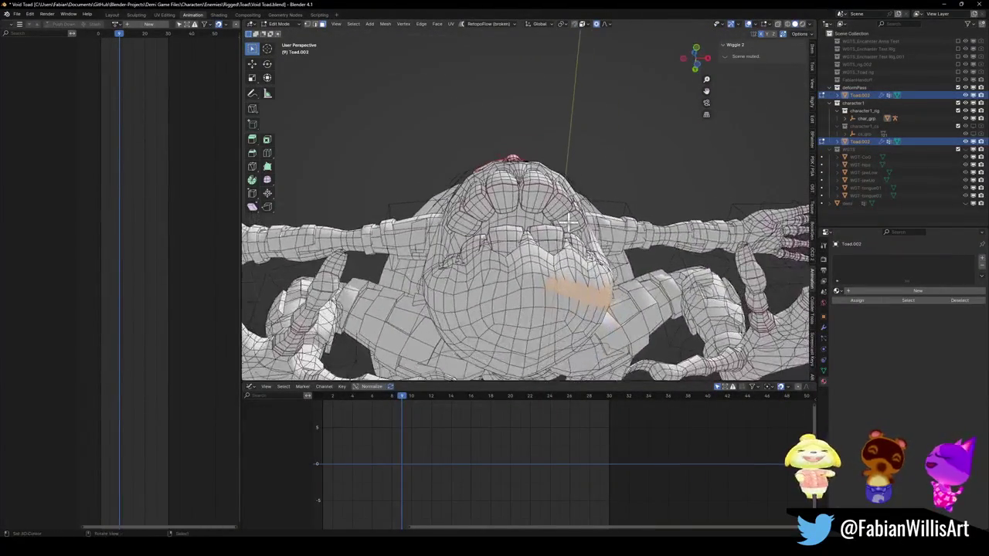
pyautogui.keyDown('alt'); pyautogui.click(555, 312); pyautogui.keyUp('alt')
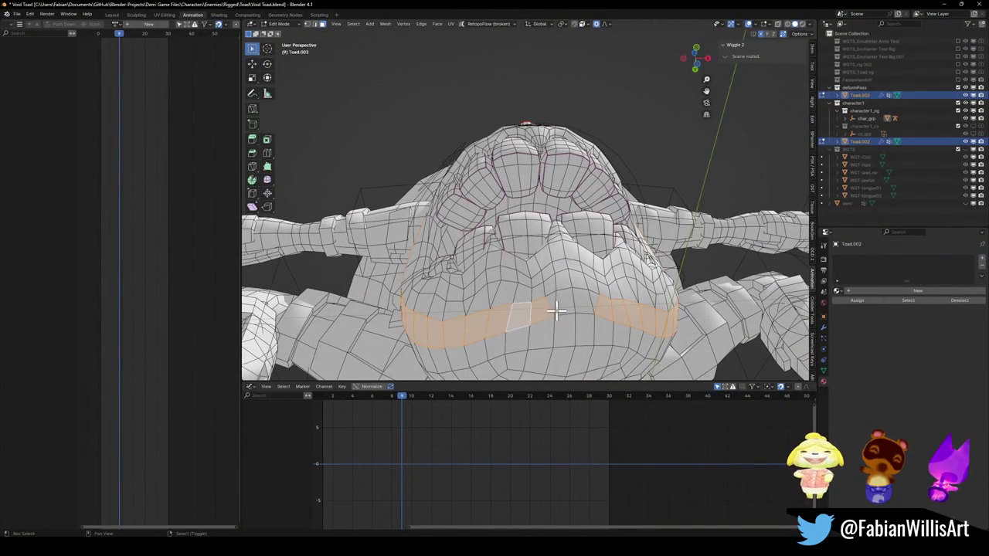
pyautogui.moveTo(592, 302); pyautogui.dragTo(688, 292, button='middle')
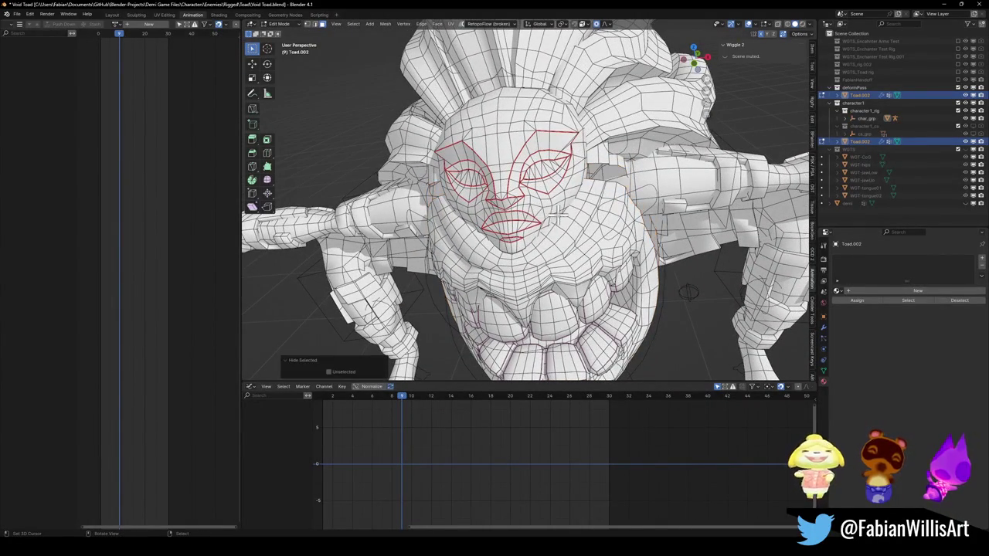
# Step: Select the connected face region, hide it to look inside the head, then reveal it
pyautogui.hotkey('ctrl', 'l')
pyautogui.hotkey('alt', 'a')
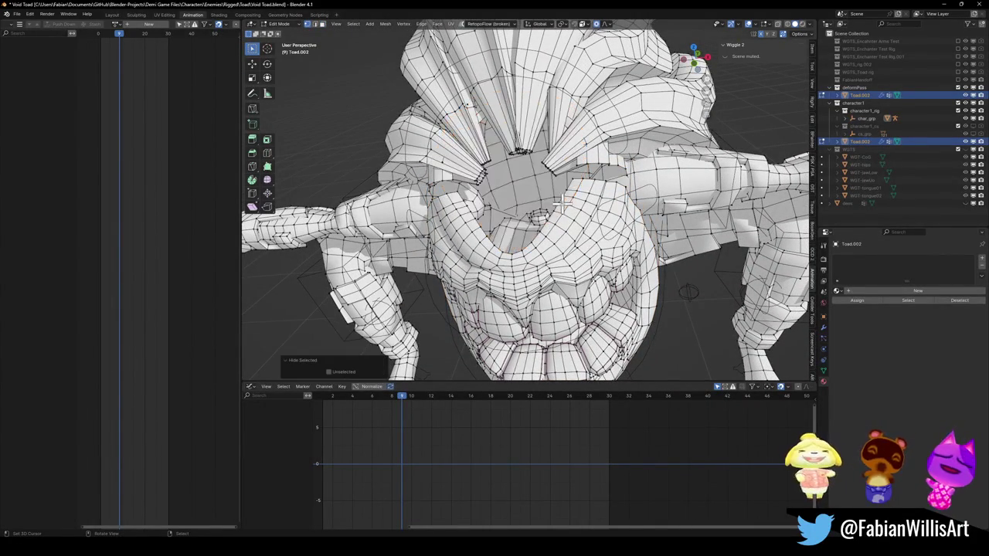
pyautogui.moveTo(564, 203); pyautogui.dragTo(588, 232, button='middle')
pyautogui.press('a')
pyautogui.hotkey('alt', 'a')
pyautogui.moveTo(525, 205); pyautogui.dragTo(540, 232, button='middle')
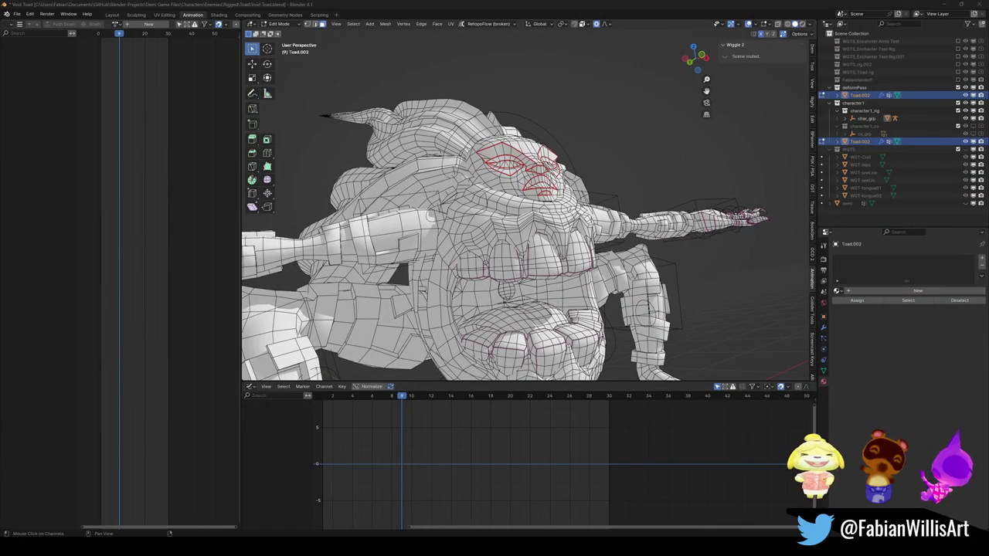
pyautogui.moveTo(479, 294); pyautogui.dragTo(488, 332, button='middle')
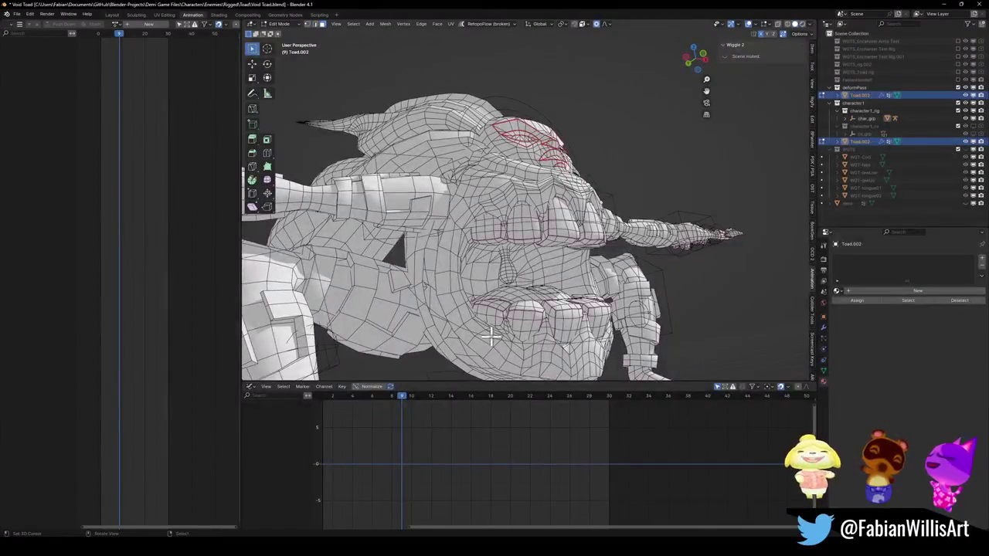
# Step: Select the seam-bounded mouth and teeth region with L and check it from several angles
pyautogui.press('l')
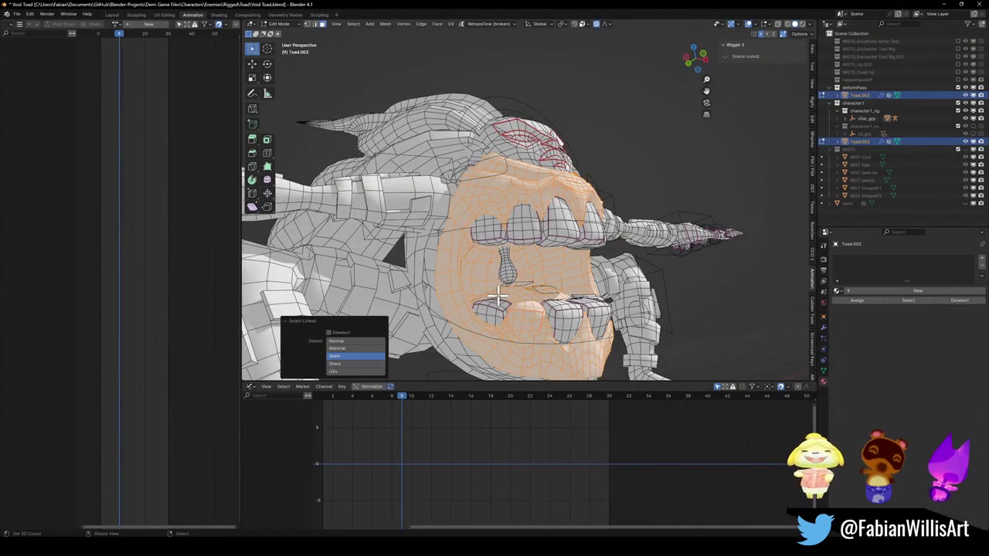
pyautogui.moveTo(527, 313); pyautogui.dragTo(535, 332, button='middle')
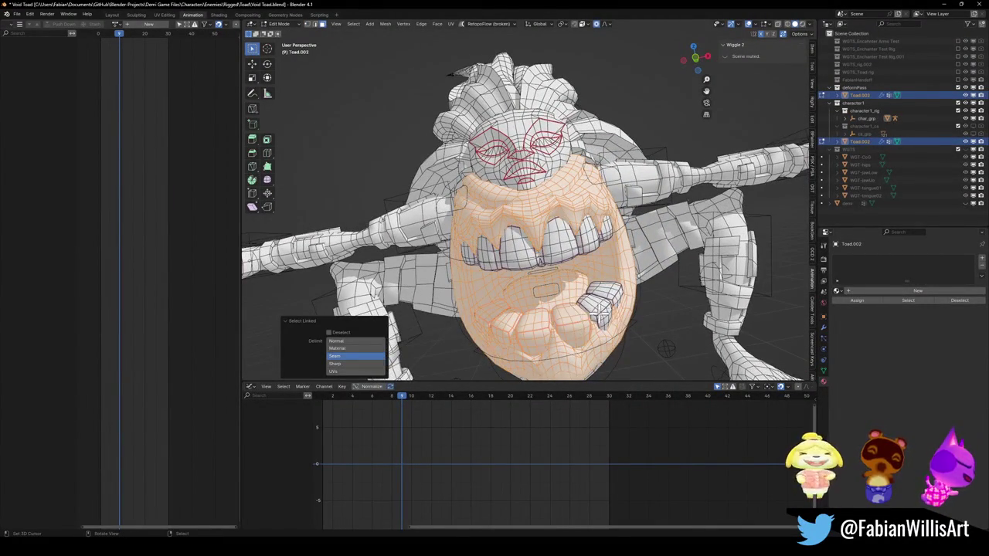
pyautogui.moveTo(605, 297)
pyautogui.mouseDown(button='middle')
pyautogui.moveTo(571, 216)
pyautogui.moveTo(560, 231)
pyautogui.mouseUp(button='middle')
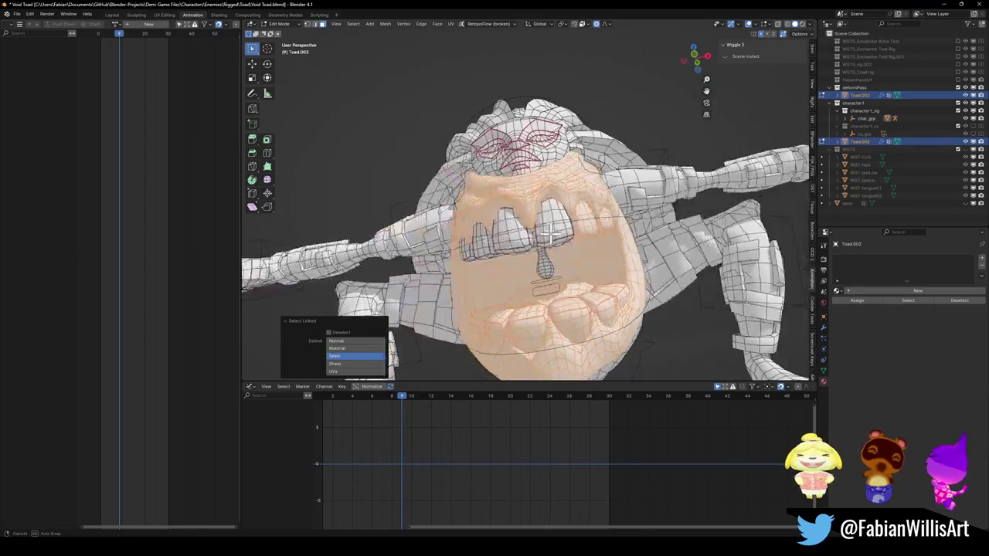
pyautogui.moveTo(487, 240); pyautogui.dragTo(486, 243, button='middle')
pyautogui.moveTo(522, 272)
pyautogui.mouseDown(button='middle')
pyautogui.moveTo(569, 272)
pyautogui.moveTo(588, 286)
pyautogui.moveTo(565, 263)
pyautogui.moveTo(579, 254)
pyautogui.moveTo(558, 261)
pyautogui.mouseUp(button='middle')
# Step: Separate the selection into Toad.001 and clear its parent, keeping the transformation
pyautogui.press('p')
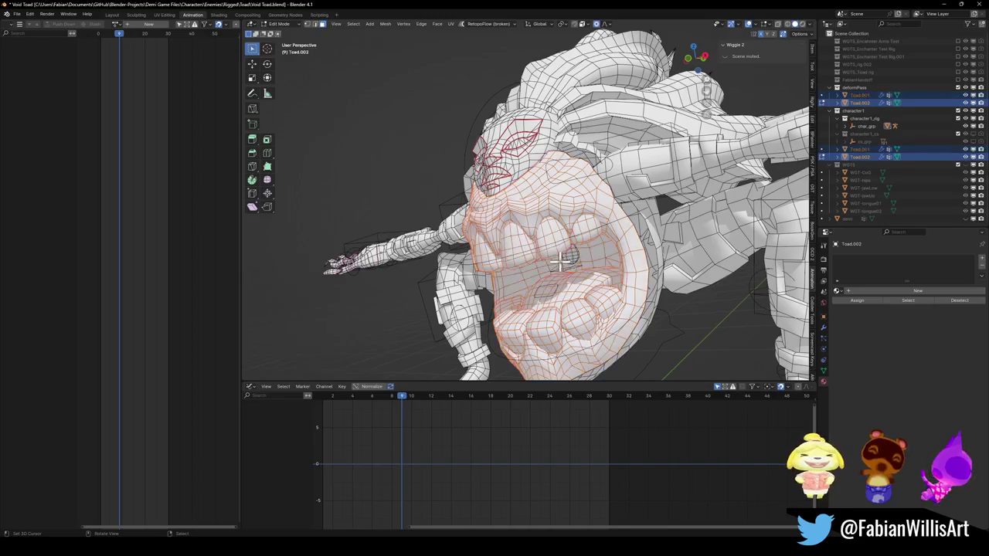
pyautogui.click(549, 225)
pyautogui.press('Tab')
pyautogui.click(521, 261)
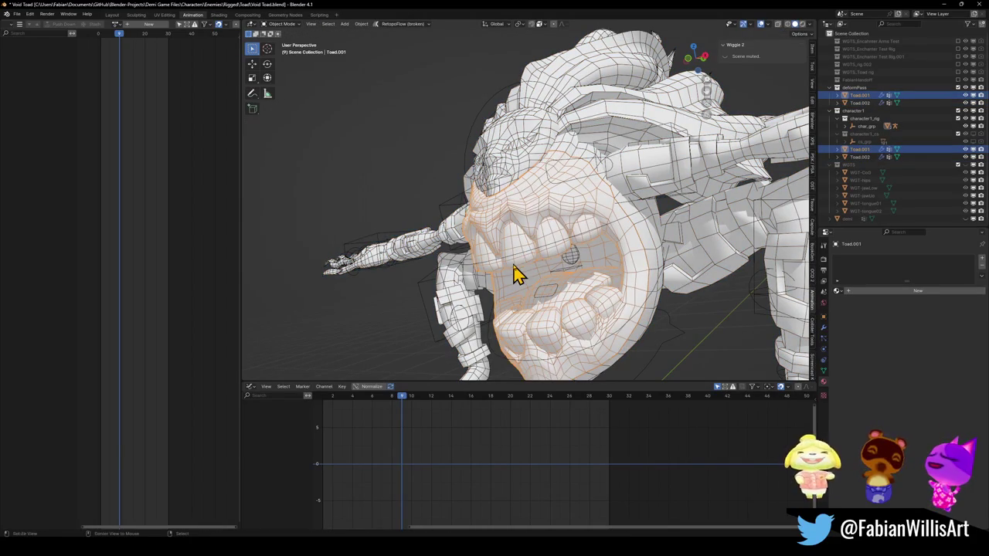
pyautogui.hotkey('alt', 'p')
pyautogui.click(530, 272)
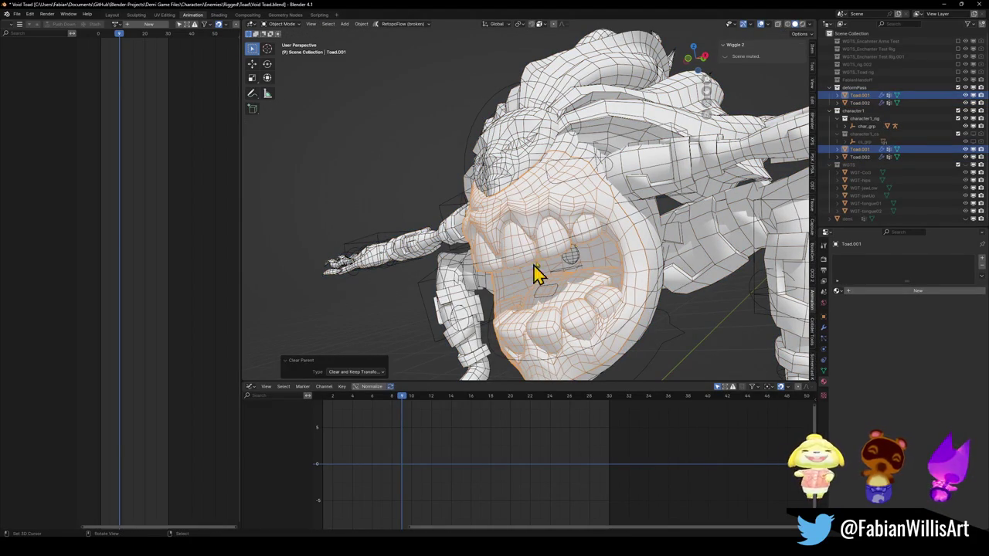
# Step: Remove the Armature, Auto Smooth and Mask modifiers and delete all vertex groups
pyautogui.click(823, 327)
pyautogui.click(970, 273)
pyautogui.click(971, 274)
pyautogui.click(971, 273)
pyautogui.click(823, 371)
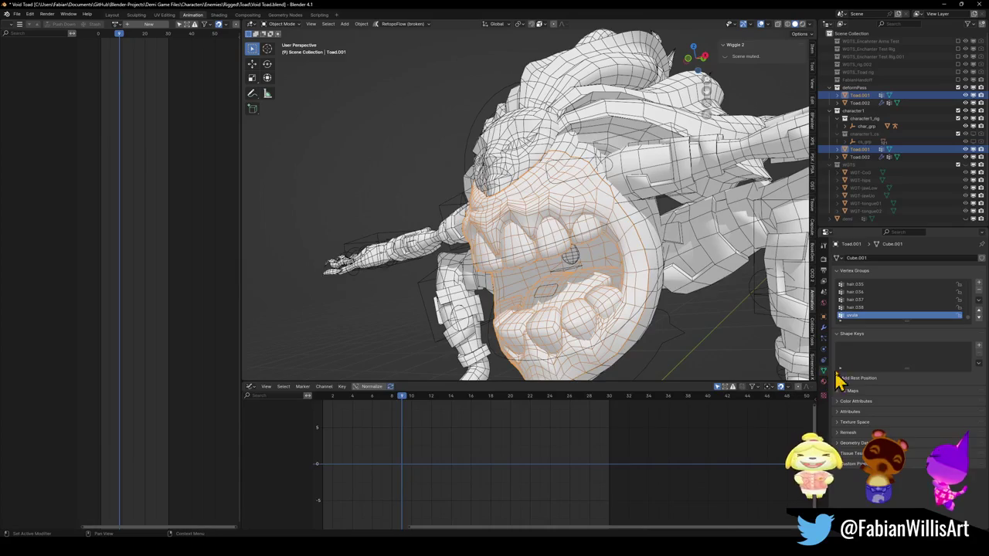
pyautogui.click(979, 303)
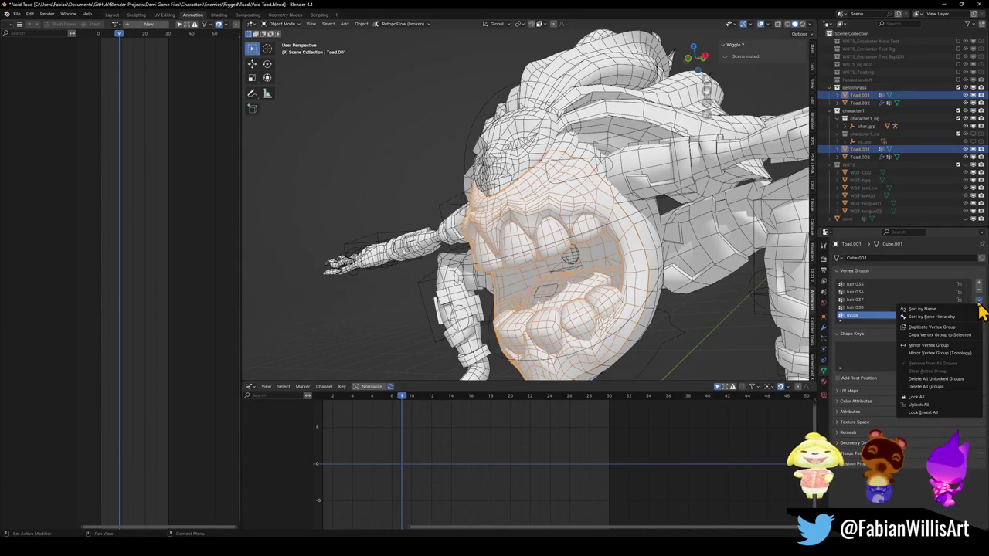
pyautogui.click(943, 387)
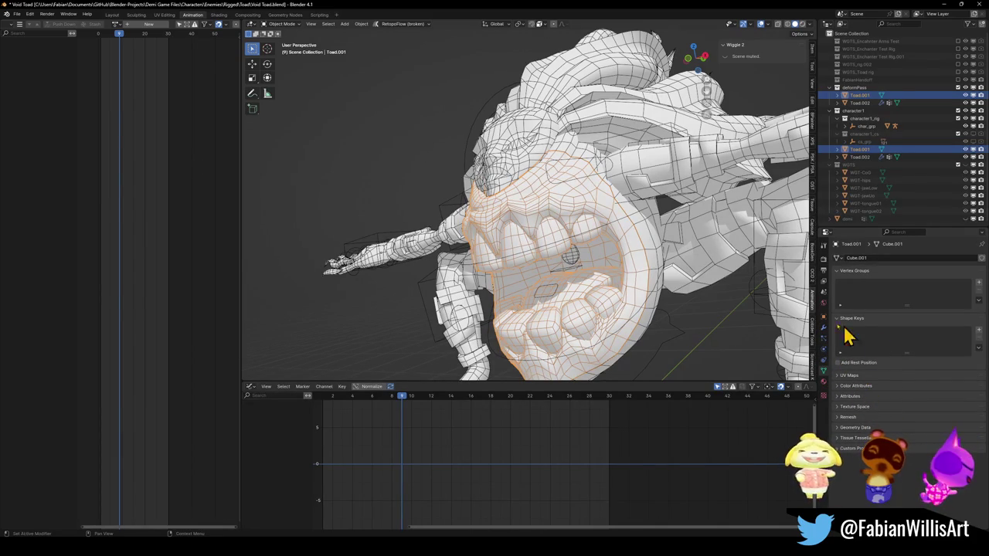
# Step: Copy the Toad.001 mouth object to the clipboard
pyautogui.rightClick(576, 247)
pyautogui.press('Escape')
pyautogui.hotkey('ctrl', 'c')
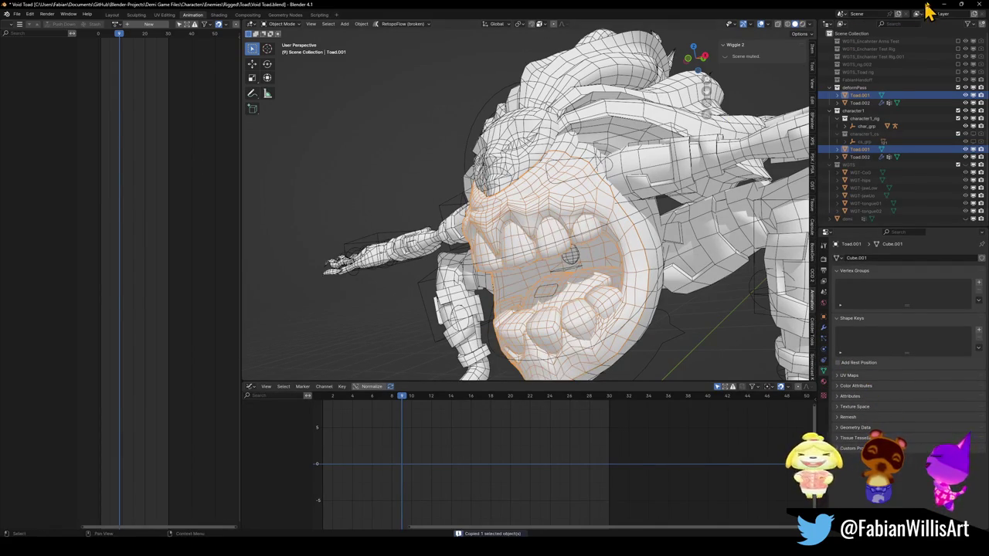
pyautogui.click(943, 7)
# Step: Paste the toad mouth into the Lair of Trials level at the 3D cursor and lower it along Z
pyautogui.click(614, 15)
pyautogui.click(589, 193)
pyautogui.hotkey('ctrl', 'v')
pyautogui.hotkey('shift', 's')
pyautogui.press('8')
pyautogui.press('g')
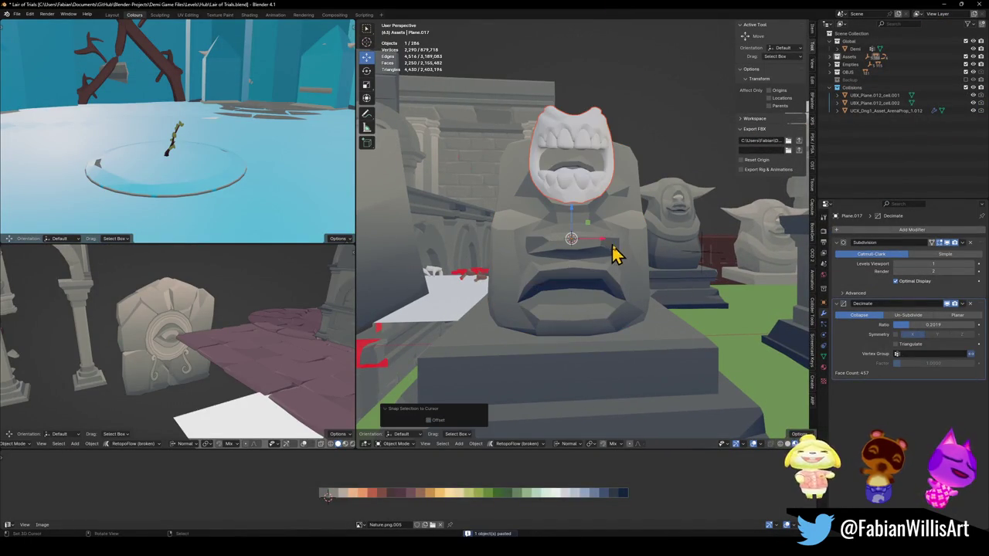
pyautogui.press('z')
pyautogui.click(601, 279)
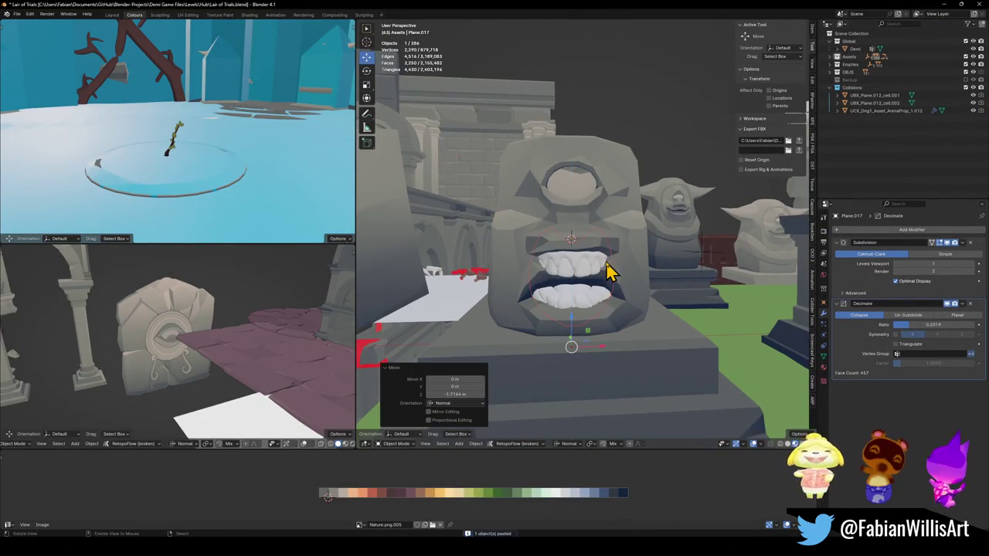
# Step: Scale the mouth up by 2.124, then raise it and shrink it to 0.938 over the statue's mouth
pyautogui.moveTo(607, 271); pyautogui.dragTo(611, 277, button='middle')
pyautogui.press('s')
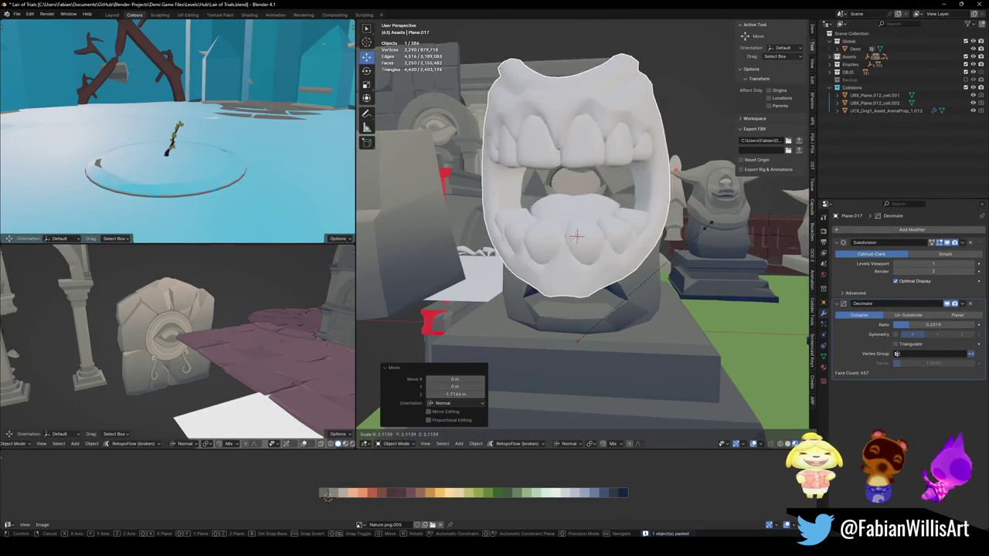
pyautogui.click(671, 194)
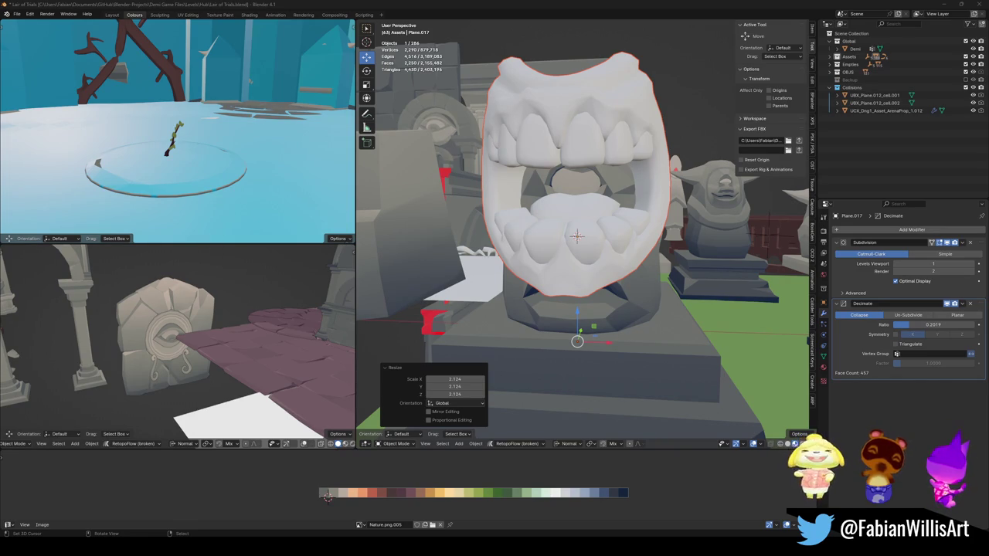
pyautogui.moveTo(650, 210)
pyautogui.mouseDown(button='middle')
pyautogui.moveTo(624, 221)
pyautogui.moveTo(596, 211)
pyautogui.moveTo(629, 199)
pyautogui.mouseUp(button='middle')
pyautogui.press('g')
pyautogui.press('z')
pyautogui.click(633, 298)
pyautogui.moveTo(634, 299)
pyautogui.mouseDown(button='middle')
pyautogui.moveTo(630, 284)
pyautogui.moveTo(641, 283)
pyautogui.mouseUp(button='middle')
pyautogui.press('s')
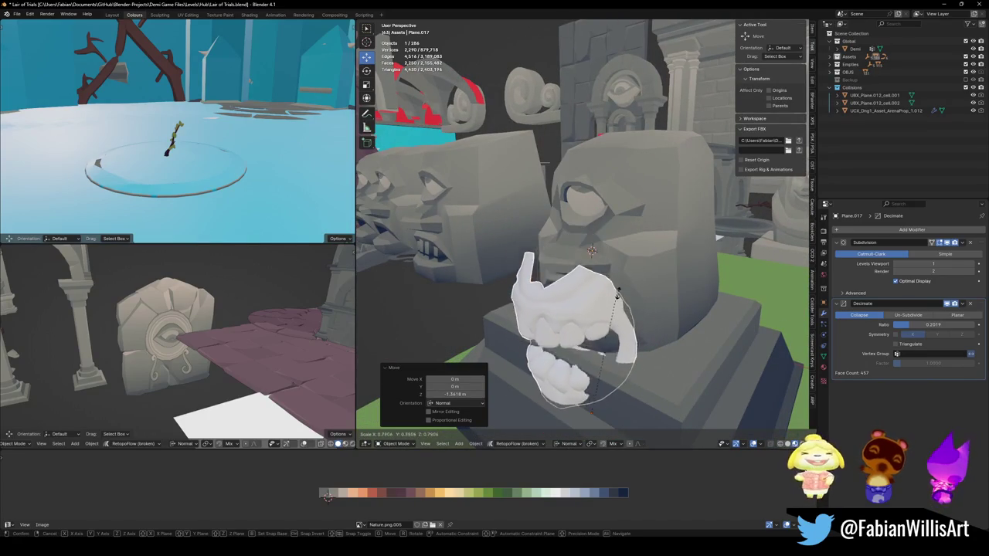
pyautogui.click(642, 283)
# Step: Link the stone head's palette material to the mouth via Quick Favorites and enter Edit Mode on the mouth
pyautogui.keyDown('shift'); pyautogui.click(642, 284); pyautogui.keyUp('shift')
pyautogui.press('q')
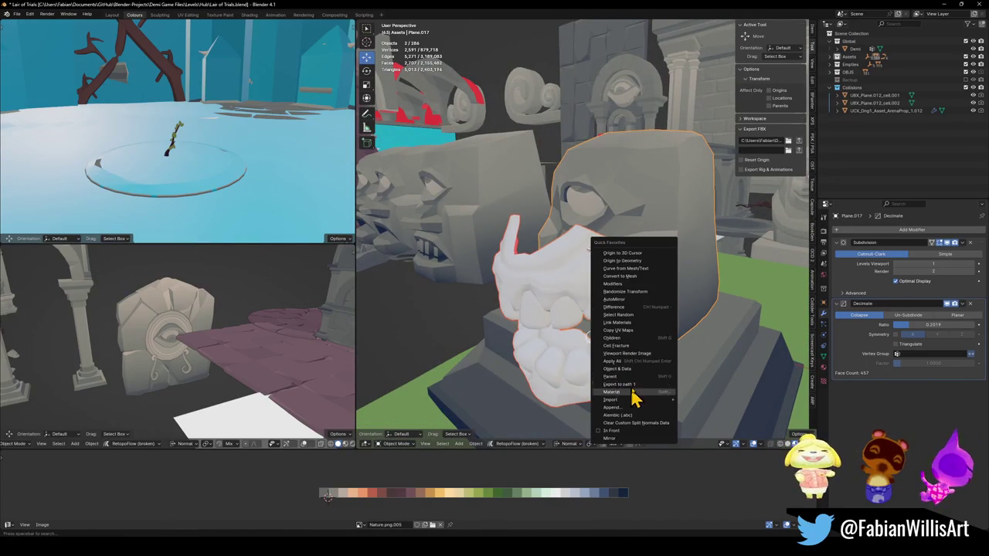
pyautogui.click(626, 323)
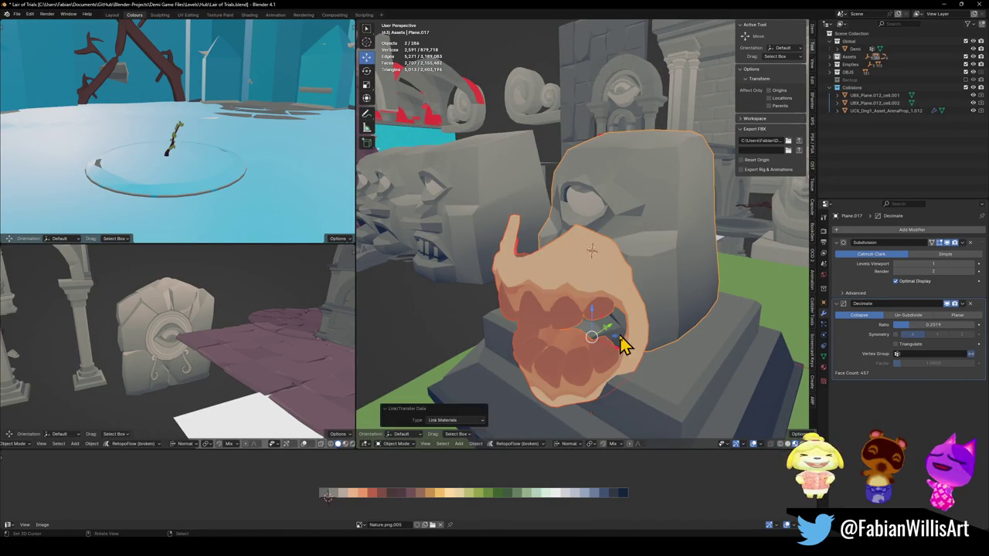
pyautogui.click(564, 302)
pyautogui.press('Tab')
pyautogui.moveTo(563, 302); pyautogui.dragTo(479, 464, button='middle')
# Step: Shift all the mouth's UVs along X to a new palette colour
pyautogui.press('a')
pyautogui.press('g')
pyautogui.press('x')
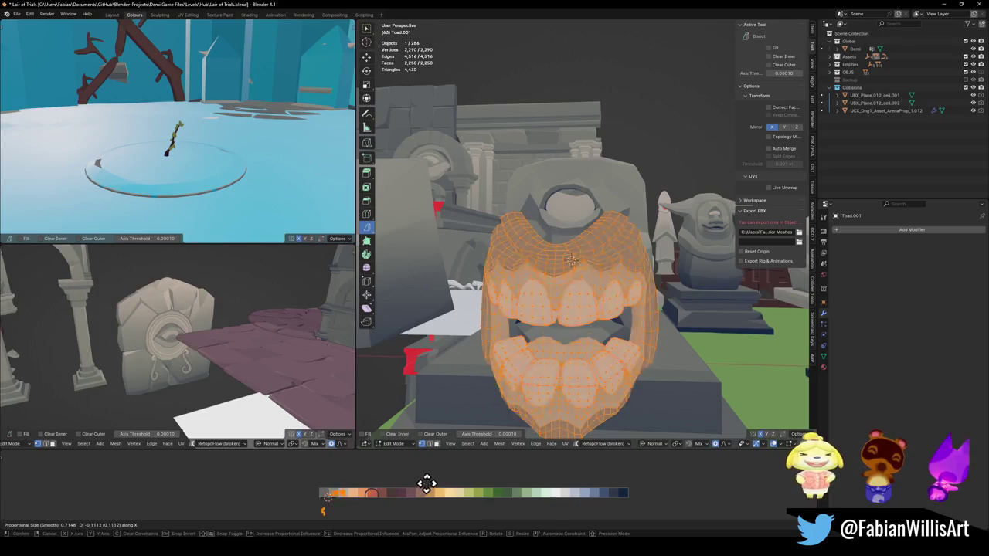
pyautogui.click(413, 484)
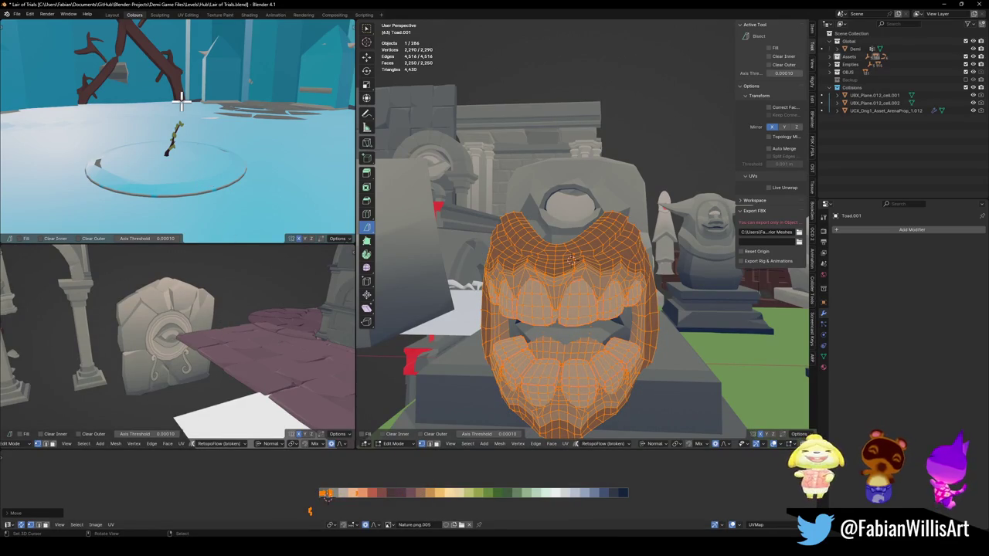
# Step: Select the fleshy lip geometry and delete its vertices, keeping only the teeth
pyautogui.press('KP_Decimal')
pyautogui.moveTo(181, 100)
pyautogui.mouseDown(button='middle')
pyautogui.moveTo(109, 60)
pyautogui.moveTo(207, 143)
pyautogui.mouseUp(button='middle')
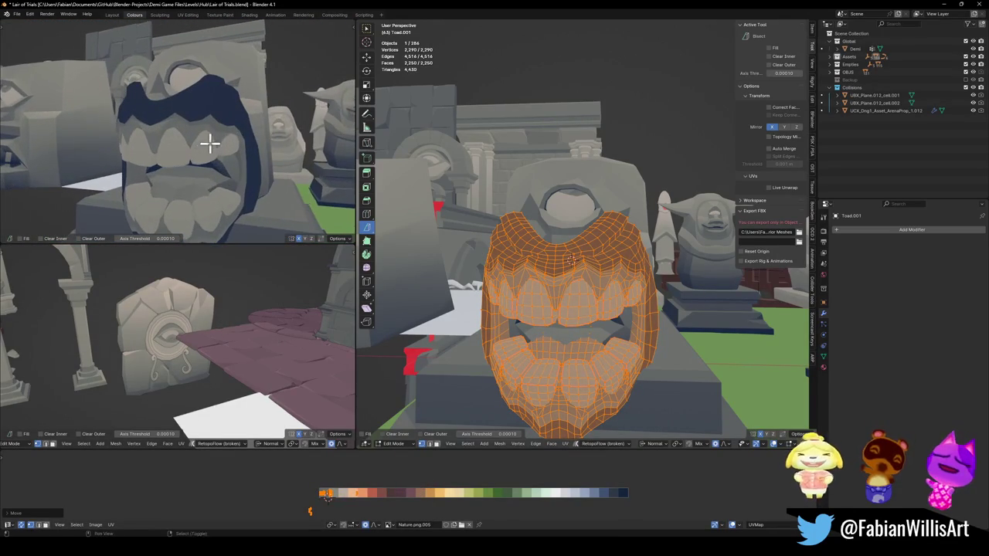
pyautogui.click(331, 515)
pyautogui.press('a')
pyautogui.click(317, 518)
pyautogui.press('a')
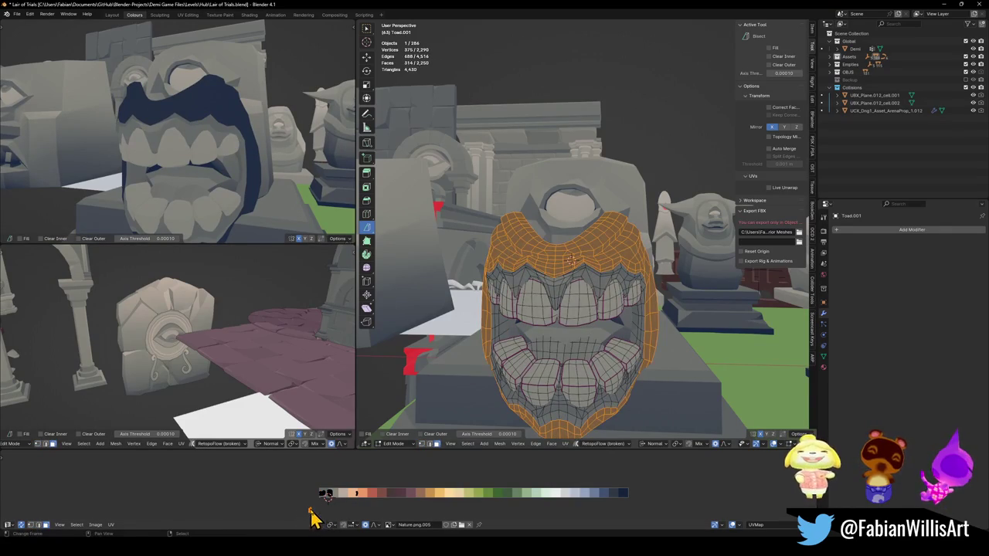
pyautogui.press('x')
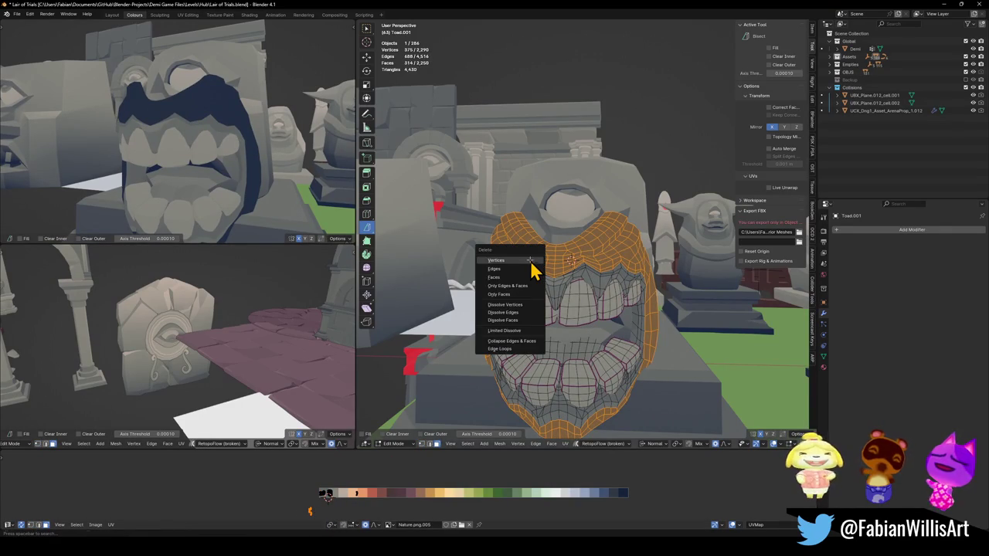
pyautogui.click(531, 262)
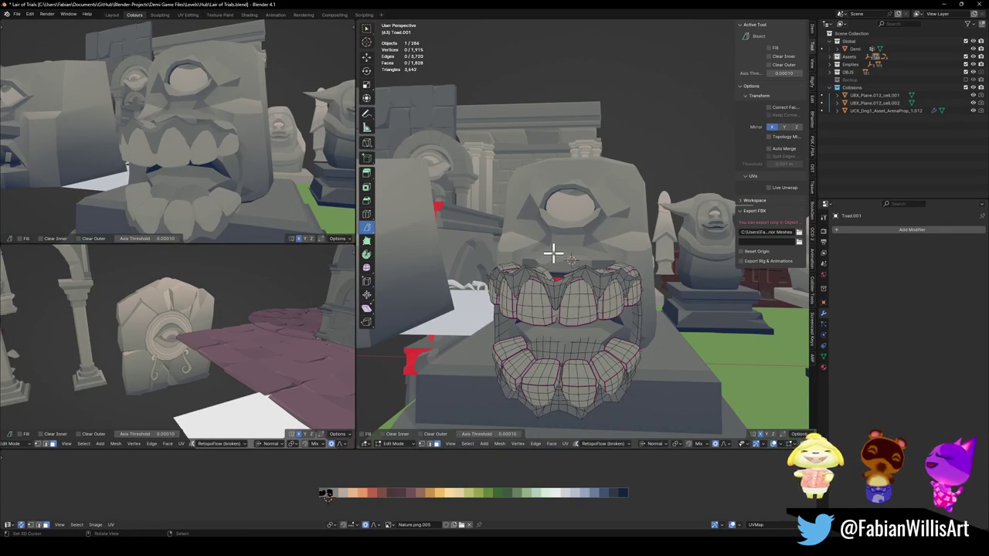
# Step: Return to Object Mode with the trimmed teeth left in place
pyautogui.moveTo(558, 230); pyautogui.dragTo(587, 286, button='middle')
pyautogui.press('Tab')
pyautogui.press('g')
pyautogui.click(579, 293)
pyautogui.rightClick(608, 325)
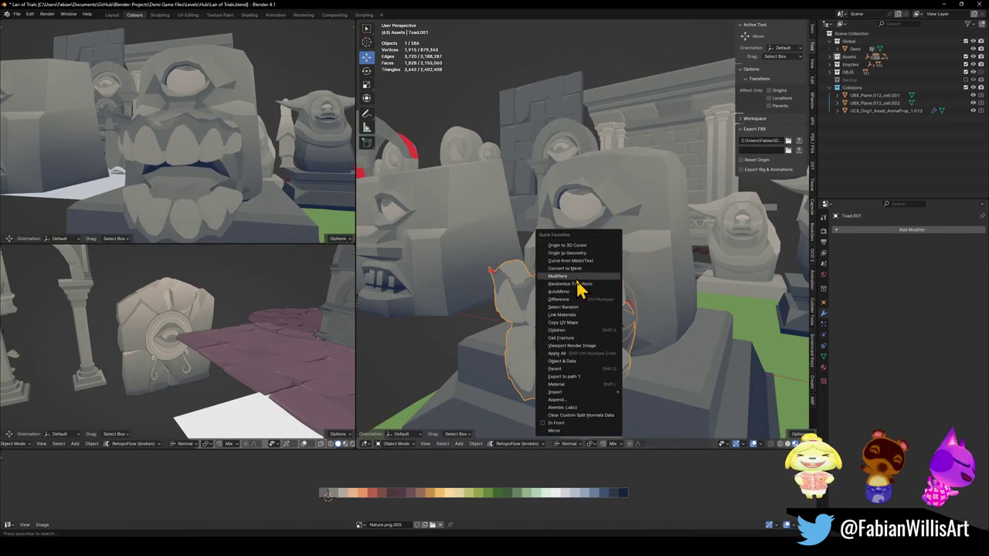
# Step: Set the teeth's origin to their geometry and push them back 0.357 along Y
pyautogui.click(585, 260)
pyautogui.press('g')
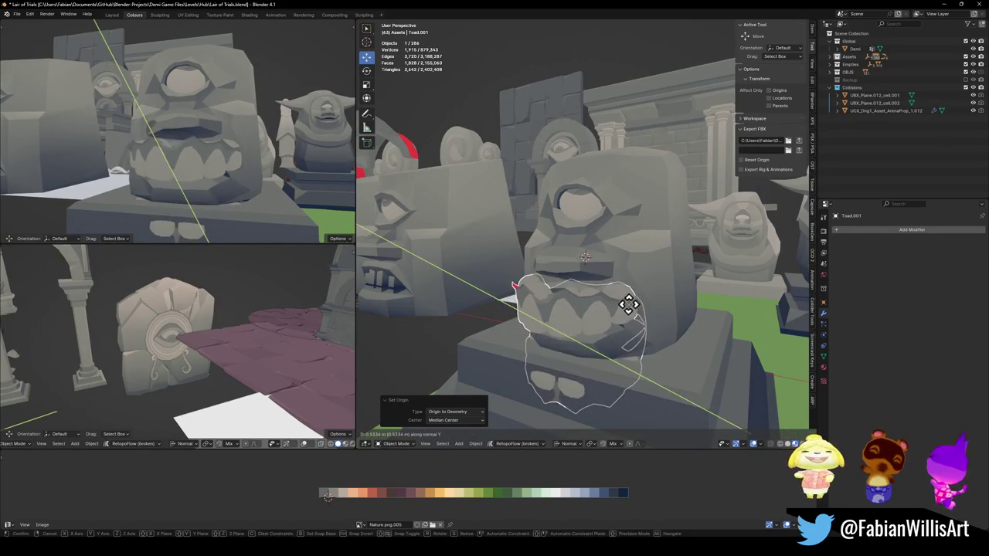
pyautogui.rightClick(625, 321)
pyautogui.press('g')
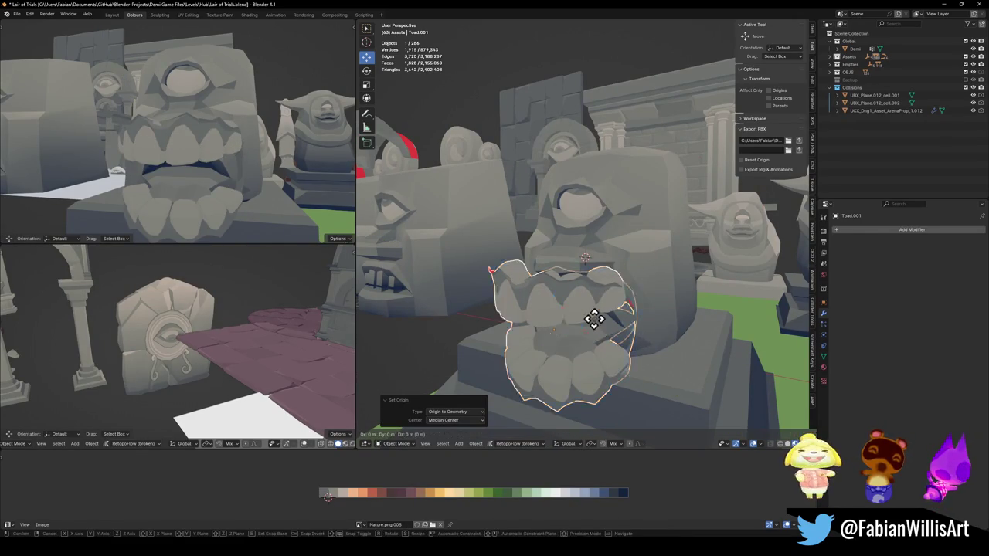
pyautogui.press('y')
pyautogui.click(611, 308)
# Step: Raise the teeth slightly along Z and scale them down to 0.704
pyautogui.press('g')
pyautogui.press('z')
pyautogui.click(606, 305)
pyautogui.press('s')
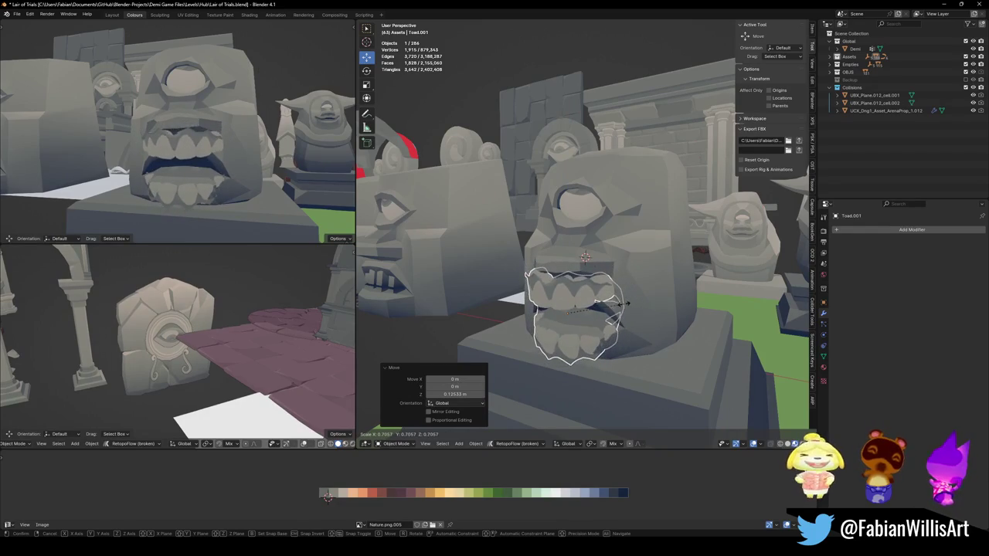
pyautogui.click(618, 303)
# Step: Lower the stone head Plane.017 along Z and shift it along Y around the teeth
pyautogui.moveTo(177, 214)
pyautogui.mouseDown(button='middle')
pyautogui.moveTo(232, 177)
pyautogui.moveTo(266, 178)
pyautogui.moveTo(222, 177)
pyautogui.mouseUp(button='middle')
pyautogui.moveTo(605, 263)
pyautogui.mouseDown(button='middle')
pyautogui.moveTo(618, 260)
pyautogui.moveTo(611, 250)
pyautogui.mouseUp(button='middle')
pyautogui.click(614, 225)
pyautogui.press('g')
pyautogui.press('z')
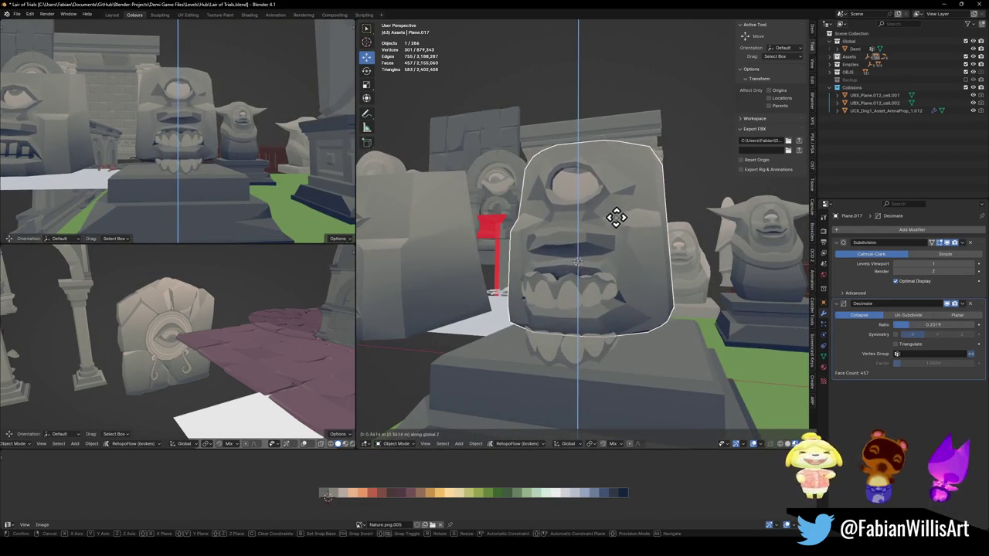
pyautogui.click(616, 248)
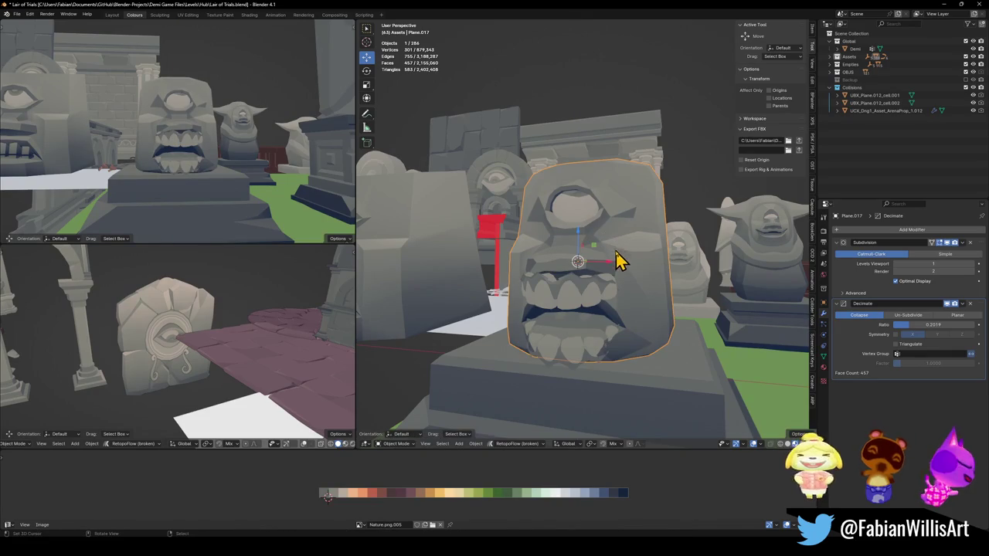
pyautogui.moveTo(607, 266)
pyautogui.mouseDown(button='middle')
pyautogui.moveTo(621, 276)
pyautogui.moveTo(578, 276)
pyautogui.moveTo(651, 283)
pyautogui.mouseUp(button='middle')
pyautogui.press('g')
pyautogui.press('y')
pyautogui.click(639, 255)
pyautogui.click(634, 315)
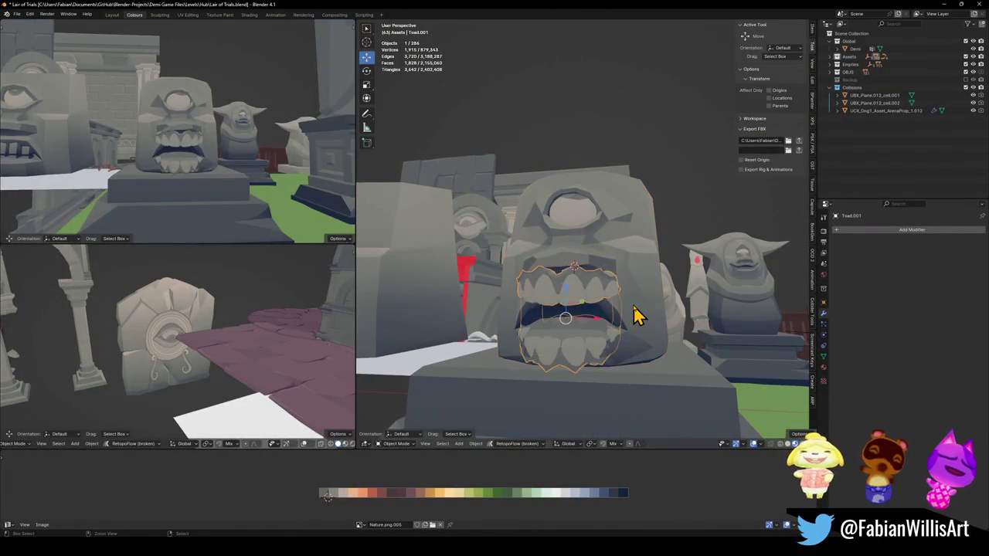
# Step: In Edit Mode, shift all of Toad.001's UVs along X to a new palette colour
pyautogui.press('Tab')
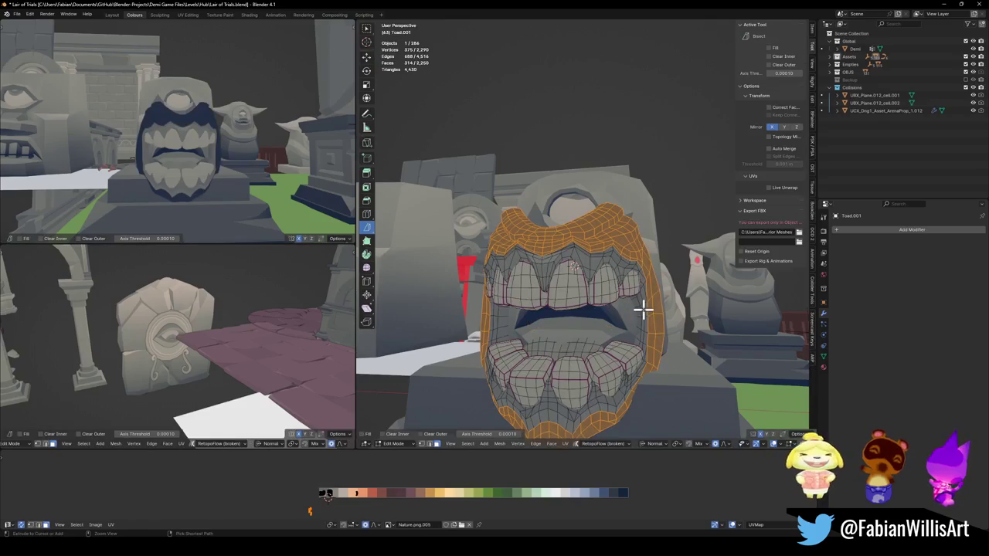
pyautogui.press('g')
pyautogui.press('x')
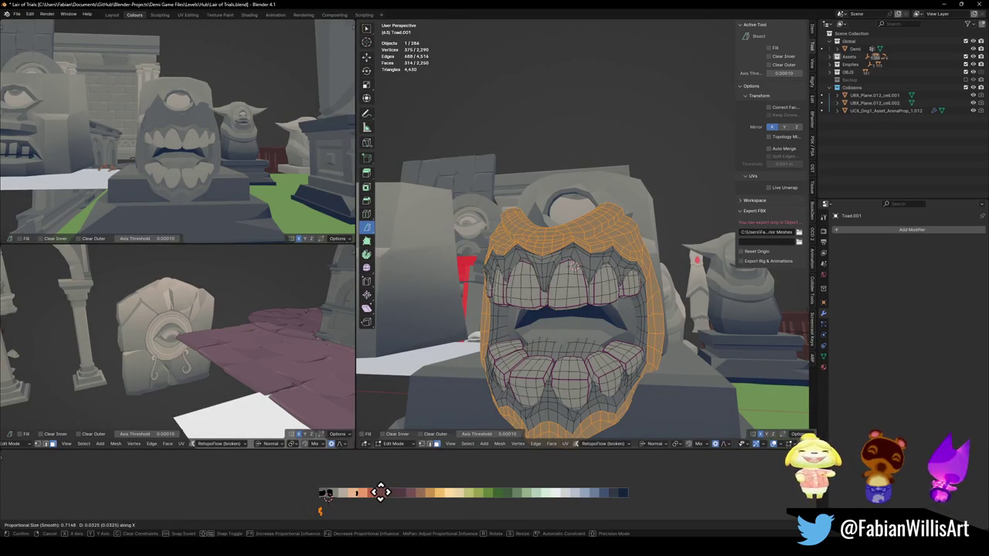
pyautogui.click(402, 497)
pyautogui.press('a')
pyautogui.press('g')
pyautogui.press('x')
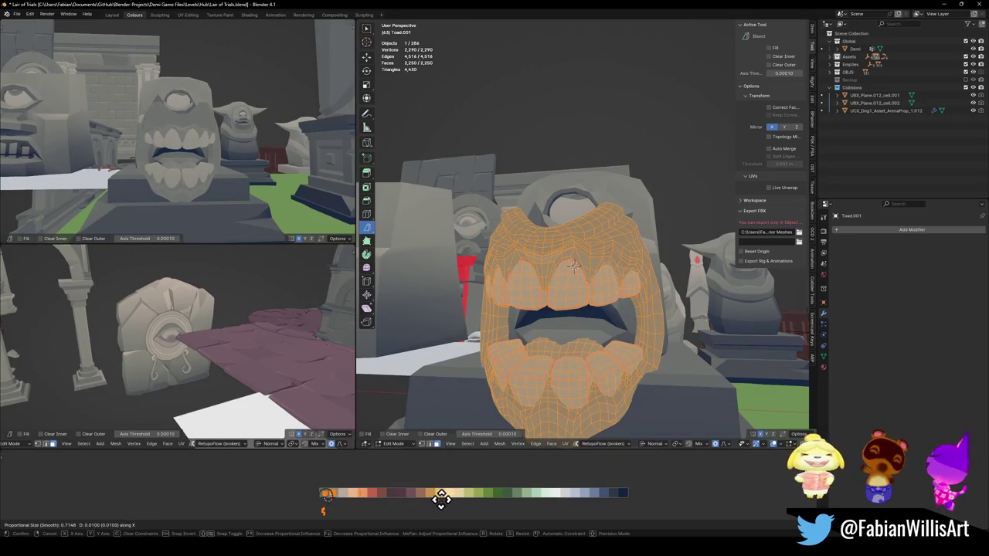
pyautogui.click(441, 498)
pyautogui.moveTo(286, 131)
pyautogui.mouseDown(button='middle')
pyautogui.moveTo(327, 137)
pyautogui.moveTo(249, 132)
pyautogui.moveTo(224, 147)
pyautogui.moveTo(263, 146)
pyautogui.mouseUp(button='middle')
pyautogui.scroll(3, 262, 145)
pyautogui.moveTo(616, 312); pyautogui.dragTo(593, 310, button='middle')
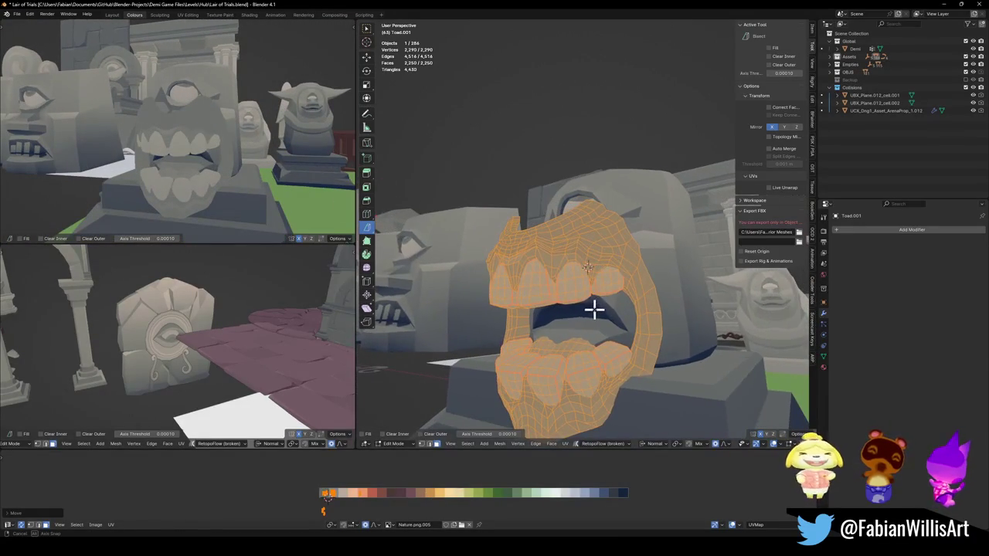
pyautogui.press('Tab')
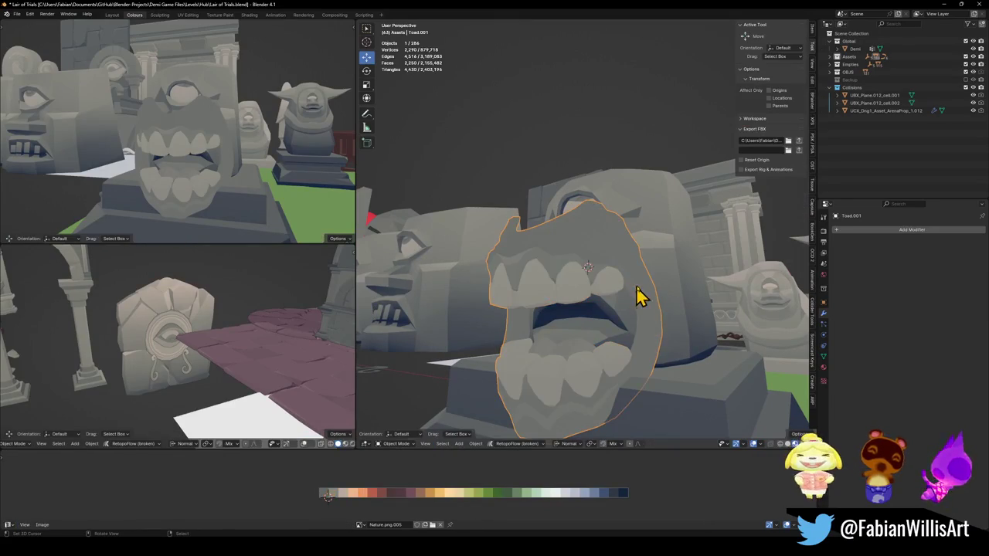
# Step: Lift the stone cyclops head upward along Z and save the level file
pyautogui.click(656, 281)
pyautogui.moveTo(656, 284); pyautogui.dragTo(647, 307, button='middle')
pyautogui.press('g')
pyautogui.press('z')
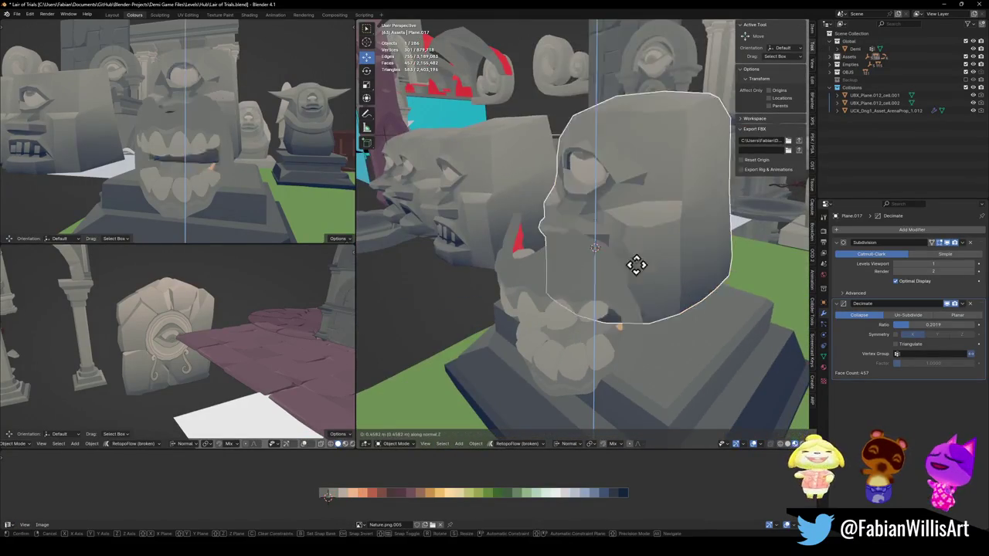
pyautogui.click(627, 202)
pyautogui.scroll(-4, 628, 202)
pyautogui.scroll(-3, 634, 258)
pyautogui.moveTo(621, 249); pyautogui.dragTo(629, 227, button='middle')
pyautogui.scroll(-2, 629, 227)
pyautogui.hotkey('ctrl', 's')
# Step: Scale Toad.001's texture mapping on the palette in Edit Mode
pyautogui.scroll(2, 634, 245)
pyautogui.scroll(1, 587, 240)
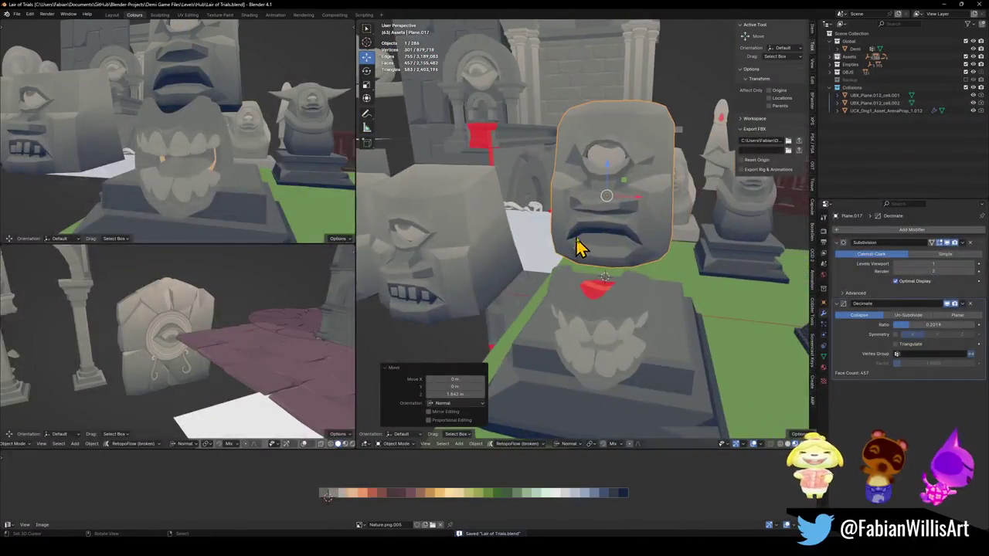
pyautogui.scroll(2, 611, 252)
pyautogui.scroll(2, 613, 239)
pyautogui.moveTo(613, 240); pyautogui.dragTo(611, 243, button='middle')
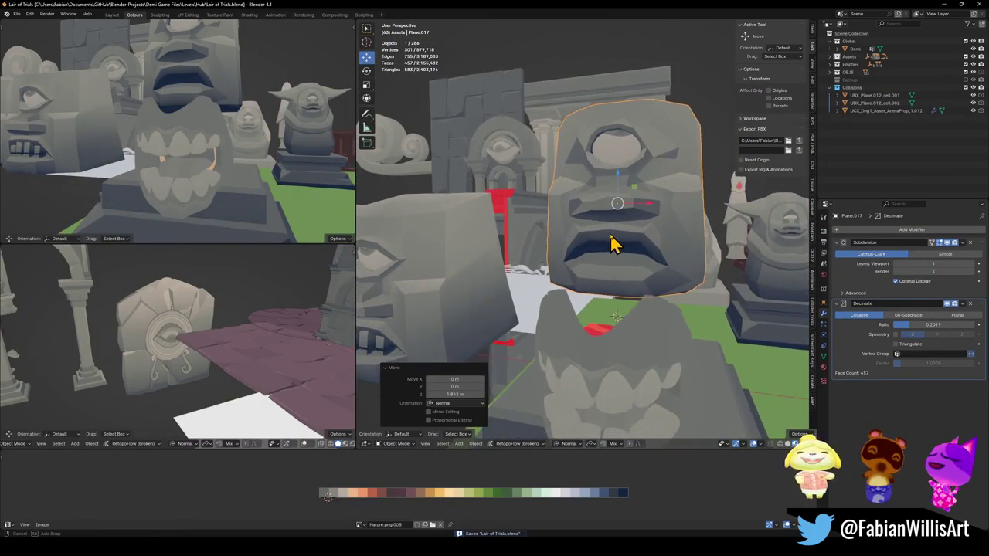
pyautogui.click(656, 360)
pyautogui.press('Tab')
pyautogui.press('s')
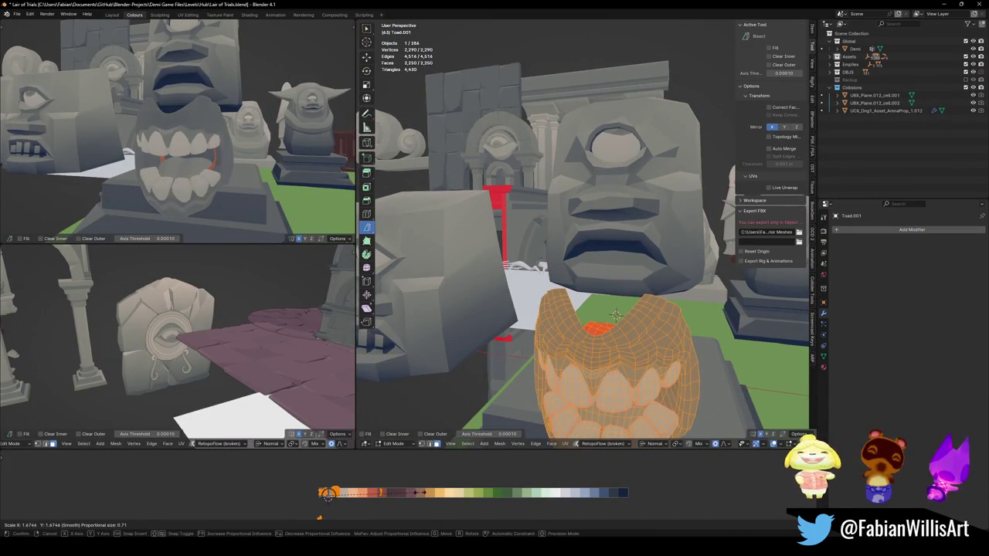
pyautogui.click(421, 492)
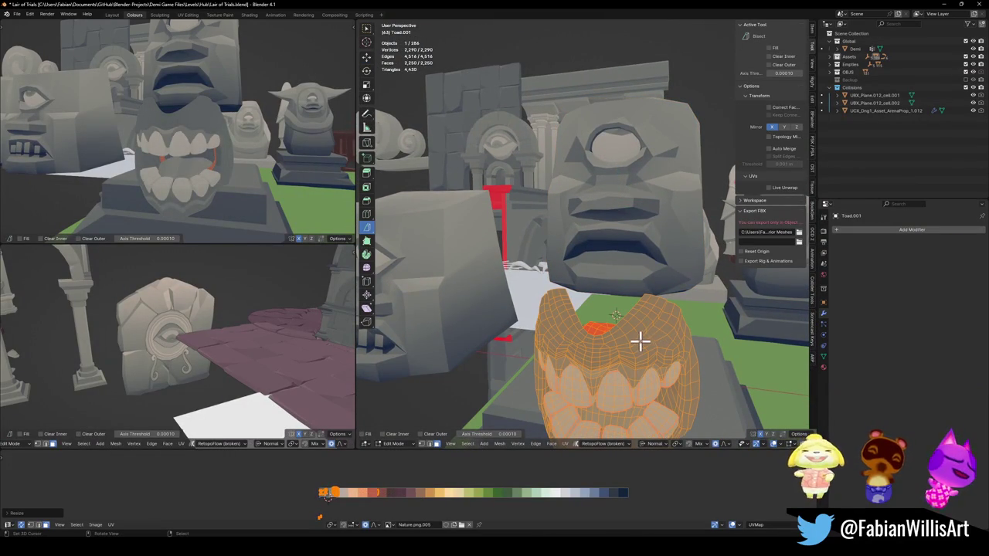
pyautogui.press('Tab')
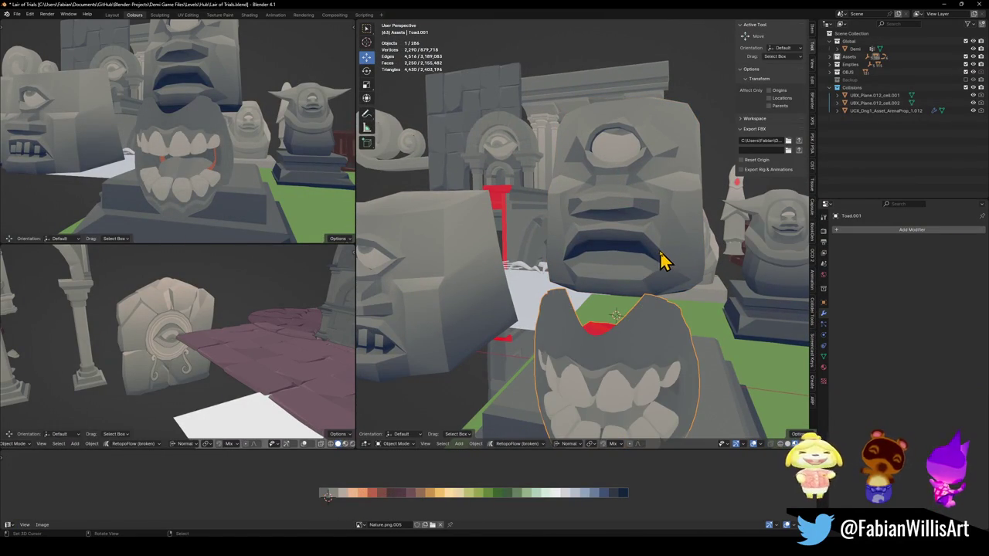
# Step: Move the teeth sideways and duplicate them with Shift+D
pyautogui.click(663, 261)
pyautogui.click(624, 384)
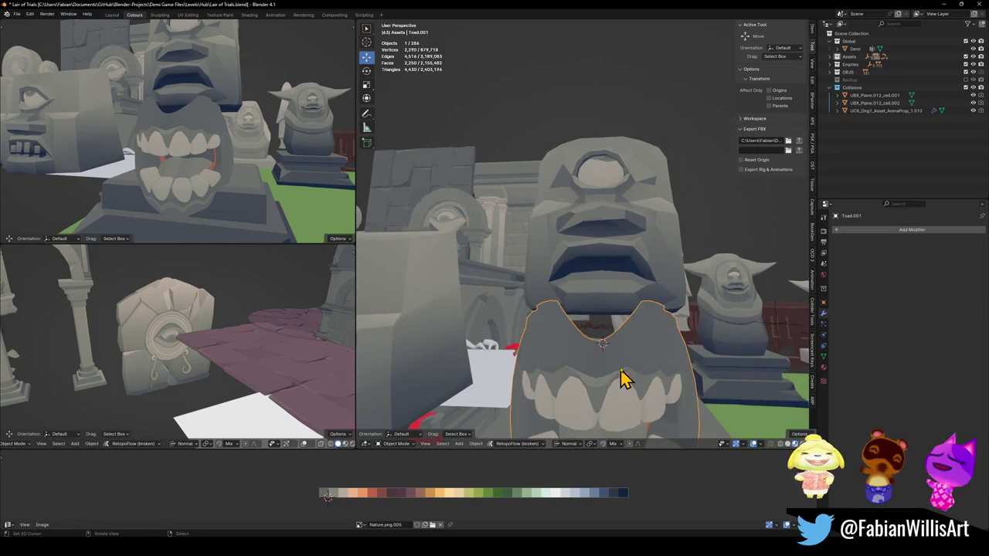
pyautogui.scroll(-3, 625, 384)
pyautogui.press('g')
pyautogui.click(748, 352)
pyautogui.hotkey('shift', 'd')
# Step: Place the duplicate teeth 3.577 m along X and enter Edit Mode with nothing selected
pyautogui.press('x')
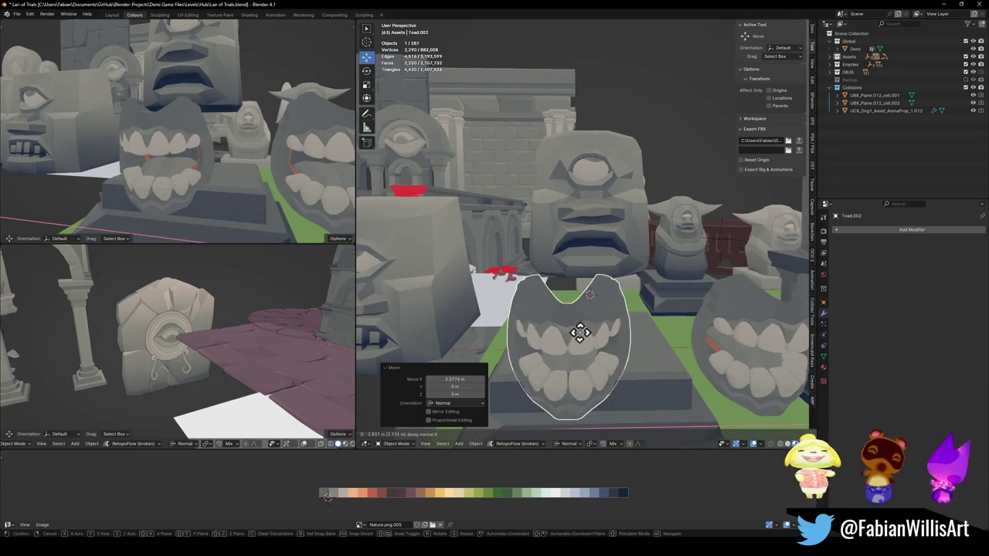
pyautogui.click(579, 332)
pyautogui.scroll(3, 609, 325)
pyautogui.scroll(3, 607, 289)
pyautogui.press('Tab')
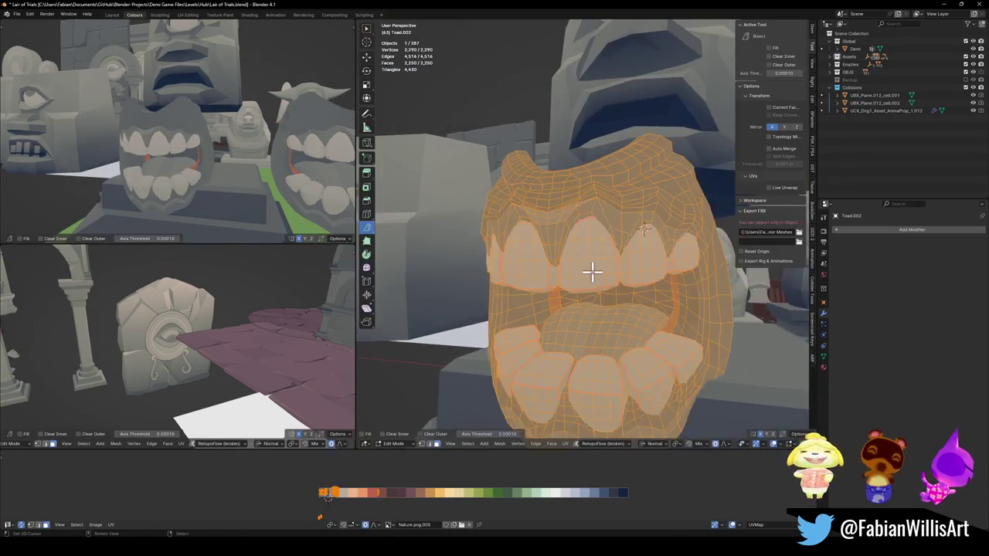
pyautogui.hotkey('alt', 'a')
# Step: Select the upper teeth and the gum loops above them
pyautogui.moveTo(600, 291)
pyautogui.mouseDown(button='middle')
pyautogui.moveTo(601, 300)
pyautogui.moveTo(605, 269)
pyautogui.mouseUp(button='middle')
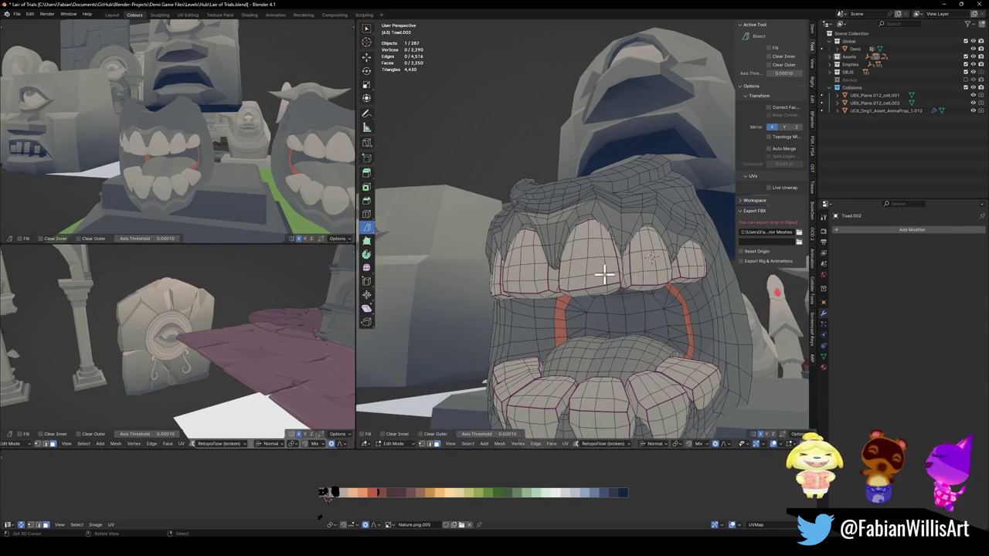
pyautogui.press('l')
pyautogui.press('l')
pyautogui.press('l')
pyautogui.moveTo(503, 281); pyautogui.dragTo(539, 289, button='middle')
pyautogui.scroll(2, 571, 240)
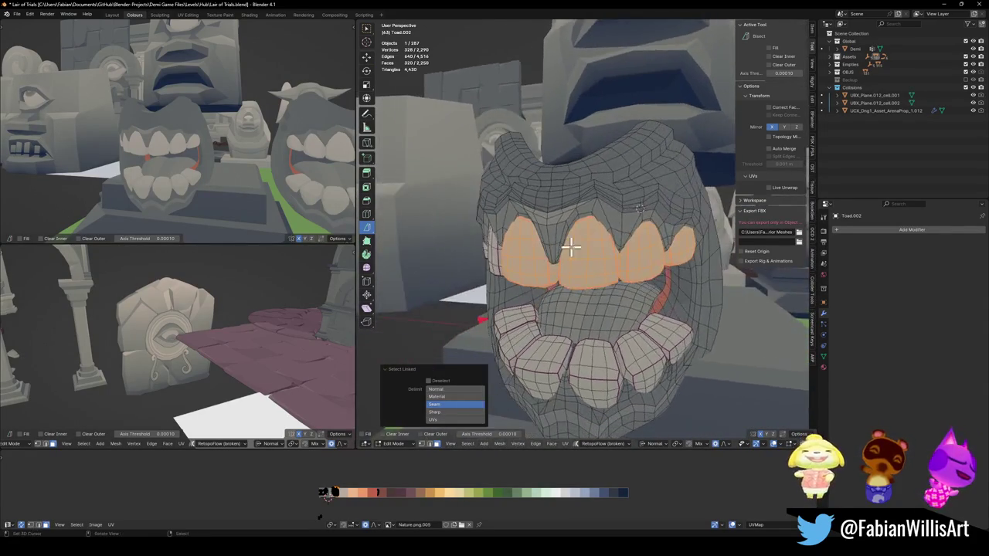
pyautogui.scroll(3, 590, 240)
pyautogui.click(646, 189)
pyautogui.keyDown('alt'); pyautogui.click(658, 186); pyautogui.keyUp('alt')
pyautogui.scroll(-2, 658, 188)
pyautogui.moveTo(658, 188)
pyautogui.mouseDown(button='middle')
pyautogui.moveTo(632, 203)
pyautogui.moveTo(655, 201)
pyautogui.moveTo(645, 202)
pyautogui.mouseUp(button='middle')
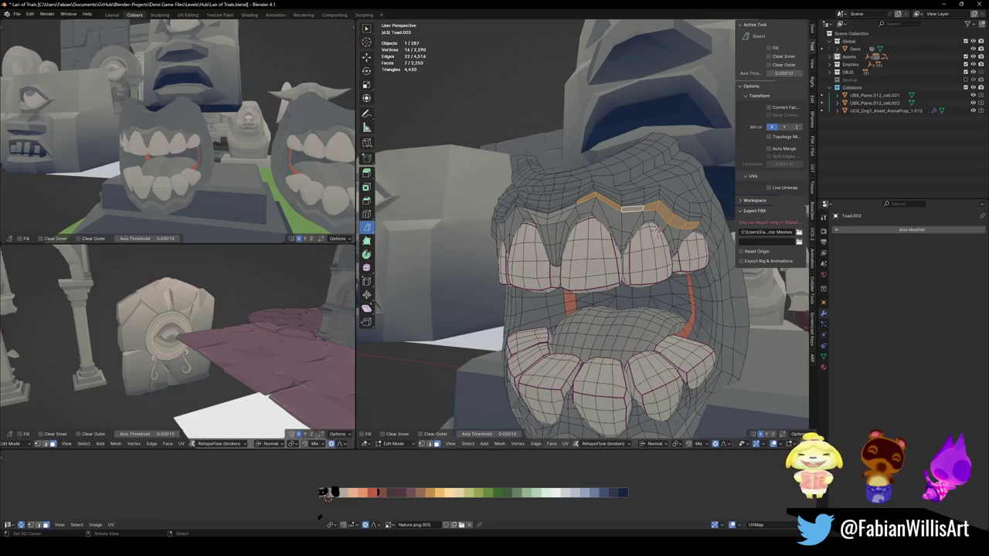
pyautogui.moveTo(580, 289)
pyautogui.mouseDown(button='middle')
pyautogui.moveTo(622, 309)
pyautogui.moveTo(630, 255)
pyautogui.mouseUp(button='middle')
# Step: Select the upper-lip piece, grow it down the sides, and delete those lip faces
pyautogui.click(632, 241)
pyautogui.hotkey('ctrl', 'l')
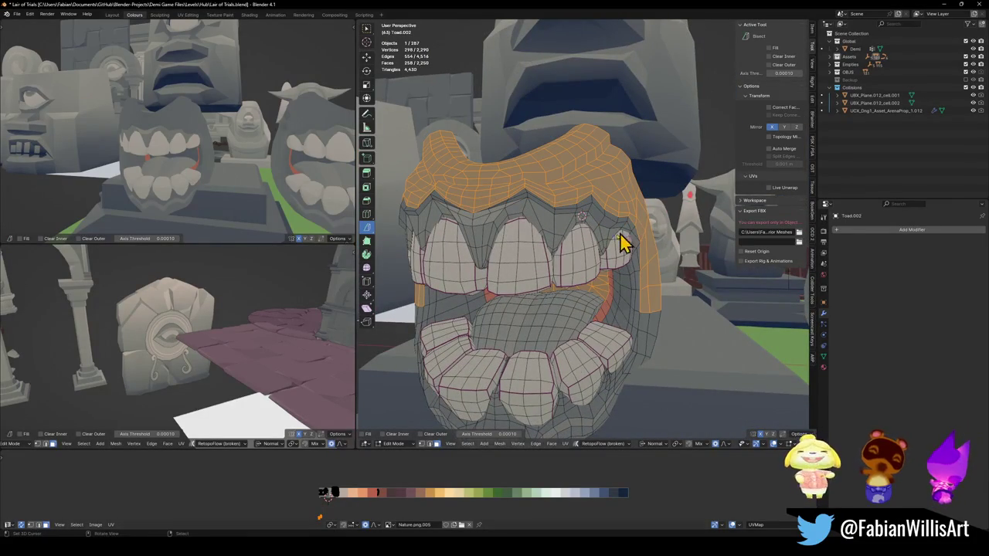
pyautogui.press('ctrl+KP_Add')
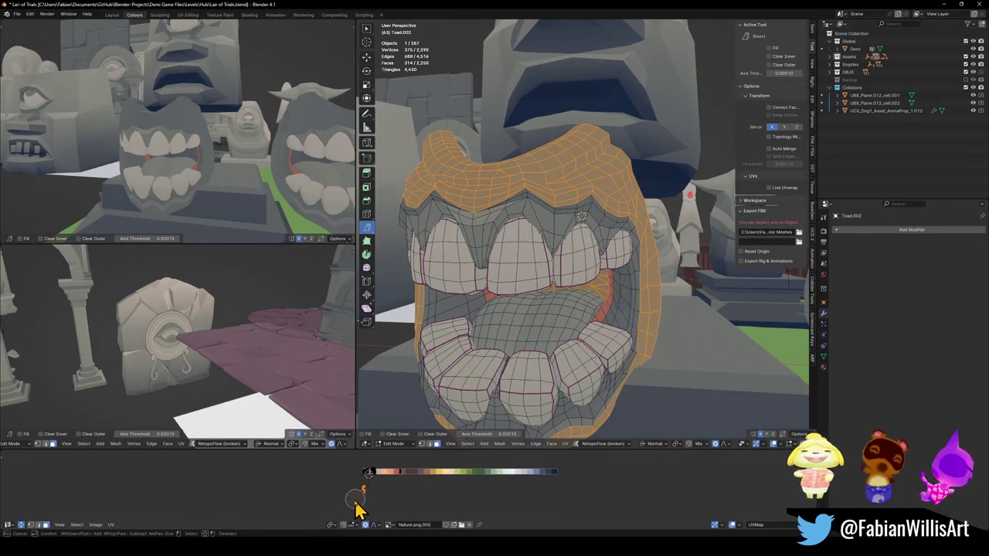
pyautogui.moveTo(637, 322)
pyautogui.mouseDown(button='middle')
pyautogui.moveTo(637, 290)
pyautogui.moveTo(603, 276)
pyautogui.mouseUp(button='middle')
pyautogui.press('x')
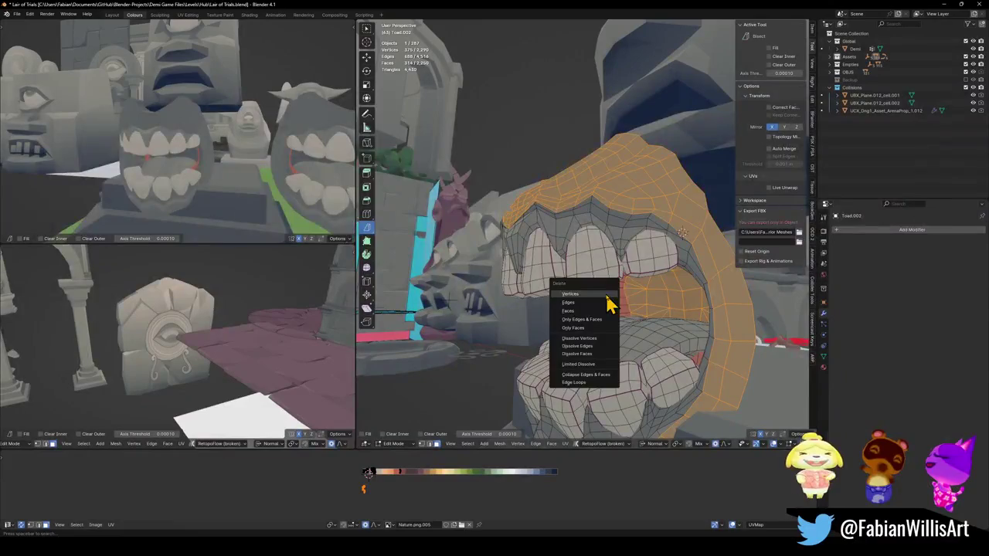
pyautogui.click(604, 311)
pyautogui.moveTo(652, 312)
pyautogui.mouseDown(button='middle')
pyautogui.moveTo(683, 296)
pyautogui.moveTo(646, 313)
pyautogui.moveTo(652, 302)
pyautogui.mouseUp(button='middle')
pyautogui.press('Tab')
pyautogui.click(648, 308)
# Step: Raise the teeth vertically, then bring the central cyclops head into view
pyautogui.press('g')
pyautogui.press('z')
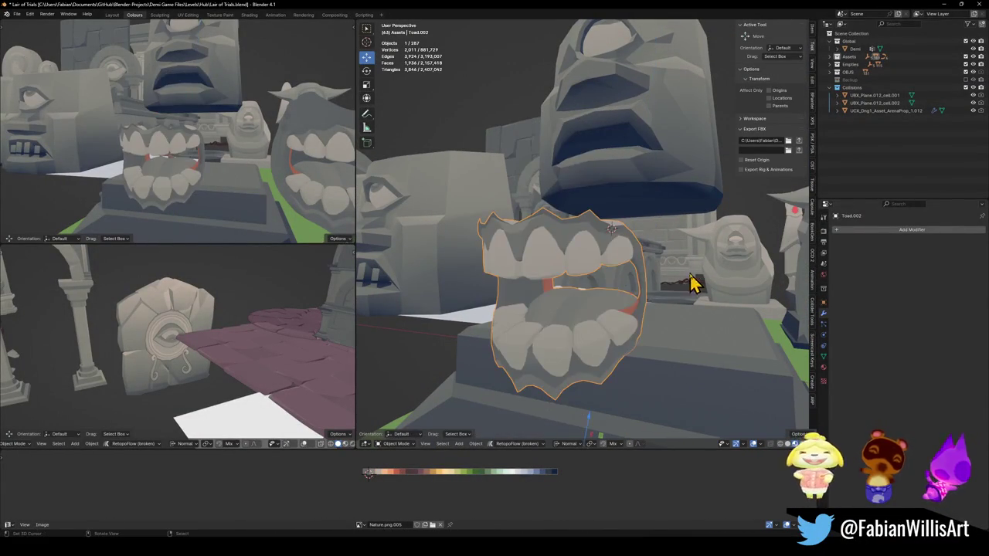
pyautogui.click(636, 210)
pyautogui.moveTo(636, 209)
pyautogui.mouseDown(button='middle')
pyautogui.moveTo(629, 316)
pyautogui.moveTo(644, 177)
pyautogui.moveTo(648, 207)
pyautogui.mouseUp(button='middle')
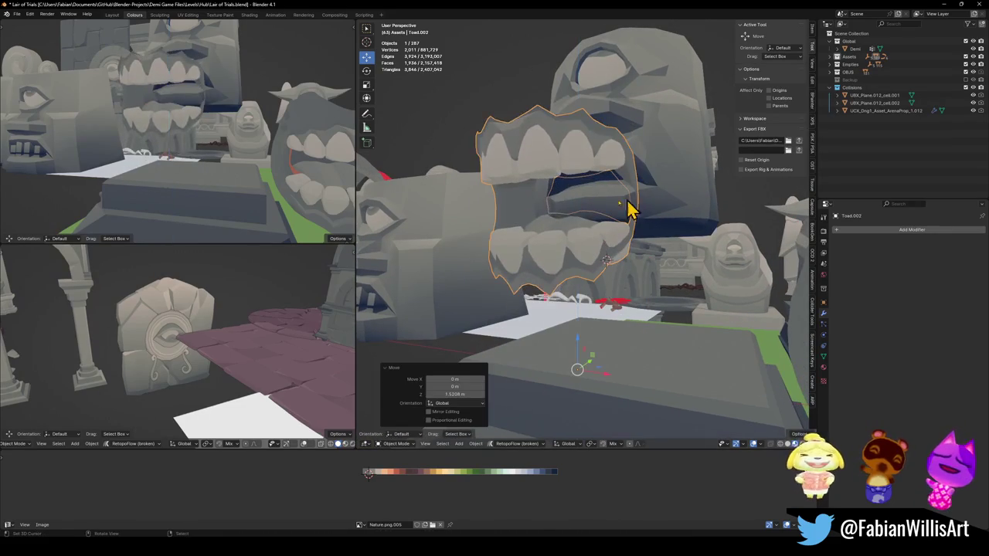
pyautogui.moveTo(340, 205); pyautogui.dragTo(320, 205, button='middle')
pyautogui.moveTo(634, 210)
pyautogui.mouseDown(button='middle')
pyautogui.moveTo(616, 214)
pyautogui.moveTo(605, 203)
pyautogui.mouseUp(button='middle')
# Step: Snap Toad.002 to the 3D cursor and lower it along Z into the central head's mouth
pyautogui.click(605, 203)
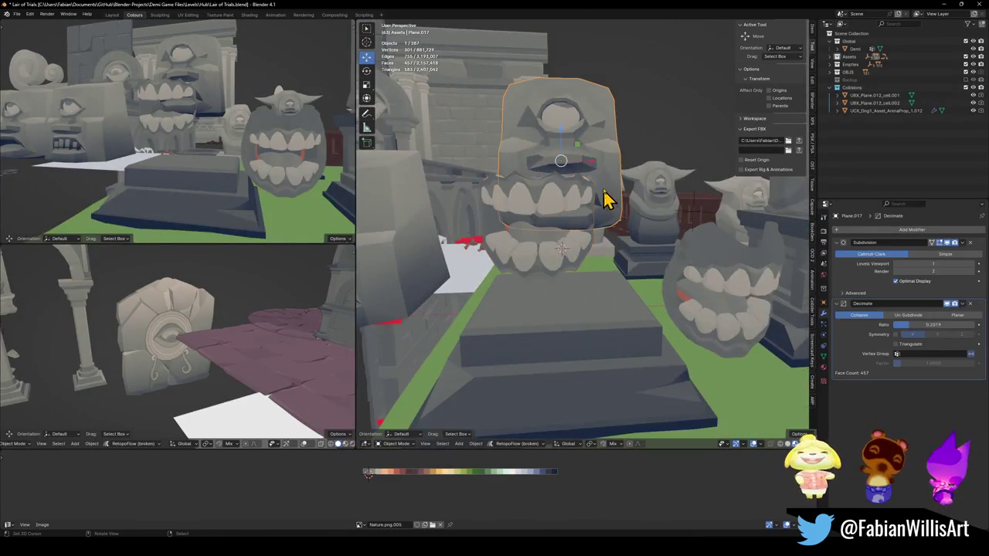
pyautogui.click(571, 236)
pyautogui.hotkey('shift', 's')
pyautogui.click(603, 157)
pyautogui.press('g')
pyautogui.press('z')
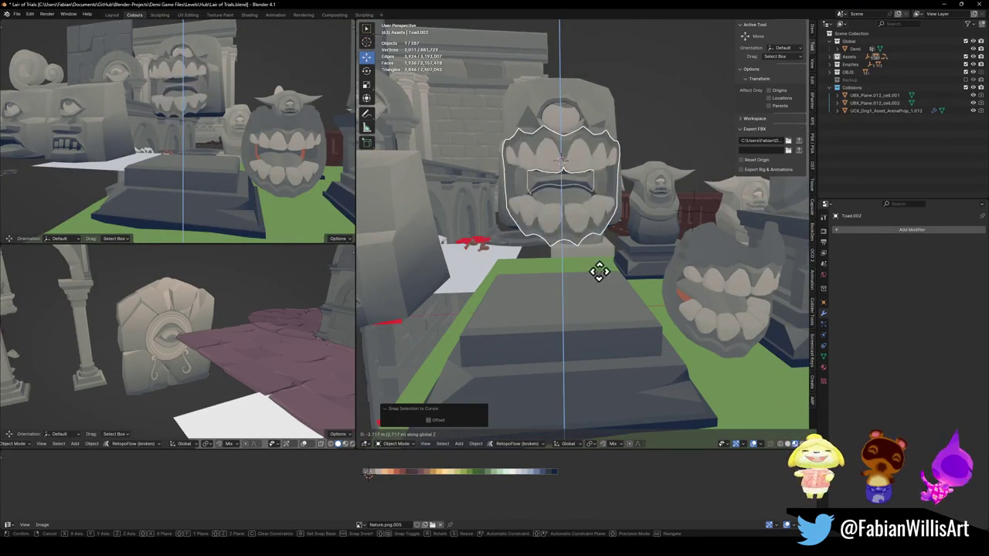
pyautogui.click(594, 286)
# Step: Move the teeth along Y to set their depth inside the mouth
pyautogui.moveTo(201, 147)
pyautogui.mouseDown(button='middle')
pyautogui.moveTo(177, 150)
pyautogui.moveTo(181, 165)
pyautogui.moveTo(203, 137)
pyautogui.moveTo(230, 139)
pyautogui.moveTo(184, 150)
pyautogui.moveTo(185, 138)
pyautogui.mouseUp(button='middle')
pyautogui.press('g')
pyautogui.press('y')
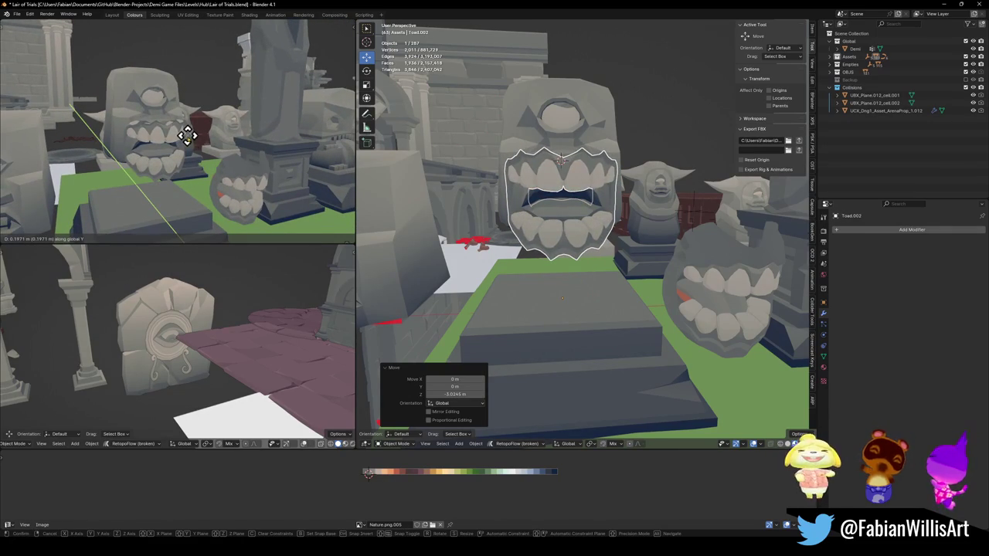
pyautogui.click(187, 135)
# Step: Select the central cyclops statue, frame it and enter Edit Mode on its mesh
pyautogui.click(560, 122)
pyautogui.press('KP_Decimal')
pyautogui.press('Tab')
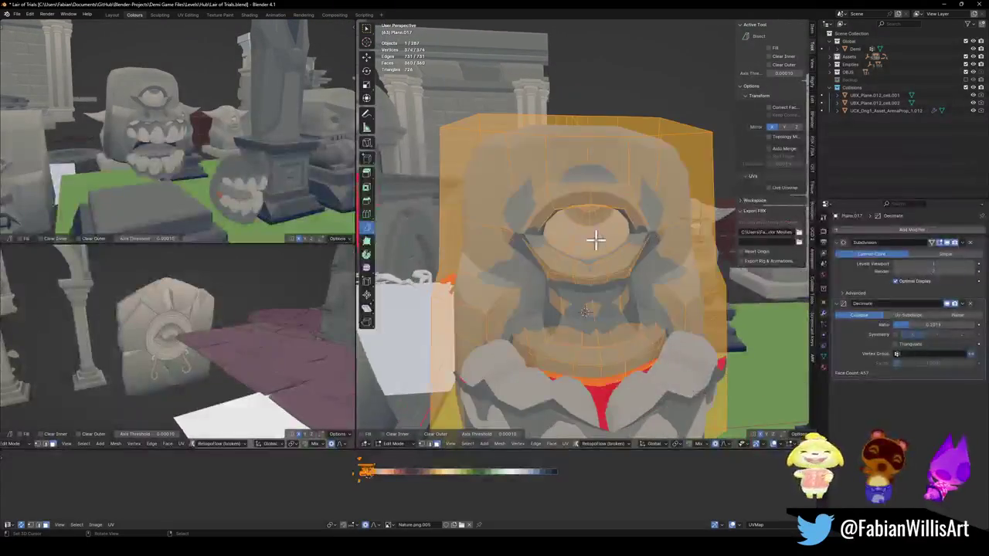
pyautogui.press('l')
pyautogui.press('r')
pyautogui.press('x')
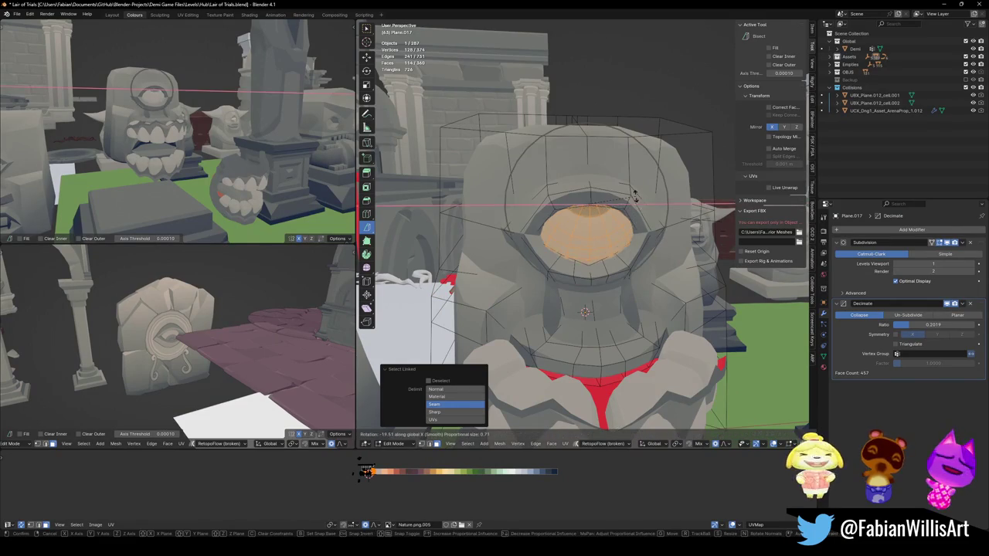
pyautogui.click(642, 246)
pyautogui.press('g')
pyautogui.press('z')
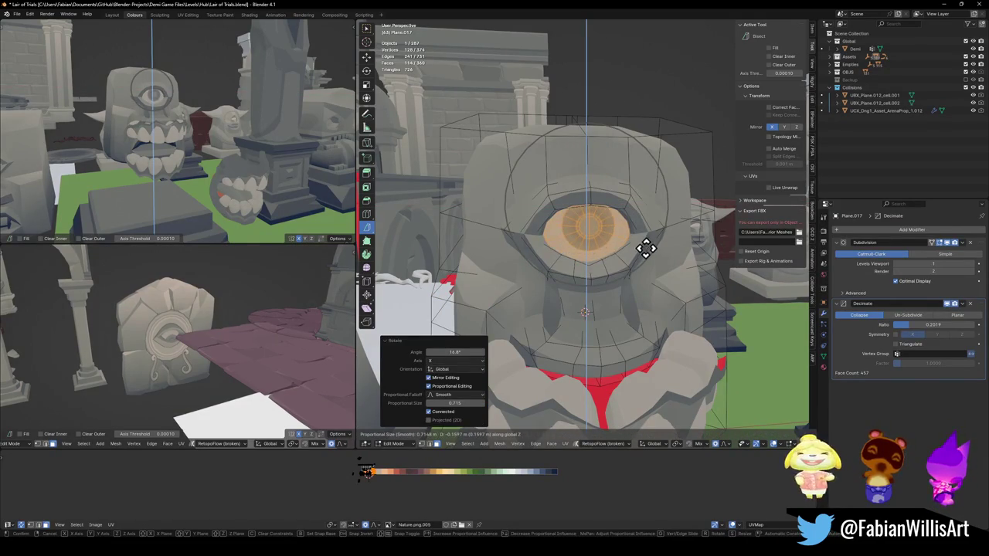
pyautogui.click(647, 254)
pyautogui.press('Tab')
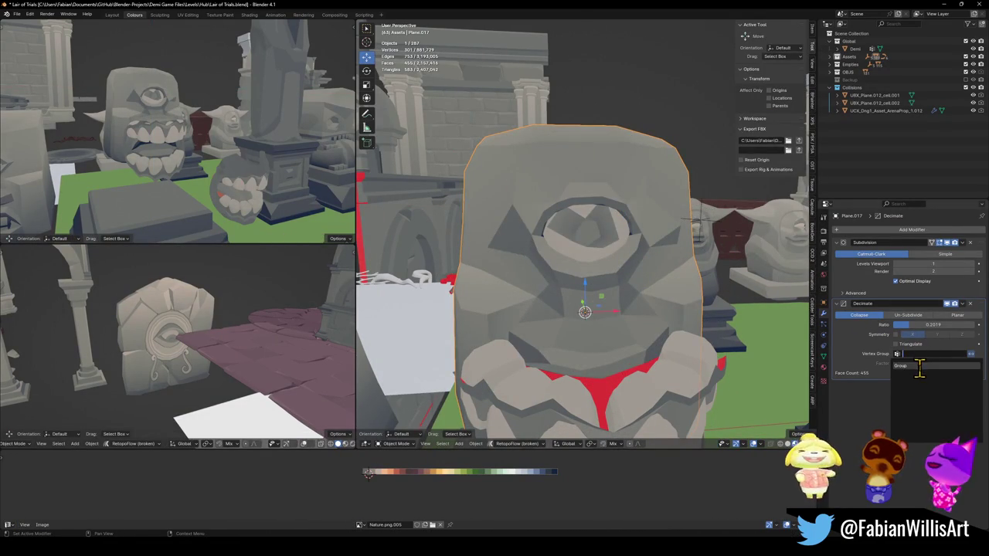
pyautogui.click(924, 364)
pyautogui.click(971, 354)
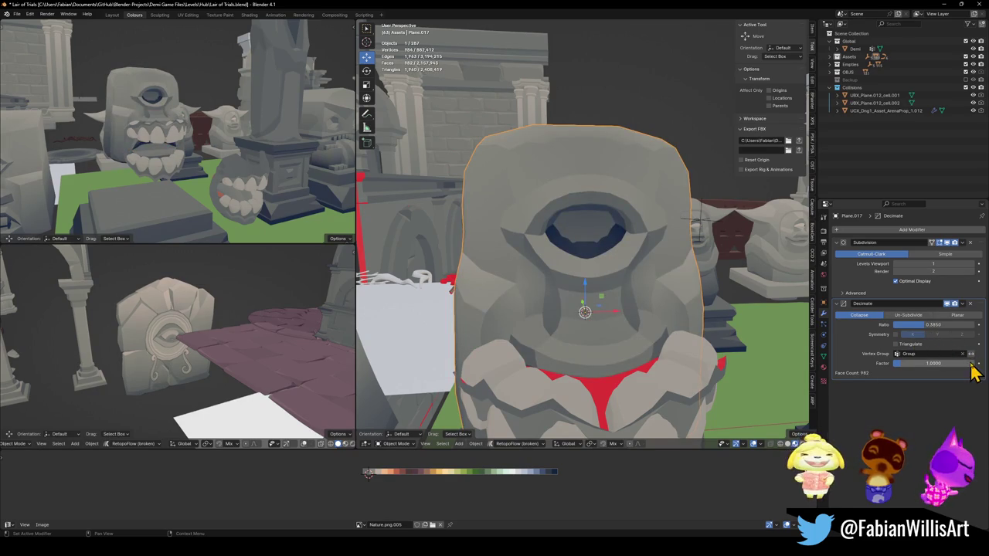
pyautogui.click(969, 355)
pyautogui.moveTo(914, 327); pyautogui.dragTo(936, 325)
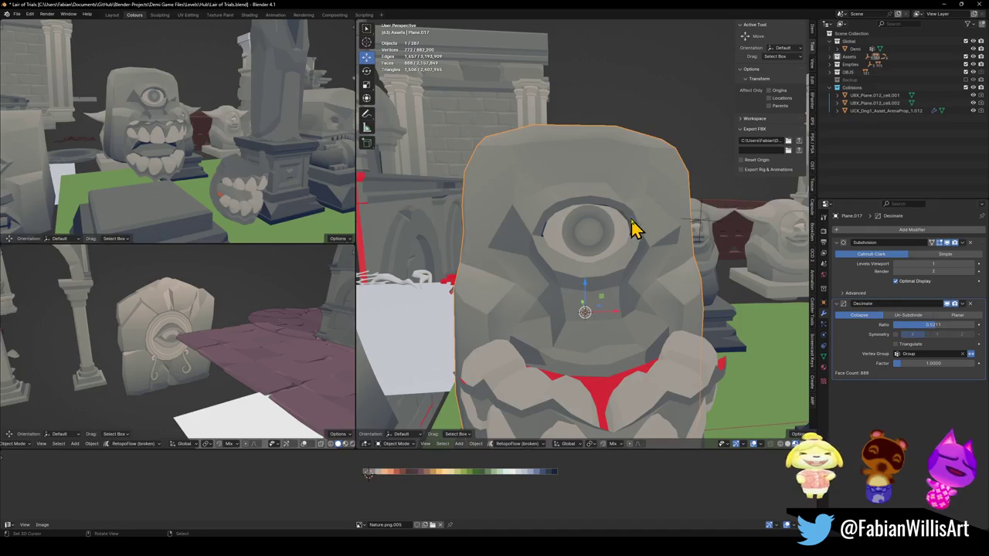
pyautogui.press('Tab')
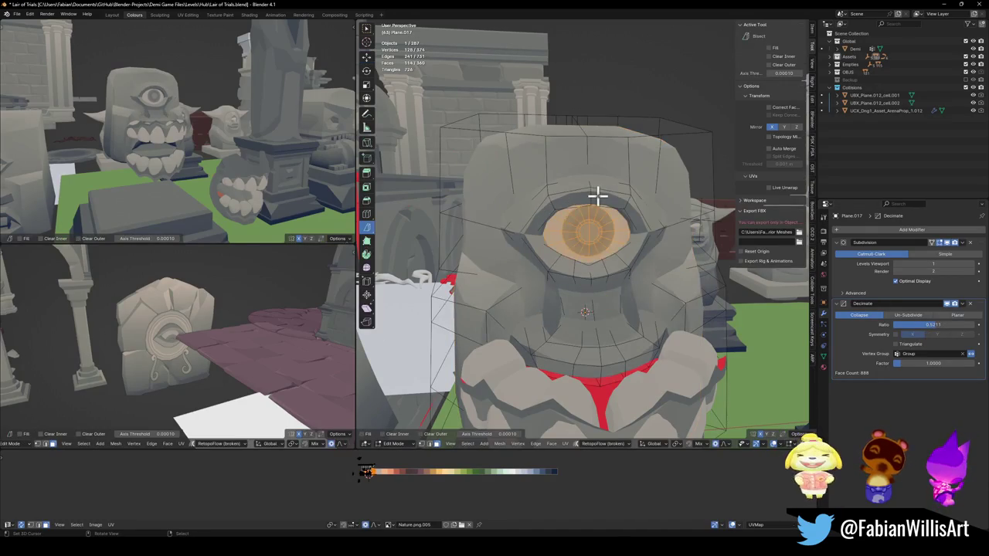
pyautogui.click(590, 198)
pyautogui.click(592, 199)
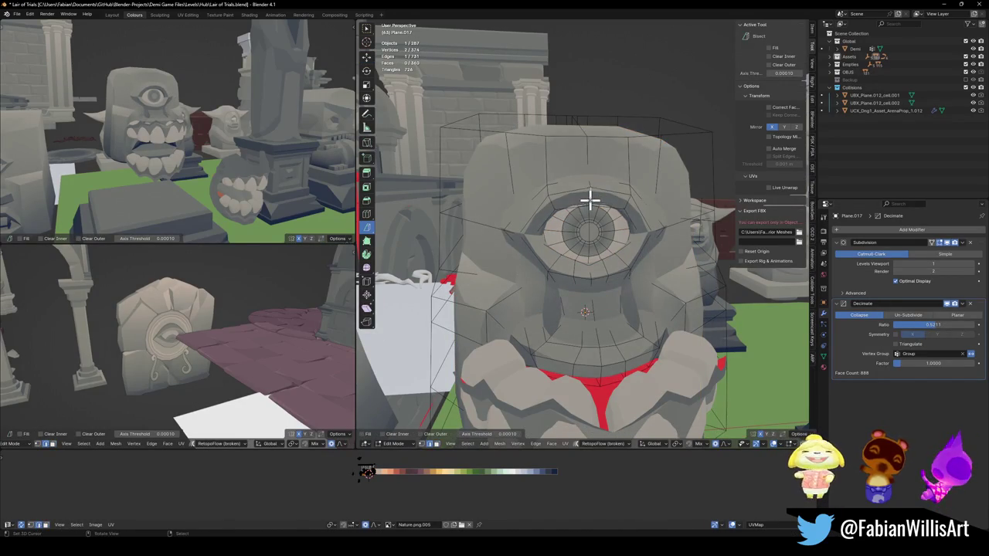
pyautogui.press('g')
pyautogui.press('z')
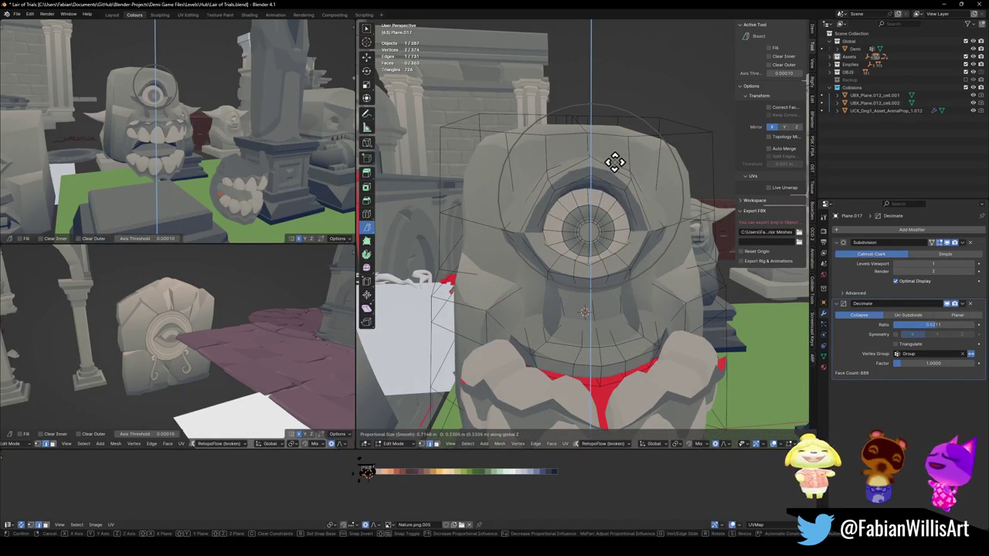
pyautogui.click(601, 168)
pyautogui.press('Tab')
pyautogui.moveTo(214, 143)
pyautogui.mouseDown(button='middle')
pyautogui.moveTo(237, 155)
pyautogui.moveTo(209, 170)
pyautogui.moveTo(236, 183)
pyautogui.moveTo(244, 169)
pyautogui.mouseUp(button='middle')
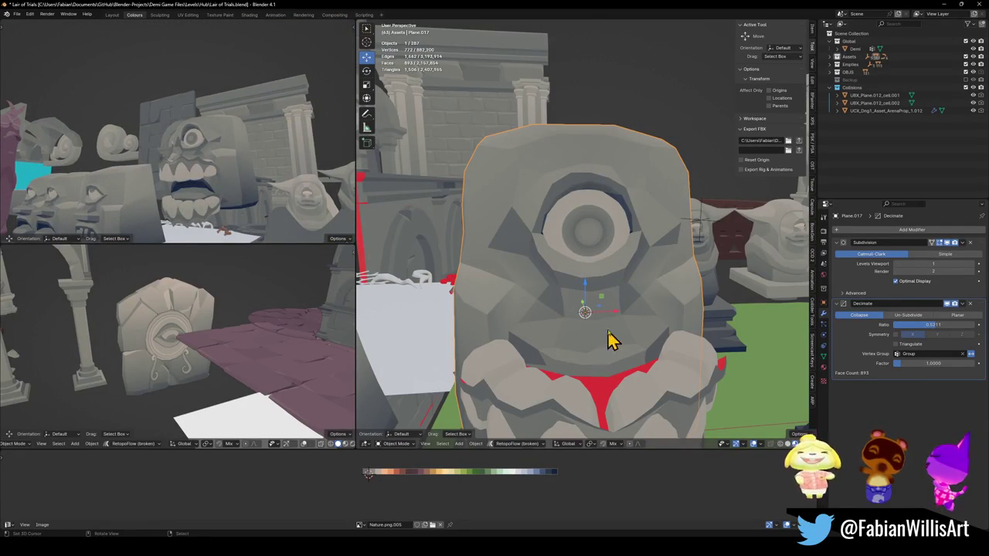
pyautogui.scroll(-3, 605, 342)
pyautogui.moveTo(618, 320)
pyautogui.mouseDown(button='middle')
pyautogui.moveTo(585, 299)
pyautogui.moveTo(610, 307)
pyautogui.mouseUp(button='middle')
pyautogui.moveTo(214, 185); pyautogui.dragTo(215, 174, button='middle')
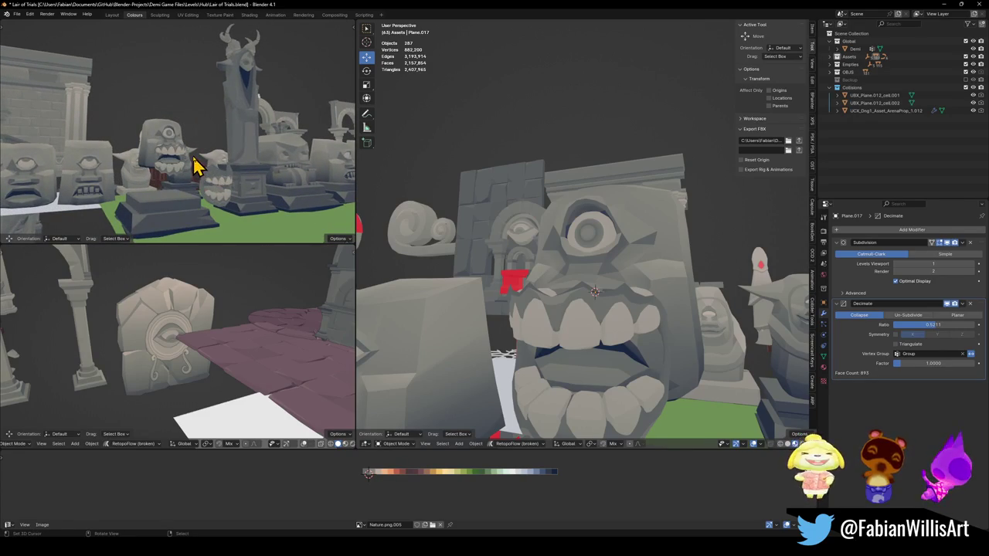
pyautogui.click(589, 288)
pyautogui.press('Tab')
pyautogui.scroll(2, 590, 288)
pyautogui.press('g')
pyautogui.press('z')
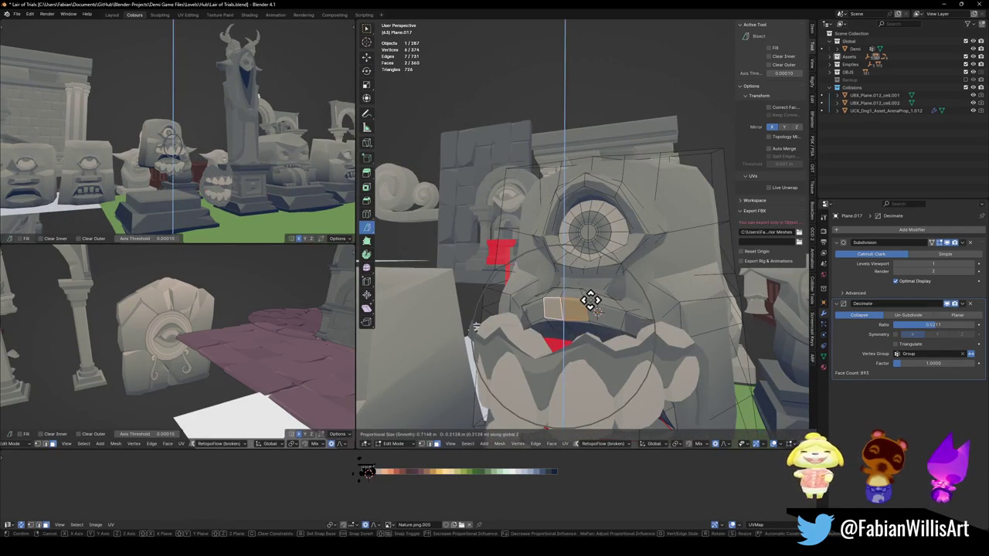
pyautogui.scroll(-3, 592, 279)
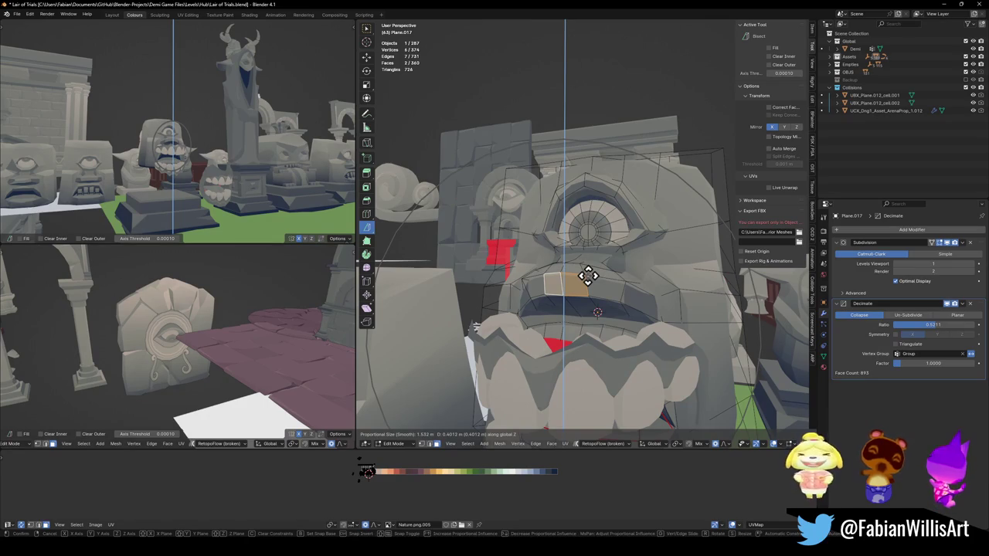
pyautogui.rightClick(588, 276)
pyautogui.moveTo(585, 258); pyautogui.dragTo(590, 271, button='middle')
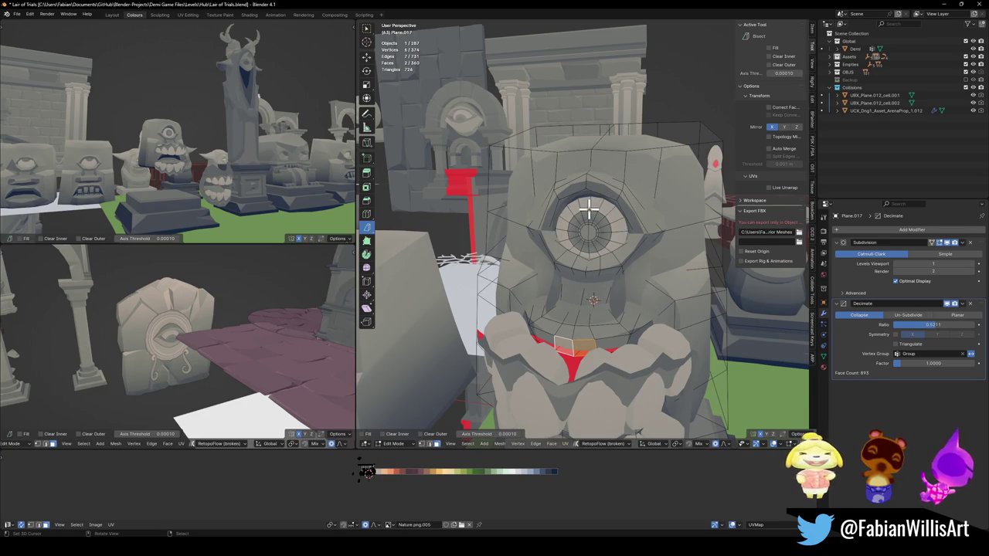
pyautogui.press('Tab')
pyautogui.moveTo(214, 181)
pyautogui.mouseDown(button='middle')
pyautogui.moveTo(177, 177)
pyautogui.moveTo(165, 162)
pyautogui.moveTo(258, 177)
pyautogui.mouseUp(button='middle')
pyautogui.moveTo(610, 255); pyautogui.dragTo(594, 284, button='middle')
# Step: Select Toad.002 and move it along the Y axis, checking from the overview
pyautogui.click(594, 282)
pyautogui.press('g')
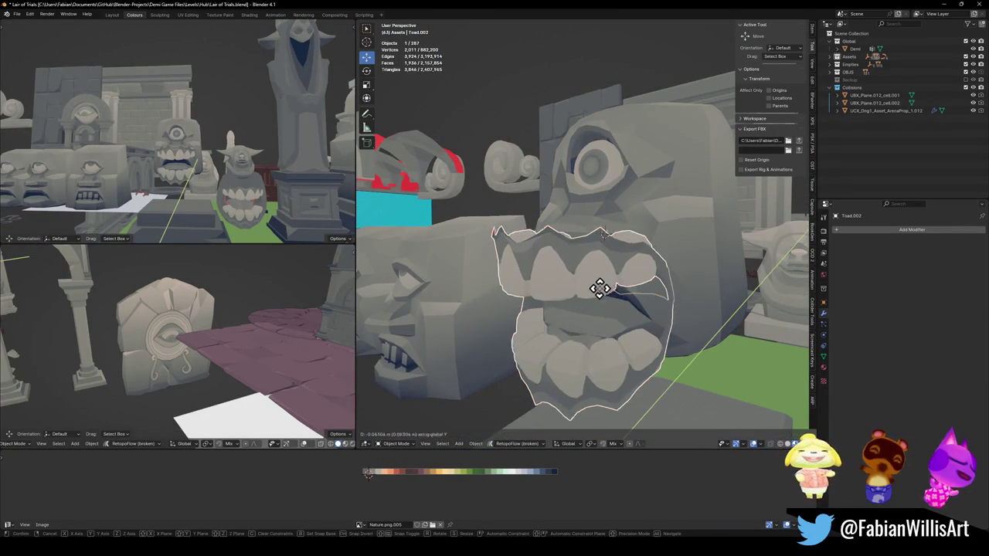
pyautogui.press('y')
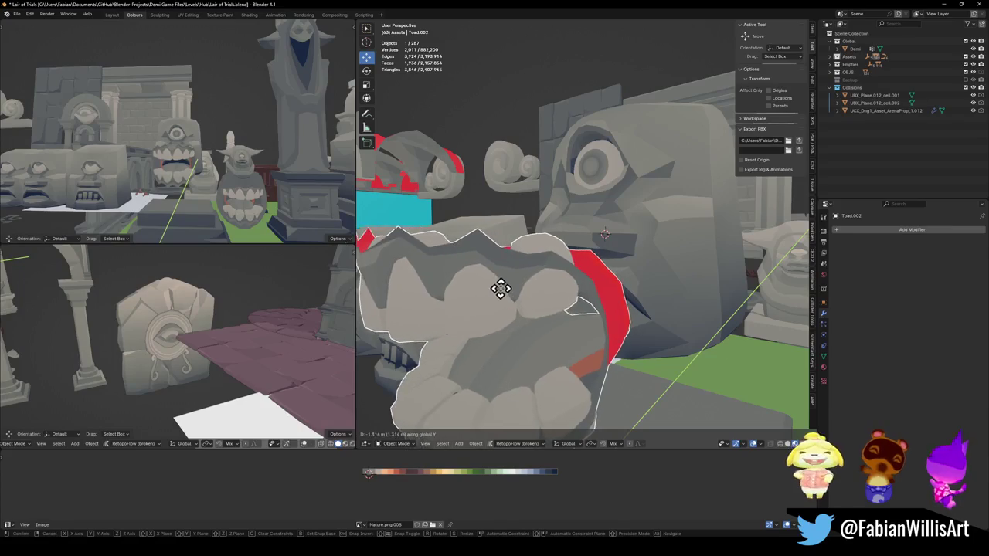
pyautogui.click(482, 288)
pyautogui.moveTo(317, 232)
pyautogui.mouseDown(button='middle')
pyautogui.moveTo(194, 177)
pyautogui.moveTo(229, 181)
pyautogui.moveTo(188, 183)
pyautogui.moveTo(194, 172)
pyautogui.moveTo(261, 221)
pyautogui.mouseUp(button='middle')
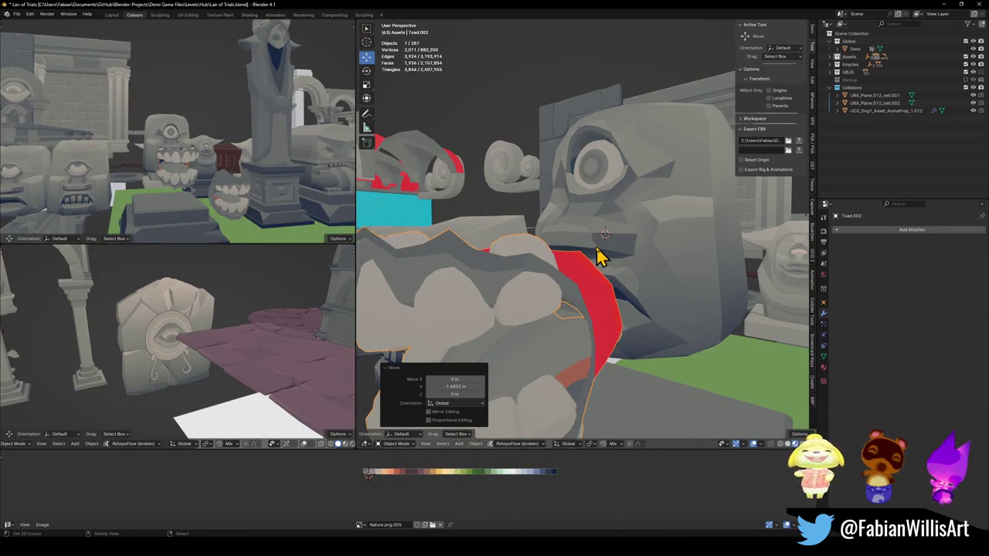
# Step: Reposition the teeth to -0.30155 m along Y inside the mouth
pyautogui.press('g')
pyautogui.press('y')
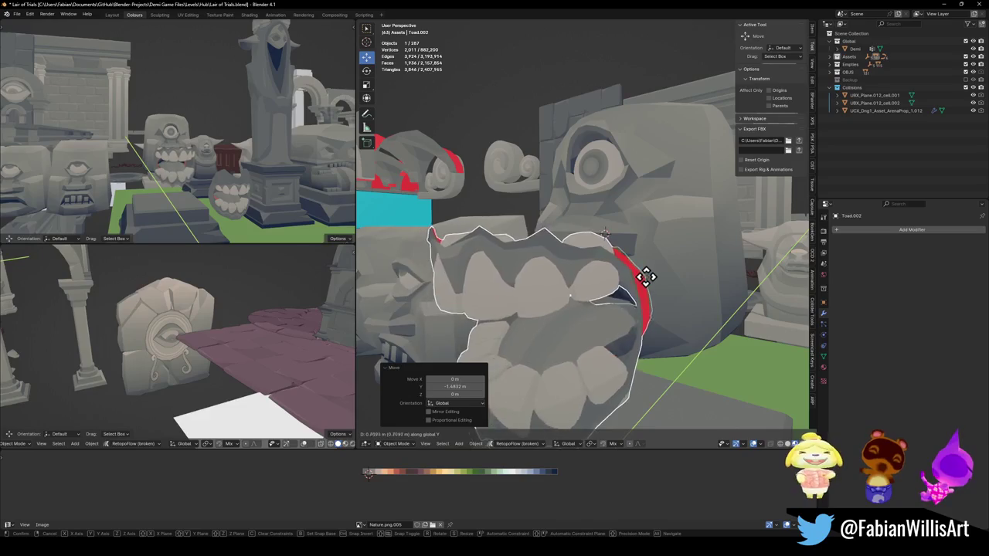
pyautogui.click(541, 296)
pyautogui.moveTo(232, 193); pyautogui.dragTo(209, 181, button='middle')
# Step: Cancel a vertical move, view the teeth from the front and enter Edit Mode
pyautogui.press('g')
pyautogui.press('z')
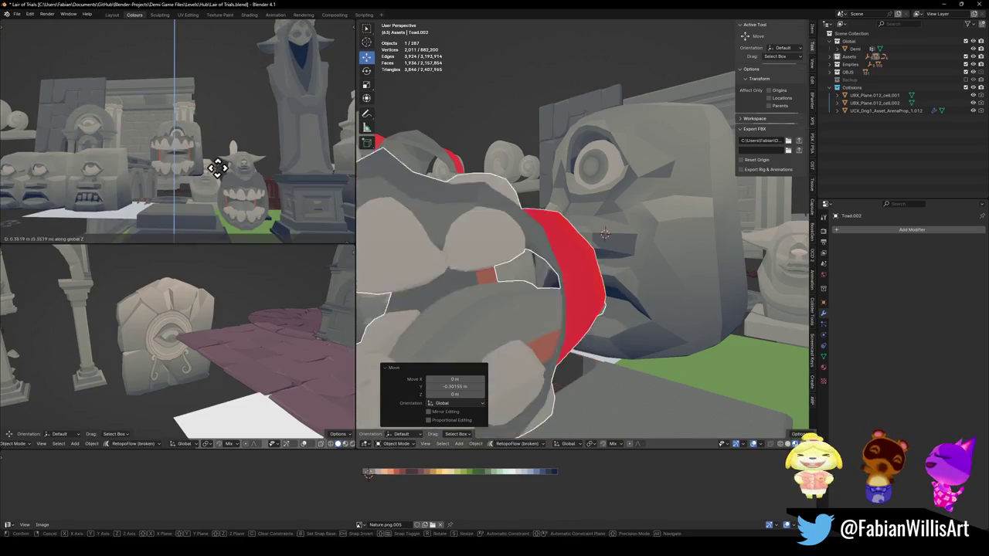
pyautogui.rightClick(224, 166)
pyautogui.moveTo(540, 248)
pyautogui.mouseDown(button='middle')
pyautogui.moveTo(563, 242)
pyautogui.moveTo(626, 287)
pyautogui.mouseUp(button='middle')
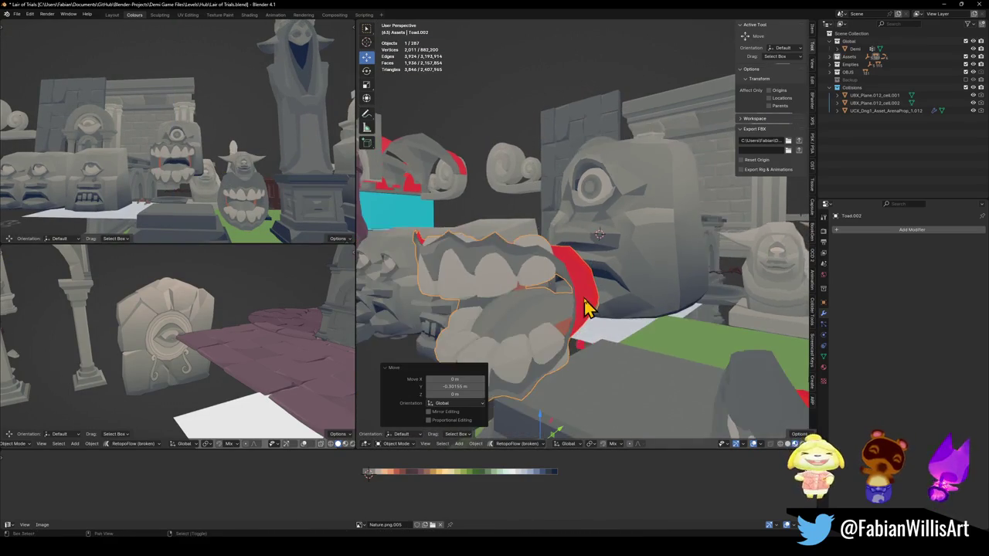
pyautogui.moveTo(576, 238)
pyautogui.mouseDown(button='middle')
pyautogui.moveTo(596, 250)
pyautogui.moveTo(585, 247)
pyautogui.mouseUp(button='middle')
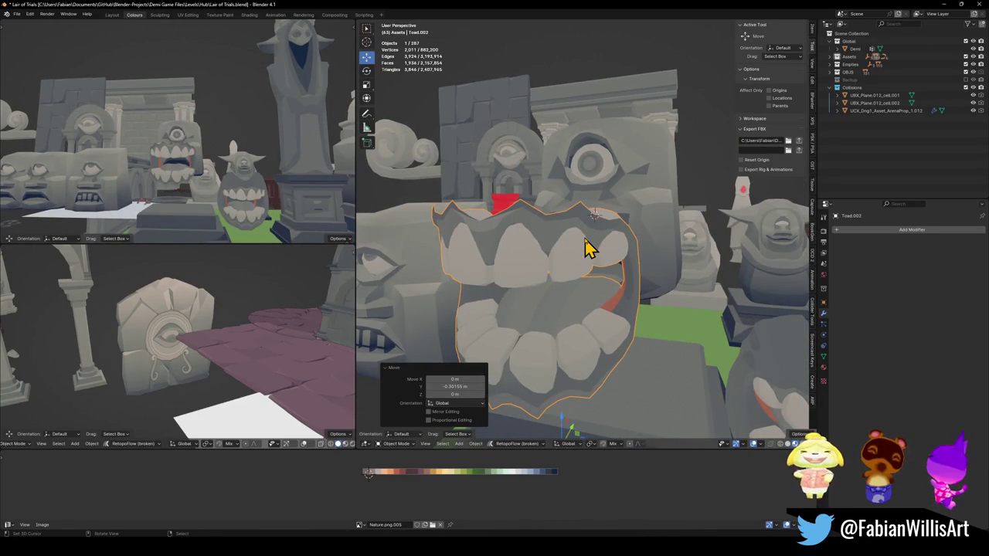
pyautogui.press('Tab')
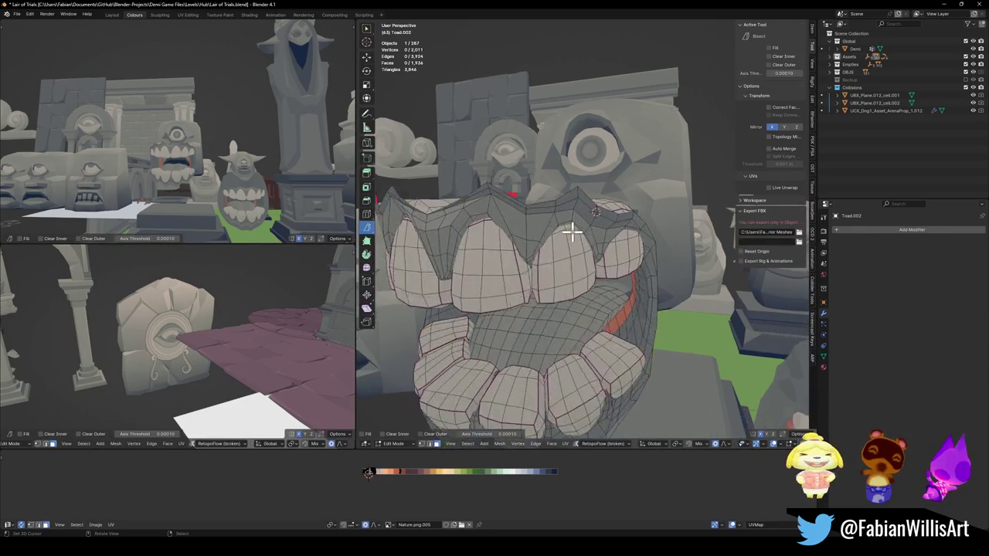
# Step: Select the teeth mesh's outer boundary loop and extrude it in place
pyautogui.press('a')
pyautogui.keyDown('alt'); pyautogui.click(534, 192); pyautogui.keyUp('alt')
pyautogui.moveTo(540, 199); pyautogui.dragTo(556, 203, button='middle')
pyautogui.press('e')
pyautogui.rightClick(557, 199)
pyautogui.press('g')
pyautogui.press('g')
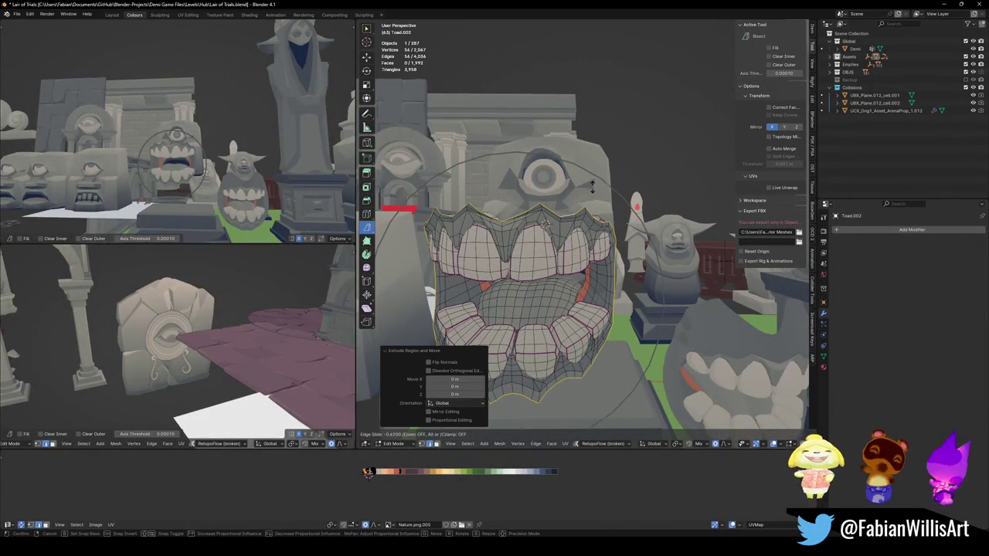
pyautogui.rightClick(576, 191)
pyautogui.press('g')
pyautogui.press('g')
pyautogui.rightClick(576, 189)
# Step: Widen the extruded rim, shift it 0.344 m along Y and enlarge it further
pyautogui.press('s')
pyautogui.click(606, 186)
pyautogui.moveTo(606, 185); pyautogui.dragTo(582, 190, button='middle')
pyautogui.press('g')
pyautogui.press('y')
pyautogui.click(596, 185)
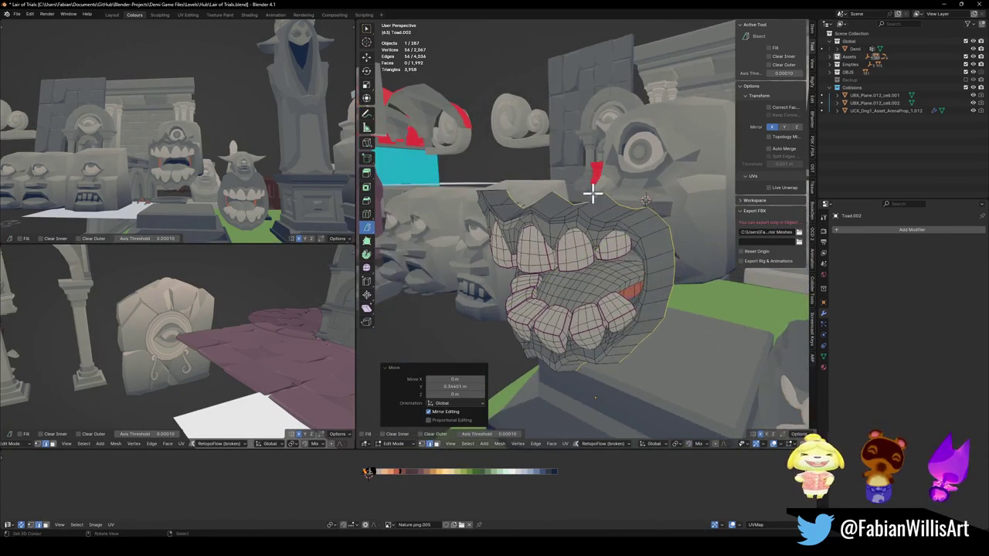
pyautogui.press('s')
pyautogui.click(593, 177)
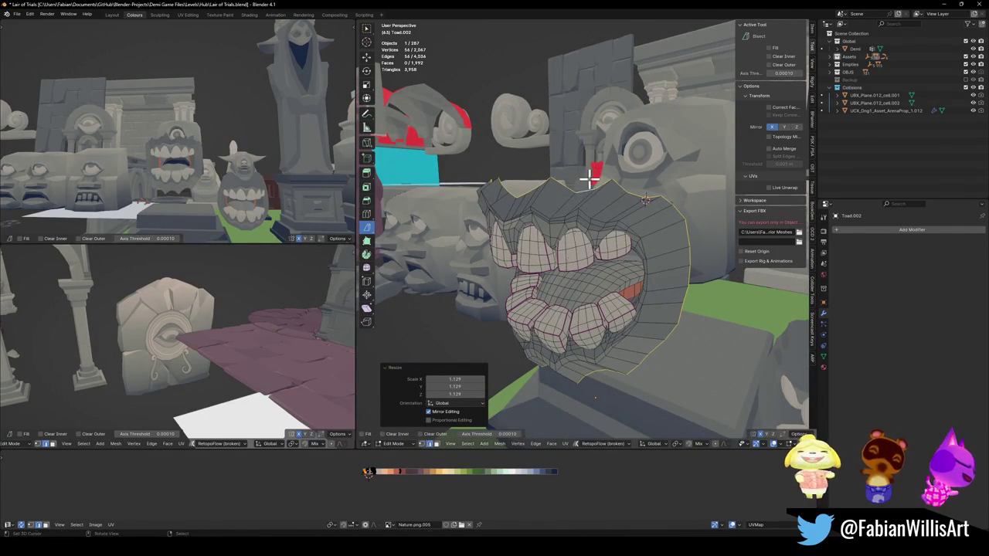
# Step: Relax the rim loop with LoopTools and widen it slightly along X
pyautogui.rightClick(589, 165)
pyautogui.click(585, 182)
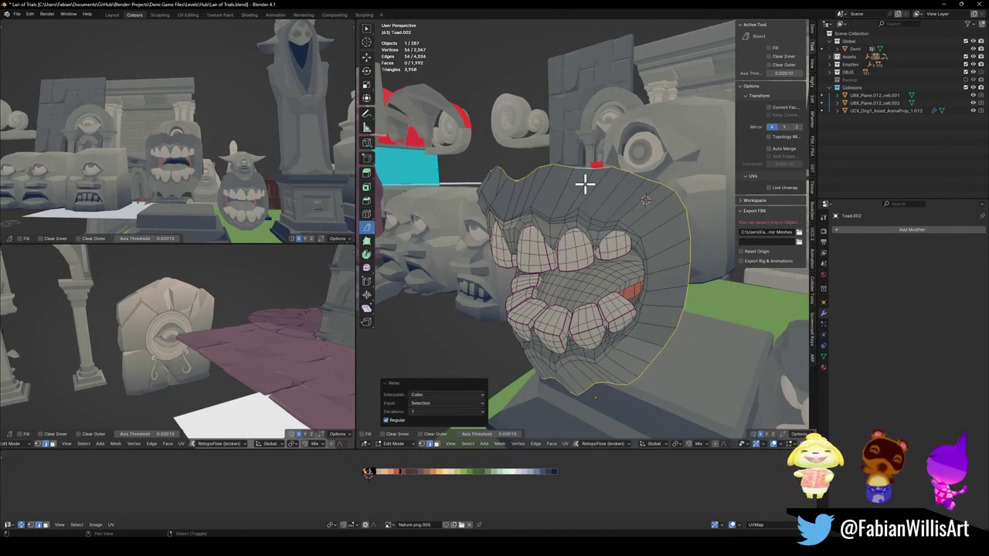
pyautogui.moveTo(271, 189)
pyautogui.mouseDown(button='middle')
pyautogui.moveTo(328, 184)
pyautogui.moveTo(270, 185)
pyautogui.mouseUp(button='middle')
pyautogui.moveTo(709, 254); pyautogui.dragTo(662, 235, button='middle')
pyautogui.press('s')
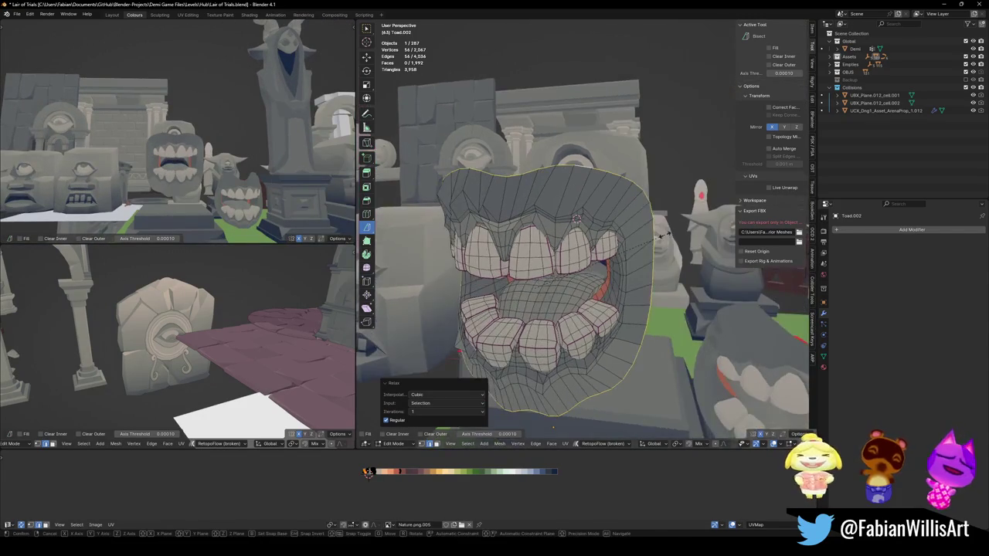
pyautogui.press('x')
pyautogui.click(671, 233)
# Step: Extrude the rim into a tube and flatten it by scaling along Y
pyautogui.moveTo(250, 194)
pyautogui.mouseDown(button='middle')
pyautogui.moveTo(223, 200)
pyautogui.moveTo(236, 188)
pyautogui.mouseUp(button='middle')
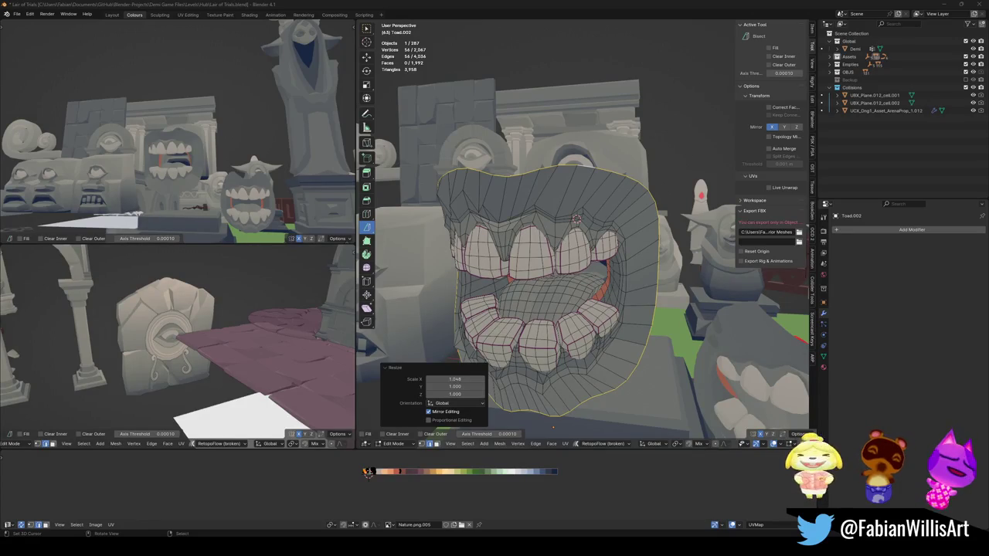
pyautogui.moveTo(651, 279); pyautogui.dragTo(592, 274, button='middle')
pyautogui.press('e')
pyautogui.click(674, 270)
pyautogui.press('s')
pyautogui.press('y')
pyautogui.press('Escape')
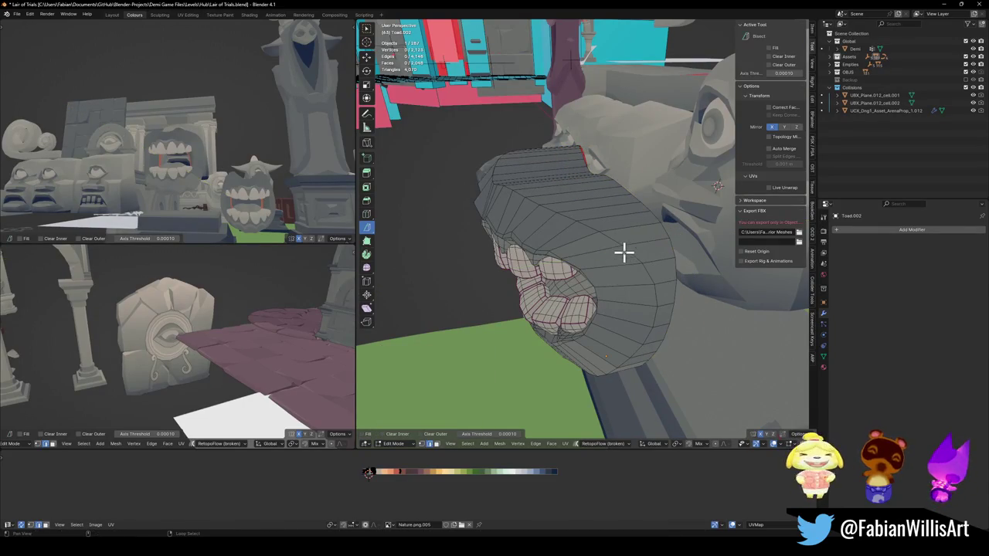
pyautogui.press('s')
pyautogui.press('y')
pyautogui.click(618, 269)
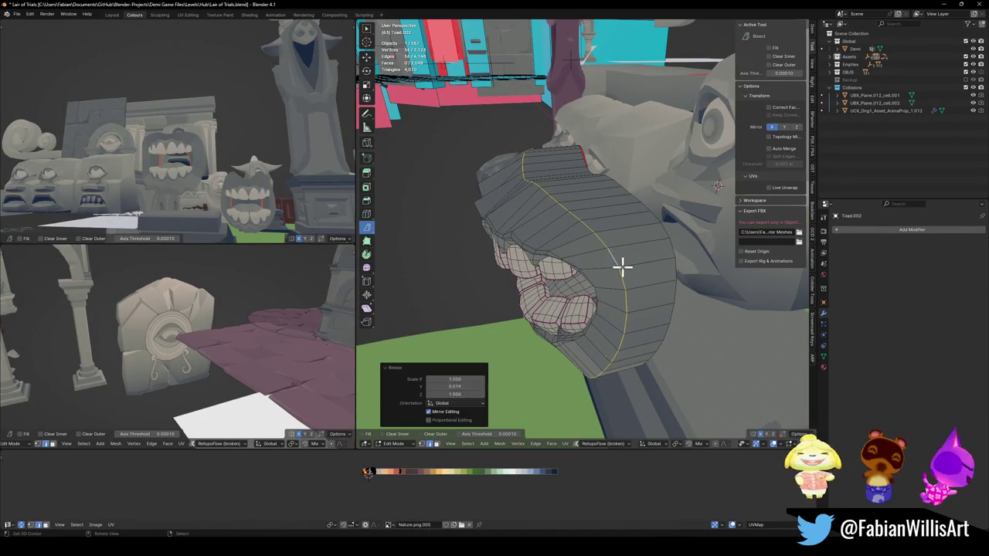
# Step: Move the whole teeth mesh back along Y and return to Object Mode, selecting Plane.017
pyautogui.press('a')
pyautogui.press('g')
pyautogui.press('y')
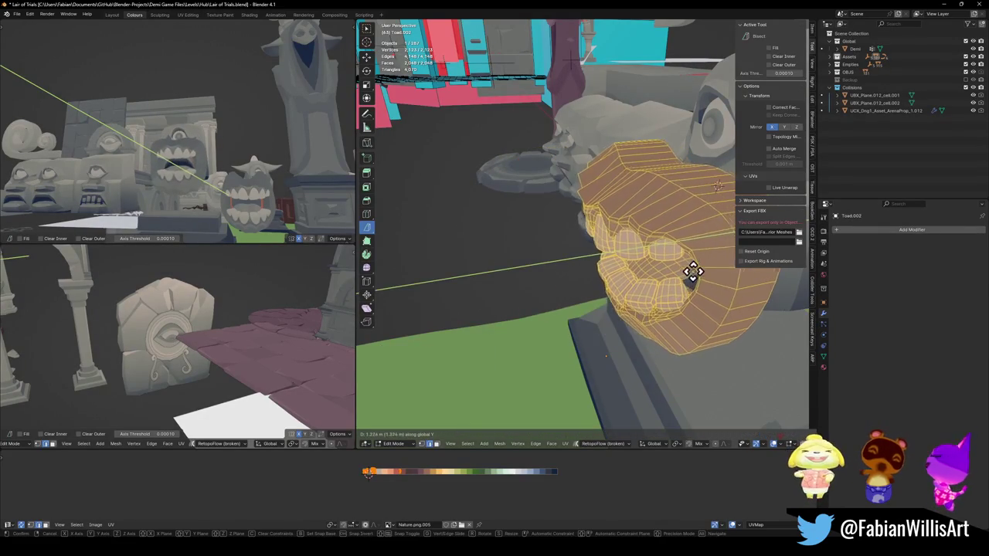
pyautogui.click(698, 276)
pyautogui.press('Tab')
pyautogui.moveTo(698, 276)
pyautogui.mouseDown(button='middle')
pyautogui.moveTo(643, 255)
pyautogui.moveTo(649, 197)
pyautogui.mouseUp(button='middle')
pyautogui.click(646, 189)
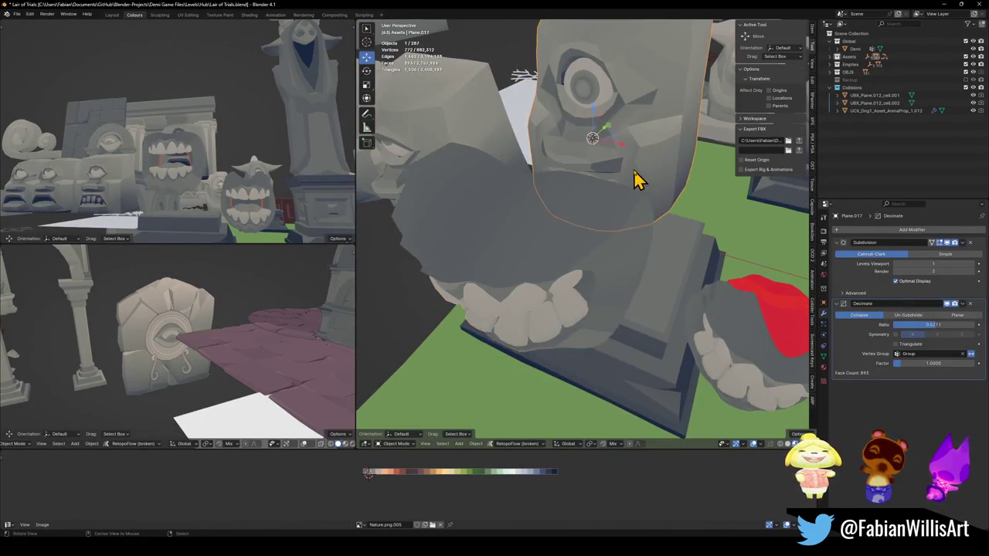
# Step: Frame the face object in Edit Mode and select an edge loop across it
pyautogui.press('KP_Decimal')
pyautogui.press('Tab')
pyautogui.keyDown('alt'); pyautogui.click(643, 237); pyautogui.keyUp('alt')
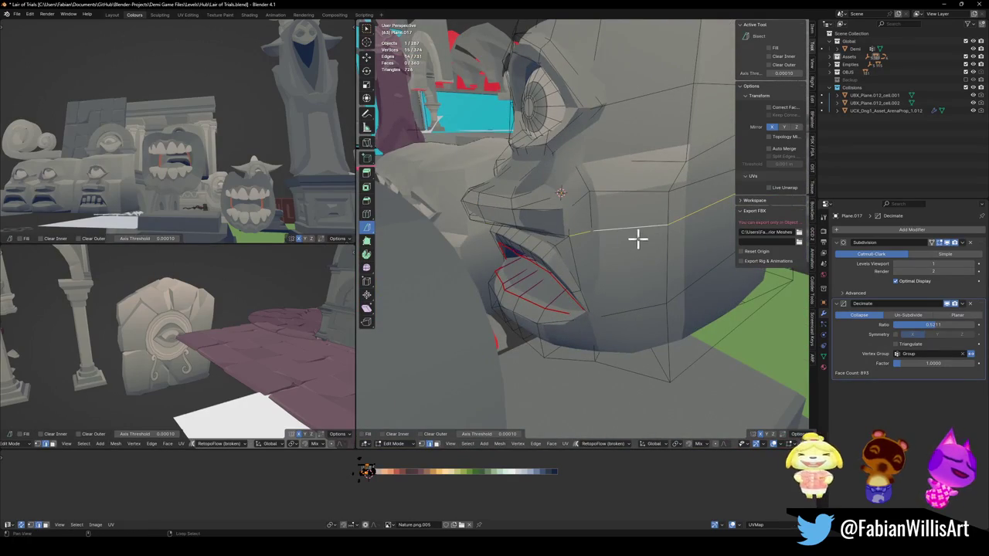
pyautogui.moveTo(530, 234)
pyautogui.mouseDown(button='middle')
pyautogui.moveTo(636, 227)
pyautogui.moveTo(582, 232)
pyautogui.moveTo(592, 221)
pyautogui.moveTo(580, 214)
pyautogui.moveTo(552, 225)
pyautogui.moveTo(535, 269)
pyautogui.mouseUp(button='middle')
pyautogui.hotkey('shift', 'd')
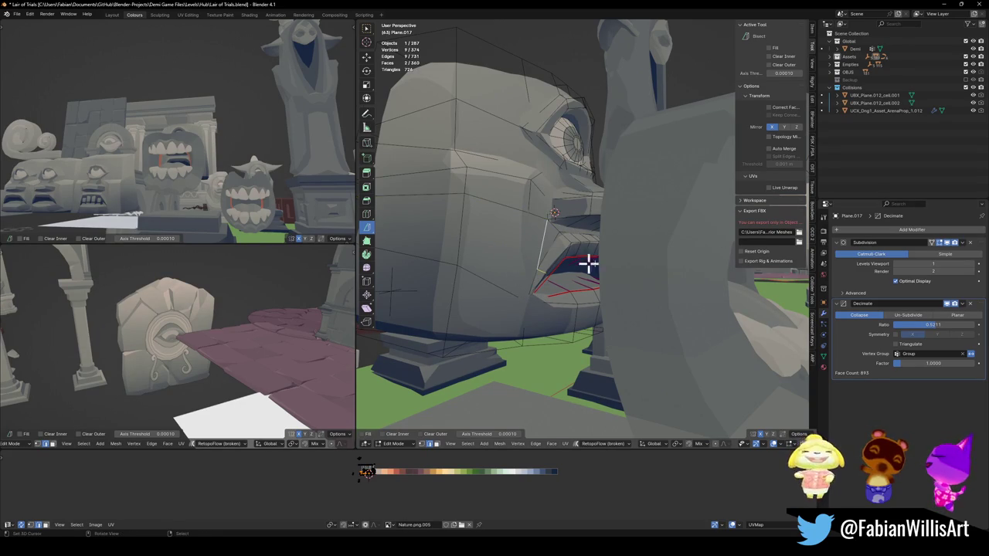
pyautogui.moveTo(523, 267)
pyautogui.mouseDown(button='middle')
pyautogui.moveTo(567, 258)
pyautogui.moveTo(525, 265)
pyautogui.moveTo(525, 285)
pyautogui.mouseUp(button='middle')
# Step: Select several faces around the cyclops head's mouth
pyautogui.keyDown('shift'); pyautogui.click(530, 311); pyautogui.keyUp('shift')
pyautogui.keyDown('shift'); pyautogui.click(545, 224); pyautogui.keyUp('shift')
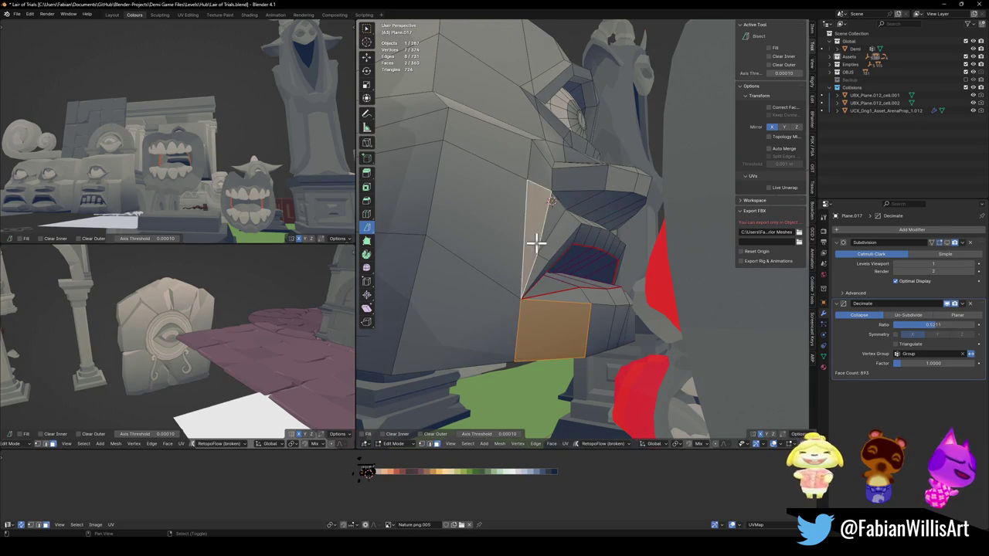
pyautogui.moveTo(548, 221)
pyautogui.mouseDown(button='middle')
pyautogui.moveTo(541, 241)
pyautogui.moveTo(583, 247)
pyautogui.mouseUp(button='middle')
pyautogui.keyDown('shift'); pyautogui.click(572, 322); pyautogui.keyUp('shift')
pyautogui.keyDown('shift'); pyautogui.click(572, 263); pyautogui.keyUp('shift')
pyautogui.keyDown('shift'); pyautogui.click(568, 233); pyautogui.keyUp('shift')
# Step: Fix the face selection and delete the five selected mouth faces
pyautogui.rightClick(588, 252)
pyautogui.keyDown('shift'); pyautogui.click(502, 362); pyautogui.keyUp('shift')
pyautogui.keyDown('ctrl'); pyautogui.click(503, 361); pyautogui.keyUp('ctrl')
pyautogui.hotkey('ctrl', 'z')
pyautogui.keyDown('shift'); pyautogui.click(525, 367); pyautogui.keyUp('shift')
pyautogui.moveTo(526, 367)
pyautogui.mouseDown(button='middle')
pyautogui.moveTo(518, 358)
pyautogui.moveTo(581, 345)
pyautogui.mouseUp(button='middle')
pyautogui.moveTo(502, 331)
pyautogui.mouseDown(button='middle')
pyautogui.moveTo(504, 321)
pyautogui.moveTo(544, 307)
pyautogui.moveTo(552, 314)
pyautogui.mouseUp(button='middle')
pyautogui.press('x')
pyautogui.click(523, 293)
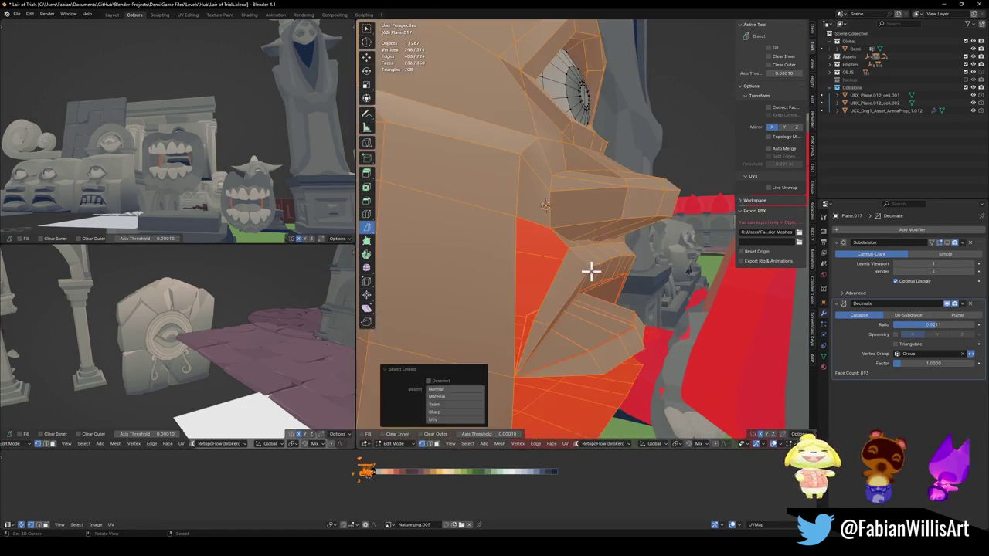
# Step: Select face loops through the mouth and delete ten faces to open a hole
pyautogui.moveTo(591, 269); pyautogui.dragTo(582, 274, button='middle')
pyautogui.keyDown('alt'); pyautogui.click(541, 263); pyautogui.keyUp('alt')
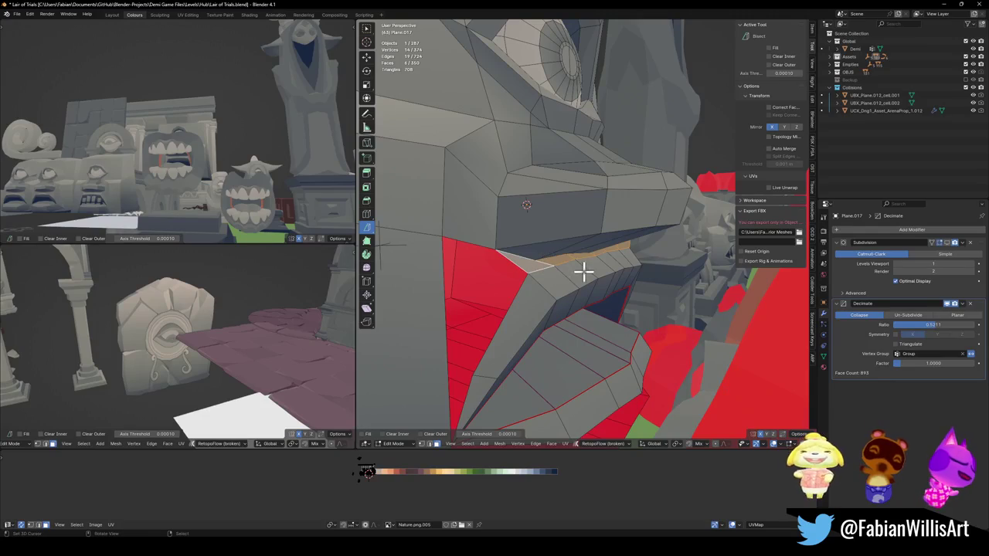
pyautogui.keyDown('alt'); pyautogui.click(570, 278); pyautogui.keyUp('alt')
pyautogui.moveTo(512, 375)
pyautogui.mouseDown(button='middle')
pyautogui.moveTo(565, 304)
pyautogui.moveTo(596, 314)
pyautogui.mouseUp(button='middle')
pyautogui.keyDown('alt'); pyautogui.click(562, 303); pyautogui.keyUp('alt')
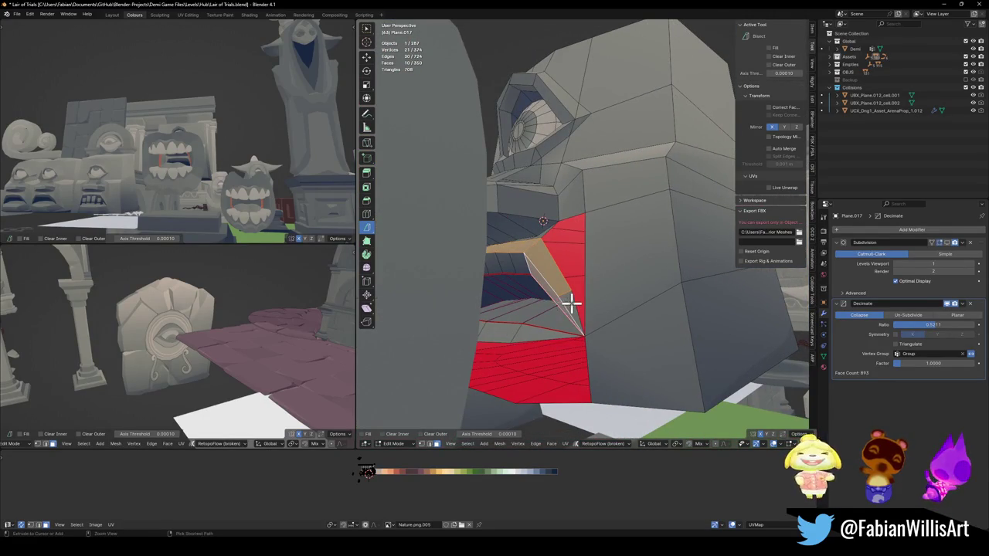
pyautogui.press('x')
pyautogui.click(573, 301)
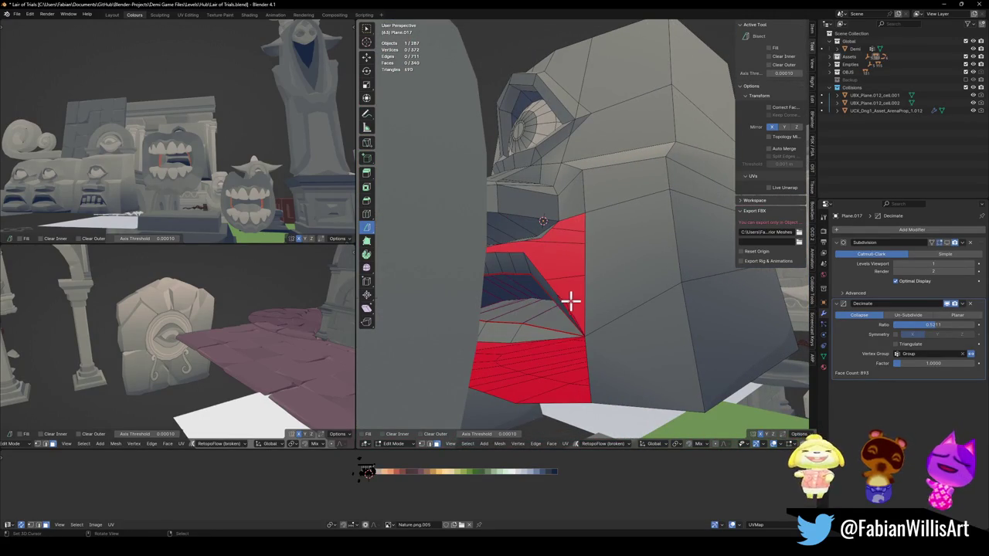
# Step: Select the connected lower-lip piece in vertex mode and delete it with the remaining lip faces
pyautogui.press('1')
pyautogui.press('l')
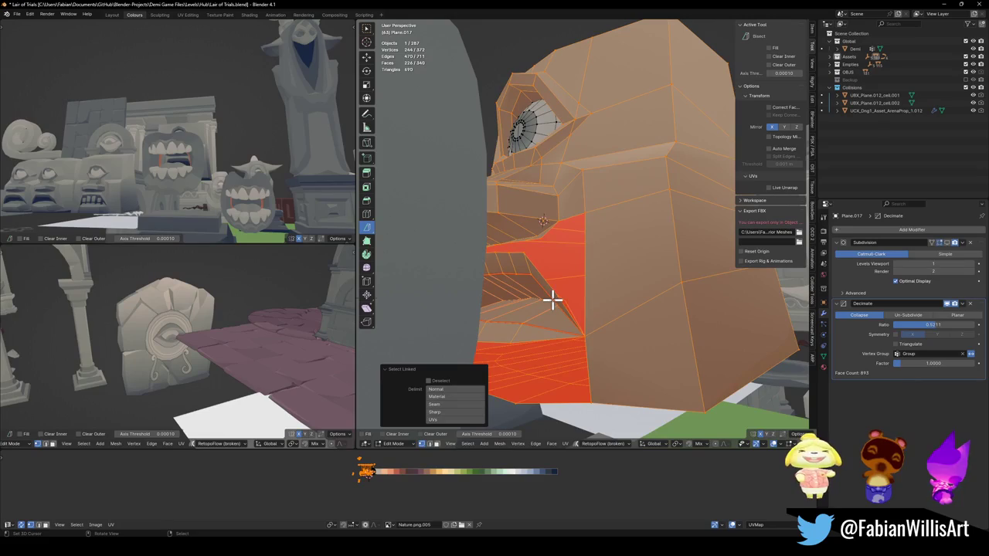
pyautogui.hotkey('alt', 'a')
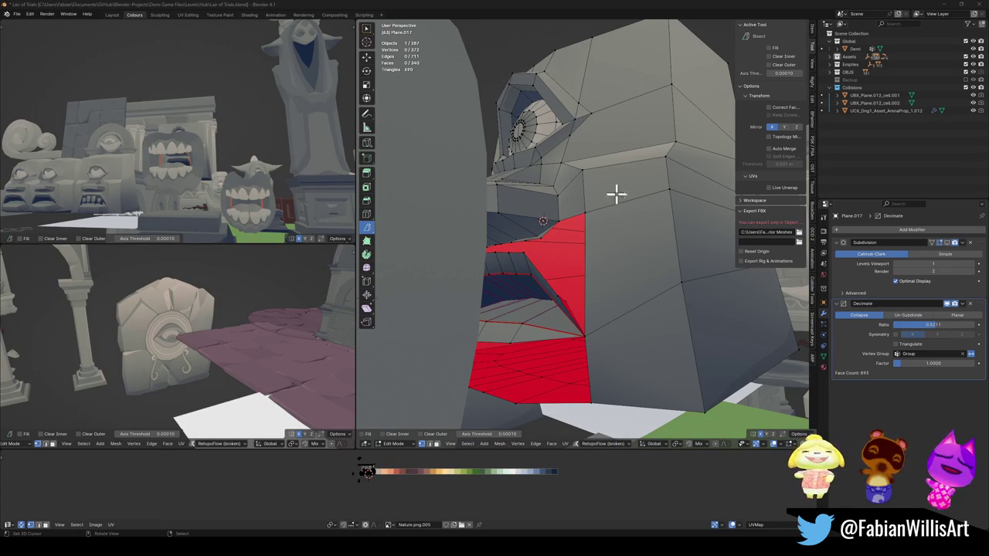
pyautogui.moveTo(666, 229); pyautogui.dragTo(562, 246, button='middle')
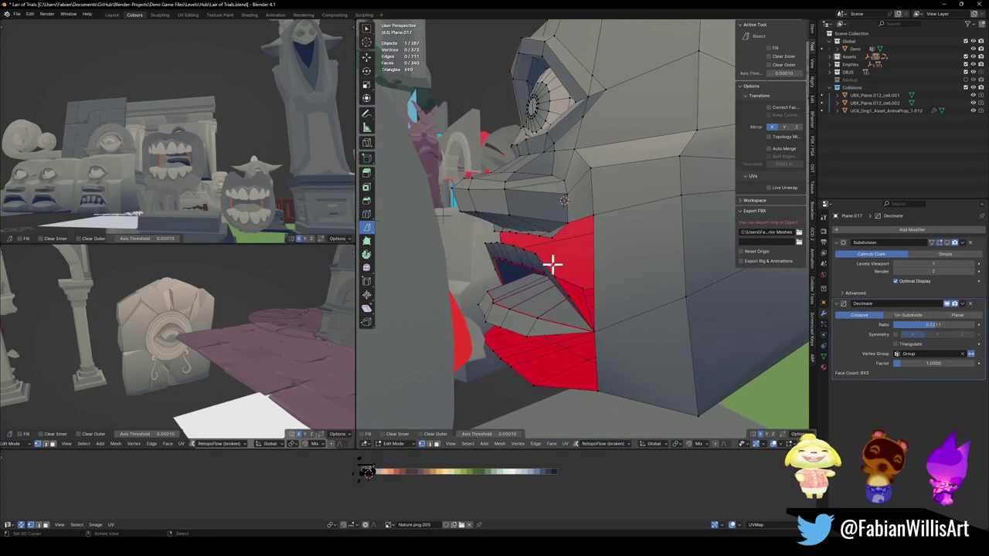
pyautogui.press('l')
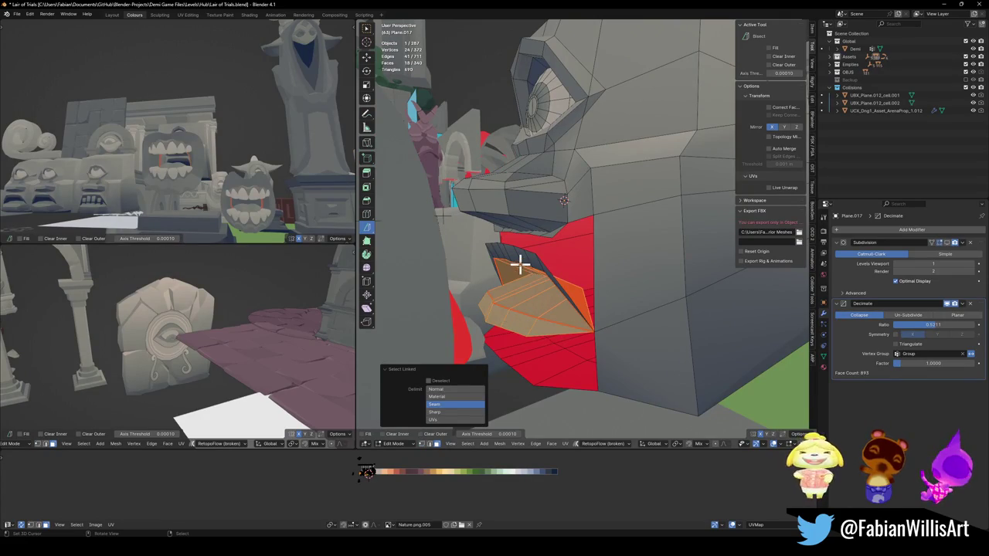
pyautogui.press('x')
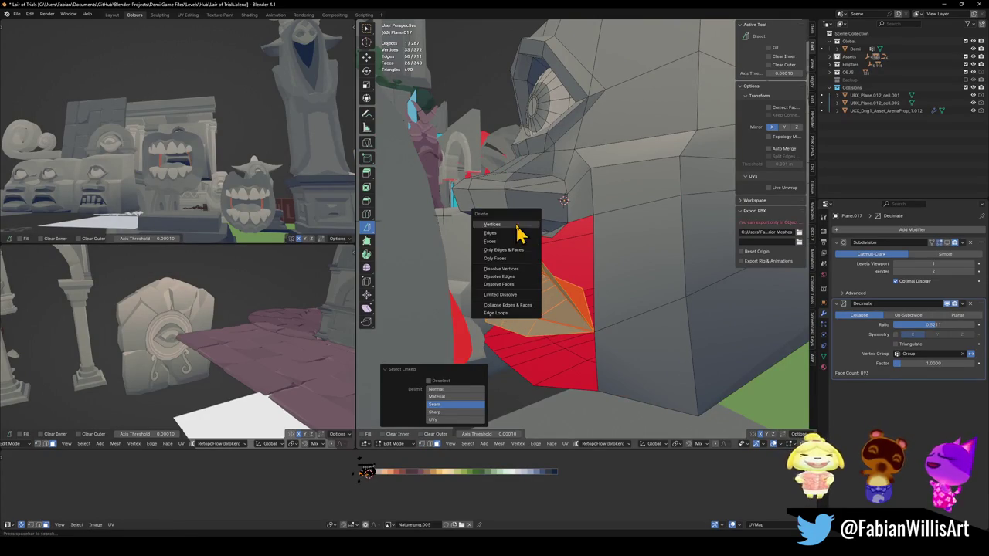
pyautogui.click(517, 227)
pyautogui.moveTo(517, 228); pyautogui.dragTo(547, 230, button='middle')
pyautogui.press('x')
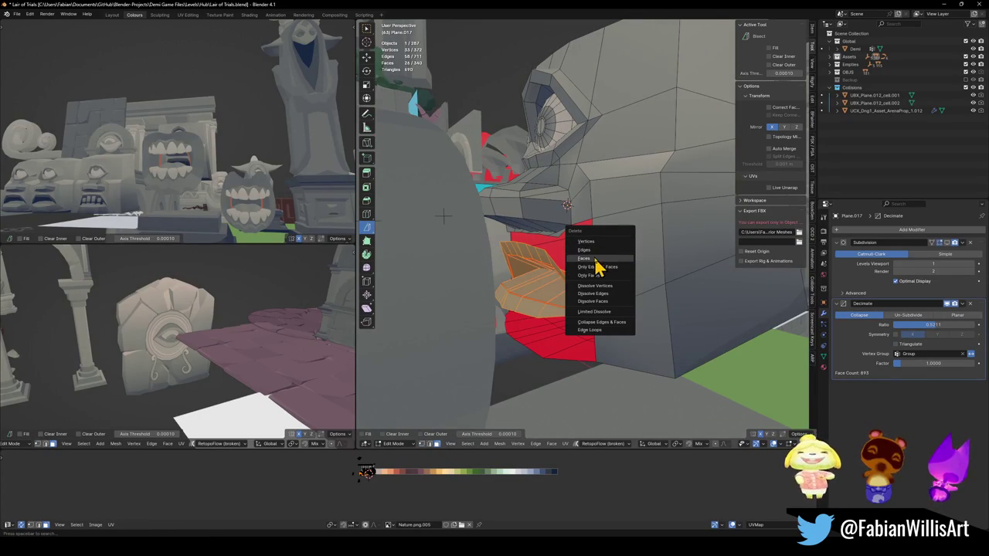
pyautogui.click(601, 269)
pyautogui.moveTo(603, 271)
pyautogui.mouseDown(button='middle')
pyautogui.moveTo(576, 289)
pyautogui.moveTo(612, 280)
pyautogui.moveTo(563, 255)
pyautogui.moveTo(512, 271)
pyautogui.moveTo(530, 247)
pyautogui.moveTo(530, 224)
pyautogui.moveTo(507, 298)
pyautogui.mouseUp(button='middle')
# Step: Select the toad teeth model in Object Mode and enter its Edit Mode with nothing selected
pyautogui.press('Tab')
pyautogui.click(510, 262)
pyautogui.press('Tab')
pyautogui.hotkey('alt', 'a')
# Step: Set the toad teeth model's origin to the 3D cursor and move it along Y toward the head
pyautogui.keyDown('alt'); pyautogui.click(514, 259); pyautogui.keyUp('alt')
pyautogui.moveTo(530, 254); pyautogui.dragTo(512, 207, button='middle')
pyautogui.moveTo(510, 262); pyautogui.dragTo(539, 214, button='middle')
pyautogui.press('Tab')
pyautogui.press('q')
pyautogui.click(541, 224)
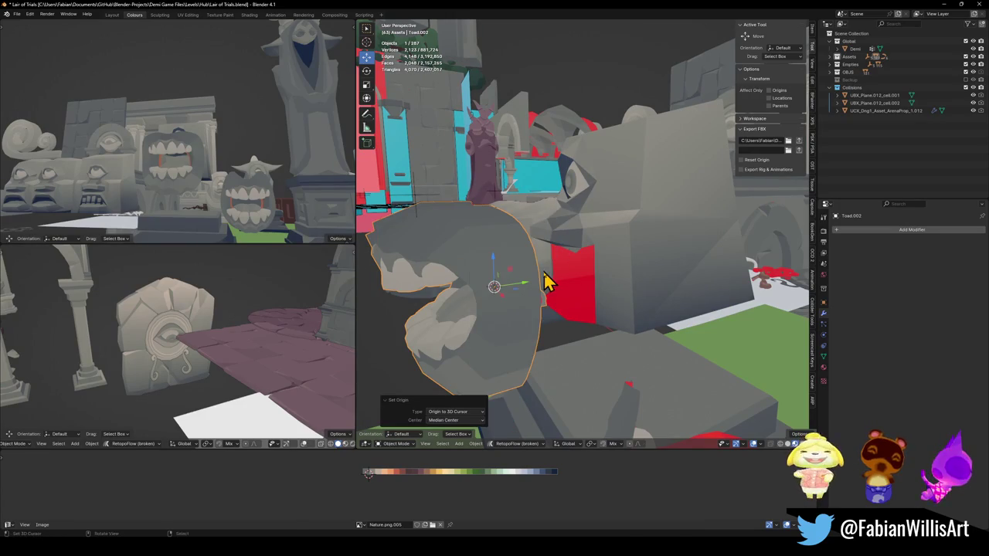
pyautogui.press('g')
pyautogui.press('y')
pyautogui.click(632, 271)
# Step: Try shrinking the teeth model, then cancel and undo the shrink
pyautogui.press('s')
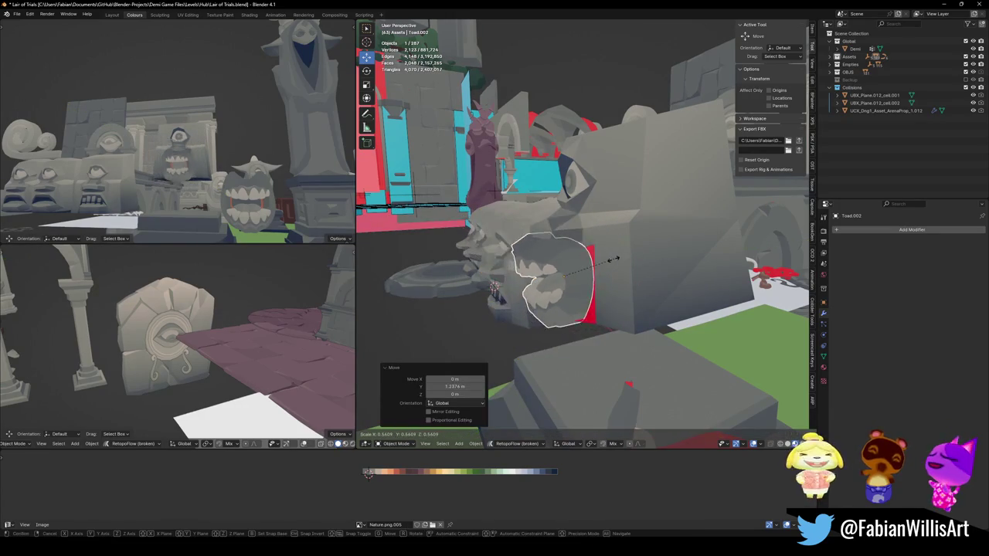
pyautogui.click(646, 265)
pyautogui.scroll(2, 194, 165)
pyautogui.scroll(2, 216, 181)
pyautogui.moveTo(215, 182)
pyautogui.mouseDown(button='middle')
pyautogui.moveTo(249, 177)
pyautogui.moveTo(237, 177)
pyautogui.mouseUp(button='middle')
pyautogui.press('s')
pyautogui.rightClick(220, 194)
pyautogui.scroll(-3, 206, 194)
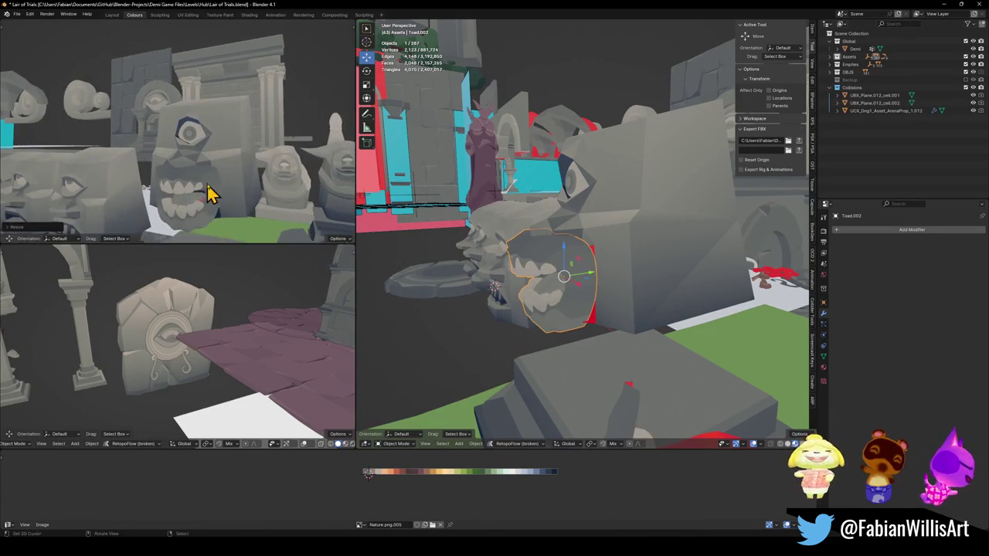
pyautogui.hotkey('ctrl', 'z')
# Step: Scale the teeth on Y, then apply rotation and scale to the model
pyautogui.press('s')
pyautogui.press('y')
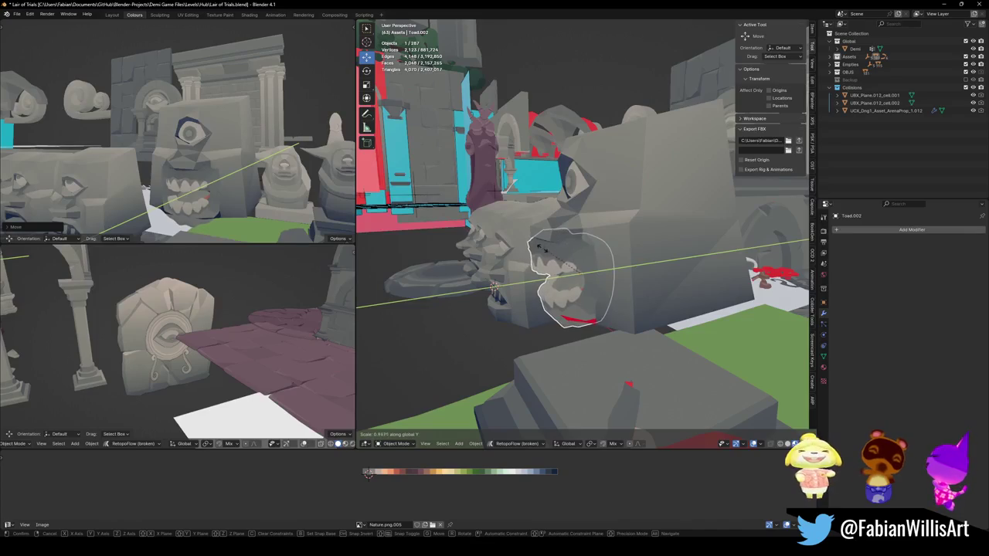
pyautogui.click(641, 261)
pyautogui.moveTo(641, 261); pyautogui.dragTo(648, 250, button='middle')
pyautogui.hotkey('alt', 'r')
pyautogui.click(618, 260)
pyautogui.hotkey('ctrl', 'z')
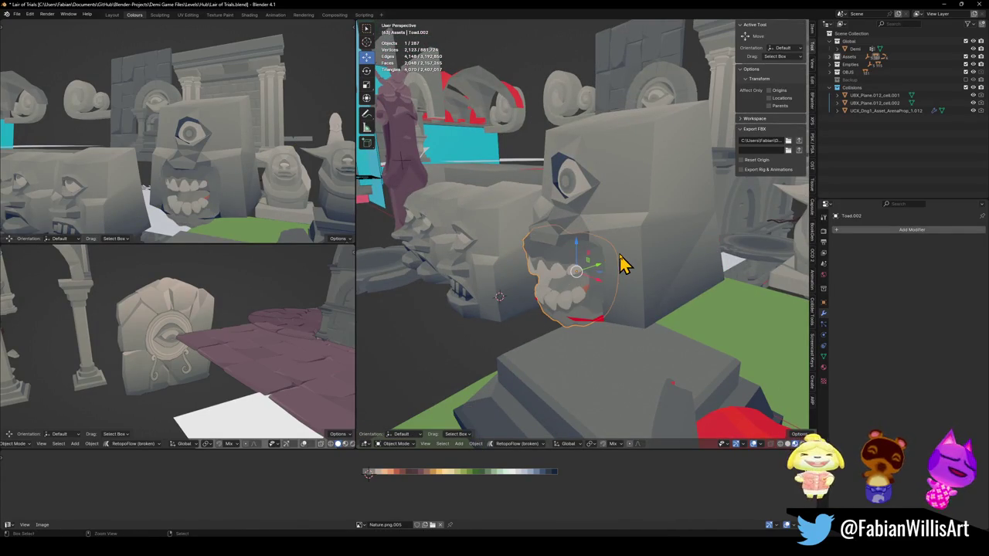
pyautogui.hotkey('ctrl', 'a')
pyautogui.click(611, 282)
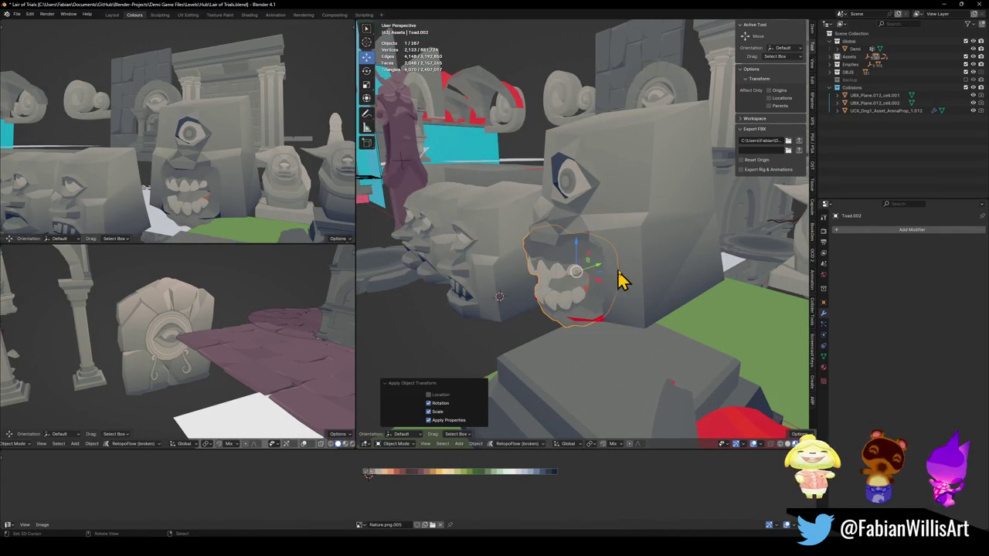
# Step: Flatten the teeth to 0.532 on Y and push them -0.22637 m into the cyclops mouth
pyautogui.press('s')
pyautogui.press('y')
pyautogui.click(611, 271)
pyautogui.press('g')
pyautogui.press('y')
pyautogui.click(596, 265)
pyautogui.press('KP_Decimal')
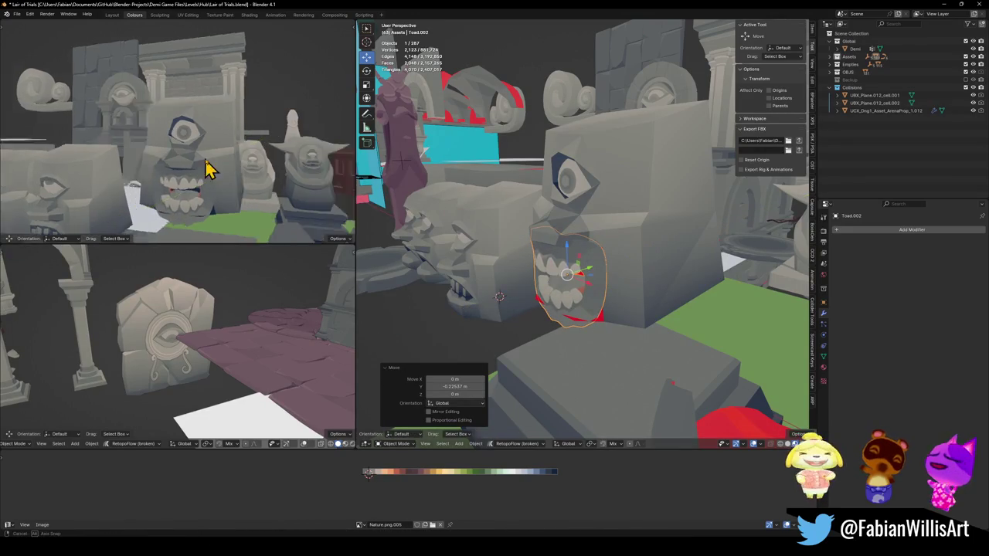
# Step: Widen the teeth model along X, then reselect and frame it for mesh editing
pyautogui.press('s')
pyautogui.press('x')
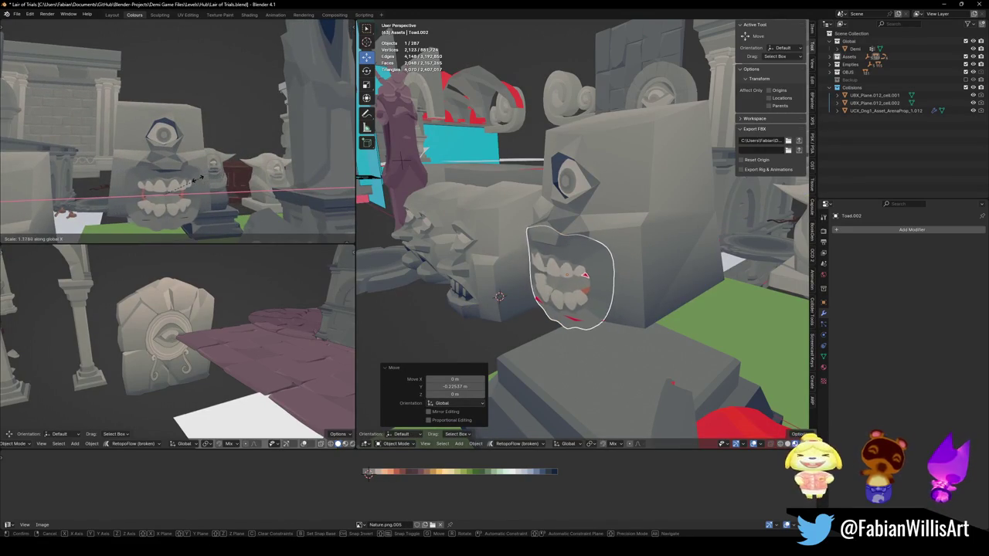
pyautogui.click(207, 180)
pyautogui.hotkey('alt', 'a')
pyautogui.moveTo(207, 181)
pyautogui.mouseDown(button='middle')
pyautogui.moveTo(188, 188)
pyautogui.moveTo(228, 188)
pyautogui.moveTo(177, 183)
pyautogui.mouseUp(button='middle')
pyautogui.click(609, 274)
pyautogui.press('KP_Decimal')
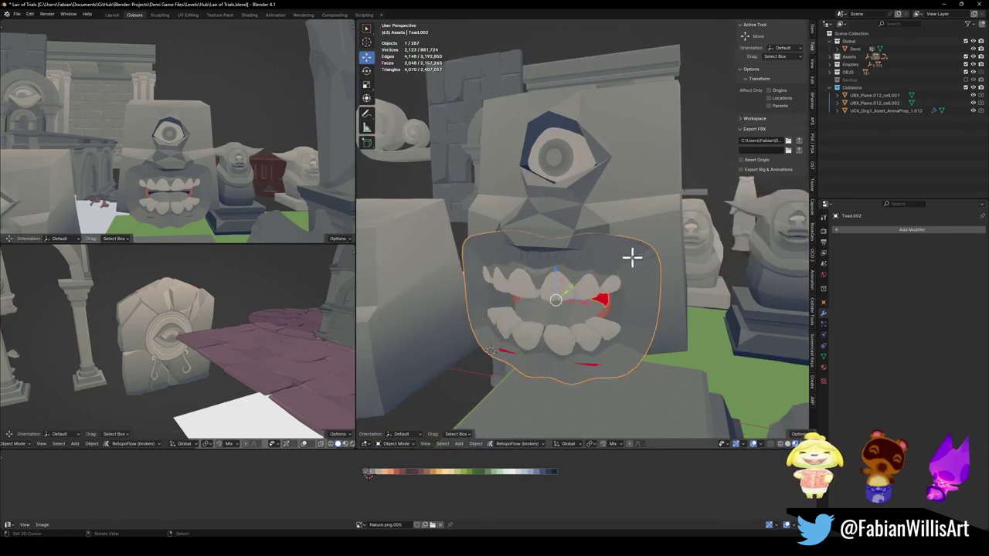
pyautogui.press('Tab')
# Step: Temporarily hide the outer lip to inspect inside, then select the inner mouth piece
pyautogui.press('l')
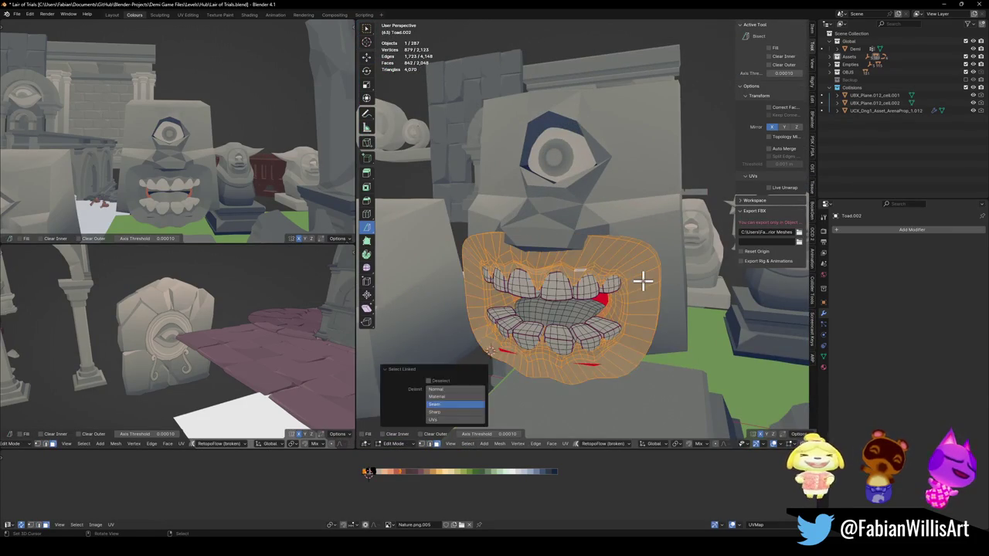
pyautogui.press('h')
pyautogui.moveTo(215, 178); pyautogui.dragTo(230, 176, button='middle')
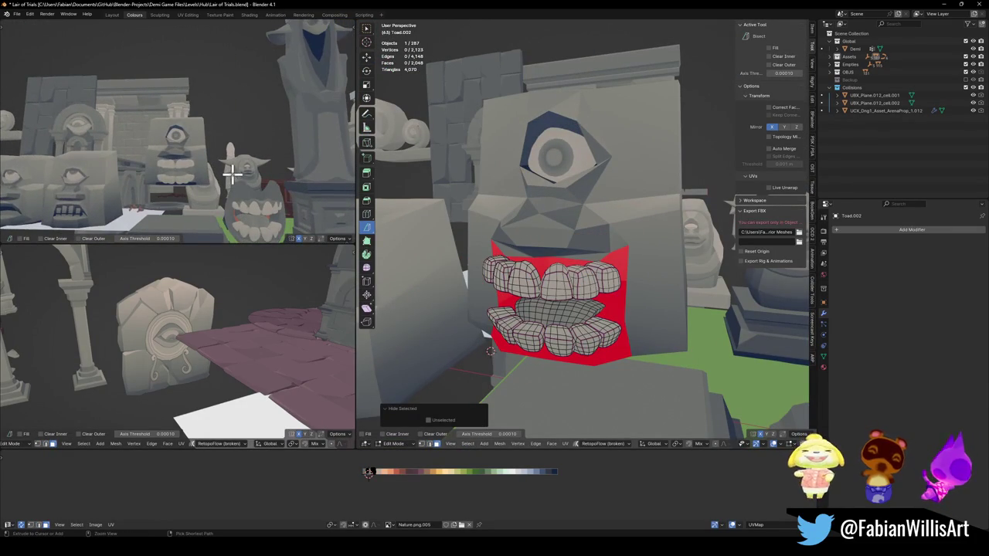
pyautogui.hotkey('alt', 'h')
pyautogui.hotkey('alt', 'a')
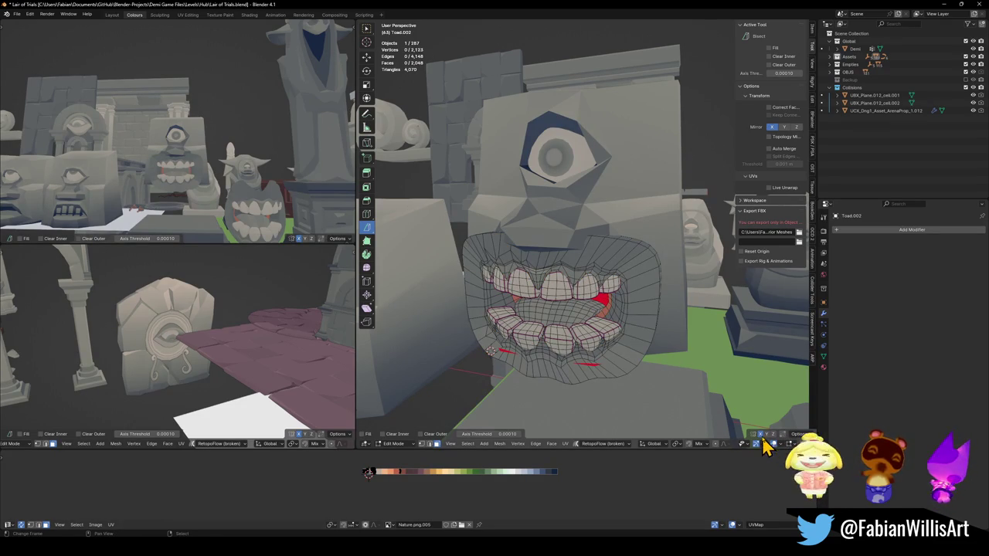
pyautogui.press('l')
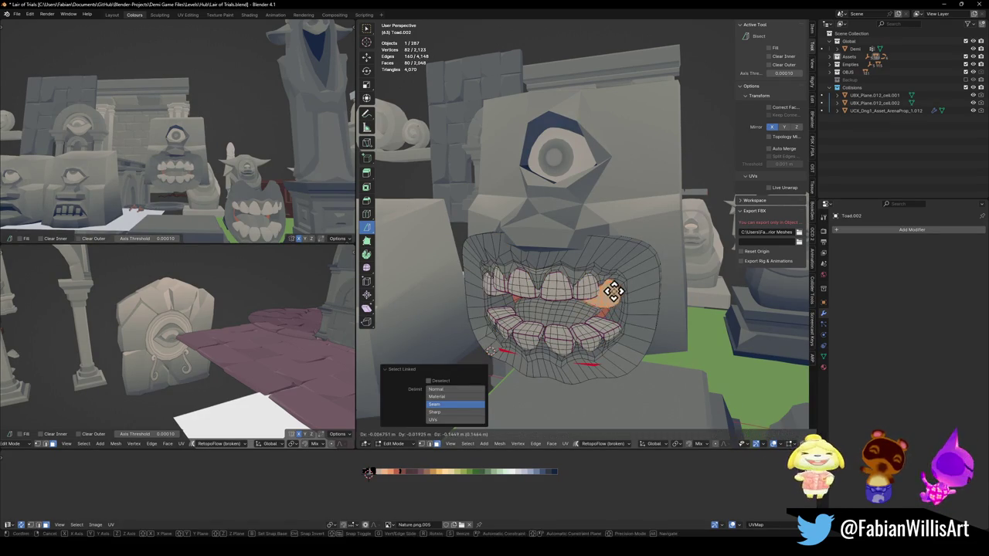
pyautogui.moveTo(591, 275); pyautogui.dragTo(585, 265, button='middle')
# Step: Turn on proportional editing with Smooth falloff and test a vertical move of the inner mouth
pyautogui.press('o')
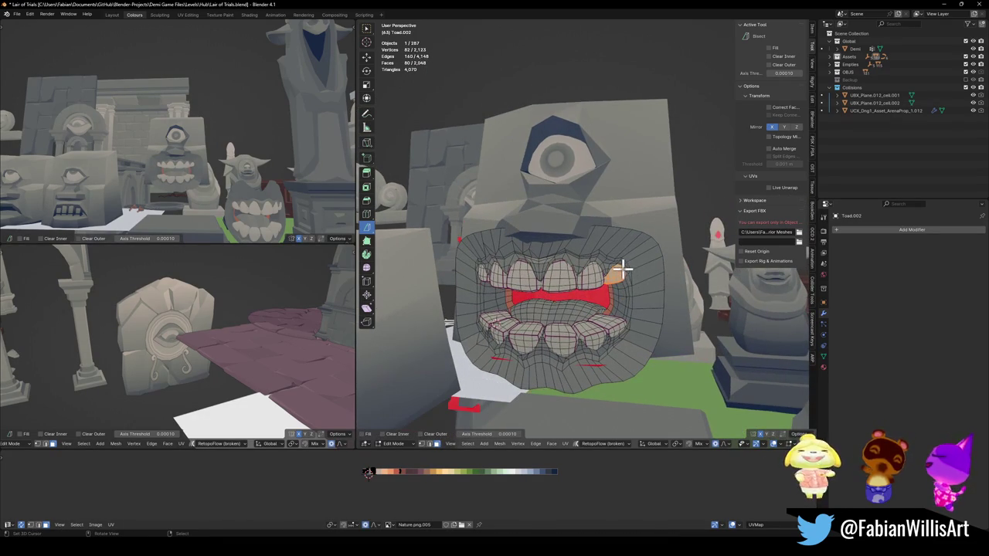
pyautogui.press('g')
pyautogui.rightClick(614, 258)
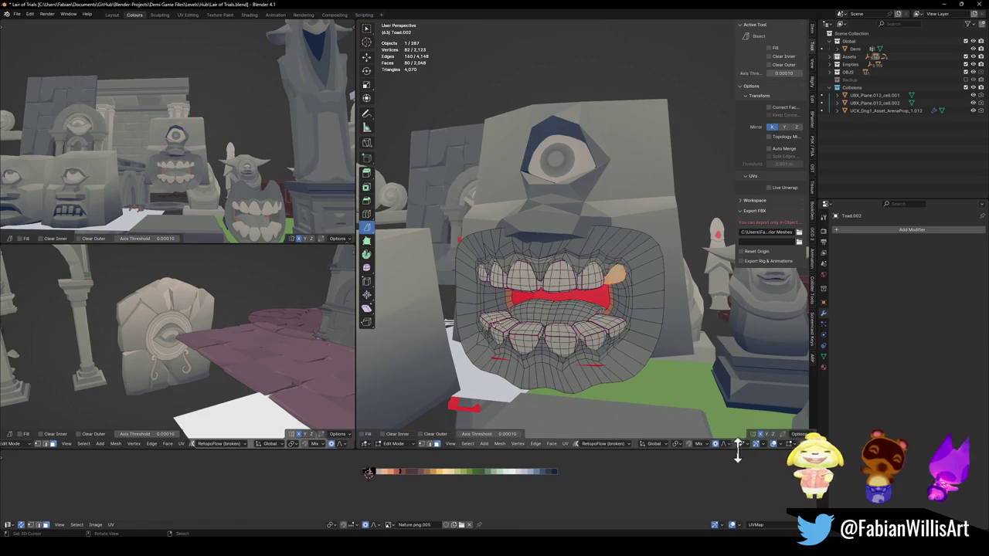
pyautogui.click(729, 446)
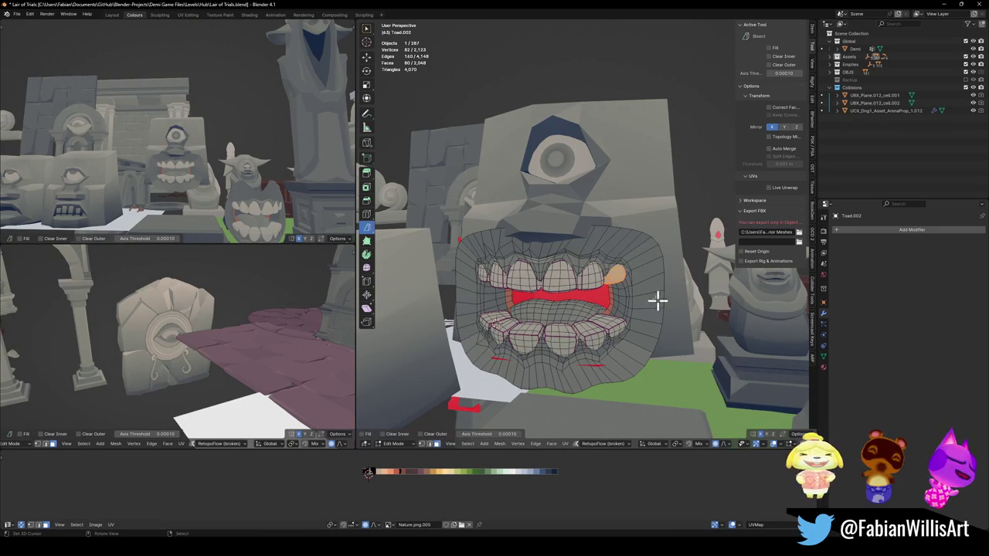
pyautogui.moveTo(676, 331); pyautogui.dragTo(603, 263, button='middle')
pyautogui.press('g')
pyautogui.press('z')
pyautogui.scroll(5, 591, 251)
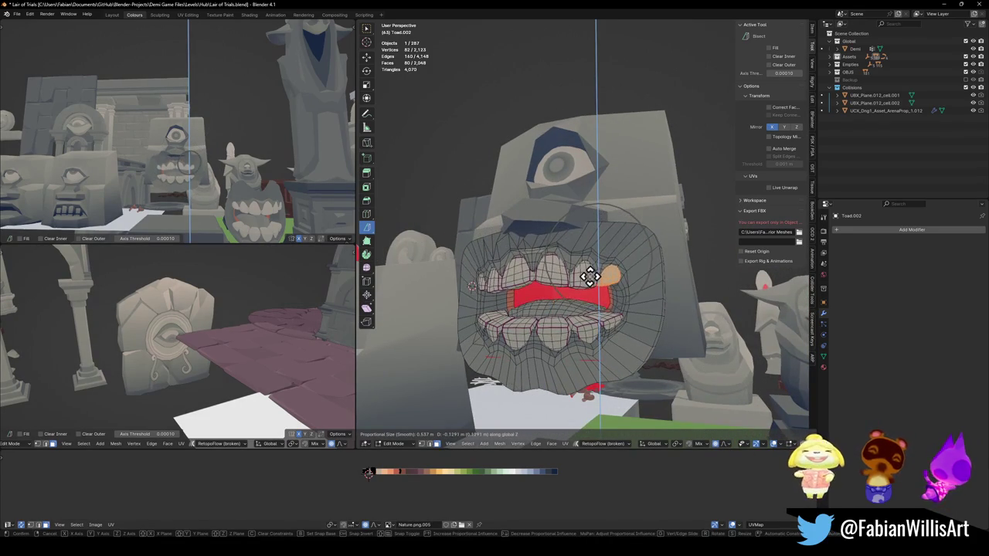
pyautogui.rightClick(596, 282)
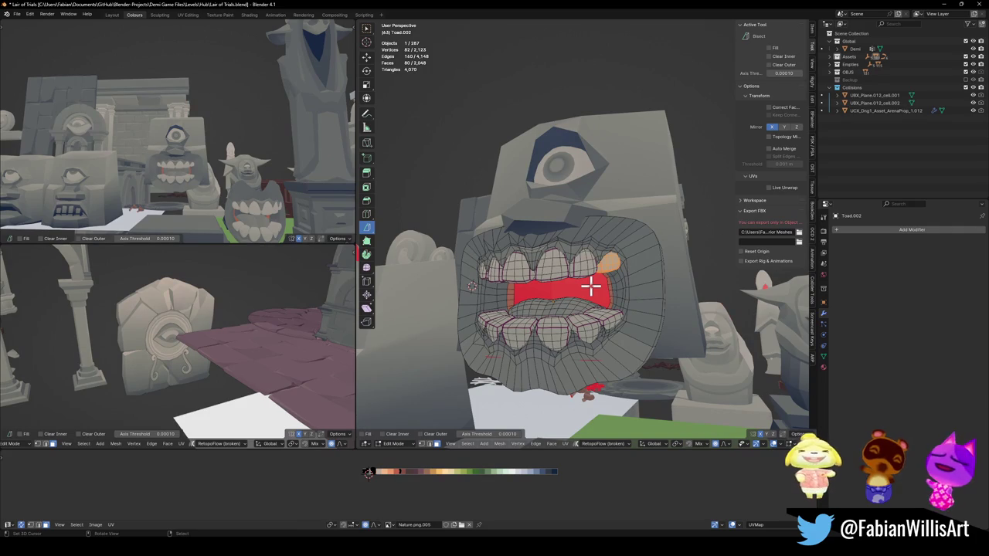
# Step: Select the upper teeth and lip and shift them about -0.0124 m on Z with smooth falloff
pyautogui.press('l')
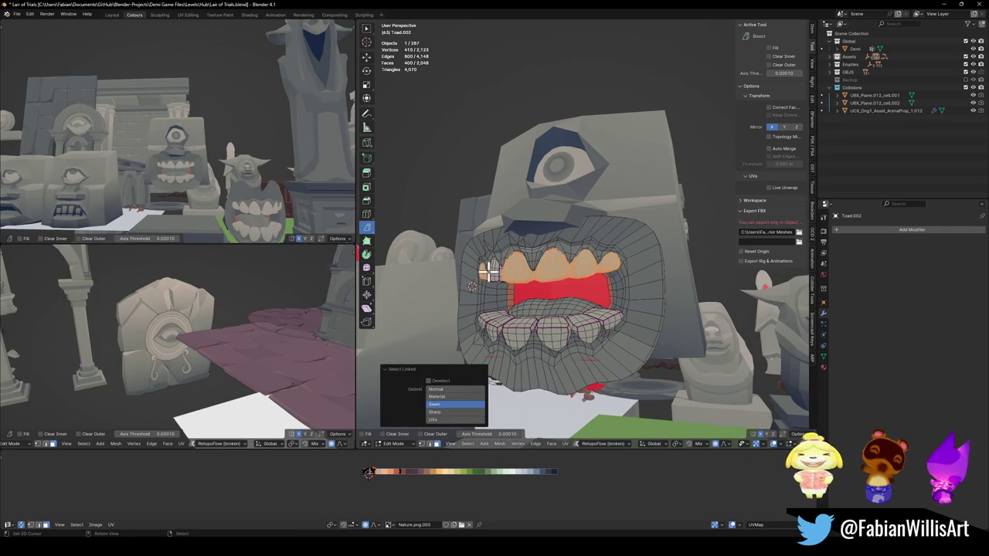
pyautogui.press('g')
pyautogui.press('z')
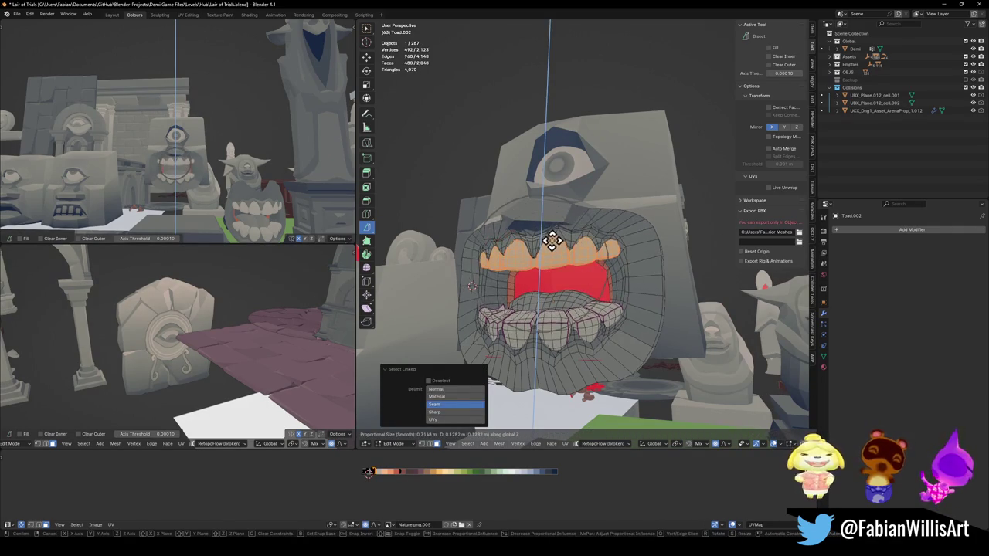
pyautogui.press('Escape')
pyautogui.moveTo(555, 247); pyautogui.dragTo(623, 243, button='middle')
pyautogui.press('c')
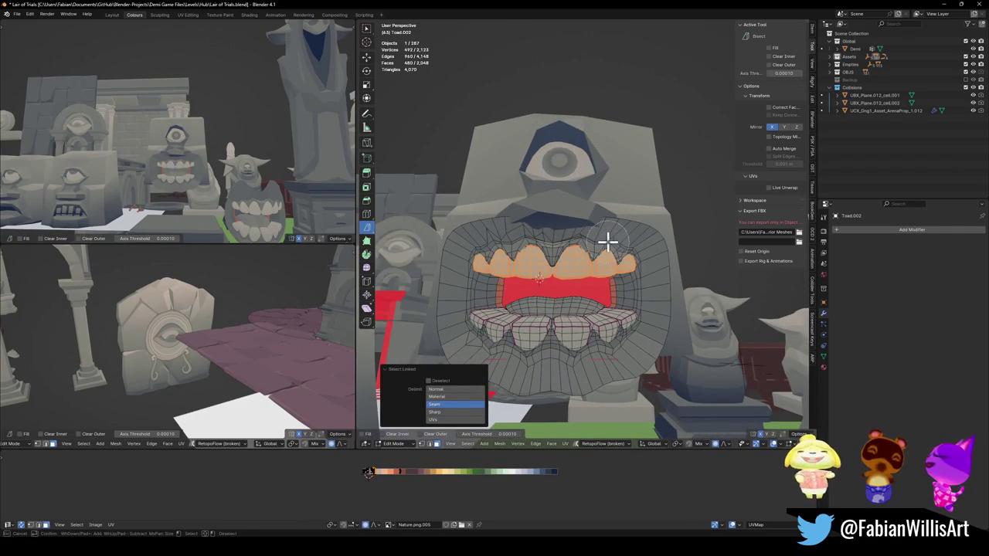
pyautogui.moveTo(616, 239)
pyautogui.mouseDown()
pyautogui.moveTo(497, 243)
pyautogui.moveTo(569, 242)
pyautogui.mouseUp()
pyautogui.press('Escape')
pyautogui.press('g')
pyautogui.press('z')
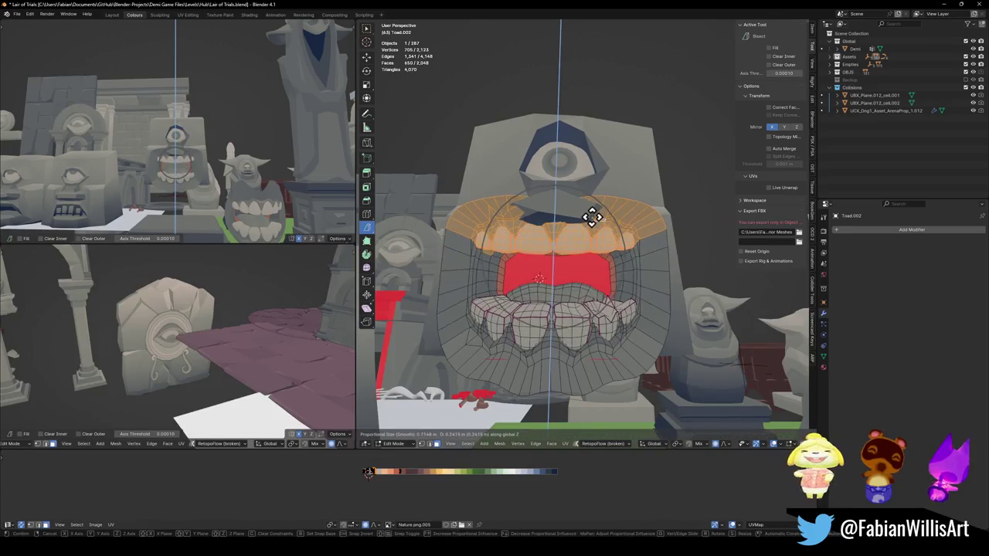
pyautogui.scroll(6, 590, 217)
pyautogui.scroll(6, 588, 222)
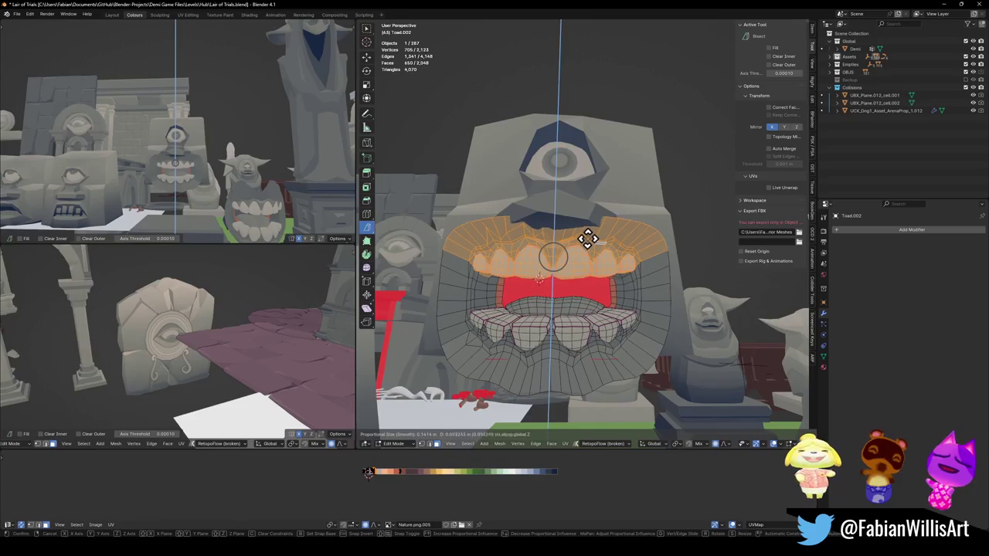
pyautogui.click(587, 241)
# Step: Select the whole toad mouth mesh and lower it along Z in two moves
pyautogui.moveTo(222, 189); pyautogui.dragTo(199, 185, button='middle')
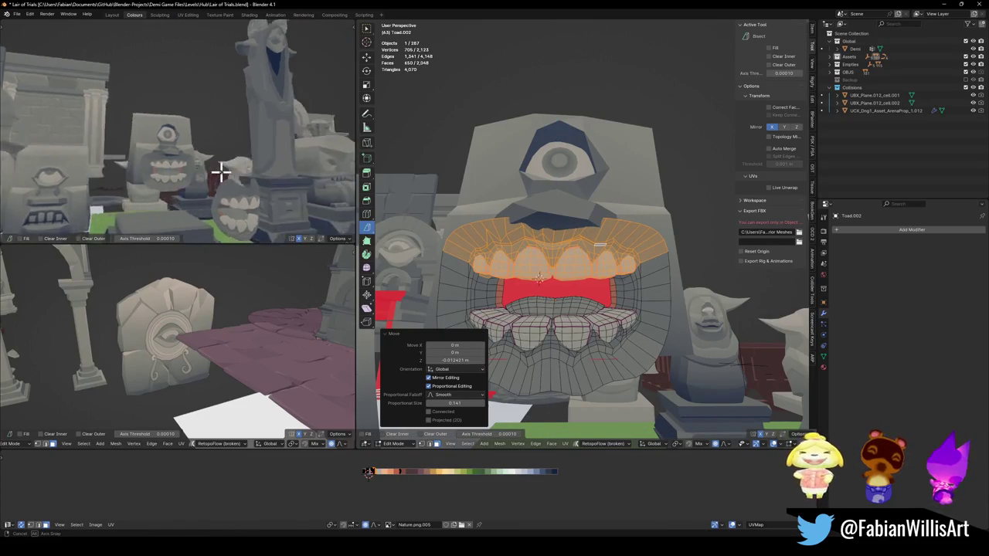
pyautogui.hotkey('alt', 'a')
pyautogui.press('a')
pyautogui.press('g')
pyautogui.press('y')
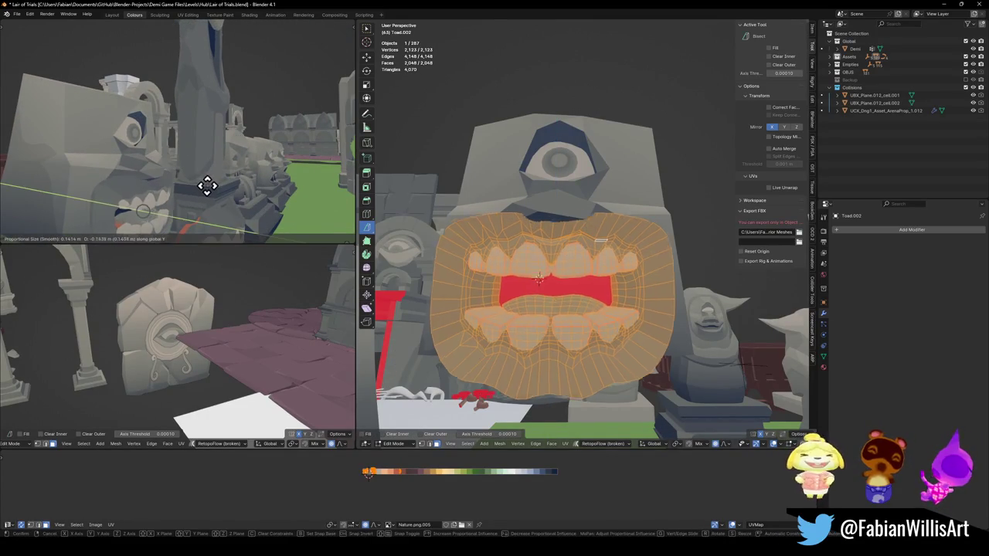
pyautogui.press('z')
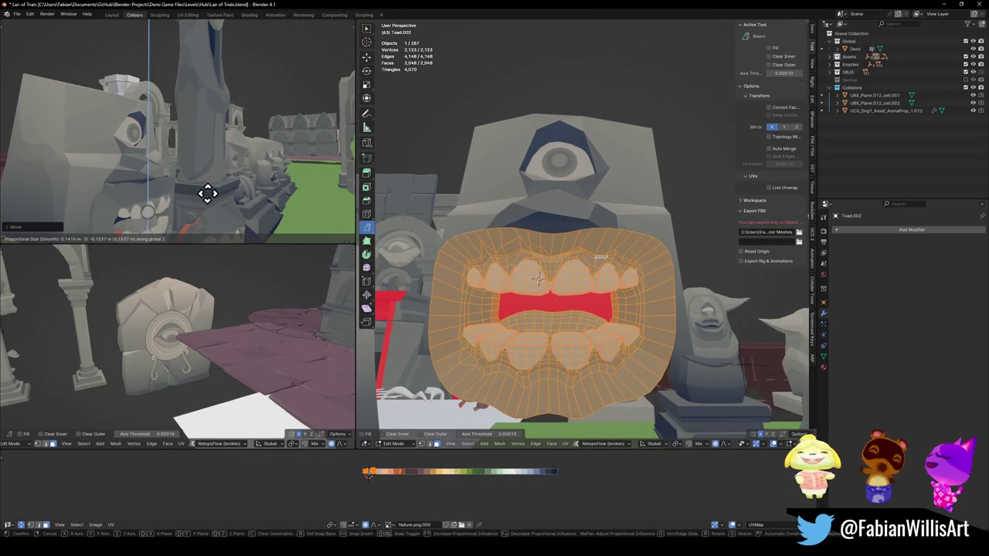
pyautogui.click(207, 194)
pyautogui.moveTo(206, 193); pyautogui.dragTo(226, 180, button='middle')
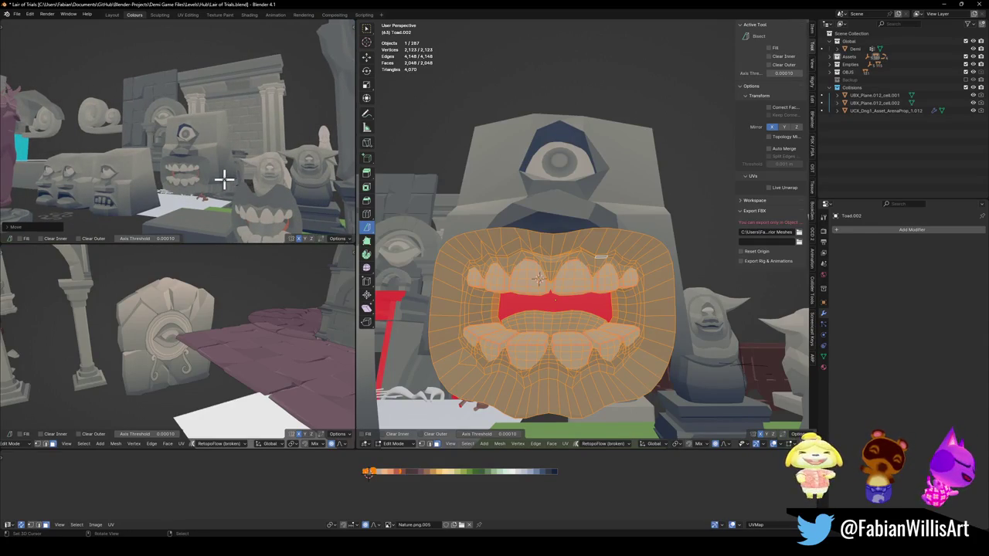
pyautogui.press('g')
pyautogui.press('z')
pyautogui.click(564, 224)
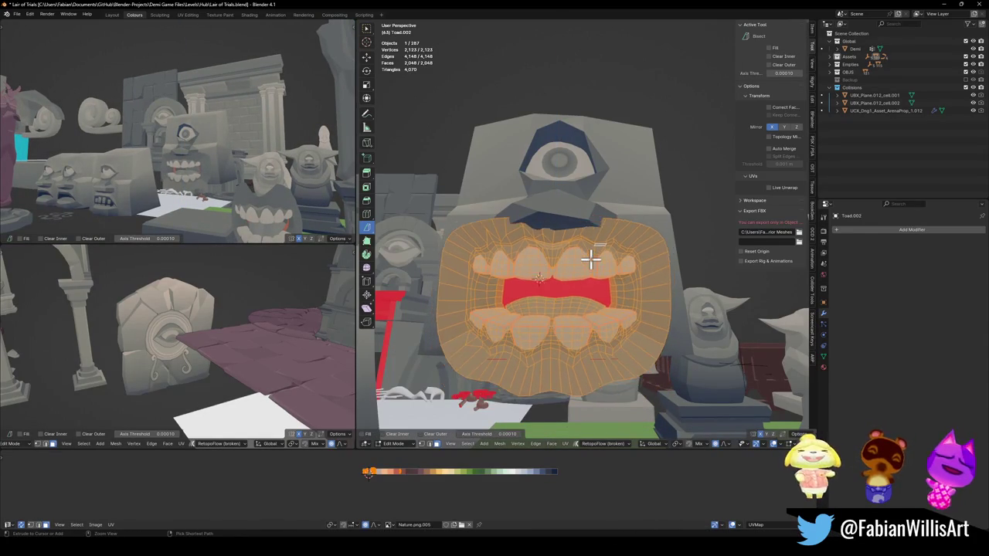
# Step: Raise the mouth's top band on Z, then lower the whole mouth mesh
pyautogui.hotkey('alt', 'a')
pyautogui.press('l')
pyautogui.press('g')
pyautogui.press('z')
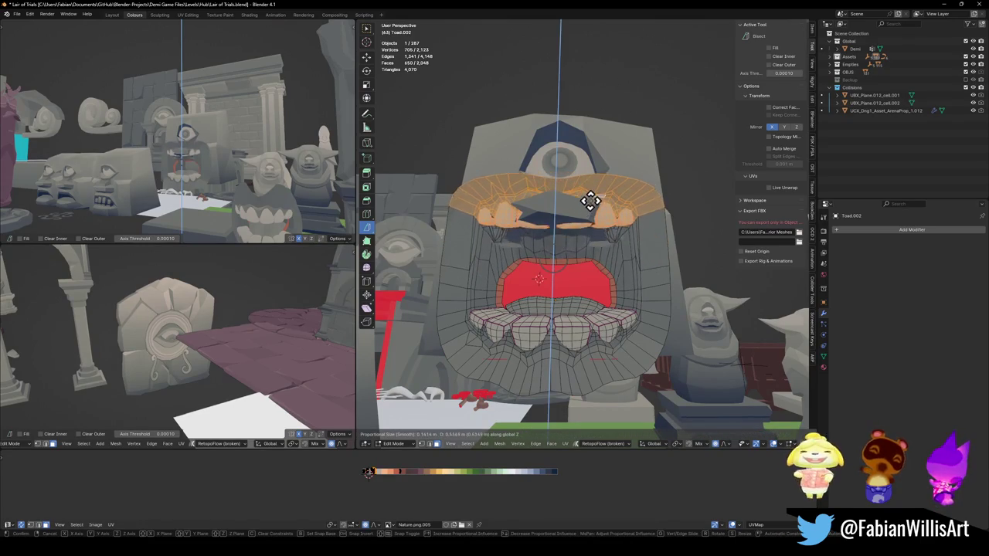
pyautogui.click(592, 204)
pyautogui.press('a')
pyautogui.press('g')
pyautogui.press('z')
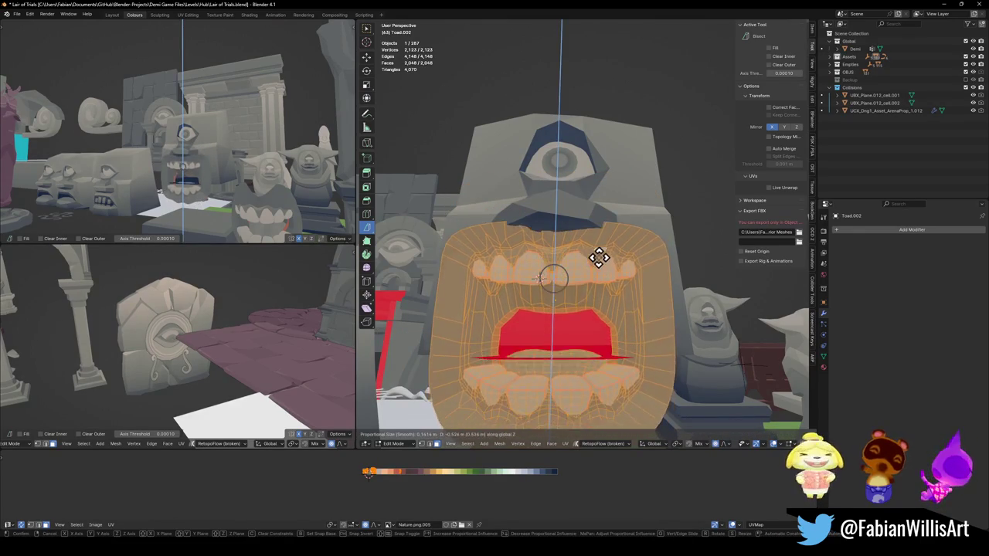
pyautogui.click(596, 258)
# Step: Tilt the mouth around X, stretch it in depth on Y, and nudge it along Y
pyautogui.moveTo(319, 201)
pyautogui.mouseDown(button='middle')
pyautogui.moveTo(267, 181)
pyautogui.moveTo(294, 159)
pyautogui.moveTo(194, 183)
pyautogui.moveTo(205, 171)
pyautogui.mouseUp(button='middle')
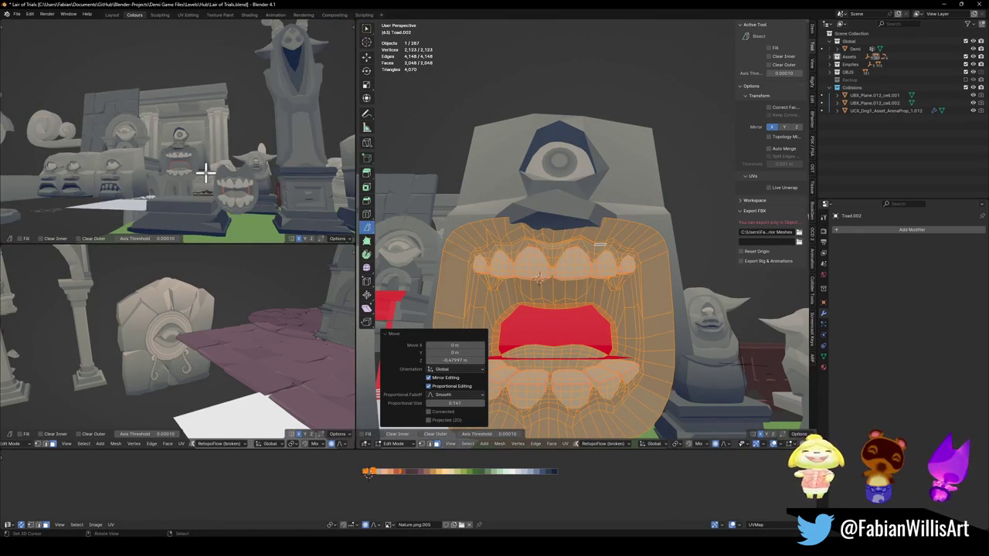
pyautogui.press('r')
pyautogui.press('x')
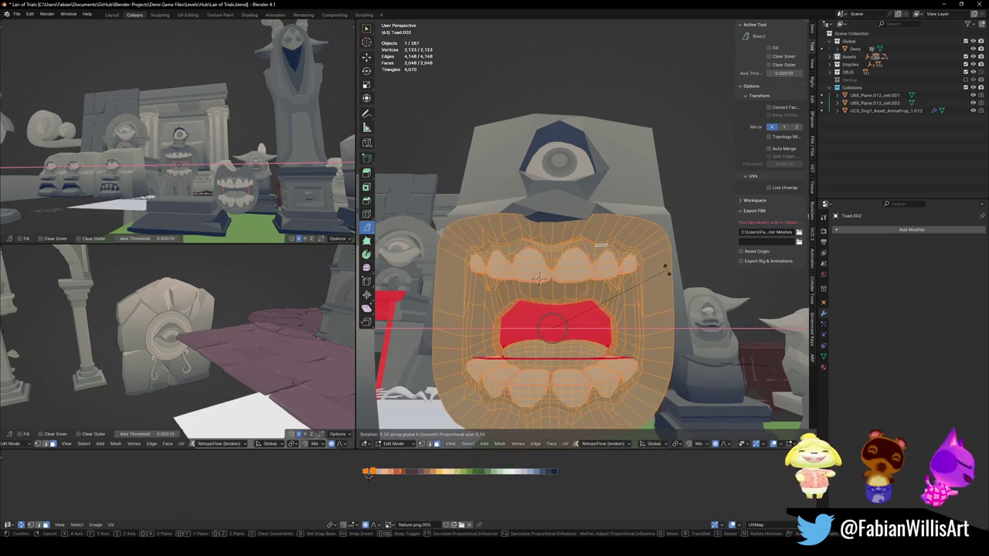
pyautogui.click(657, 269)
pyautogui.moveTo(663, 249)
pyautogui.mouseDown(button='middle')
pyautogui.moveTo(637, 260)
pyautogui.moveTo(651, 242)
pyautogui.mouseUp(button='middle')
pyautogui.press('s')
pyautogui.press('y')
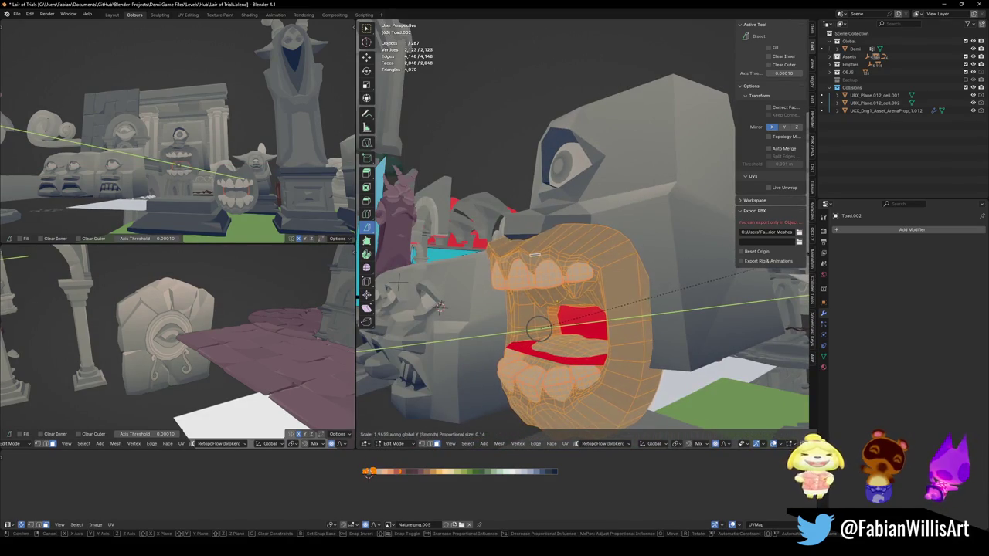
pyautogui.click(762, 265)
pyautogui.press('y')
pyautogui.click(665, 283)
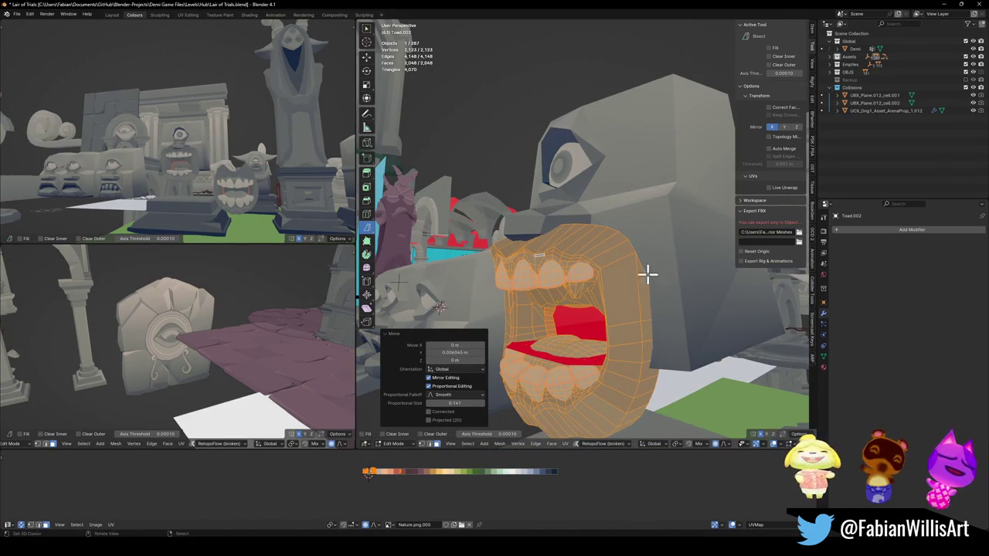
# Step: Save the file, then delete the Toad.002 teeth object from the scene
pyautogui.moveTo(316, 172)
pyautogui.mouseDown(button='middle')
pyautogui.moveTo(232, 199)
pyautogui.moveTo(250, 174)
pyautogui.mouseUp(button='middle')
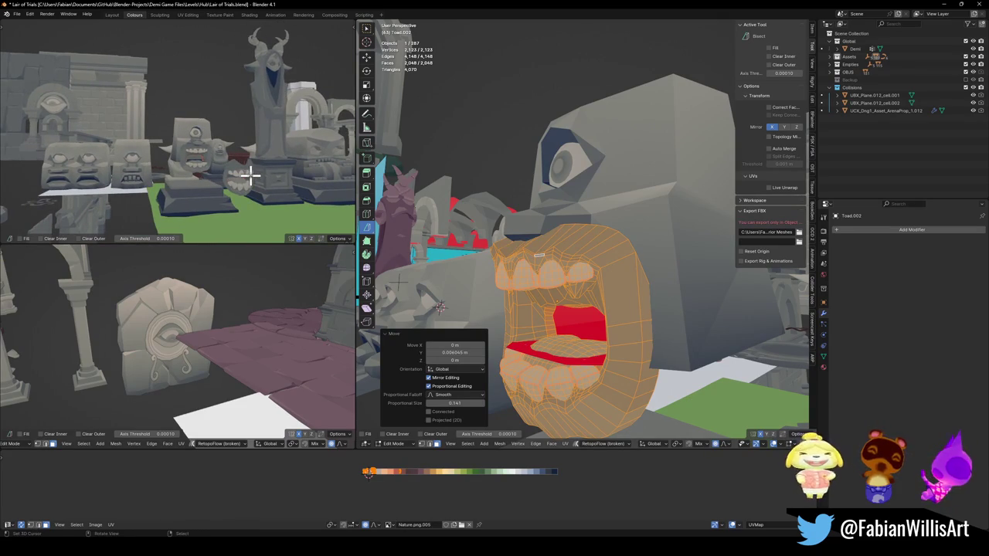
pyautogui.moveTo(626, 221)
pyautogui.mouseDown(button='middle')
pyautogui.moveTo(611, 223)
pyautogui.moveTo(587, 258)
pyautogui.moveTo(592, 244)
pyautogui.mouseUp(button='middle')
pyautogui.hotkey('ctrl', 's')
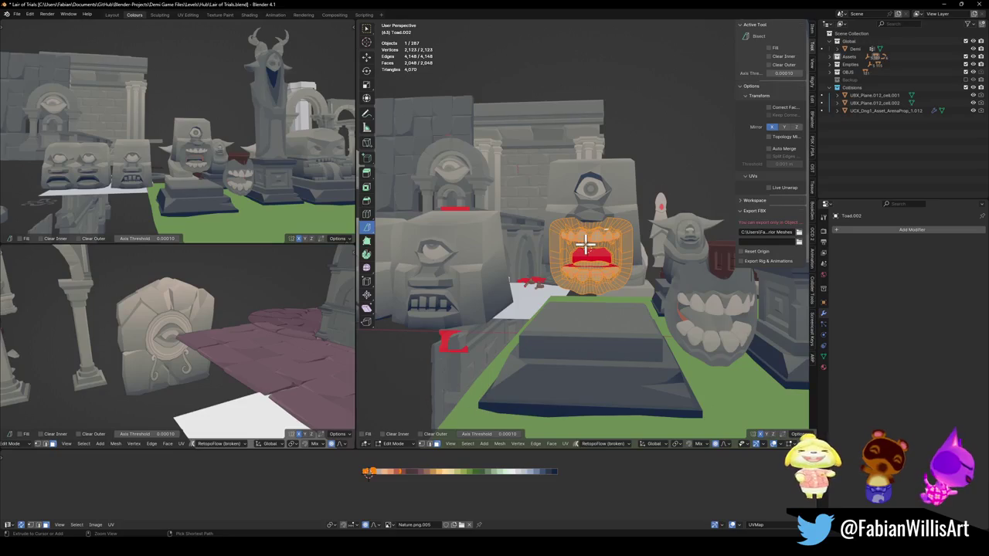
pyautogui.hotkey('alt', 'a')
pyautogui.press('a')
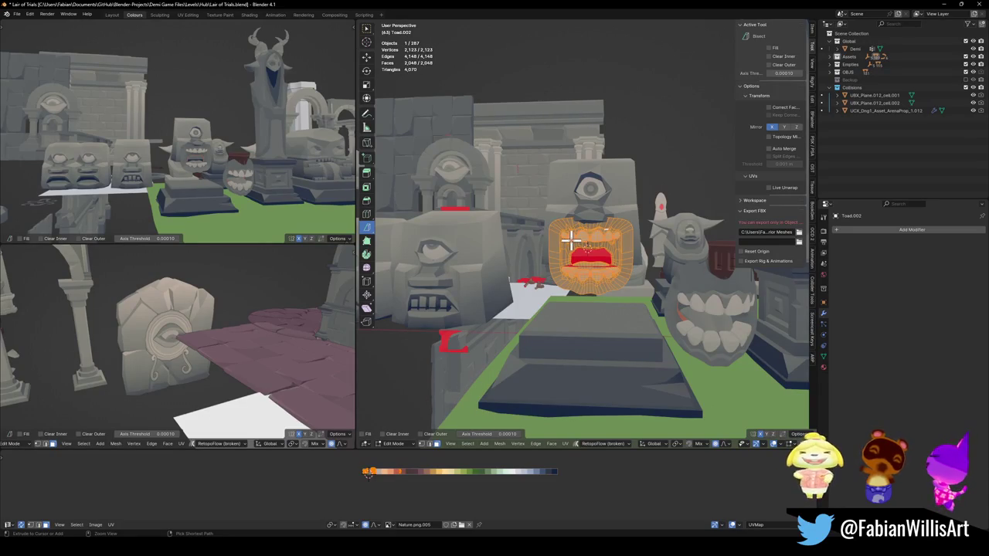
pyautogui.hotkey('alt', 'a')
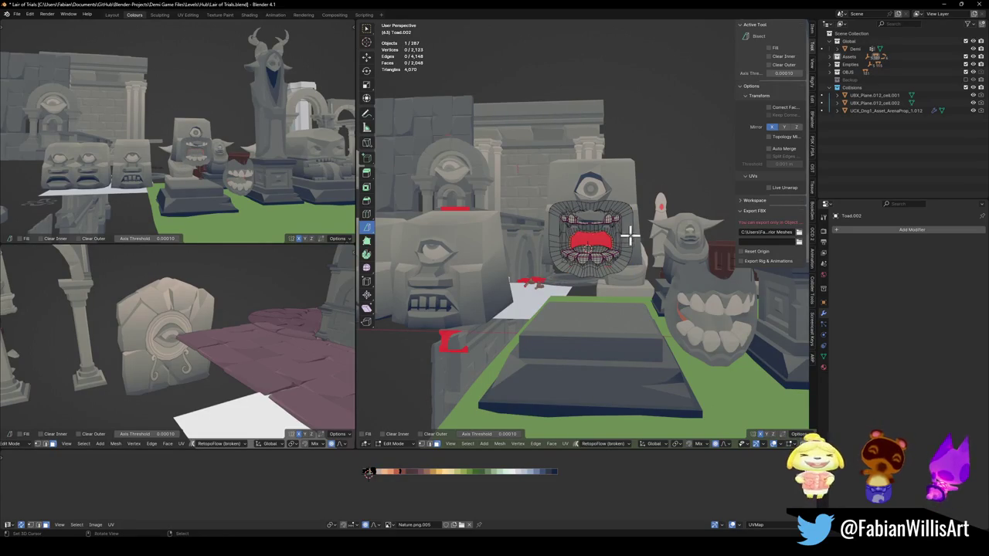
pyautogui.press('Tab')
pyautogui.press('Delete')
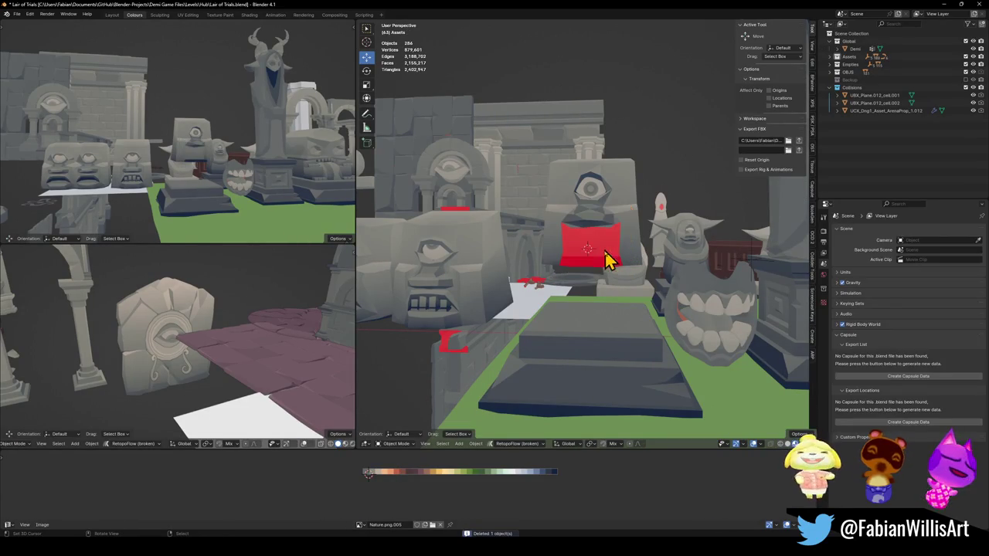
pyautogui.moveTo(607, 258); pyautogui.dragTo(711, 267, button='middle')
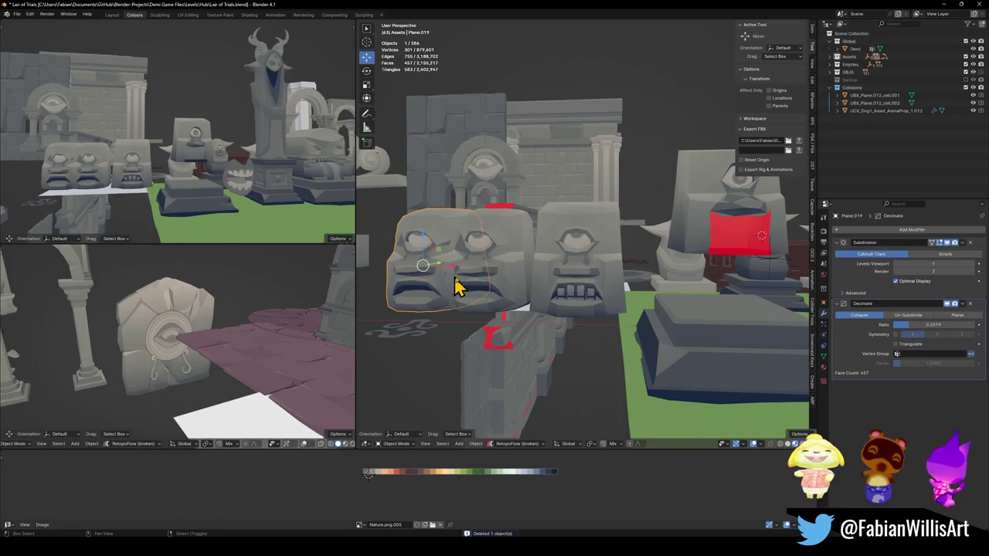
# Step: Duplicate the stone face block along X onto the right pedestal and save the file
pyautogui.click(460, 282)
pyautogui.hotkey('shift', 'd')
pyautogui.press('x')
pyautogui.click(773, 329)
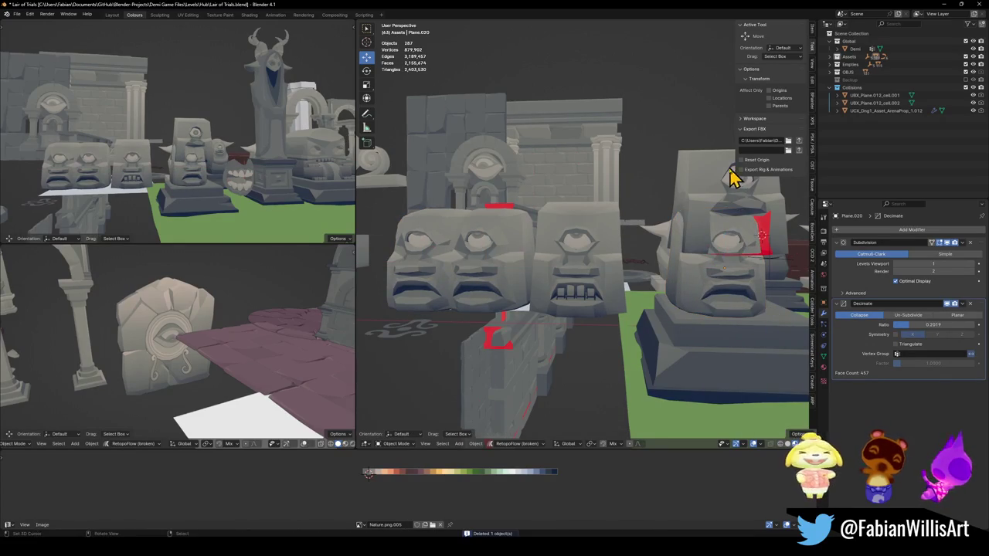
pyautogui.keyDown('shift'); pyautogui.moveTo(703, 224); pyautogui.dragTo(596, 199, button='middle'); pyautogui.keyUp('shift')
pyautogui.click(596, 198)
pyautogui.press('g')
pyautogui.click(787, 215)
pyautogui.hotkey('ctrl', 's')
# Step: Select only the teeth parts inside Toad.001's mesh
pyautogui.click(719, 317)
pyautogui.press('KP_Decimal')
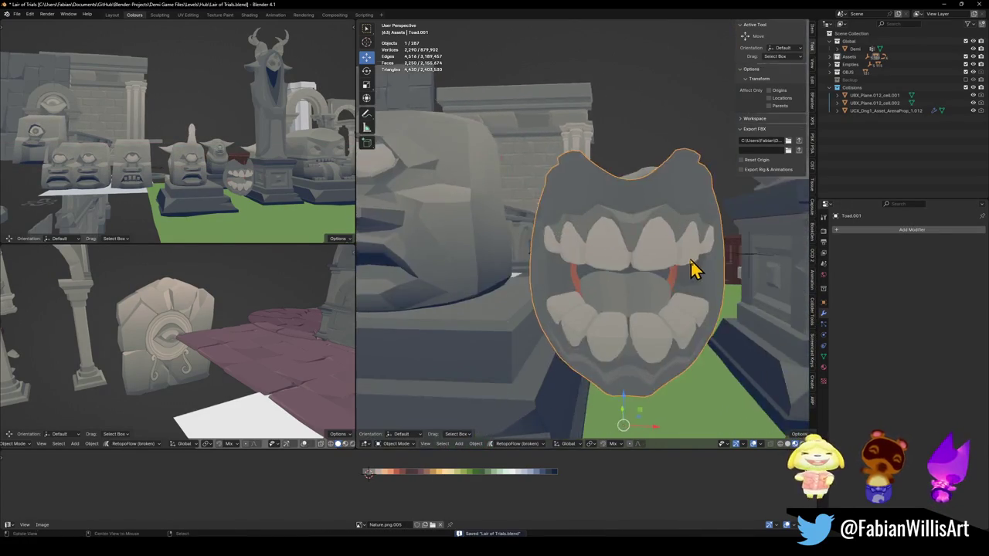
pyautogui.press('Tab')
pyautogui.hotkey('alt', 'a')
pyautogui.moveTo(726, 340); pyautogui.dragTo(705, 338, button='middle')
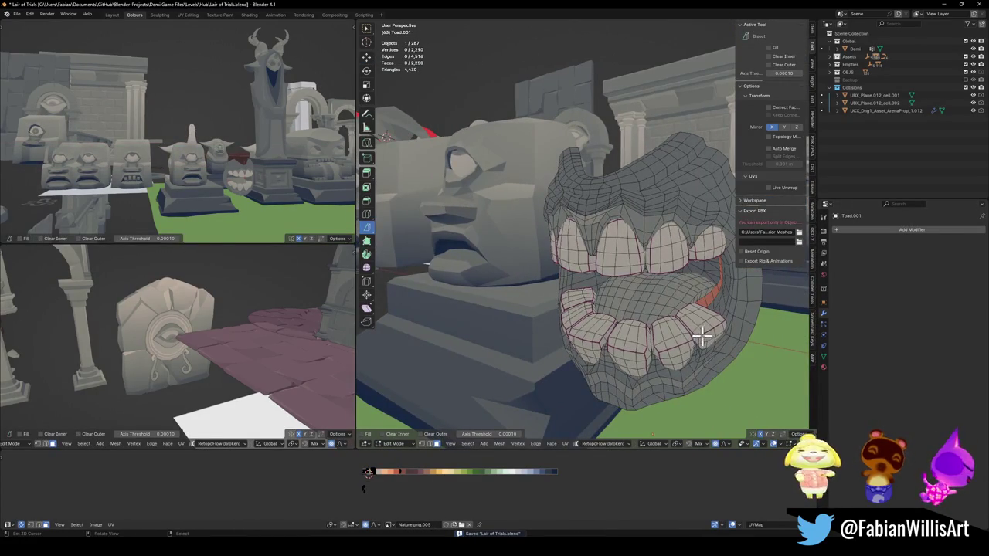
pyautogui.press('l')
pyautogui.press('l')
pyautogui.press('l')
pyautogui.press('l')
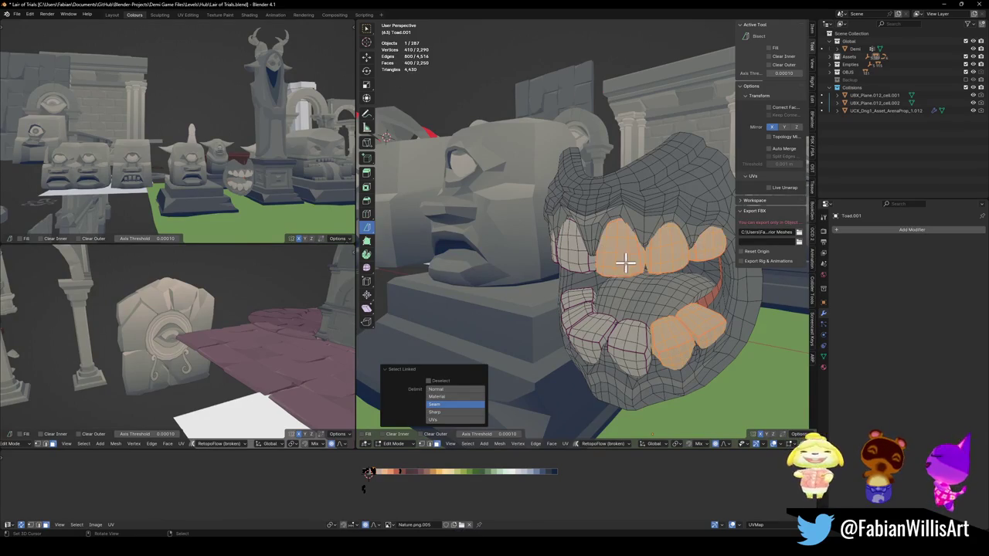
pyautogui.moveTo(626, 261); pyautogui.dragTo(608, 259, button='middle')
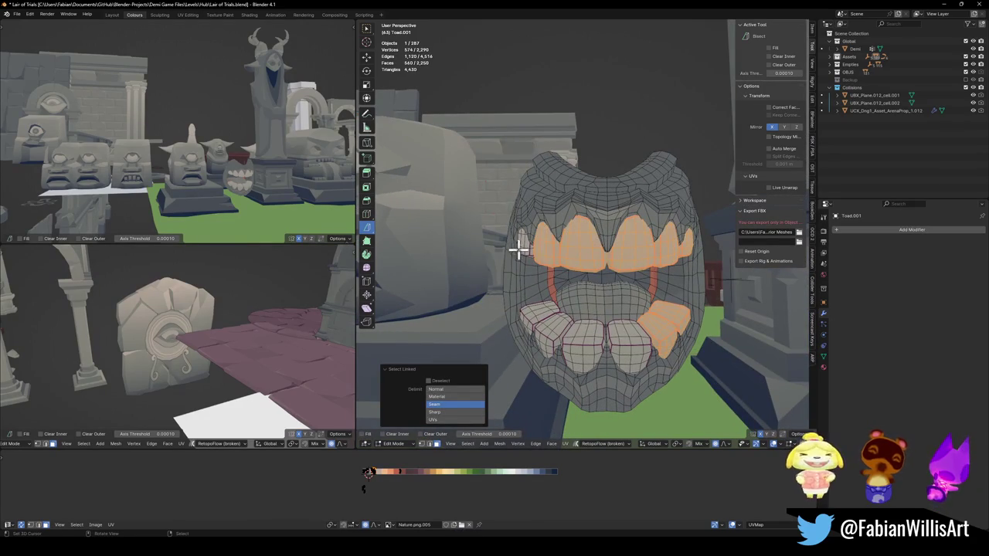
pyautogui.press('l')
pyautogui.press('l')
pyautogui.press('l')
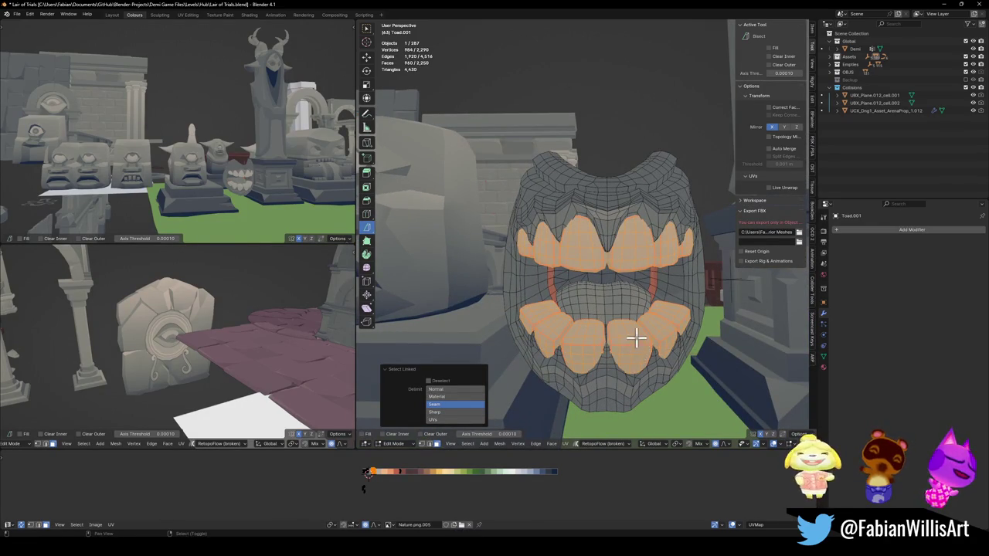
# Step: Duplicate the selected teeth in place and separate them into a new object, Toad.002
pyautogui.hotkey('shift', 'd')
pyautogui.rightClick(646, 334)
pyautogui.press('p')
pyautogui.press('Tab')
pyautogui.click(634, 261)
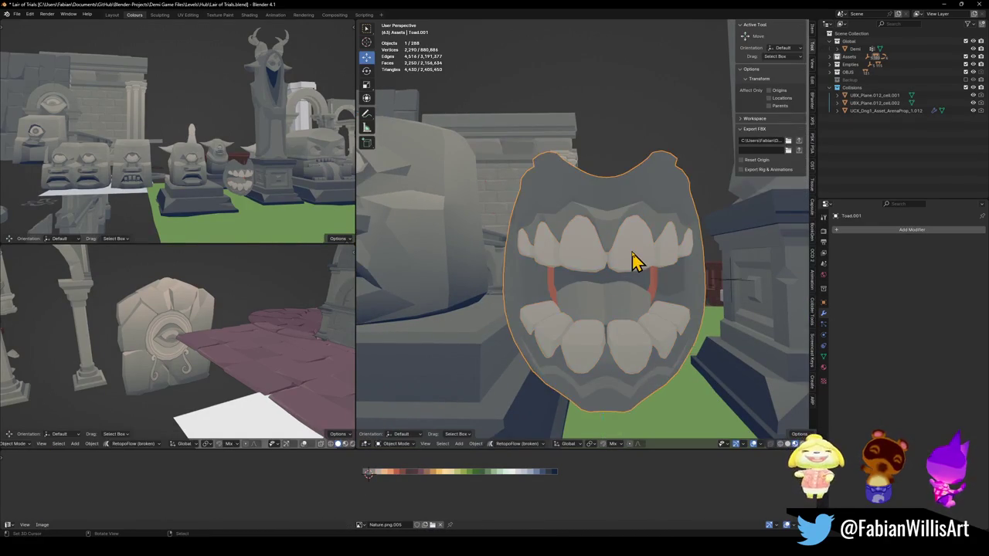
pyautogui.moveTo(634, 261); pyautogui.dragTo(611, 262, button='middle')
# Step: Check the one-eyed stone head, then snap the separated teeth Toad.002 to the 3D cursor
pyautogui.press('g')
pyautogui.click(475, 254)
pyautogui.click(479, 292)
pyautogui.press('Tab')
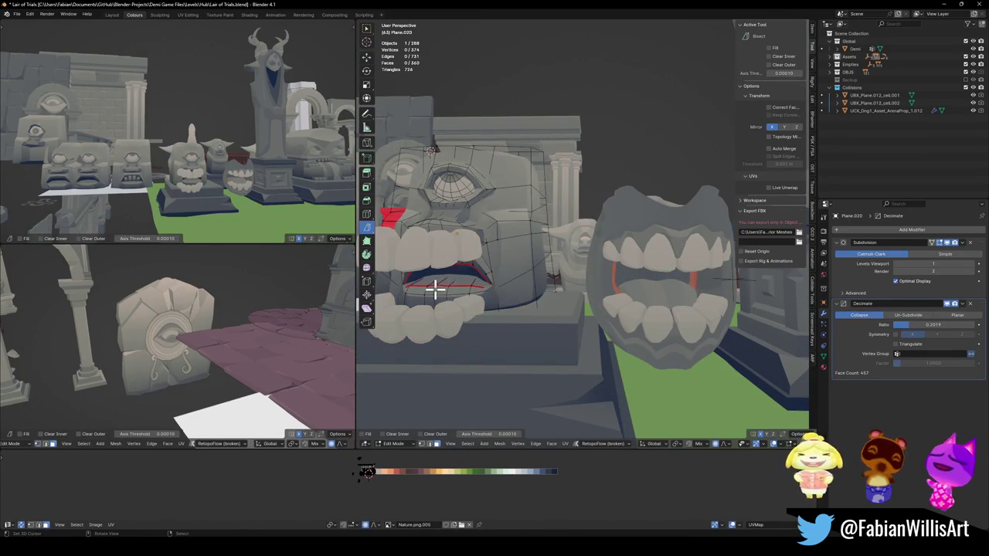
pyautogui.press('Tab')
pyautogui.click(453, 281)
pyautogui.hotkey('shift', 's')
pyautogui.click(502, 208)
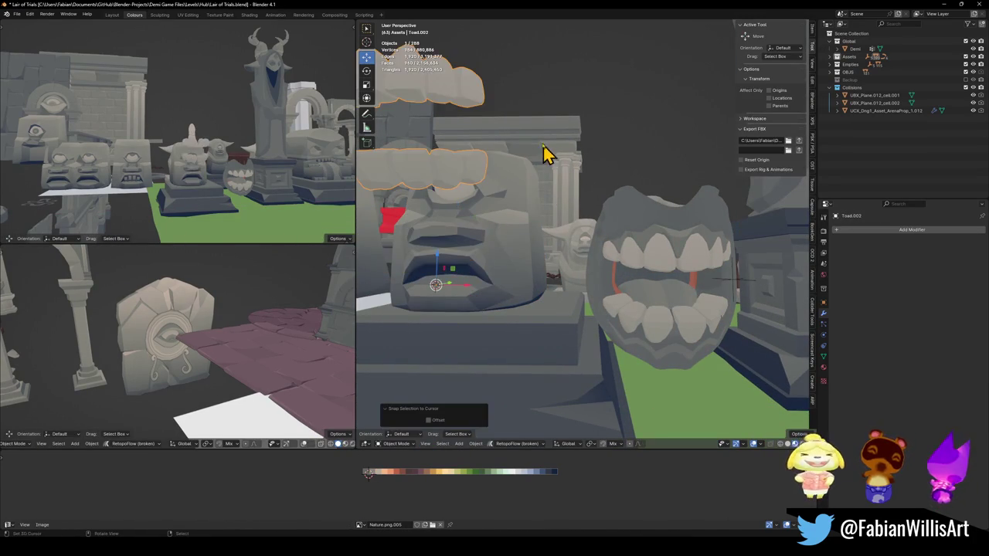
pyautogui.click(515, 247)
# Step: Lower the teeth along Z and slide them along Y into the head's mouth
pyautogui.press('g')
pyautogui.press('z')
pyautogui.click(514, 304)
pyautogui.press('g')
pyautogui.press('y')
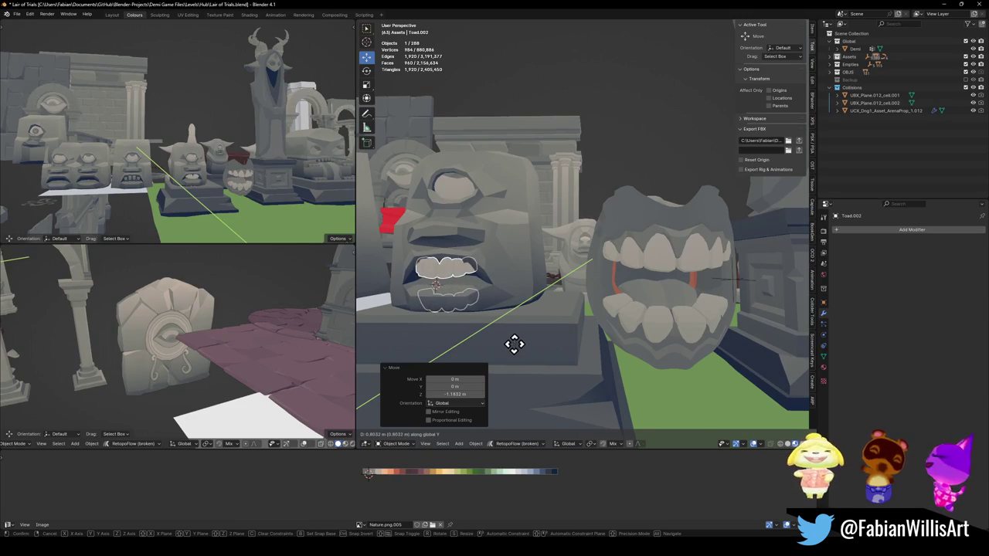
pyautogui.click(515, 343)
pyautogui.scroll(3, 220, 169)
pyautogui.scroll(3, 243, 188)
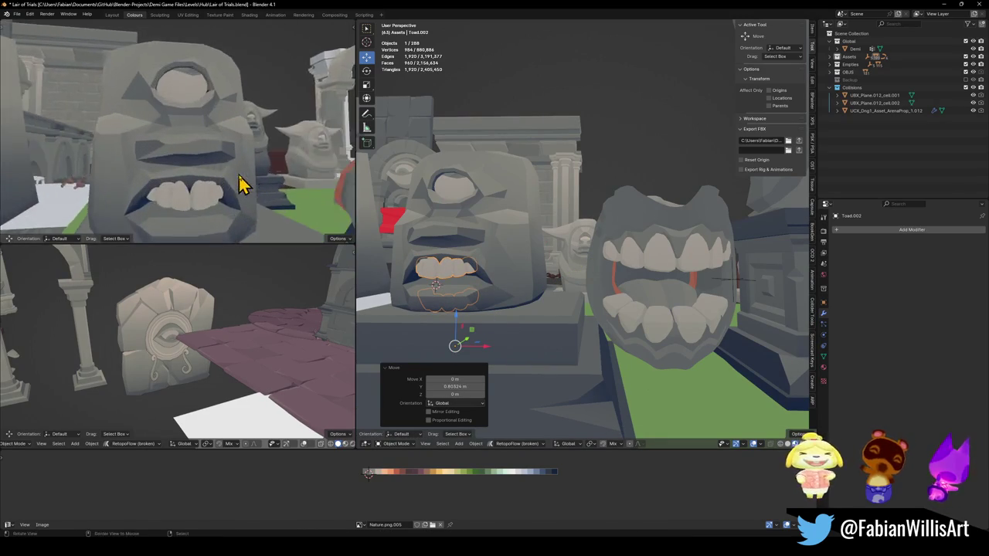
pyautogui.scroll(3, 209, 177)
pyautogui.scroll(5, 467, 263)
pyautogui.moveTo(545, 254)
pyautogui.mouseDown(button='middle')
pyautogui.moveTo(505, 250)
pyautogui.moveTo(544, 256)
pyautogui.mouseUp(button='middle')
pyautogui.press('g')
pyautogui.press('y')
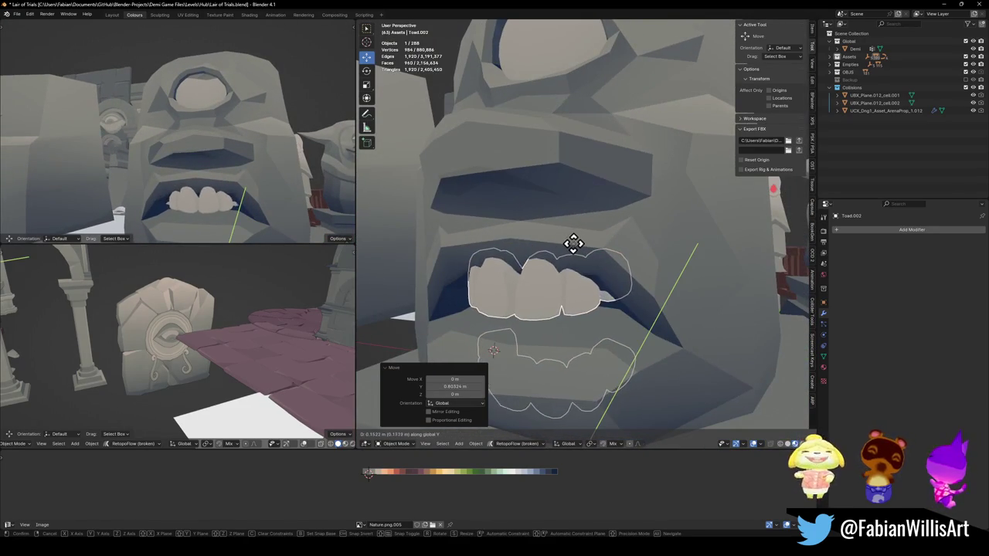
pyautogui.click(570, 245)
# Step: Scale the whole teeth mesh up by 1.332 with smooth proportional editing
pyautogui.moveTo(555, 296)
pyautogui.mouseDown(button='middle')
pyautogui.moveTo(574, 281)
pyautogui.moveTo(570, 258)
pyautogui.mouseUp(button='middle')
pyautogui.press('Tab')
pyautogui.press('a')
pyautogui.press('s')
pyautogui.scroll(-3, 585, 246)
pyautogui.scroll(3, 595, 239)
# Step: Confirm the teeth enlargement and raise or lower the teeth to the mouth's height
pyautogui.click(595, 255)
pyautogui.press('g')
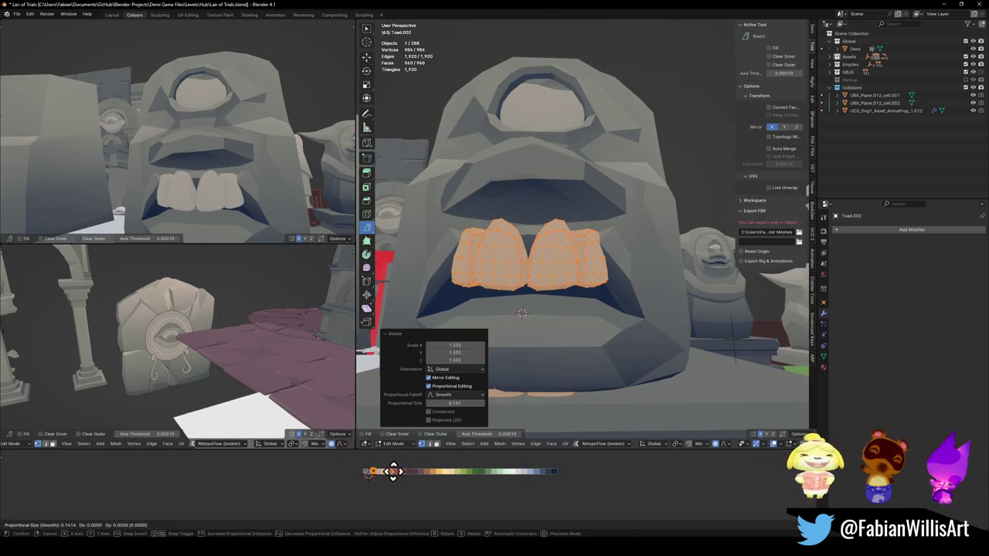
pyautogui.press('x')
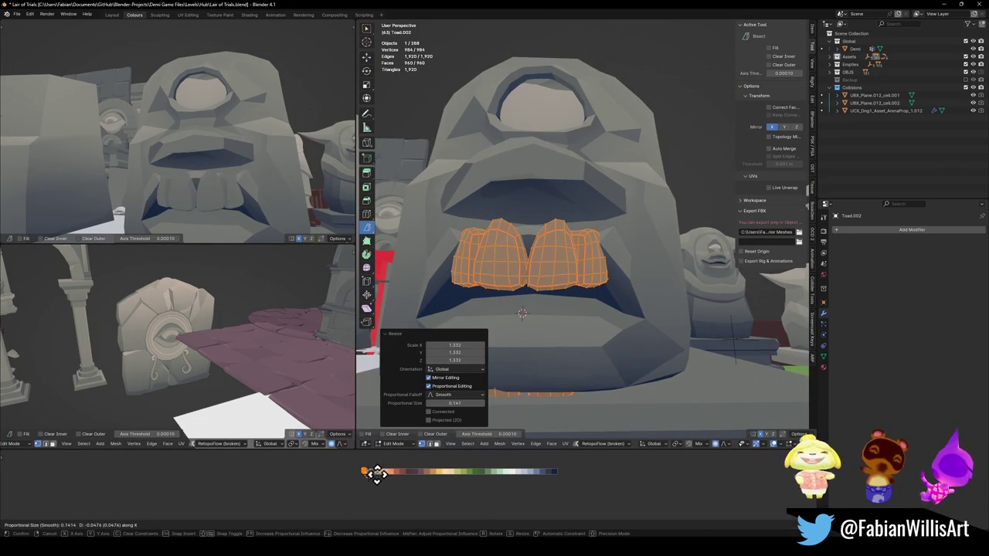
pyautogui.press('z')
pyautogui.moveTo(585, 221)
pyautogui.mouseDown(button='middle')
pyautogui.moveTo(569, 230)
pyautogui.moveTo(612, 237)
pyautogui.mouseUp(button='middle')
pyautogui.click(571, 236)
pyautogui.click(595, 268)
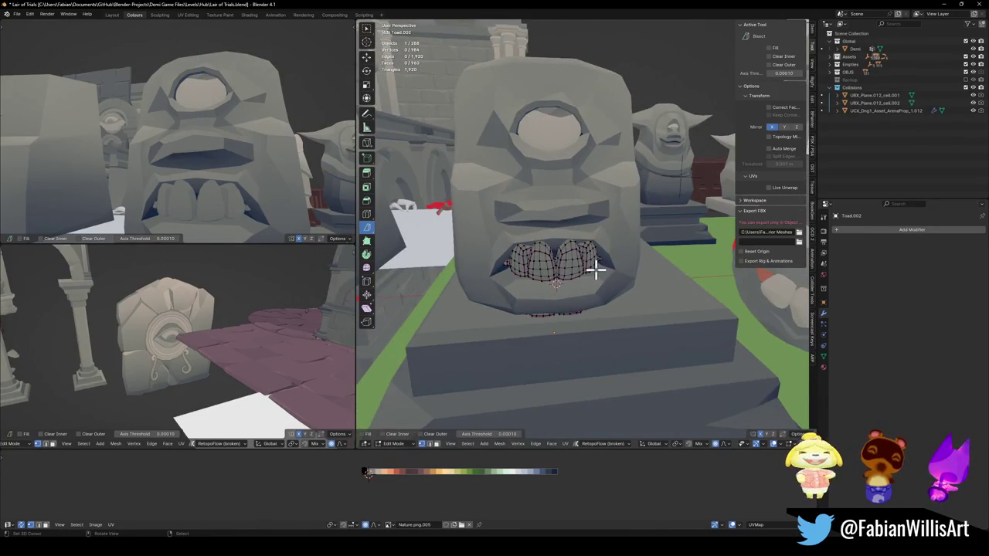
pyautogui.scroll(2, 596, 269)
# Step: Turn one tooth around Z, shift it horizontally and lower it slightly
pyautogui.press('l')
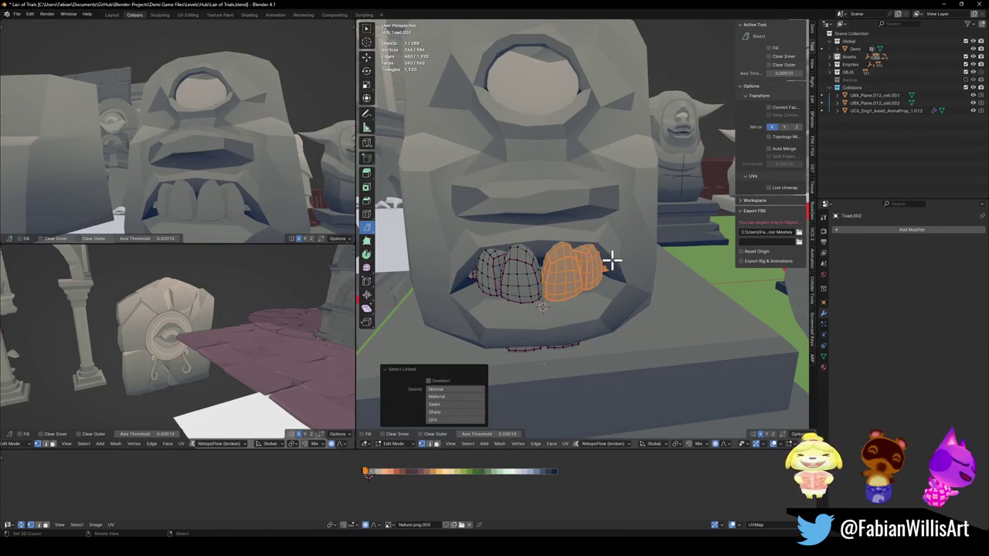
pyautogui.moveTo(638, 232); pyautogui.dragTo(645, 246, button='middle')
pyautogui.press('r')
pyautogui.press('z')
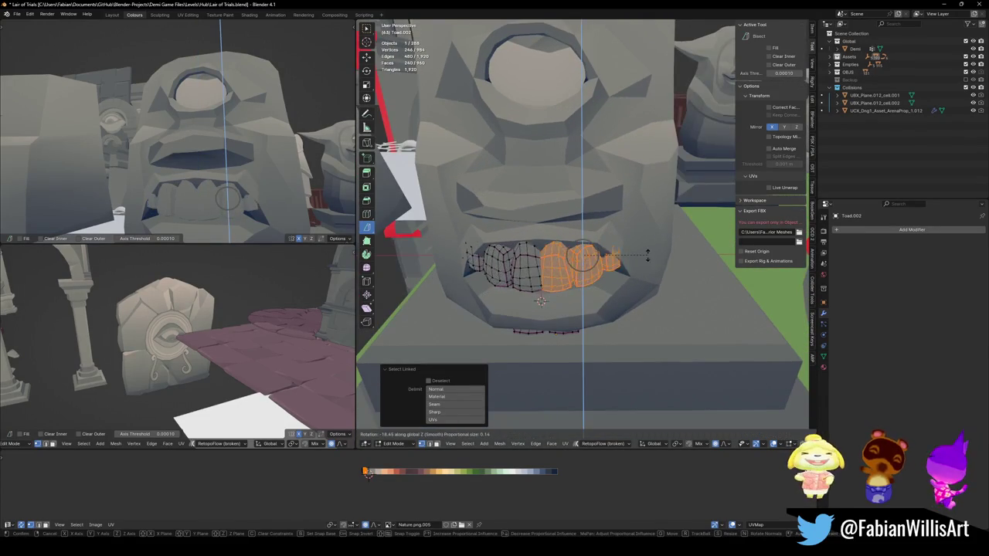
pyautogui.click(651, 250)
pyautogui.press('g')
pyautogui.hotkey('shift', 'z')
pyautogui.click(683, 243)
pyautogui.moveTo(682, 242)
pyautogui.mouseDown(button='middle')
pyautogui.moveTo(618, 254)
pyautogui.moveTo(653, 241)
pyautogui.mouseUp(button='middle')
pyautogui.press('g')
pyautogui.press('z')
pyautogui.click(616, 252)
# Step: Push the tooth vertices along Y instead of rotating them around X
pyautogui.press('r')
pyautogui.press('x')
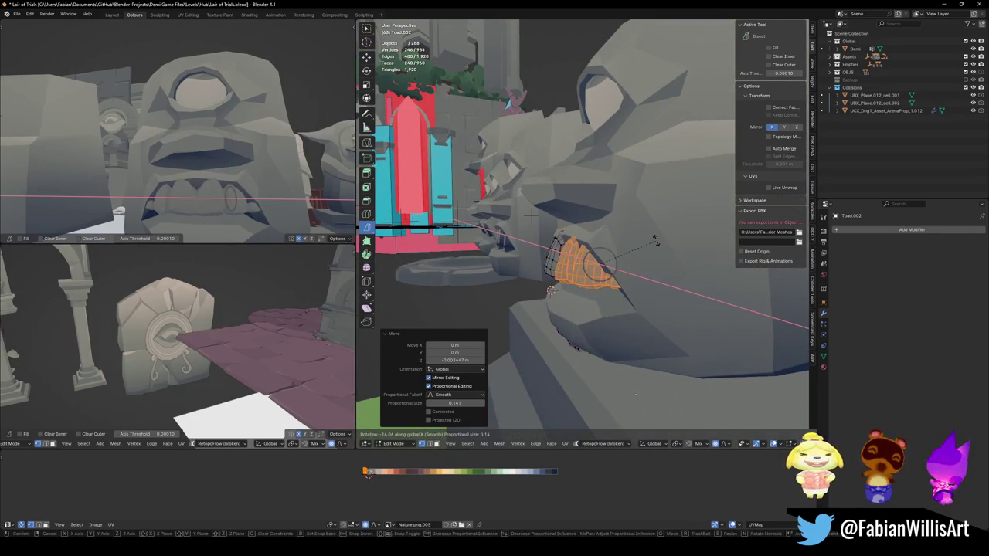
pyautogui.press('Escape')
pyautogui.press('g')
pyautogui.press('y')
pyautogui.click(594, 214)
# Step: Proportionally move the tooth vertices vertically and sideways along X to fit the stone face
pyautogui.moveTo(224, 155)
pyautogui.mouseDown(button='middle')
pyautogui.moveTo(250, 175)
pyautogui.moveTo(280, 163)
pyautogui.mouseUp(button='middle')
pyautogui.scroll(3, 239, 166)
pyautogui.press('g')
pyautogui.press('z')
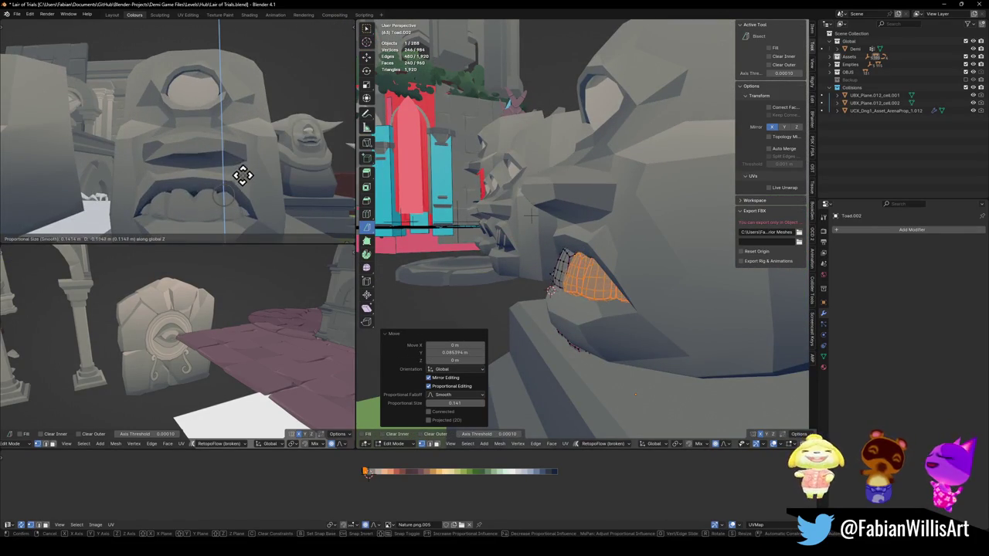
pyautogui.click(249, 170)
pyautogui.scroll(-5, 252, 159)
pyautogui.moveTo(252, 159)
pyautogui.mouseDown(button='middle')
pyautogui.moveTo(268, 157)
pyautogui.moveTo(210, 144)
pyautogui.mouseUp(button='middle')
pyautogui.scroll(3, 255, 154)
pyautogui.press('g')
pyautogui.press('x')
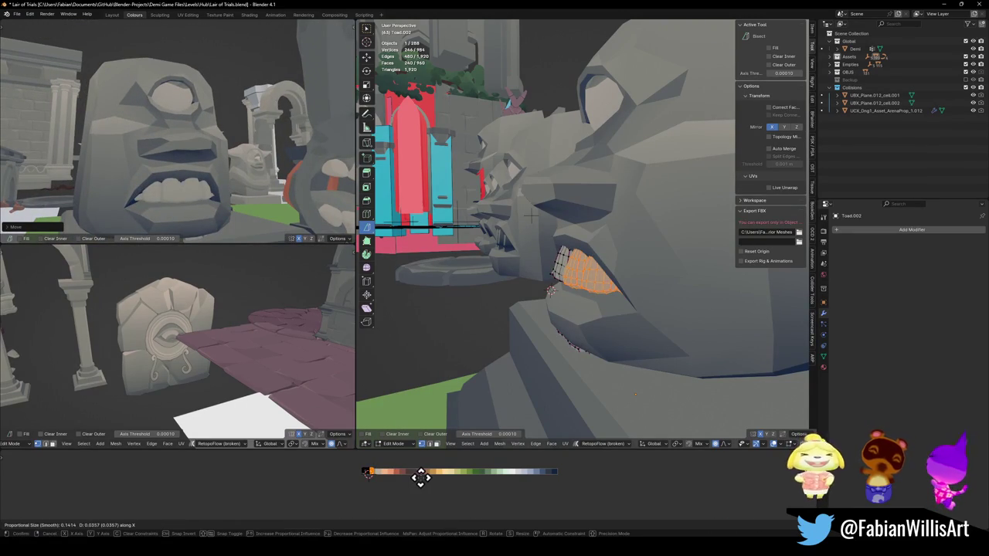
pyautogui.click(420, 477)
# Step: Shrink the tooth vertices with proportional scaling
pyautogui.scroll(-3, 266, 193)
pyautogui.moveTo(265, 192)
pyautogui.mouseDown(button='middle')
pyautogui.moveTo(227, 185)
pyautogui.moveTo(223, 194)
pyautogui.moveTo(258, 184)
pyautogui.mouseUp(button='middle')
pyautogui.scroll(3, 257, 183)
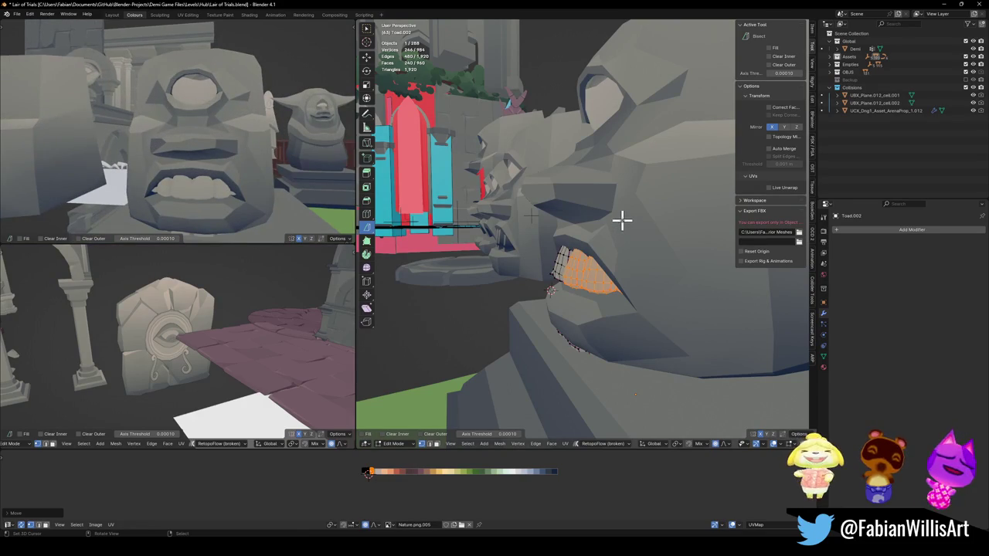
pyautogui.press('s')
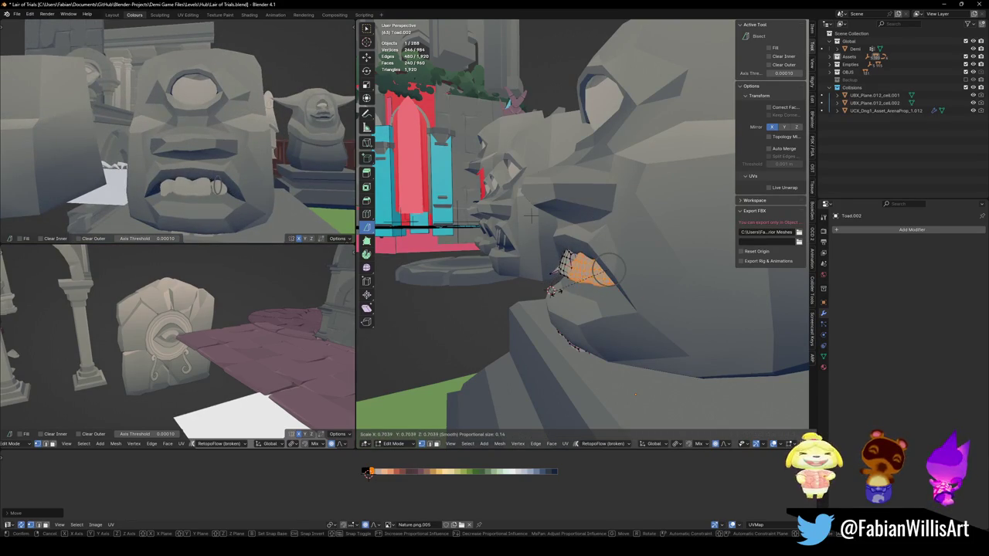
pyautogui.click(531, 217)
# Step: Shift the teeth sideways along X, undoing a discarded free reshape
pyautogui.moveTo(574, 232)
pyautogui.mouseDown(button='middle')
pyautogui.moveTo(644, 222)
pyautogui.moveTo(608, 243)
pyautogui.mouseUp(button='middle')
pyautogui.press('g')
pyautogui.press('x')
pyautogui.click(601, 260)
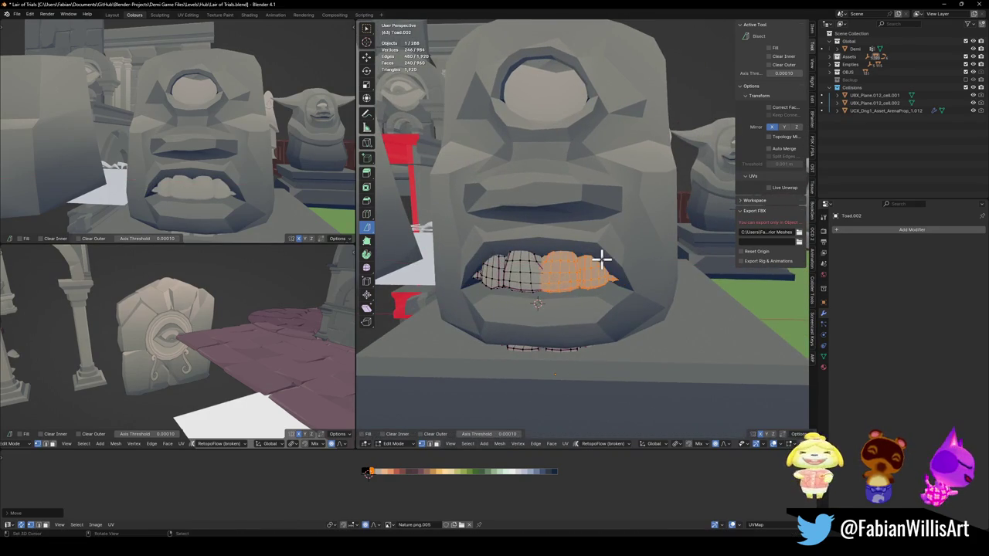
pyautogui.press('g')
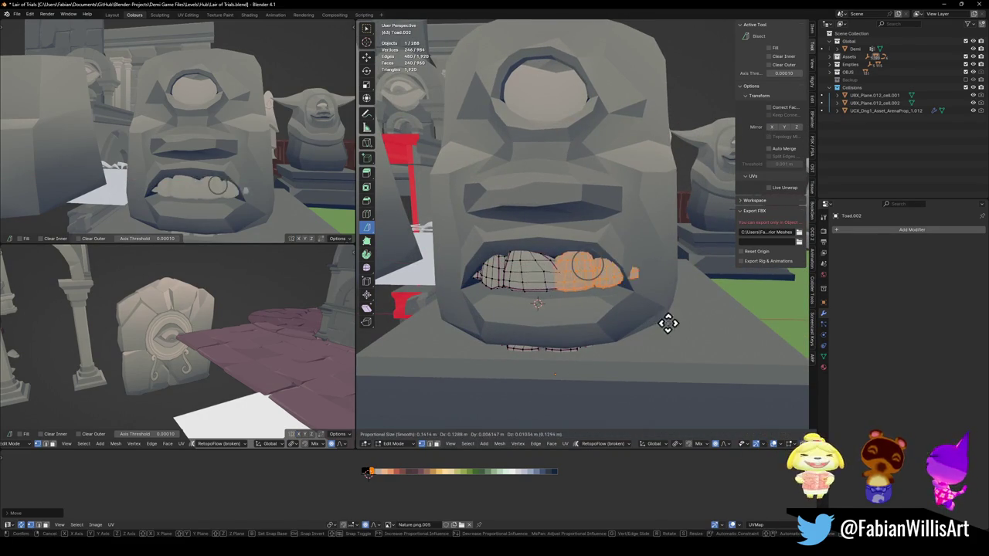
pyautogui.click(684, 309)
pyautogui.hotkey('ctrl', 'z')
pyautogui.hotkey('ctrl', 'z')
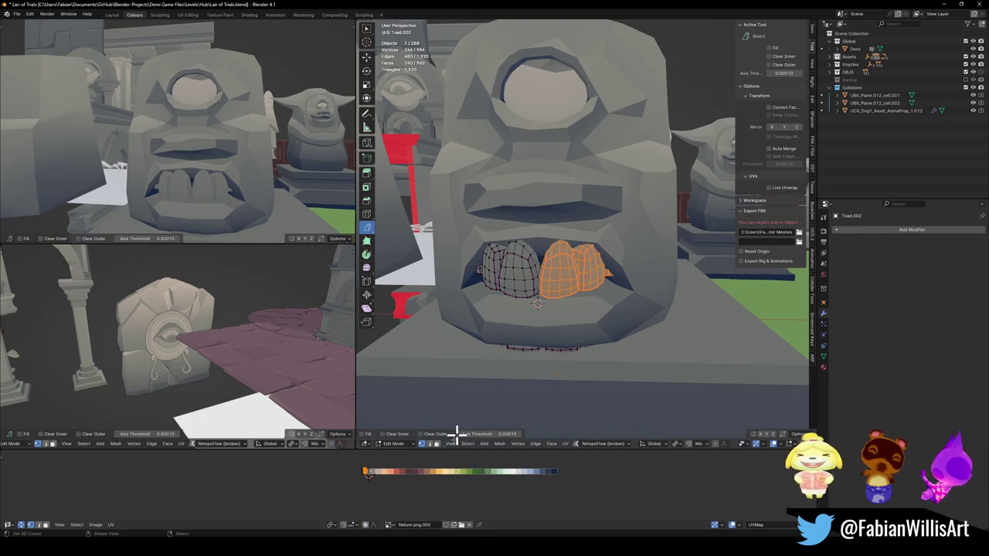
pyautogui.press('x')
pyautogui.click(454, 481)
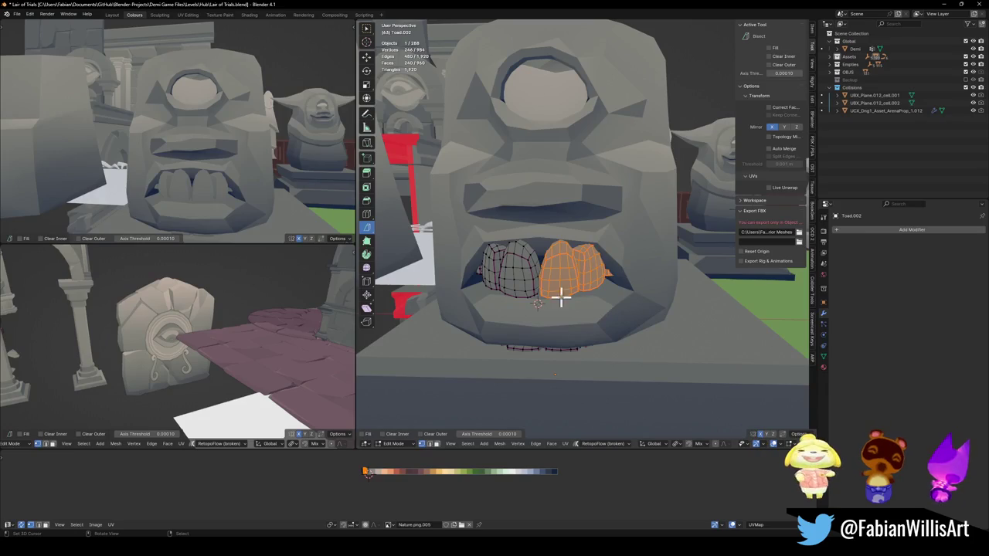
# Step: Shift both teeth together sideways along X
pyautogui.press('a')
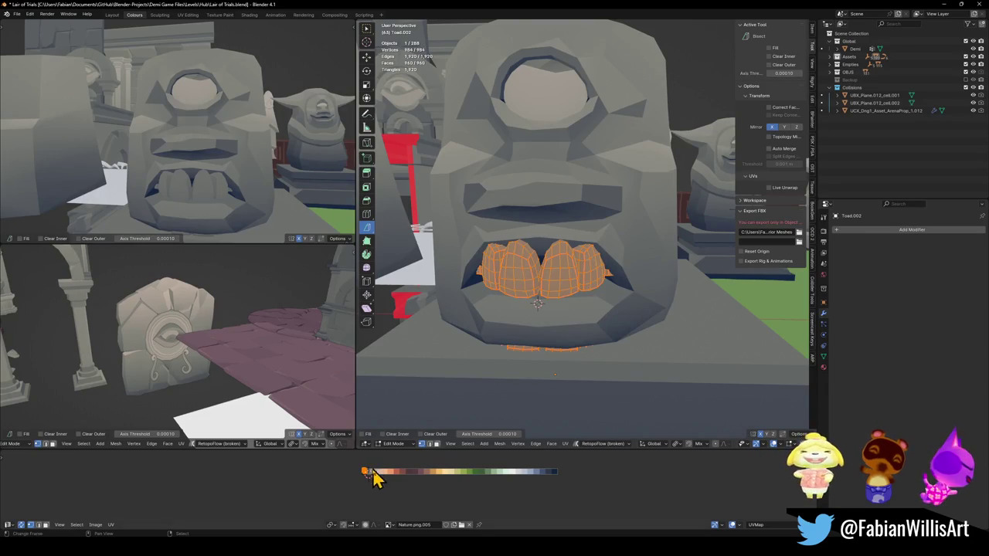
pyautogui.press('g')
pyautogui.press('x')
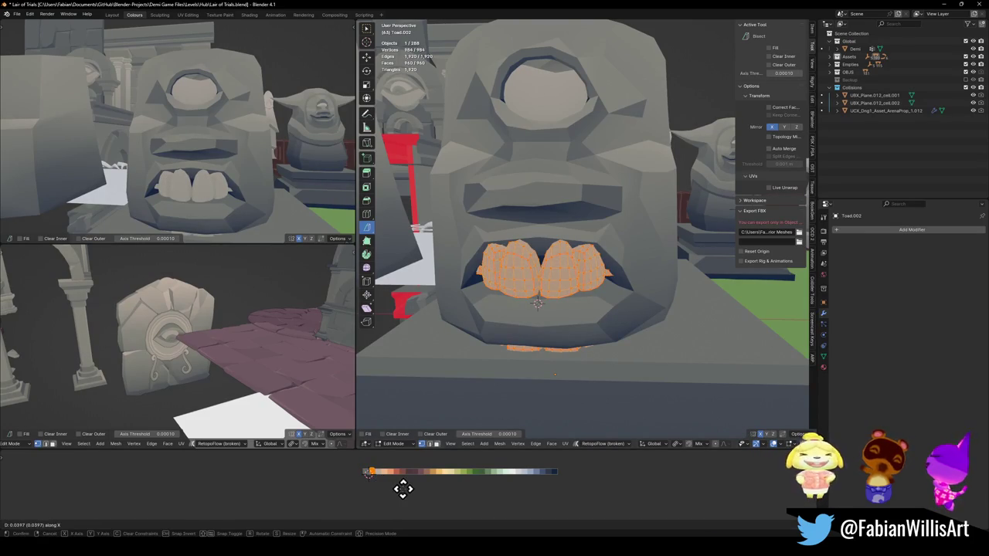
pyautogui.click(404, 488)
# Step: Select only the right tooth and try rotating it around Z, cancelling both attempts
pyautogui.hotkey('alt', 'a')
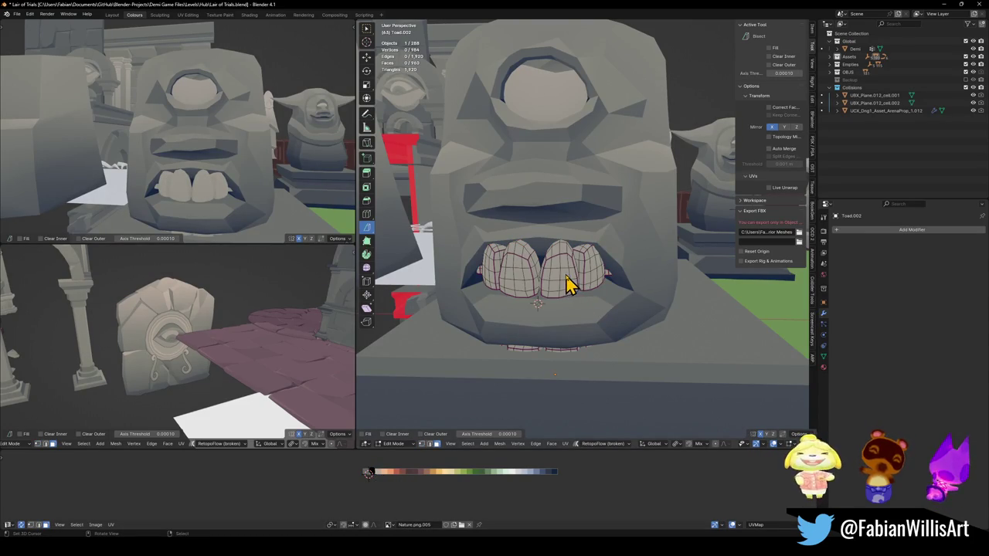
pyautogui.press('l')
pyautogui.press('r')
pyautogui.press('z')
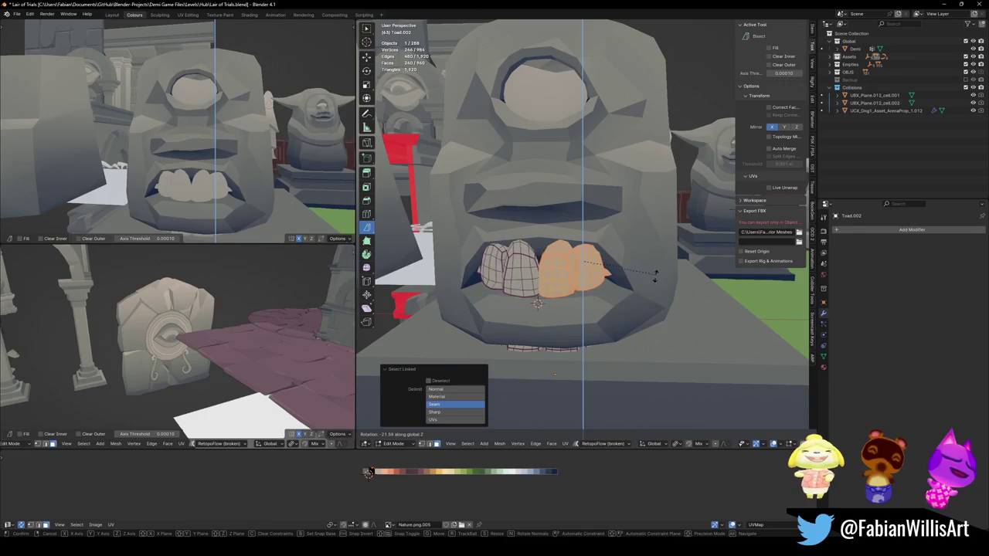
pyautogui.rightClick(655, 262)
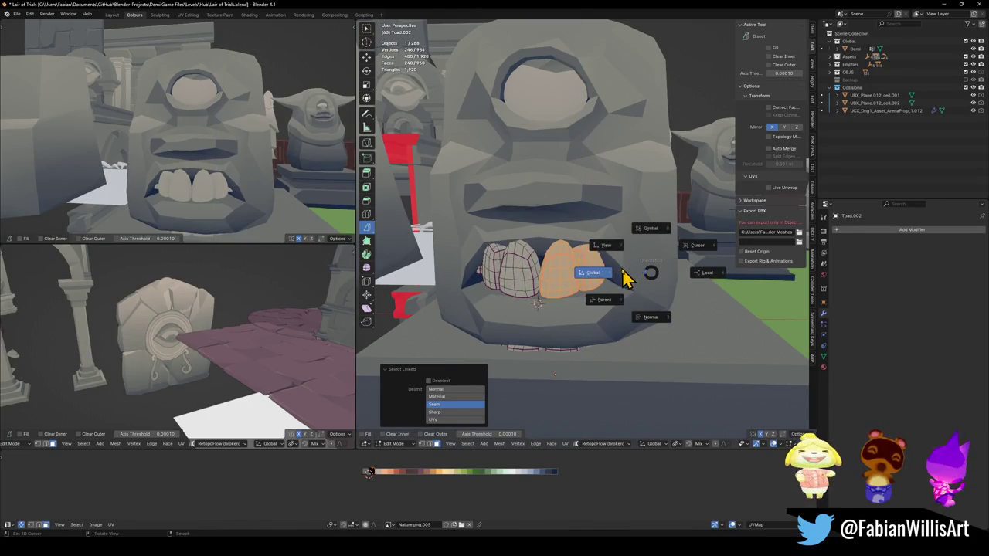
pyautogui.press('r')
pyautogui.press('z')
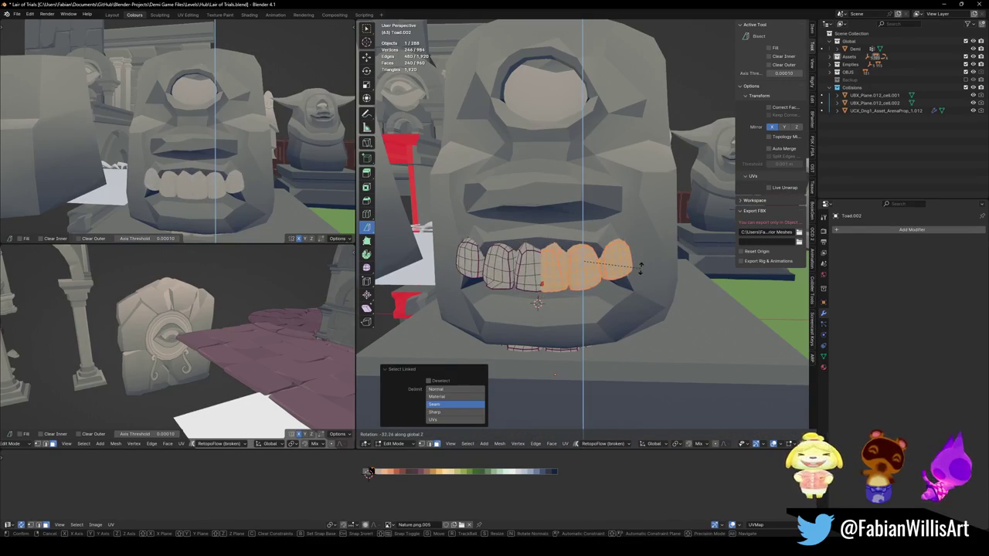
pyautogui.rightClick(641, 254)
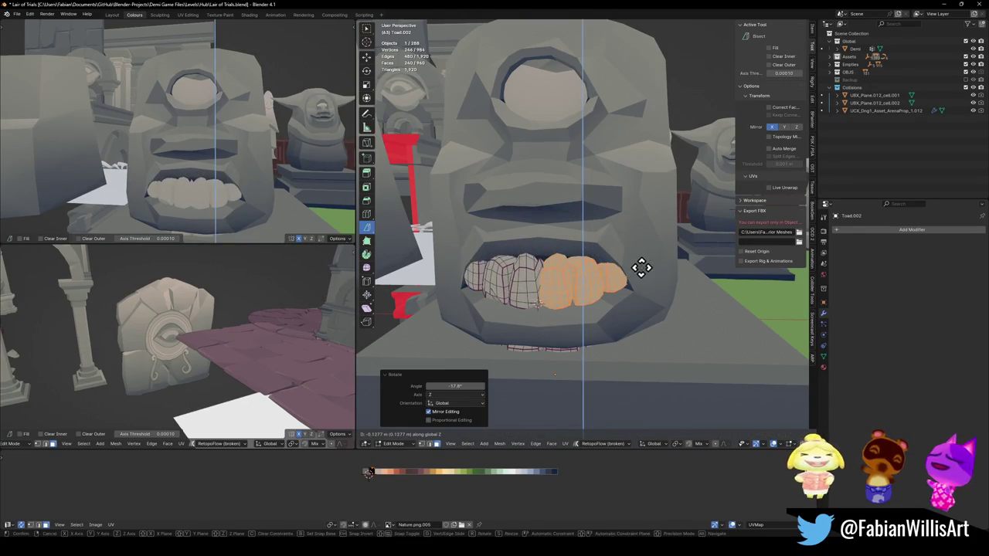
# Step: Push the right tooth back along Y and place it beside the other tooth
pyautogui.moveTo(641, 267); pyautogui.dragTo(612, 270, button='middle')
pyautogui.press('g')
pyautogui.press('y')
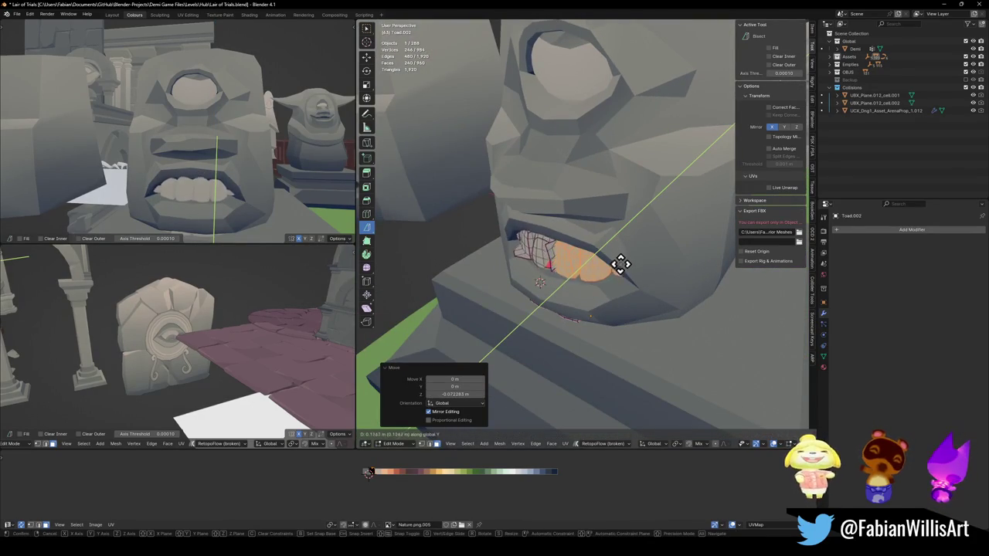
pyautogui.click(580, 290)
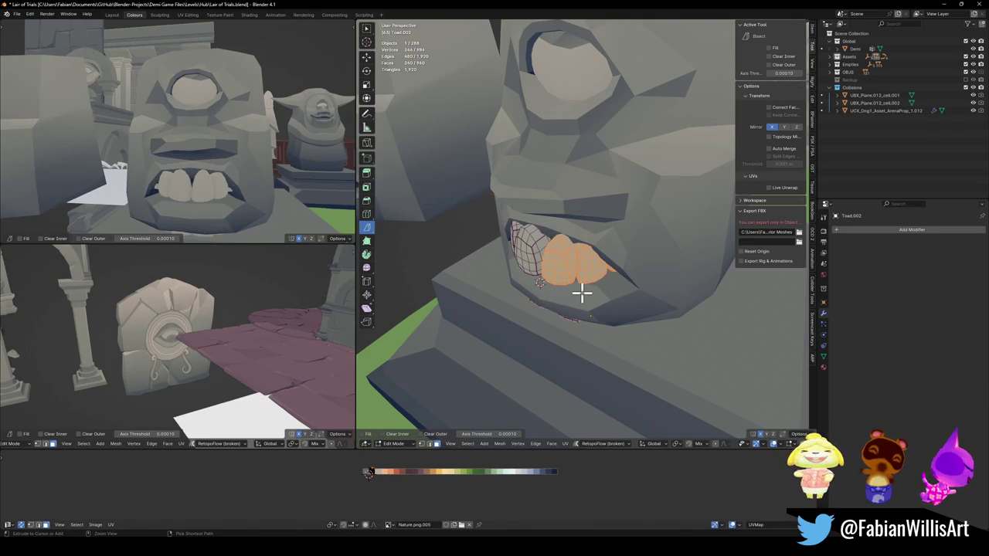
pyautogui.moveTo(582, 292); pyautogui.dragTo(611, 278, button='middle')
pyautogui.press('g')
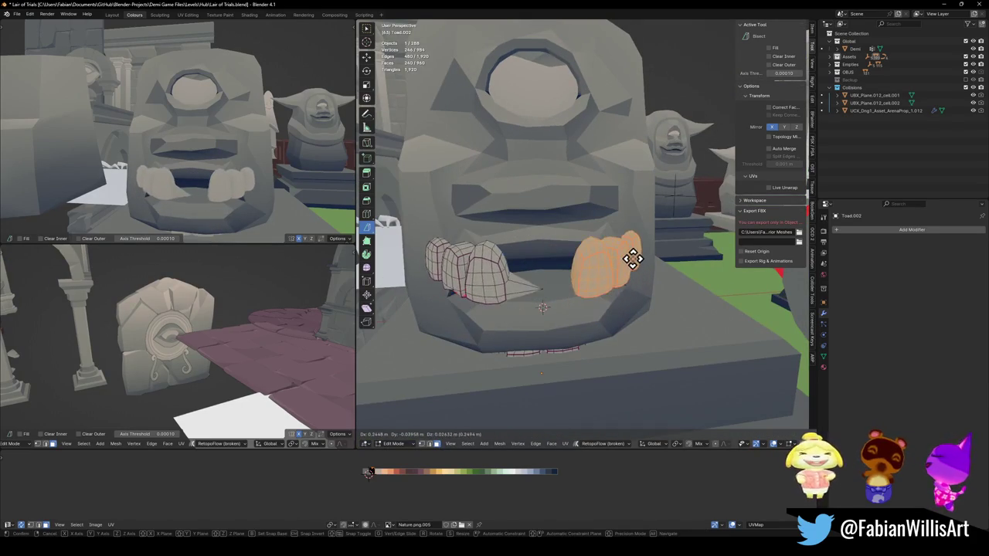
pyautogui.click(623, 260)
# Step: Separate the selected tooth into its own object
pyautogui.moveTo(623, 260)
pyautogui.mouseDown(button='middle')
pyautogui.moveTo(589, 248)
pyautogui.moveTo(576, 253)
pyautogui.mouseUp(button='middle')
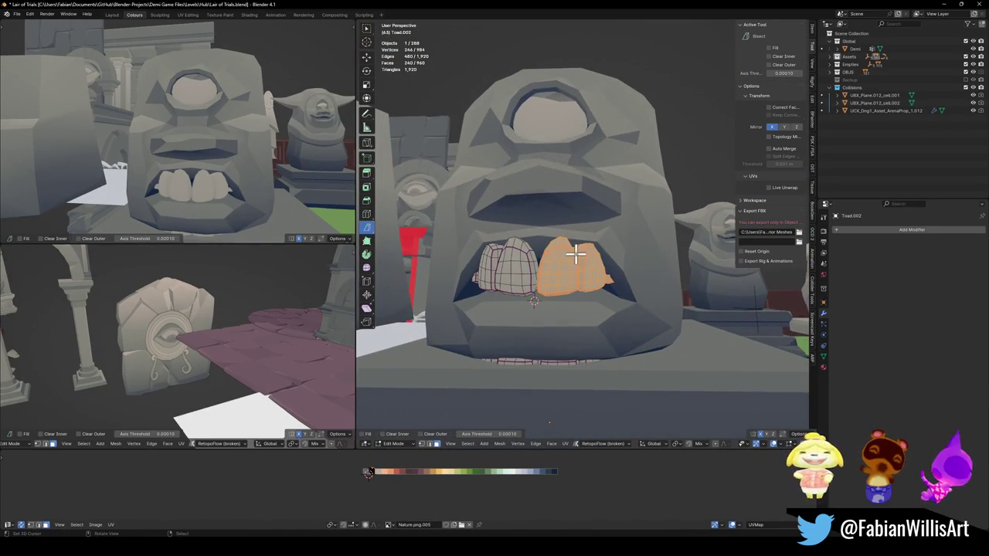
pyautogui.press('p')
pyautogui.click(512, 287)
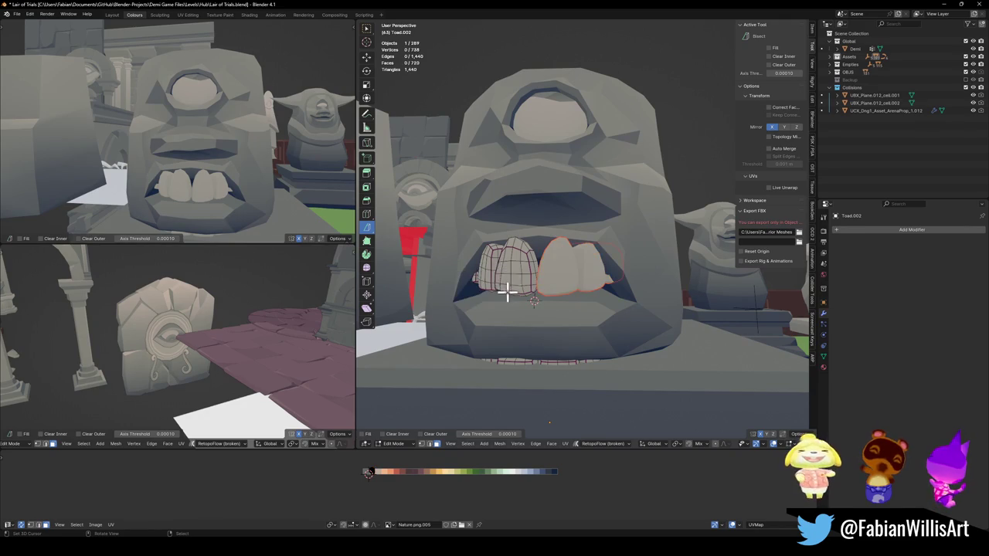
pyautogui.press('Tab')
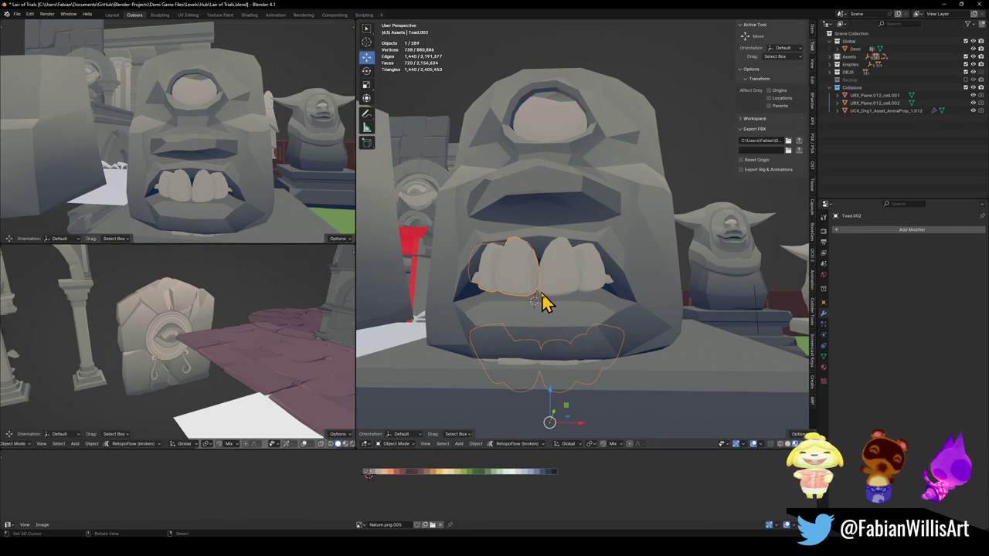
# Step: Move the teeth objects along X beside the right-hand statue
pyautogui.press('g')
pyautogui.press('x')
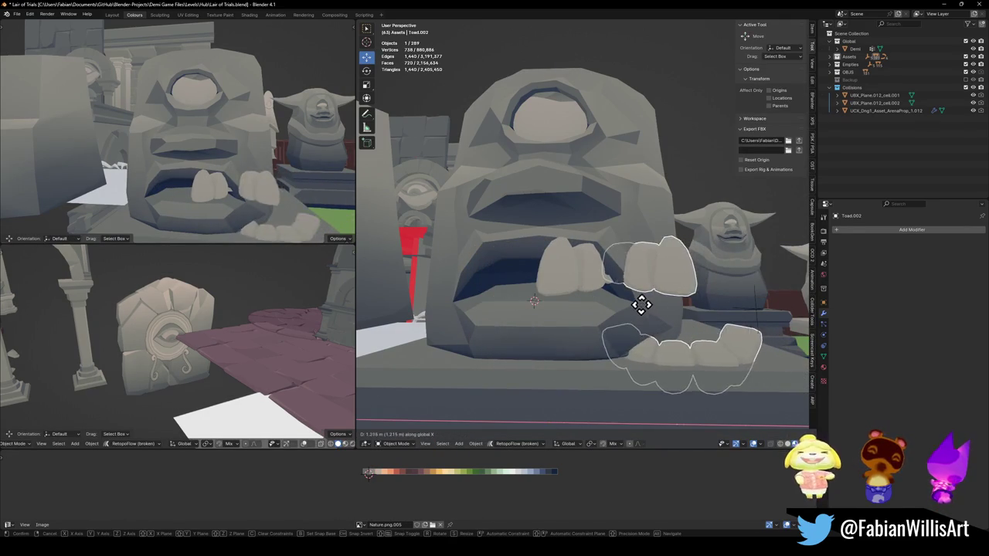
pyautogui.press('Escape')
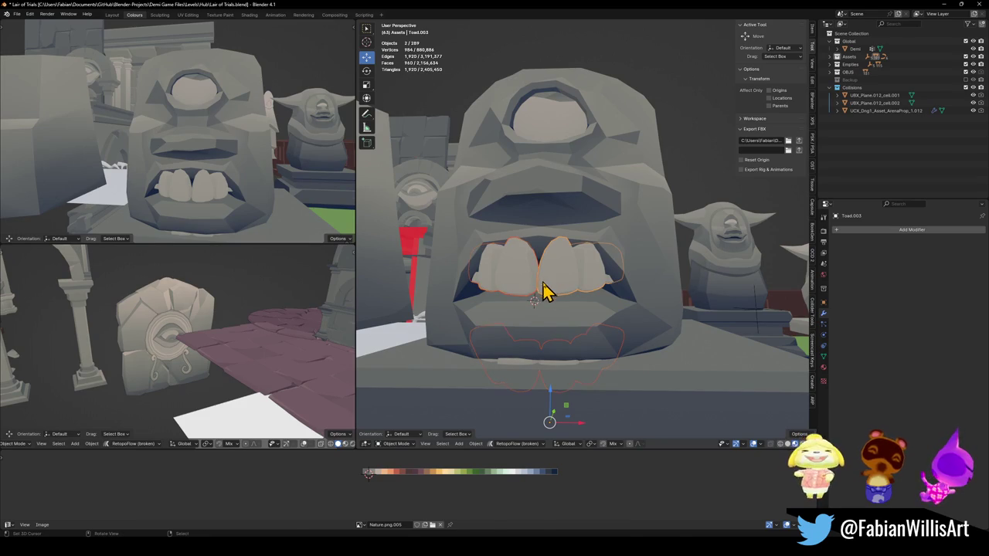
pyautogui.press('g')
pyautogui.press('x')
pyautogui.click(739, 320)
# Step: Split off the lower tooth as Toad.004 and add a Mirror modifier to it
pyautogui.click(600, 288)
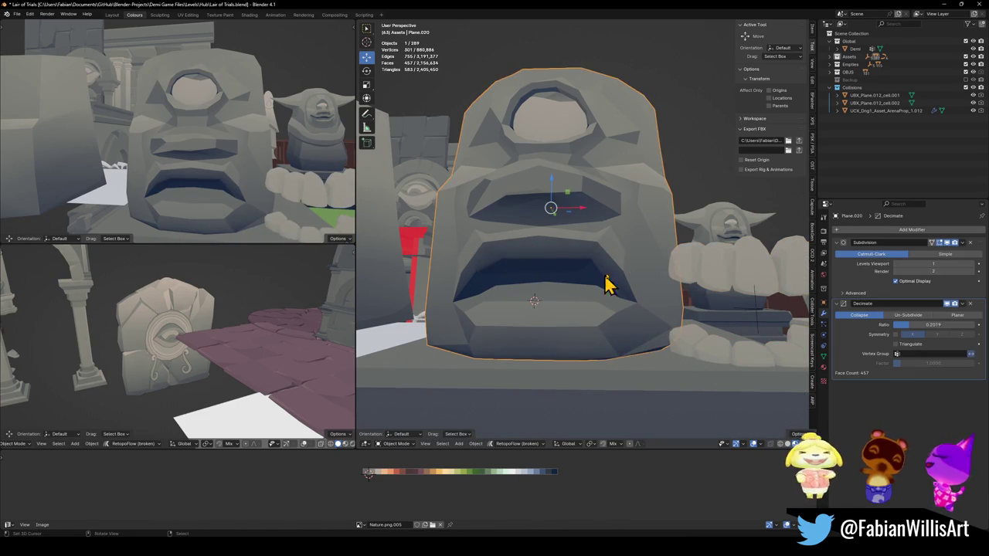
pyautogui.click(719, 357)
pyautogui.press('Tab')
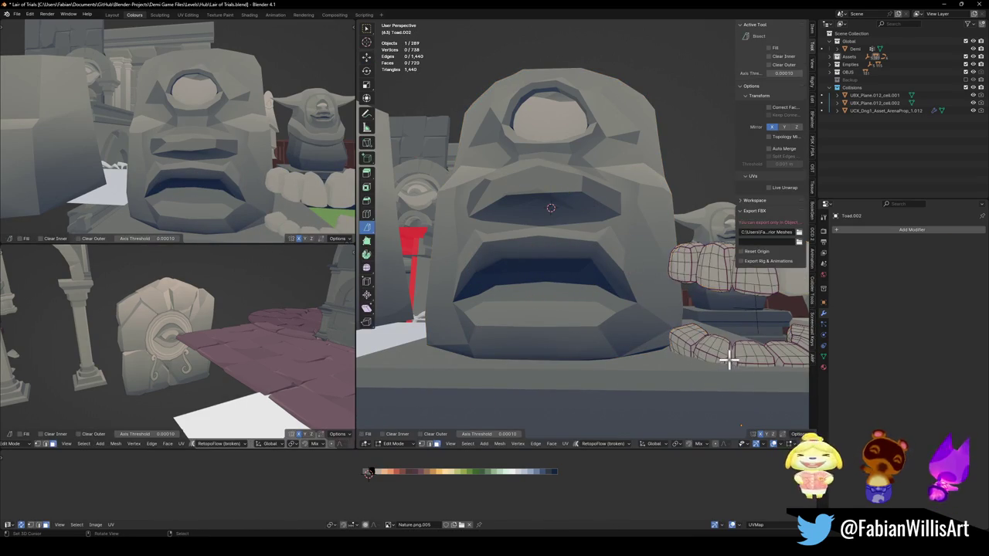
pyautogui.press('KP_Decimal')
pyautogui.press('l')
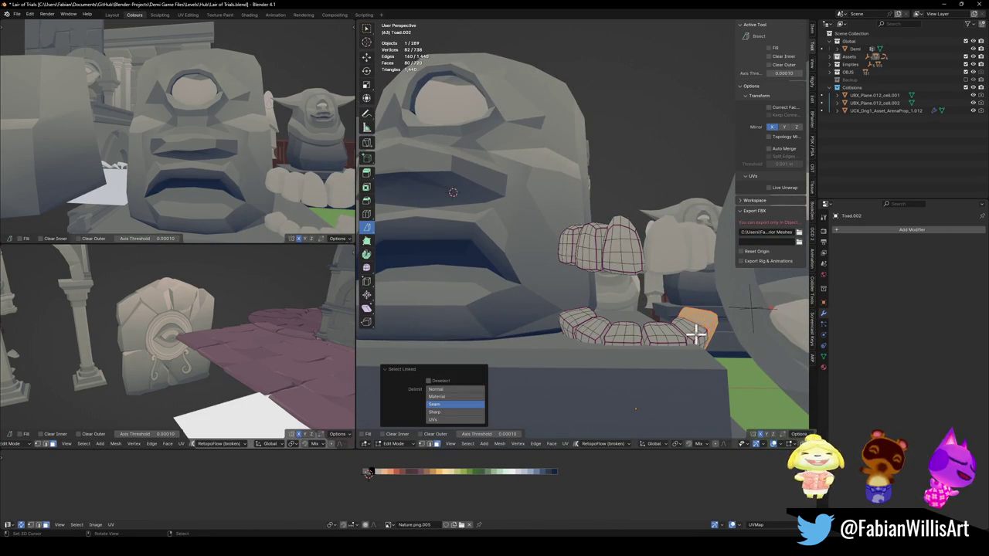
pyautogui.click(671, 340)
pyautogui.press('Tab')
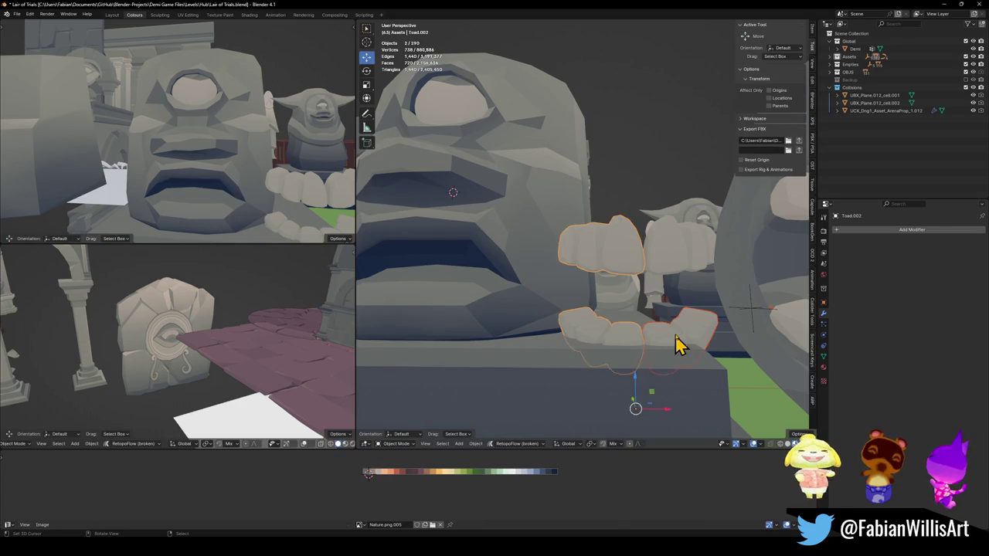
pyautogui.press('q')
pyautogui.click(629, 514)
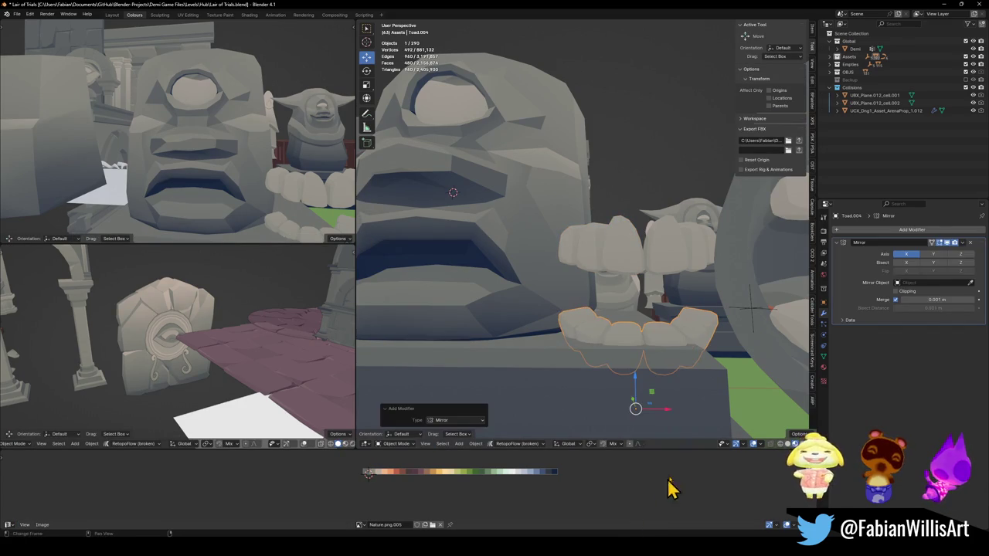
# Step: Snap the teeth to the 3D cursor and lower them slightly along Z
pyautogui.hotkey('shift', 's')
pyautogui.click(647, 327)
pyautogui.moveTo(647, 327); pyautogui.dragTo(619, 316, button='middle')
pyautogui.press('g')
pyautogui.press('z')
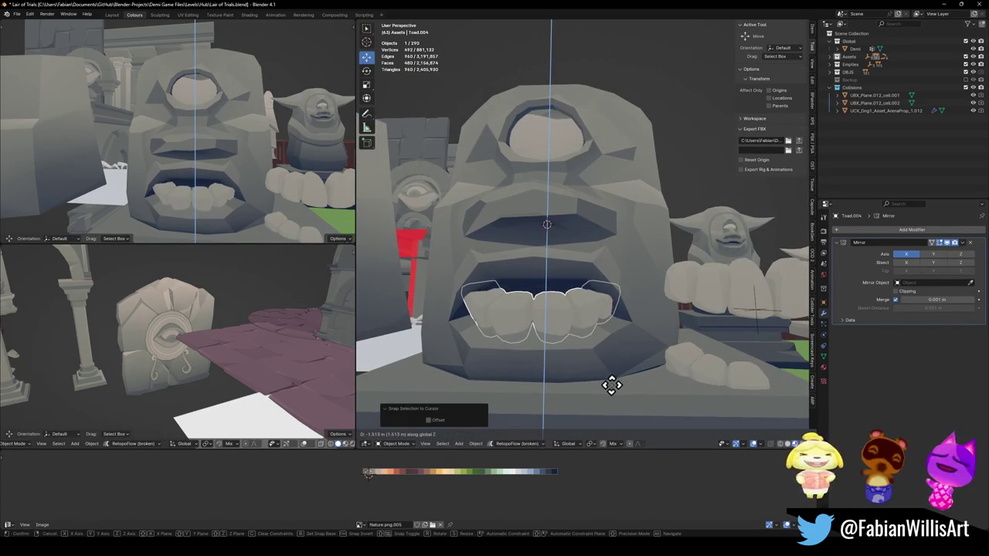
pyautogui.click(612, 391)
# Step: In Edit Mode, tilt the teeth -27.5° around X and stretch them taller along Z
pyautogui.press('Tab')
pyautogui.moveTo(572, 329); pyautogui.dragTo(601, 286, button='middle')
pyautogui.press('KP_Decimal')
pyautogui.press('r')
pyautogui.press('x')
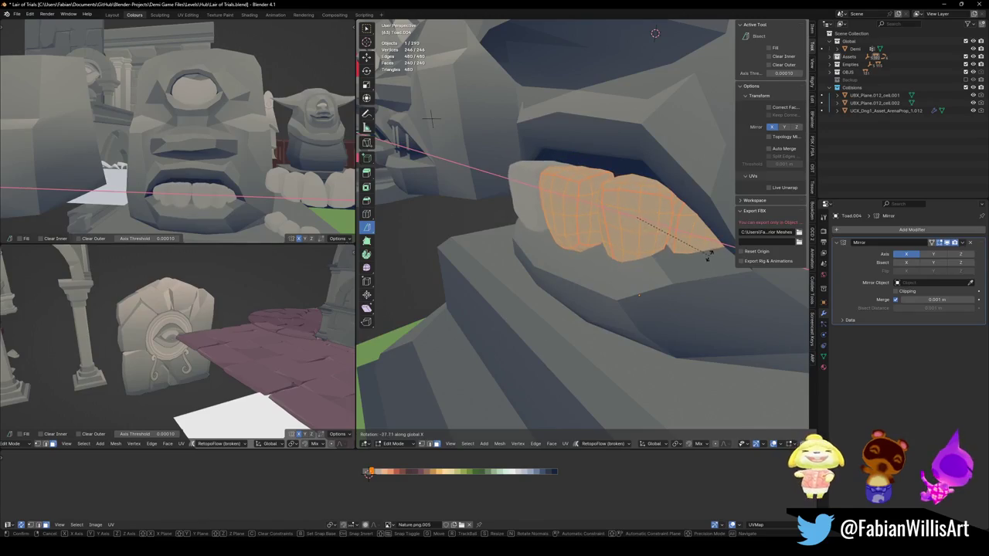
pyautogui.click(699, 272)
pyautogui.press('s')
pyautogui.press('z')
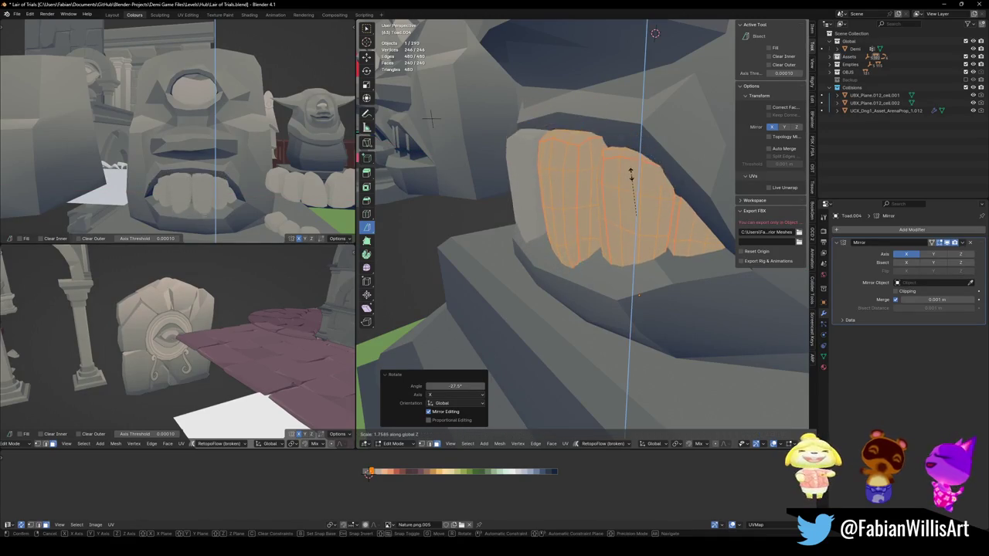
pyautogui.click(630, 190)
# Step: Shift the teeth in depth along Y, turn them -12.2° around Z, and adjust their height
pyautogui.moveTo(630, 190); pyautogui.dragTo(710, 215, button='middle')
pyautogui.press('g')
pyautogui.press('y')
pyautogui.click(645, 195)
pyautogui.press('r')
pyautogui.press('z')
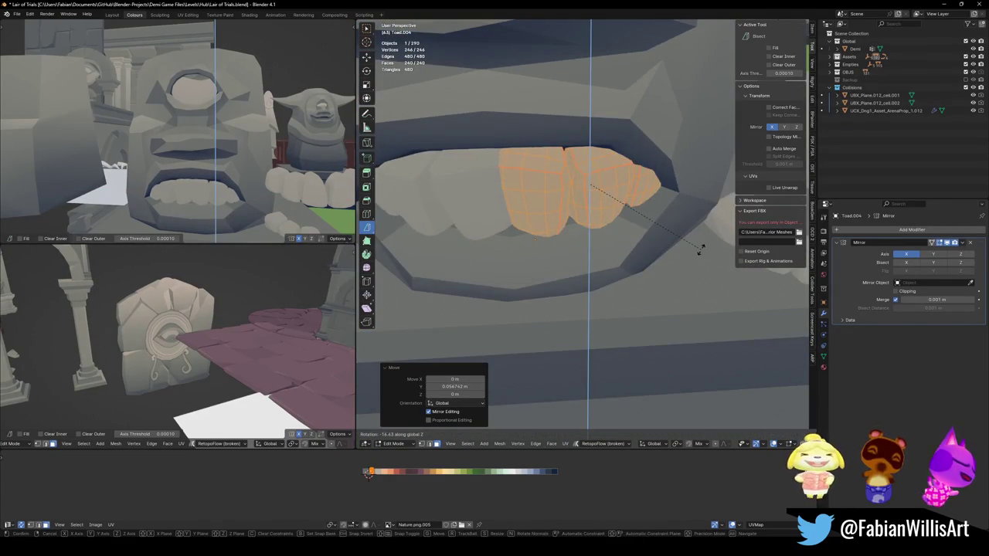
pyautogui.click(705, 241)
pyautogui.press('g')
pyautogui.hotkey('shift', 'z')
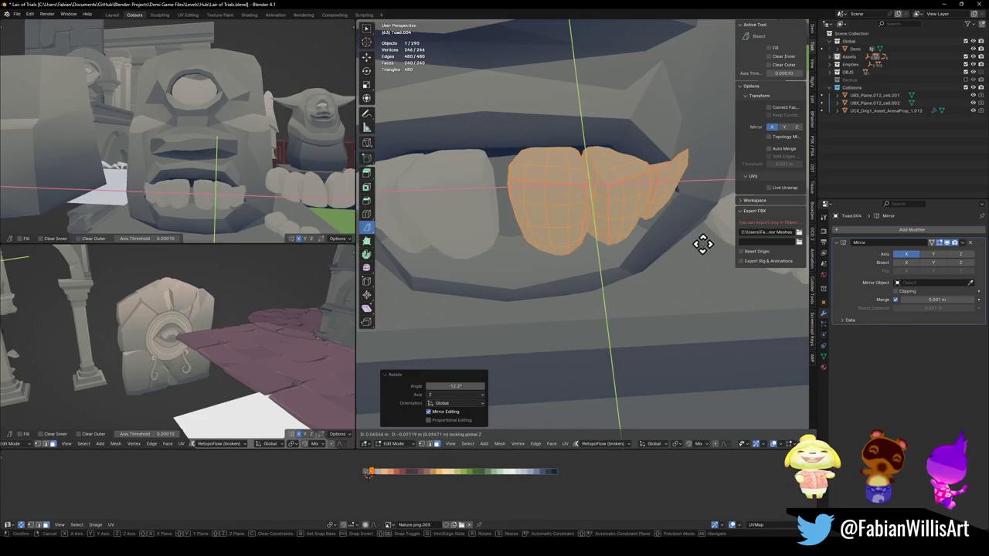
pyautogui.click(695, 234)
# Step: Raise the teeth along Z and set their depth along Y inside the mouth
pyautogui.moveTo(265, 194)
pyautogui.mouseDown(button='middle')
pyautogui.moveTo(236, 186)
pyautogui.moveTo(246, 175)
pyautogui.moveTo(265, 170)
pyautogui.moveTo(222, 202)
pyautogui.moveTo(256, 209)
pyautogui.moveTo(230, 210)
pyautogui.mouseUp(button='middle')
pyautogui.press('g')
pyautogui.press('z')
pyautogui.click(256, 189)
pyautogui.press('g')
pyautogui.press('y')
pyautogui.click(232, 192)
# Step: Fine-tune the teeth's vertical and depth placement within the cyclops mouth
pyautogui.scroll(3, 258, 196)
pyautogui.scroll(2, 240, 189)
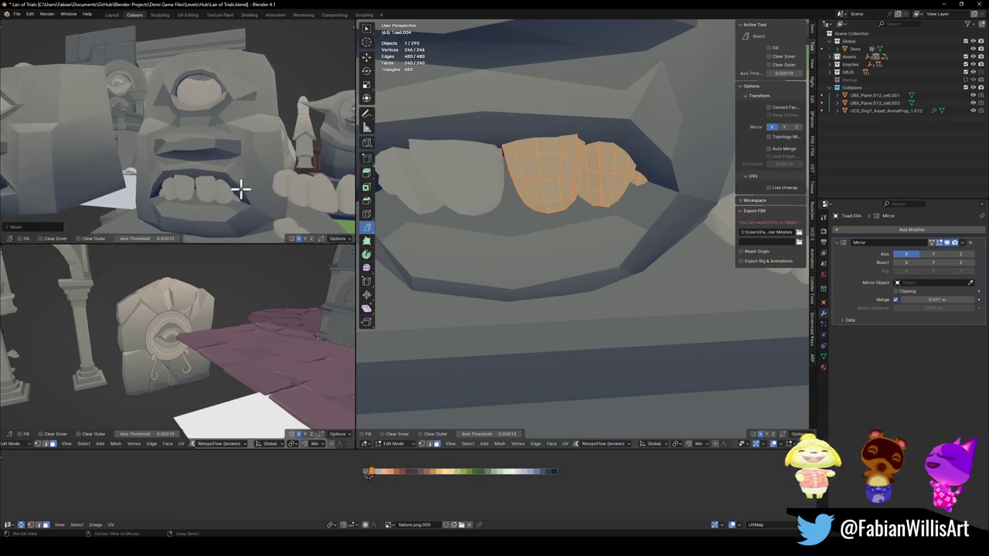
pyautogui.press('g')
pyautogui.press('z')
pyautogui.click(263, 200)
pyautogui.moveTo(263, 201)
pyautogui.mouseDown(button='middle')
pyautogui.moveTo(249, 188)
pyautogui.moveTo(276, 162)
pyautogui.moveTo(238, 172)
pyautogui.moveTo(250, 177)
pyautogui.moveTo(209, 172)
pyautogui.moveTo(256, 168)
pyautogui.moveTo(223, 175)
pyautogui.moveTo(237, 180)
pyautogui.moveTo(228, 186)
pyautogui.moveTo(204, 166)
pyautogui.moveTo(236, 154)
pyautogui.moveTo(324, 262)
pyautogui.mouseUp(button='middle')
pyautogui.press('g')
pyautogui.press('y')
pyautogui.click(249, 172)
# Step: Enlarge the teeth's UV island and slide it along X to a new palette colour
pyautogui.press('s')
pyautogui.press('Return')
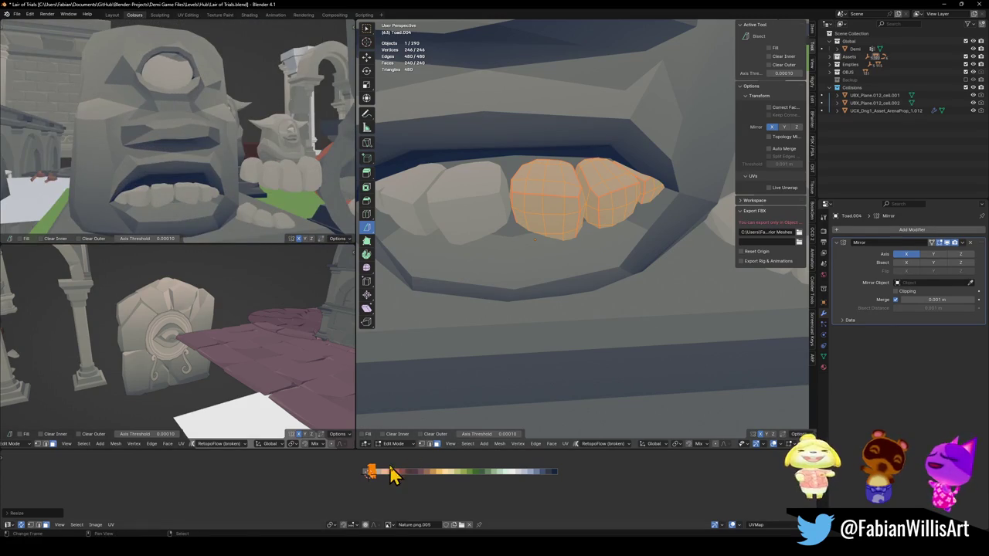
pyautogui.press('g')
pyautogui.press('x')
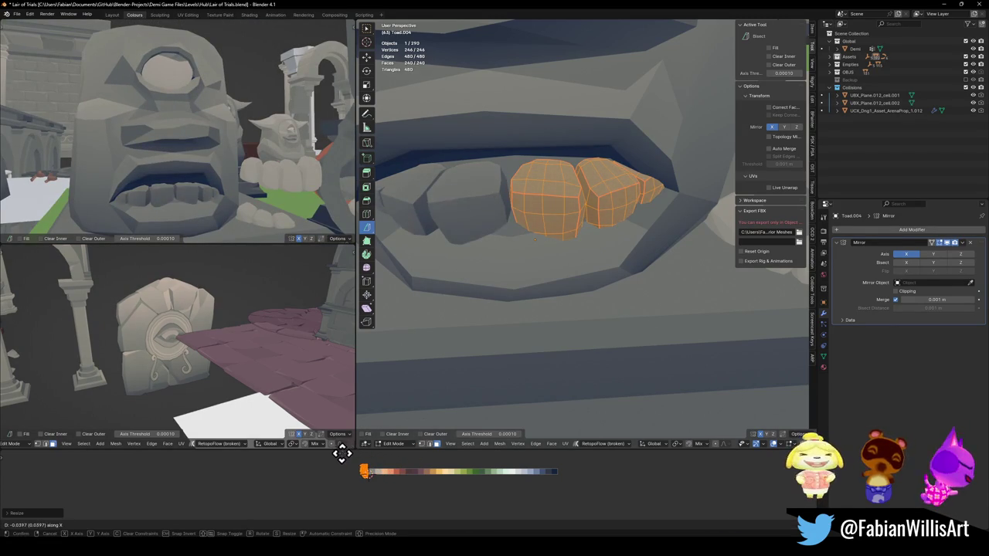
pyautogui.click(342, 456)
# Step: Check the teeth over the statues, then leave Edit Mode and view the whole cyclops
pyautogui.moveTo(247, 190)
pyautogui.mouseDown(button='middle')
pyautogui.moveTo(199, 177)
pyautogui.moveTo(235, 175)
pyautogui.moveTo(212, 148)
pyautogui.mouseUp(button='middle')
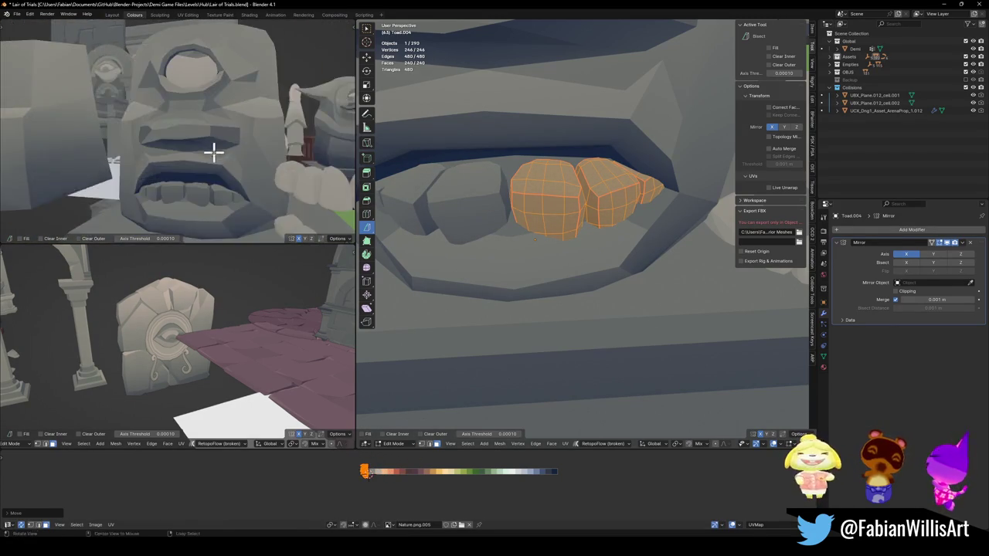
pyautogui.scroll(3, 253, 177)
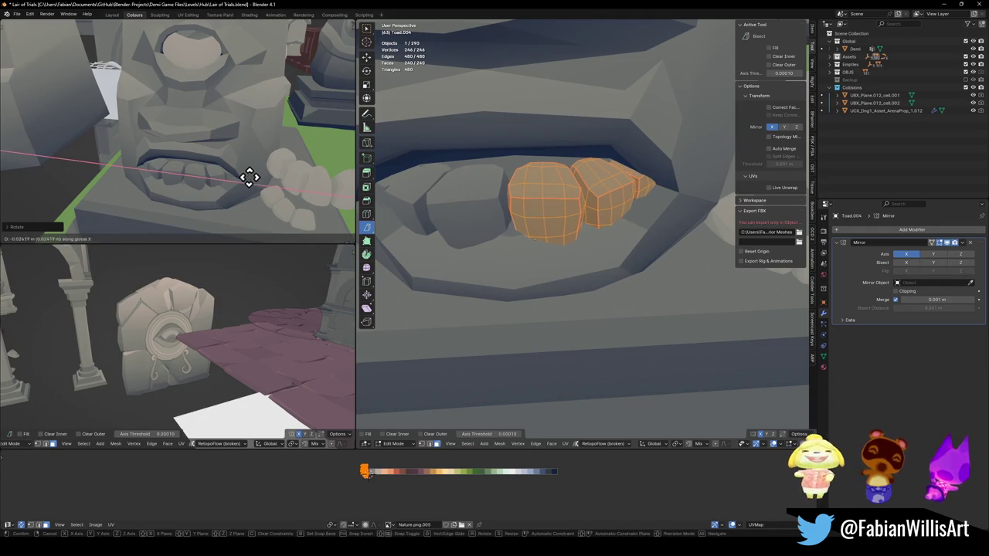
pyautogui.scroll(-3, 258, 173)
pyautogui.moveTo(227, 150)
pyautogui.mouseDown(button='middle')
pyautogui.moveTo(247, 132)
pyautogui.moveTo(230, 130)
pyautogui.mouseUp(button='middle')
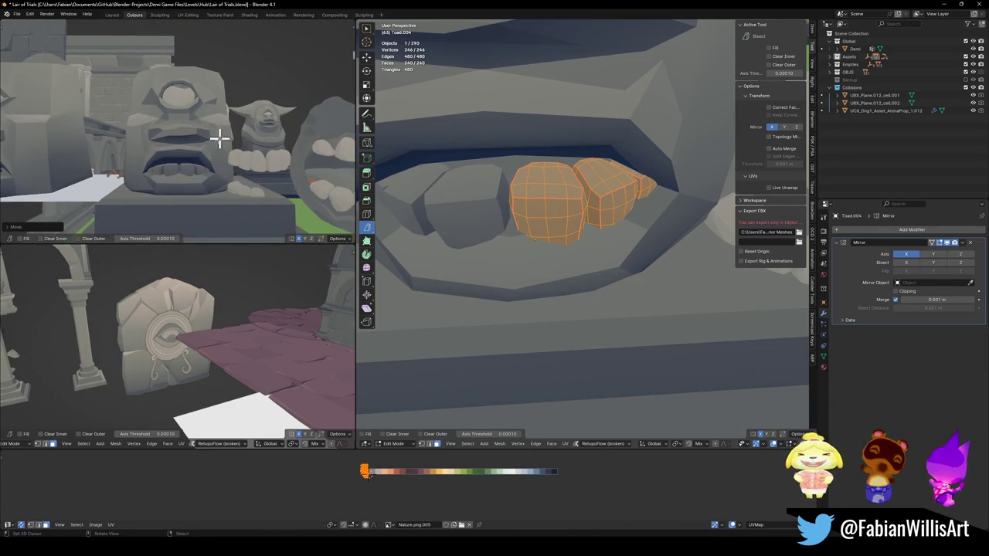
pyautogui.scroll(-5, 558, 177)
pyautogui.scroll(-3, 572, 210)
pyautogui.press('Tab')
pyautogui.moveTo(572, 209)
pyautogui.mouseDown(button='middle')
pyautogui.moveTo(647, 229)
pyautogui.moveTo(647, 246)
pyautogui.mouseUp(button='middle')
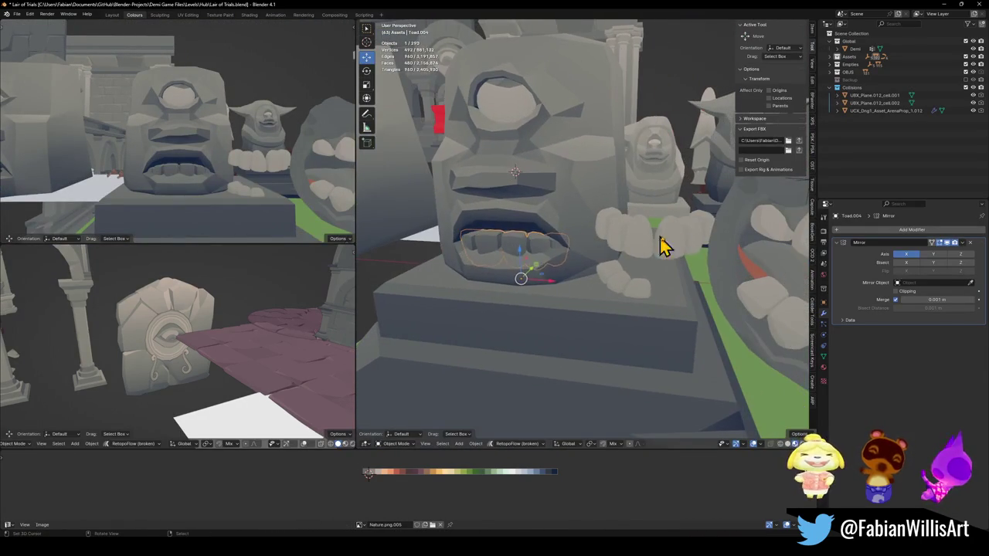
# Step: Add a Mirror modifier to Toad.003 and move it vertically into the mouth
pyautogui.click(661, 244)
pyautogui.press('q')
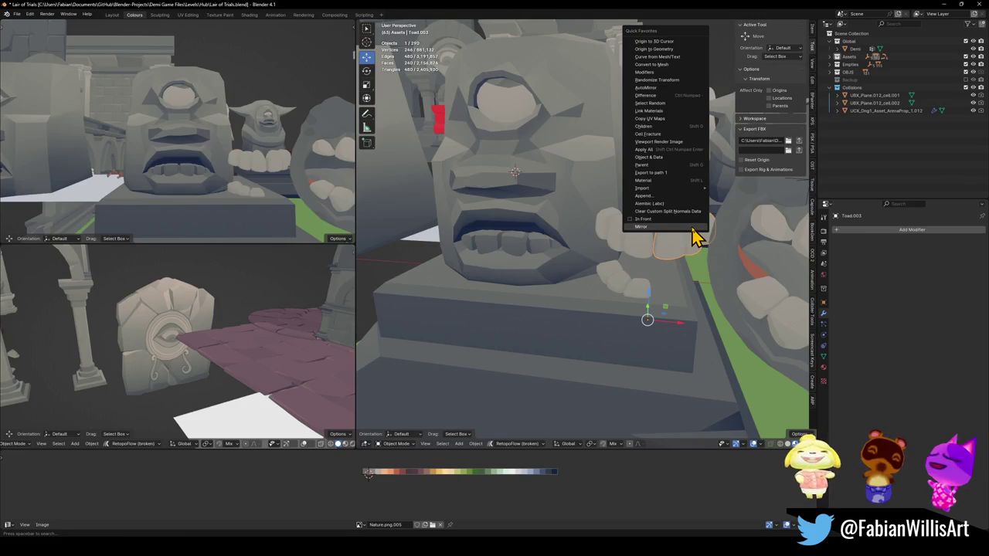
pyautogui.click(693, 236)
pyautogui.press('g')
pyautogui.press('z')
pyautogui.click(593, 280)
pyautogui.scroll(3, 564, 242)
pyautogui.scroll(3, 557, 249)
# Step: In Edit Mode, shrink all the teeth geometry to 0.719
pyautogui.press('Tab')
pyautogui.press('a')
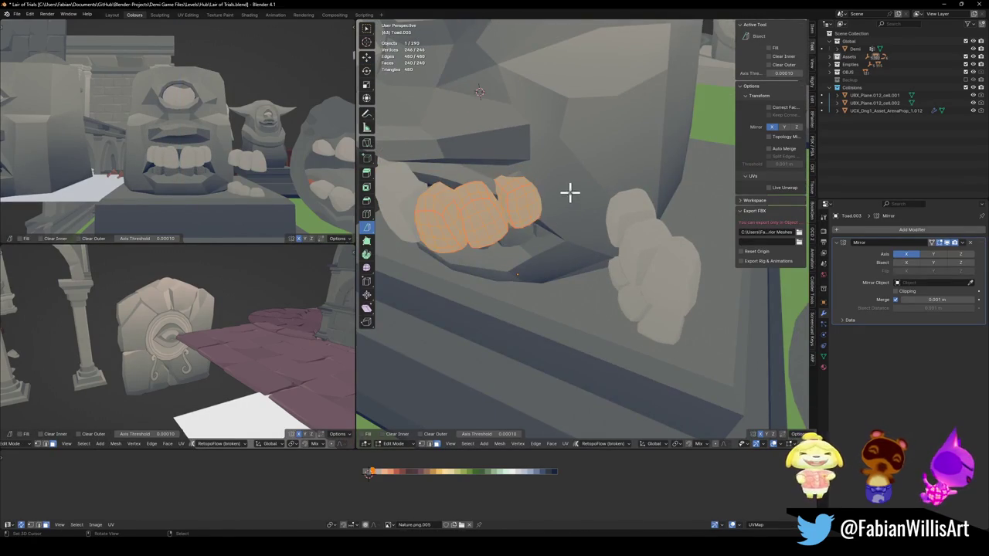
pyautogui.press('s')
pyautogui.click(581, 214)
pyautogui.press('s')
pyautogui.click(514, 209)
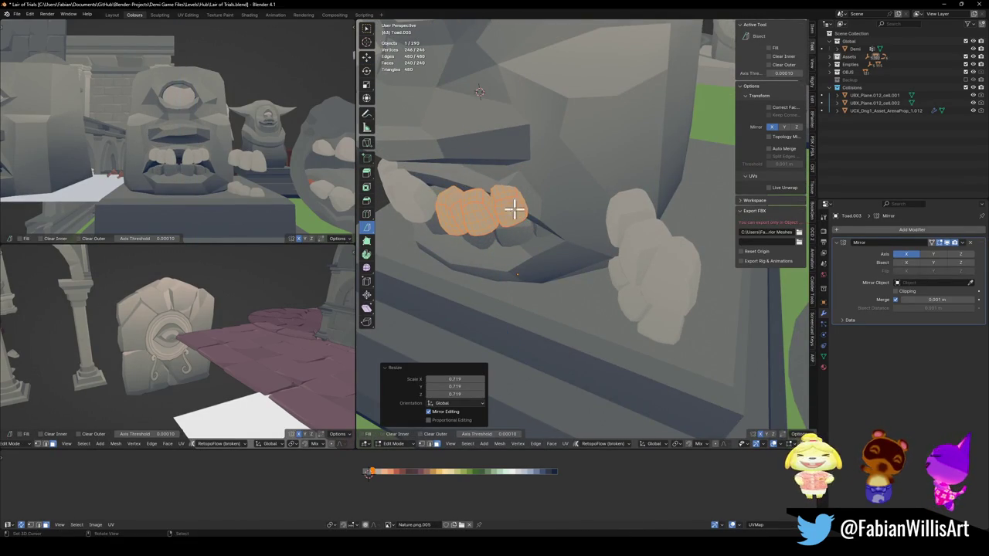
# Step: Move the teeth along Y and turn them -11° around Z
pyautogui.press('g')
pyautogui.press('y')
pyautogui.click(526, 197)
pyautogui.press('r')
pyautogui.press('z')
pyautogui.click(553, 191)
# Step: Tilt the teeth 11.8° and shift them sideways along X
pyautogui.moveTo(507, 203); pyautogui.dragTo(517, 200, button='middle')
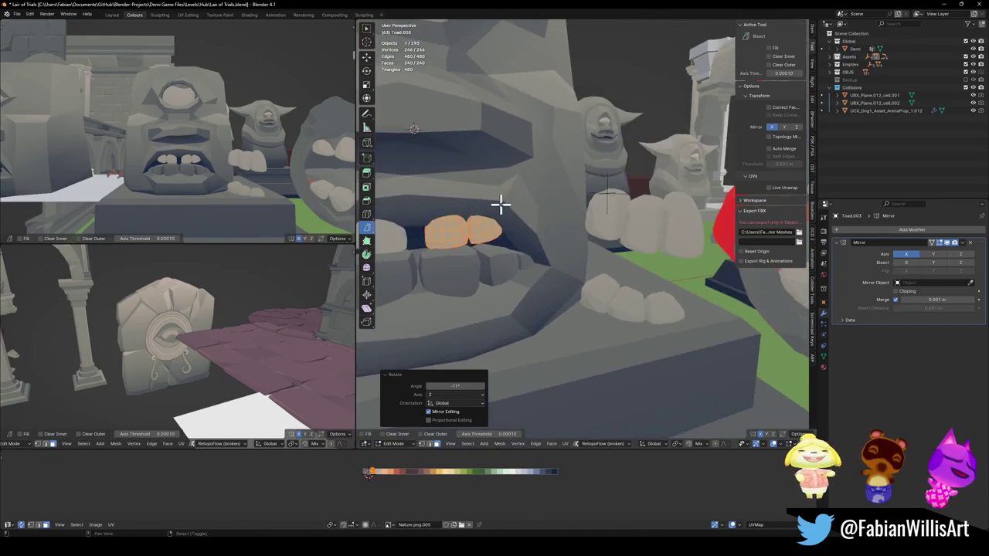
pyautogui.press('r')
pyautogui.click(555, 198)
pyautogui.press('g')
pyautogui.press('x')
pyautogui.click(562, 198)
pyautogui.moveTo(532, 190); pyautogui.dragTo(549, 249, button='middle')
# Step: Slide the teeth's UVs along X to a new palette colour and rotate the teeth slightly
pyautogui.press('g')
pyautogui.press('x')
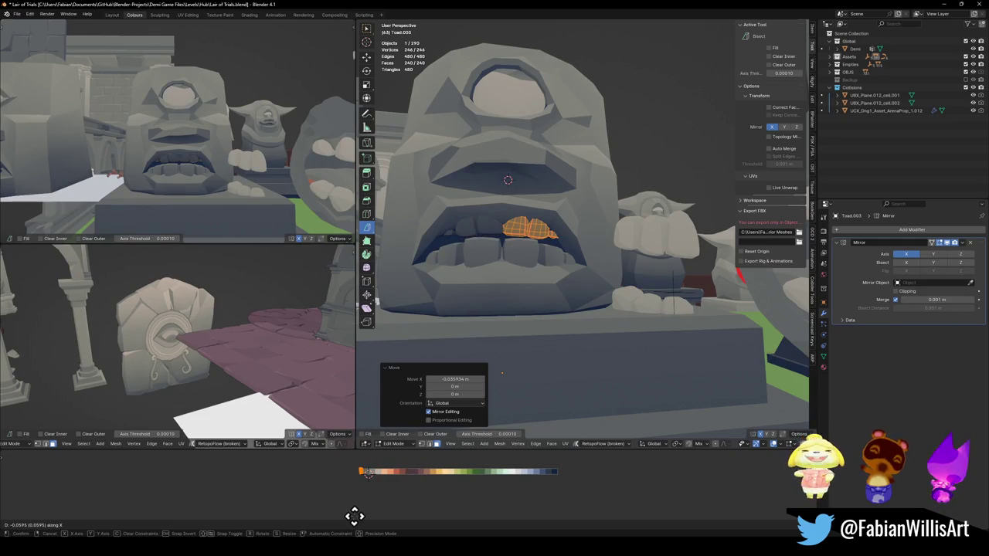
pyautogui.click(390, 516)
pyautogui.scroll(-3, 566, 244)
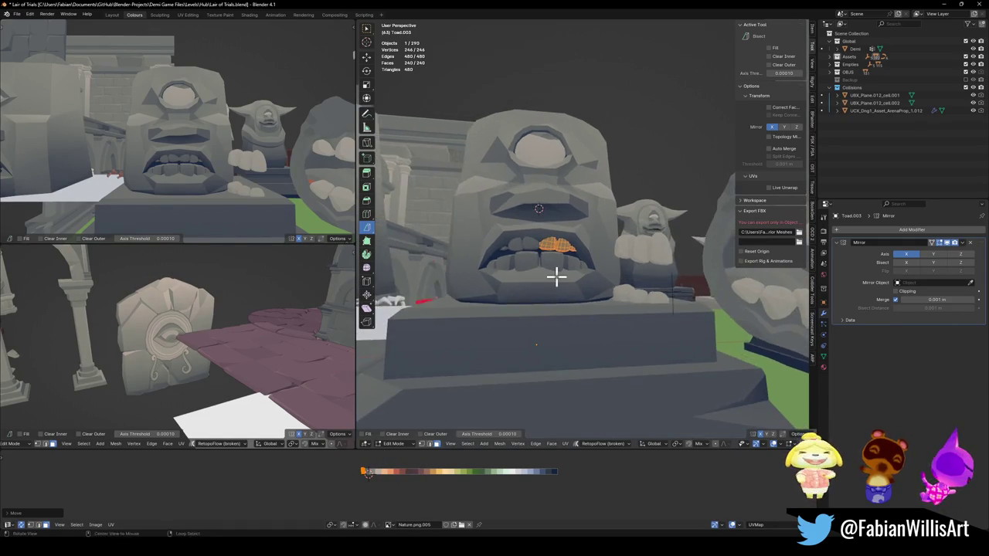
pyautogui.press('r')
pyautogui.click(595, 291)
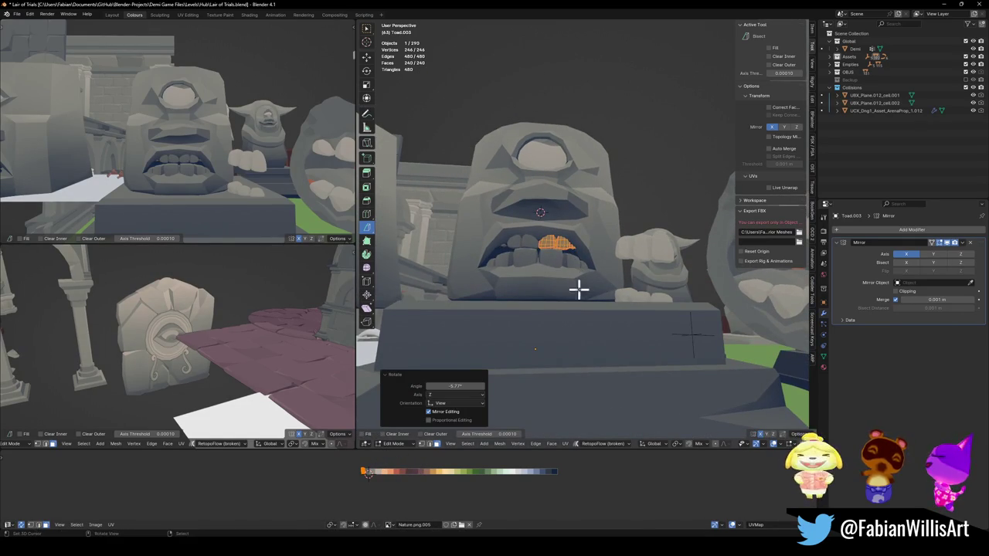
# Step: Scale the teeth's UVs, rotate the teeth around X, and exit Edit Mode
pyautogui.scroll(5, 233, 197)
pyautogui.scroll(-5, 244, 180)
pyautogui.moveTo(204, 194)
pyautogui.mouseDown(button='middle')
pyautogui.moveTo(230, 197)
pyautogui.moveTo(208, 177)
pyautogui.moveTo(224, 172)
pyautogui.moveTo(232, 185)
pyautogui.mouseUp(button='middle')
pyautogui.scroll(3, 216, 200)
pyautogui.press('s')
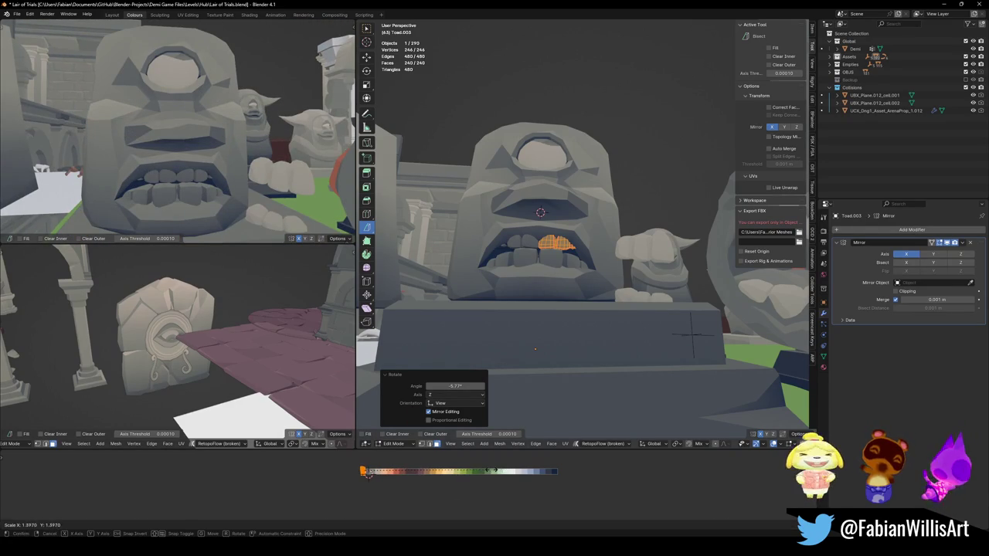
pyautogui.click(494, 481)
pyautogui.moveTo(232, 224)
pyautogui.mouseDown(button='middle')
pyautogui.moveTo(230, 188)
pyautogui.moveTo(203, 203)
pyautogui.moveTo(221, 210)
pyautogui.moveTo(239, 194)
pyautogui.moveTo(186, 193)
pyautogui.moveTo(214, 172)
pyautogui.moveTo(243, 210)
pyautogui.mouseUp(button='middle')
pyautogui.press('r')
pyautogui.press('x')
pyautogui.click(236, 185)
pyautogui.press('Tab')
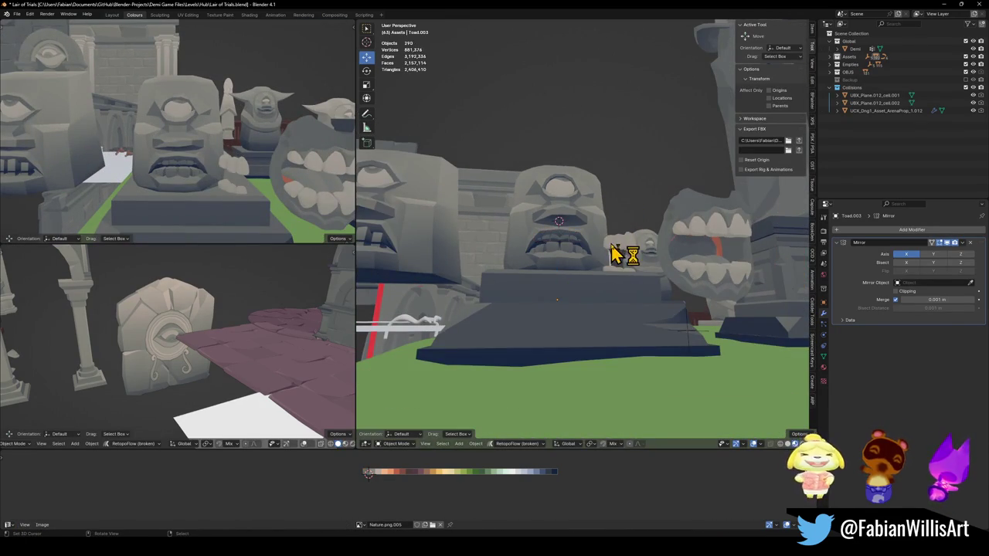
# Step: Move Toad.002 1.1428 m along X
pyautogui.click(627, 252)
pyautogui.press('g')
pyautogui.press('x')
pyautogui.click(657, 259)
pyautogui.moveTo(190, 166)
pyautogui.mouseDown(button='middle')
pyautogui.moveTo(214, 165)
pyautogui.moveTo(224, 151)
pyautogui.moveTo(206, 150)
pyautogui.moveTo(221, 180)
pyautogui.moveTo(265, 182)
pyautogui.mouseUp(button='middle')
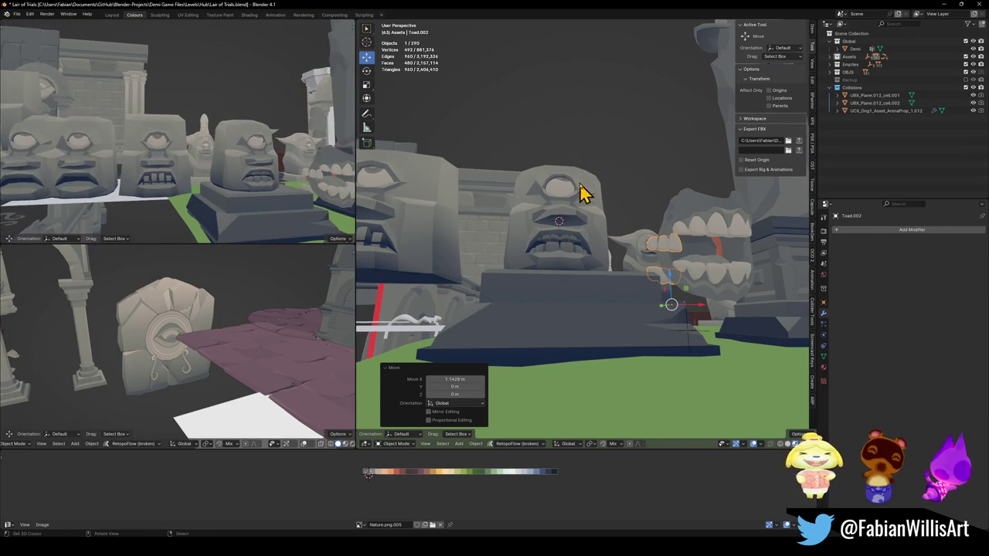
# Step: Select the one-eyed statue head Plane.020 and enter Edit Mode
pyautogui.scroll(3, 583, 193)
pyautogui.moveTo(577, 214); pyautogui.dragTo(519, 137, button='middle')
pyautogui.click(519, 137)
pyautogui.press('Tab')
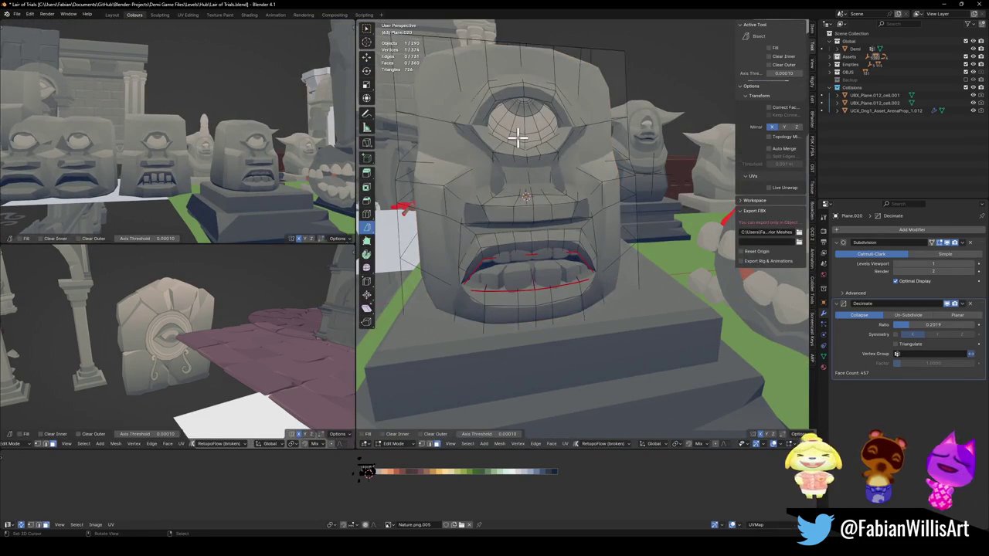
# Step: Select the eye's linked geometry and tilt it 19.5° around X
pyautogui.press('a')
pyautogui.press('Tab')
pyautogui.press('Tab')
pyautogui.moveTo(334, 190)
pyautogui.mouseDown(button='middle')
pyautogui.moveTo(254, 190)
pyautogui.moveTo(203, 166)
pyautogui.moveTo(294, 143)
pyautogui.mouseUp(button='middle')
pyautogui.hotkey('alt', 'a')
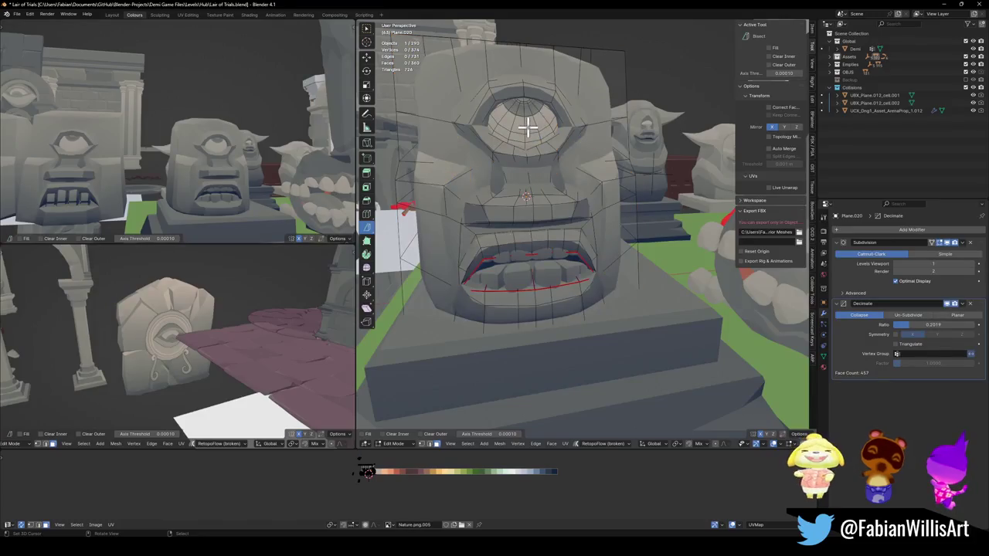
pyautogui.press('l')
pyautogui.press('r')
pyautogui.press('x')
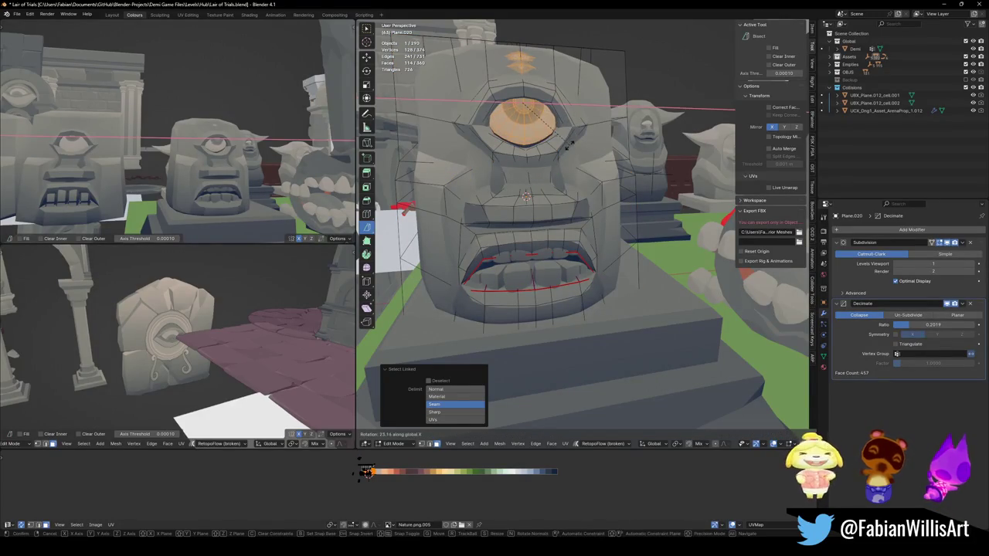
pyautogui.click(573, 142)
# Step: Lower the eye 0.175 m along Z and scale it to 0.843
pyautogui.press('g')
pyautogui.press('z')
pyautogui.click(570, 151)
pyautogui.press('s')
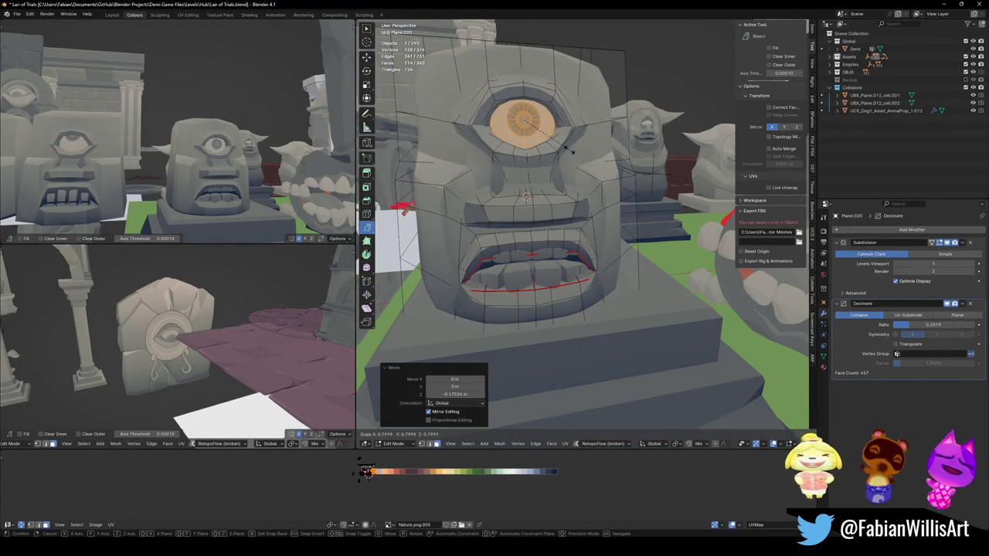
pyautogui.click(576, 150)
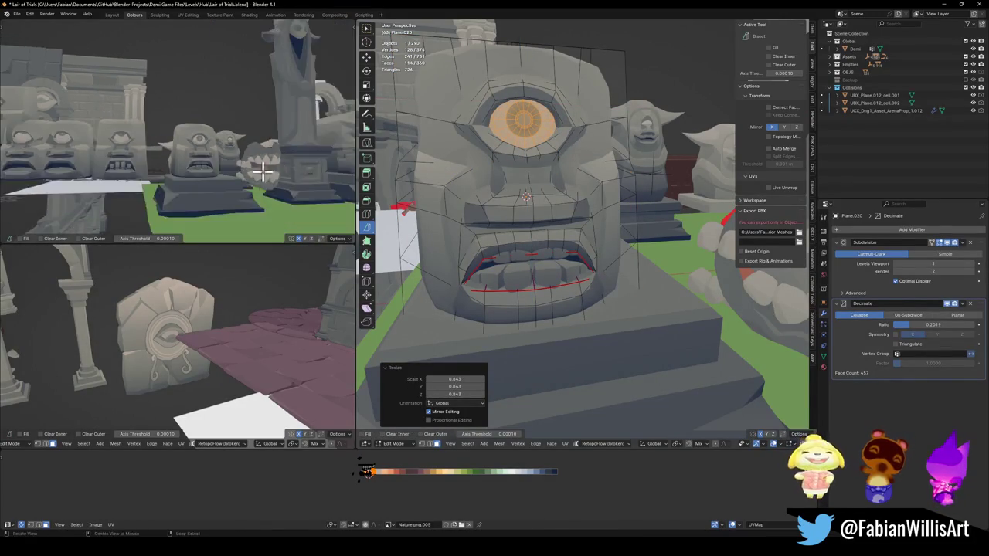
# Step: Deselect the eye and select a vertex at the top of the head
pyautogui.moveTo(250, 165); pyautogui.dragTo(248, 176, button='middle')
pyautogui.scroll(4, 294, 162)
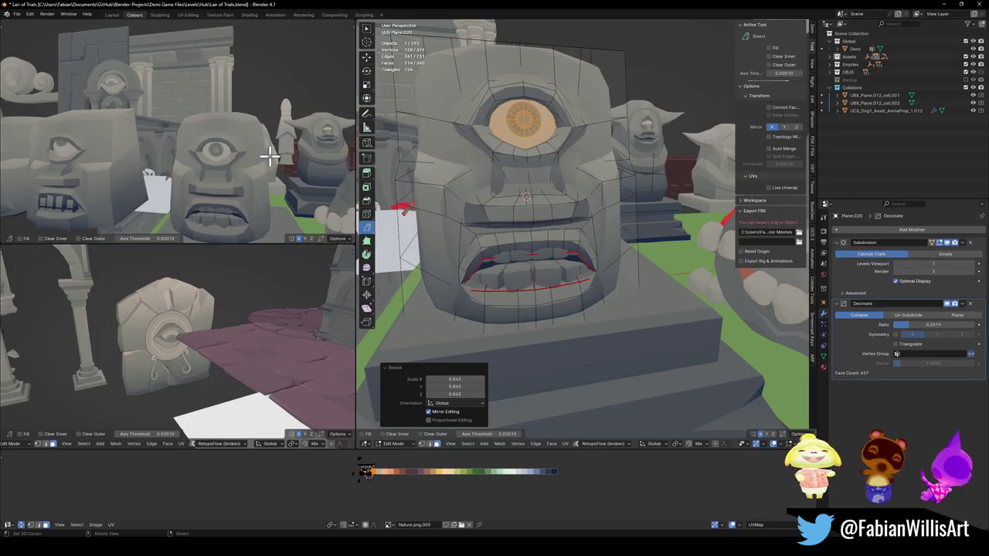
pyautogui.scroll(-4, 268, 157)
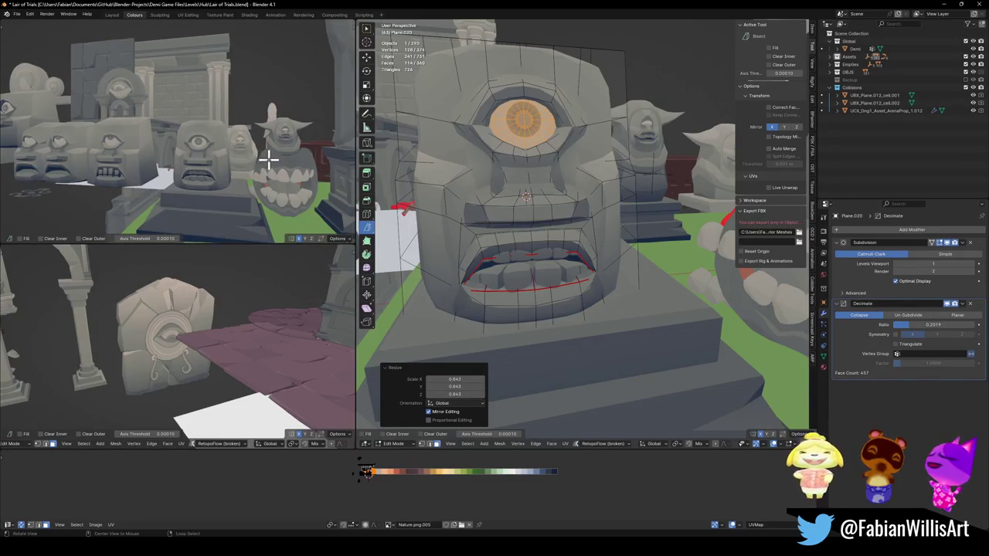
pyautogui.moveTo(268, 158); pyautogui.dragTo(269, 160, button='middle')
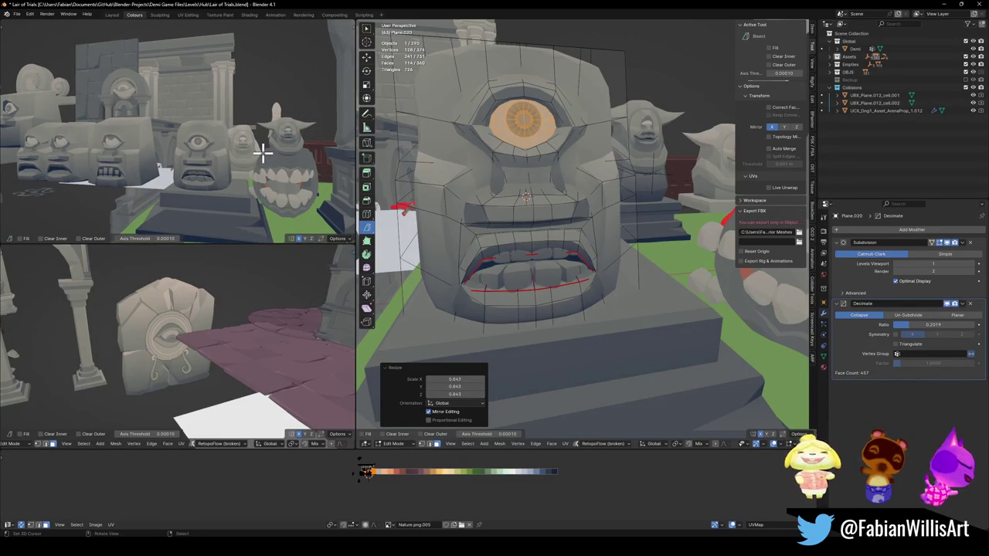
pyautogui.click(263, 153)
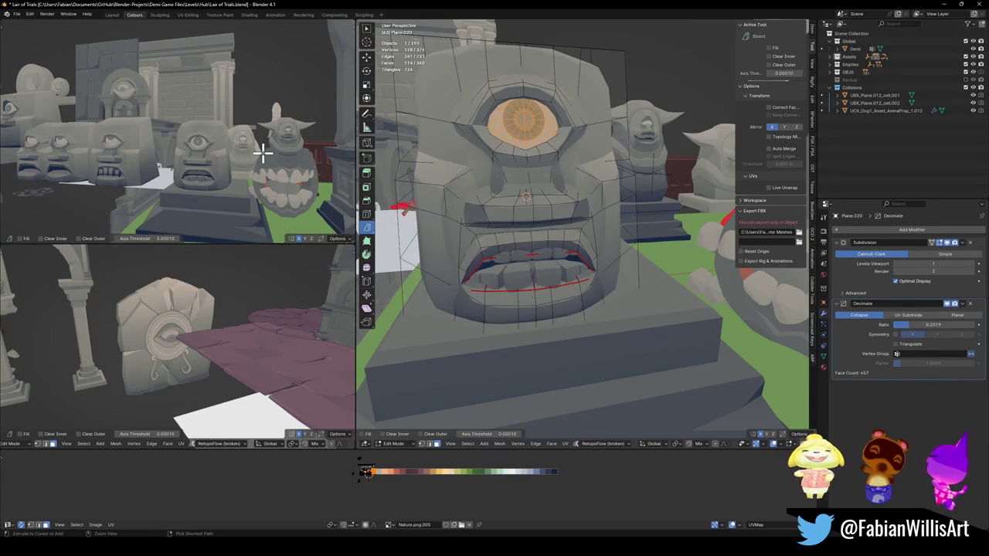
pyautogui.click(262, 152)
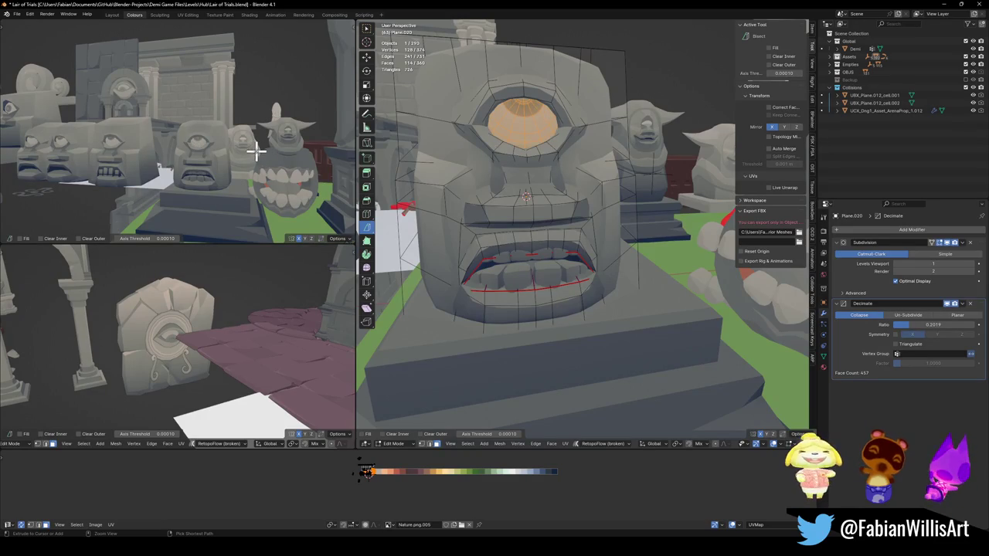
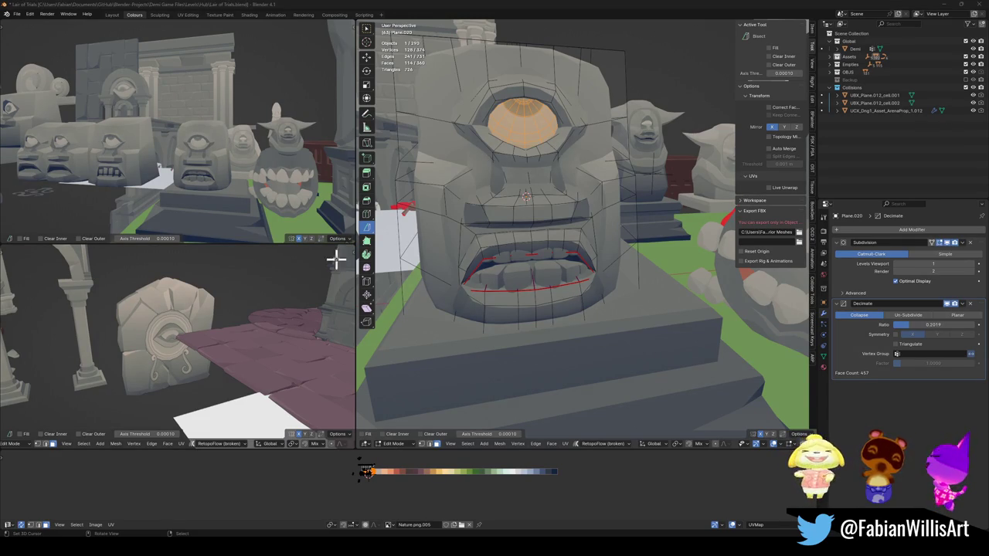
# Step: Raise a single face inside the cyclops mouth straight up along Z
pyautogui.scroll(2, 562, 204)
pyautogui.moveTo(563, 214); pyautogui.dragTo(584, 230, button='middle')
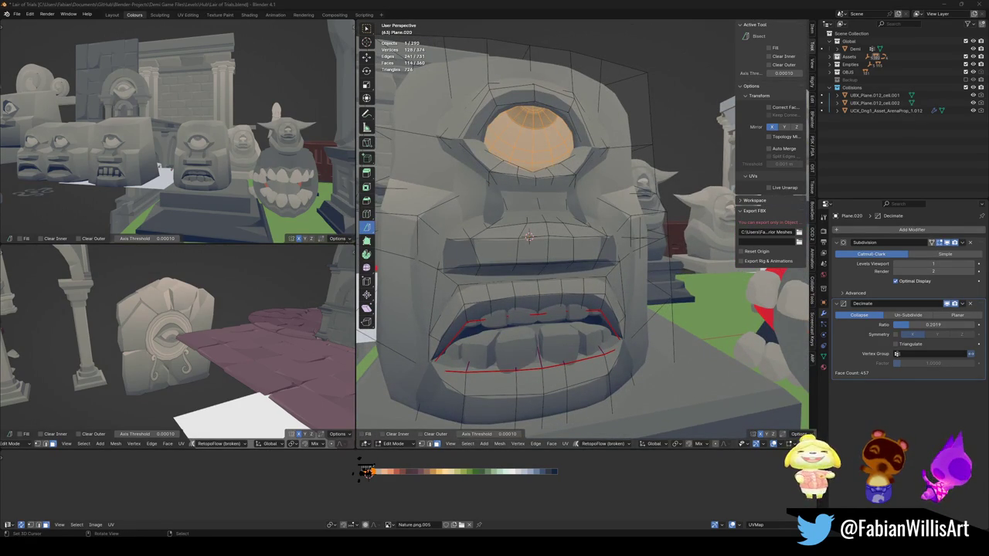
pyautogui.moveTo(476, 260); pyautogui.dragTo(608, 331, button='middle')
pyautogui.click(630, 313)
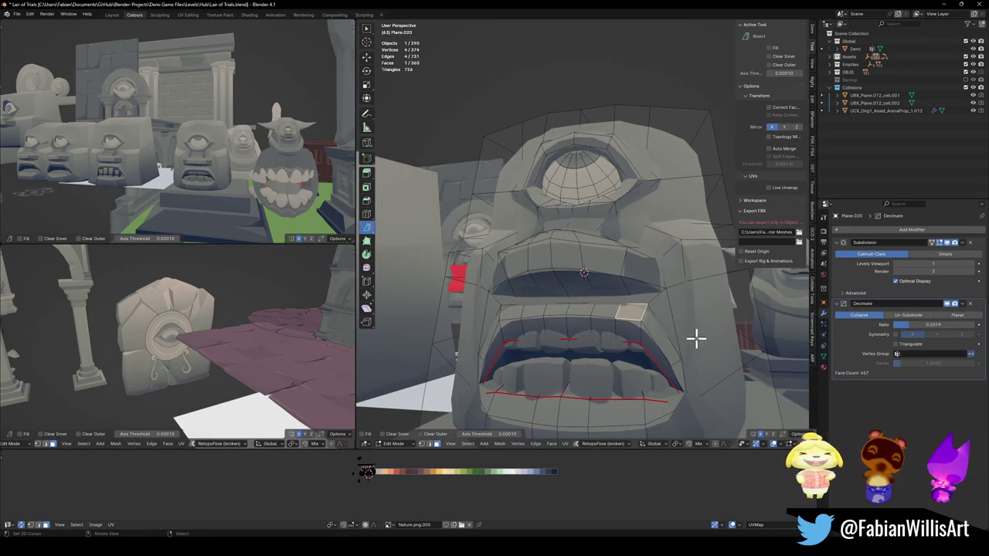
pyautogui.press('g')
pyautogui.press('z')
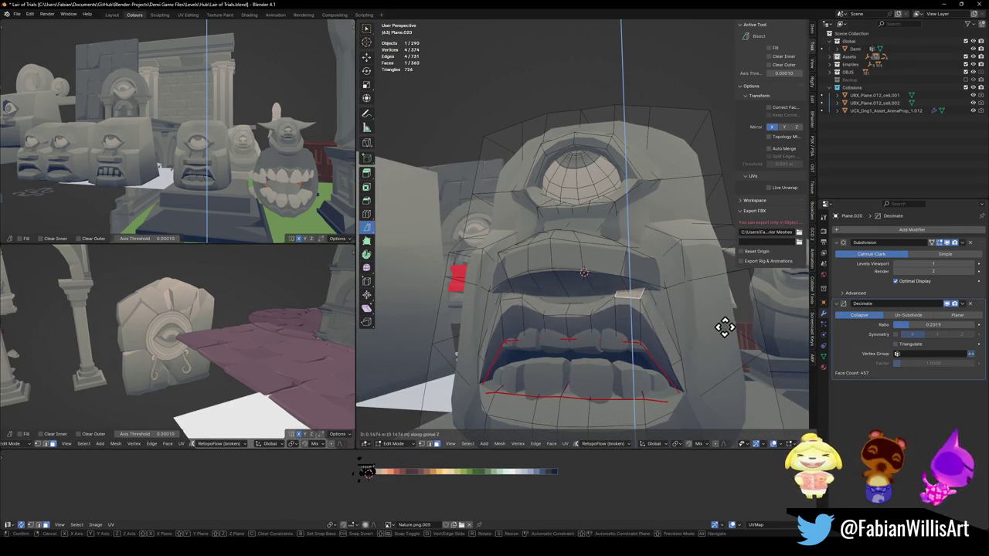
pyautogui.click(731, 324)
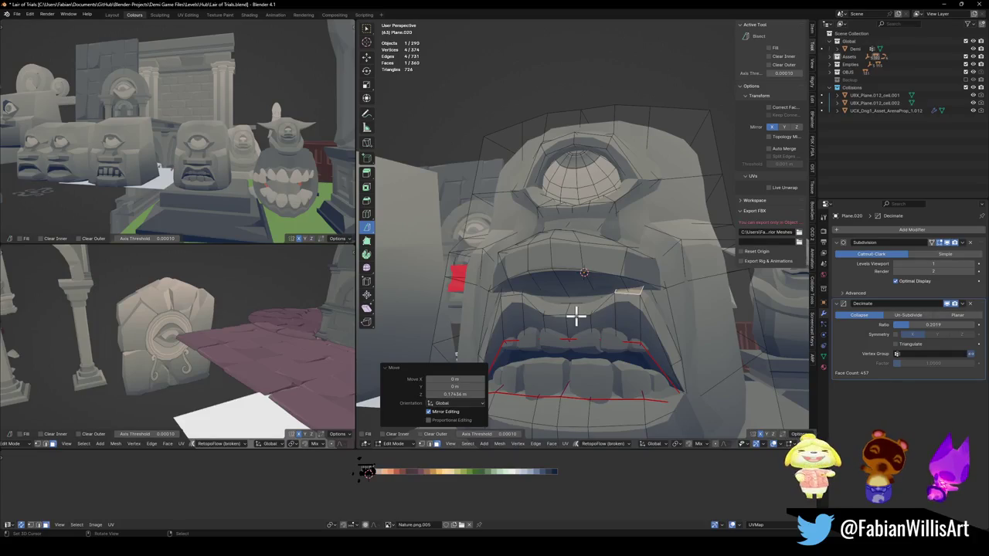
# Step: Nudge a vertical mouth edge along Z and lower the lower lip's end edge
pyautogui.click(569, 327)
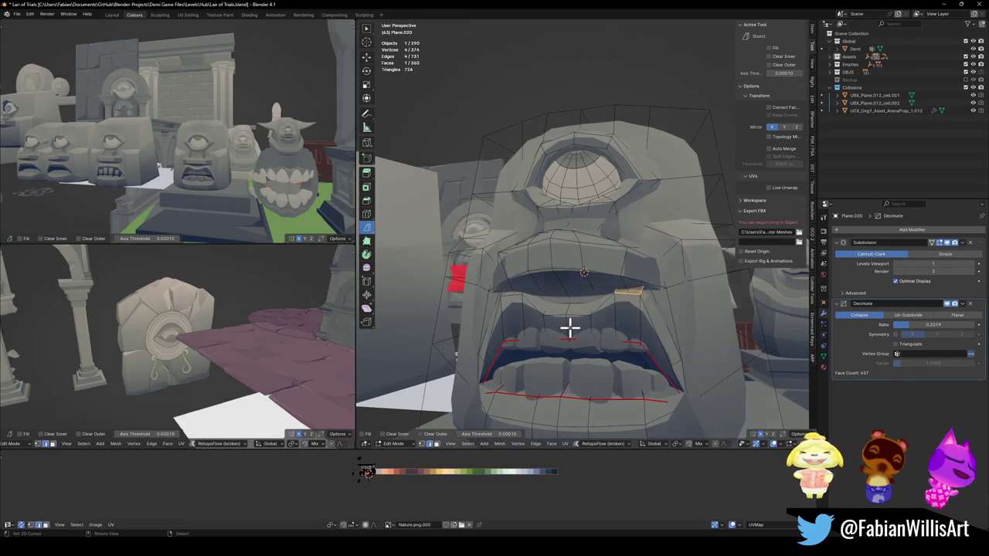
pyautogui.press('g')
pyautogui.press('z')
pyautogui.click(594, 316)
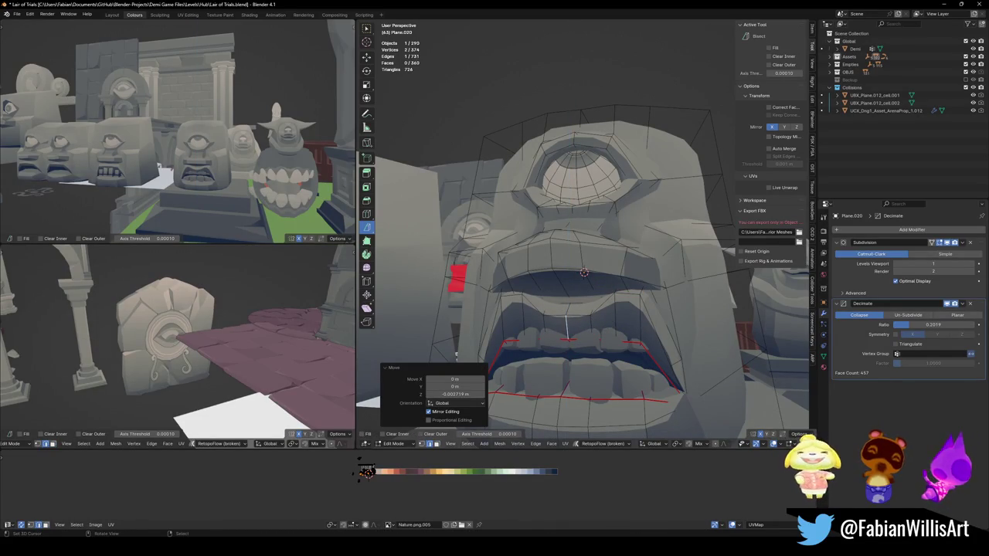
pyautogui.moveTo(568, 344); pyautogui.dragTo(584, 287, button='middle')
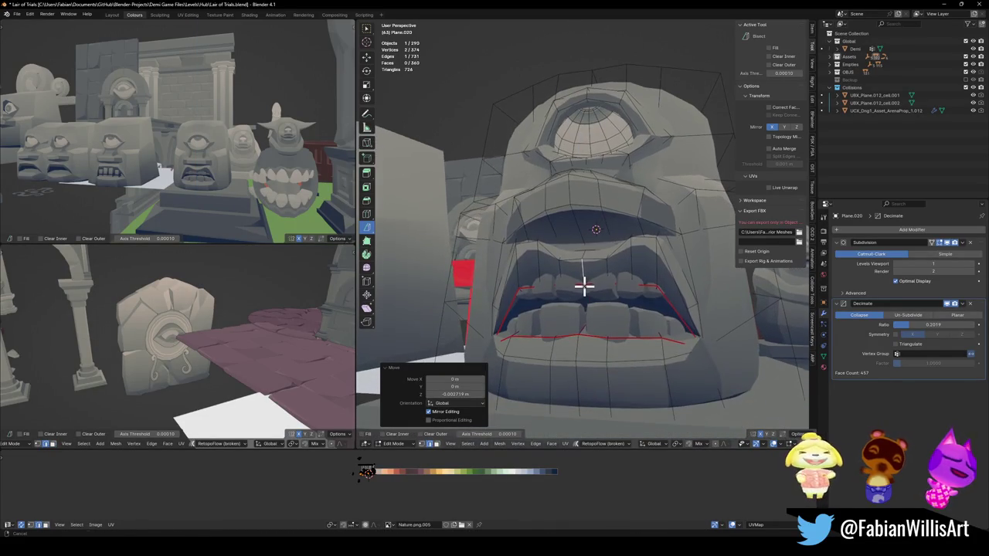
pyautogui.click(657, 354)
pyautogui.press('g')
pyautogui.press('z')
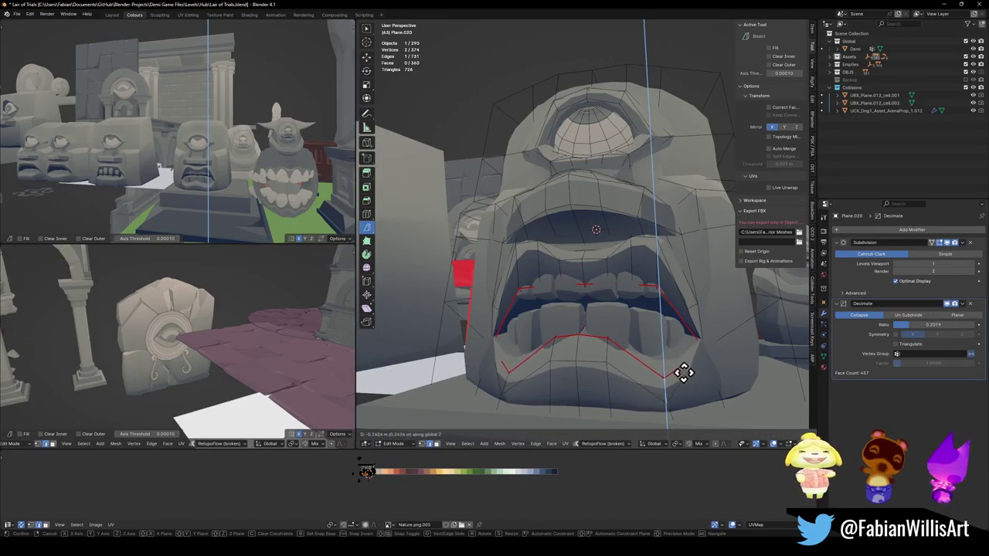
pyautogui.click(687, 360)
# Step: Lower the upper-lip edge and raise the lower-lip edge vertically
pyautogui.moveTo(209, 180)
pyautogui.mouseDown(button='middle')
pyautogui.moveTo(243, 163)
pyautogui.moveTo(194, 165)
pyautogui.mouseUp(button='middle')
pyautogui.scroll(2, 211, 162)
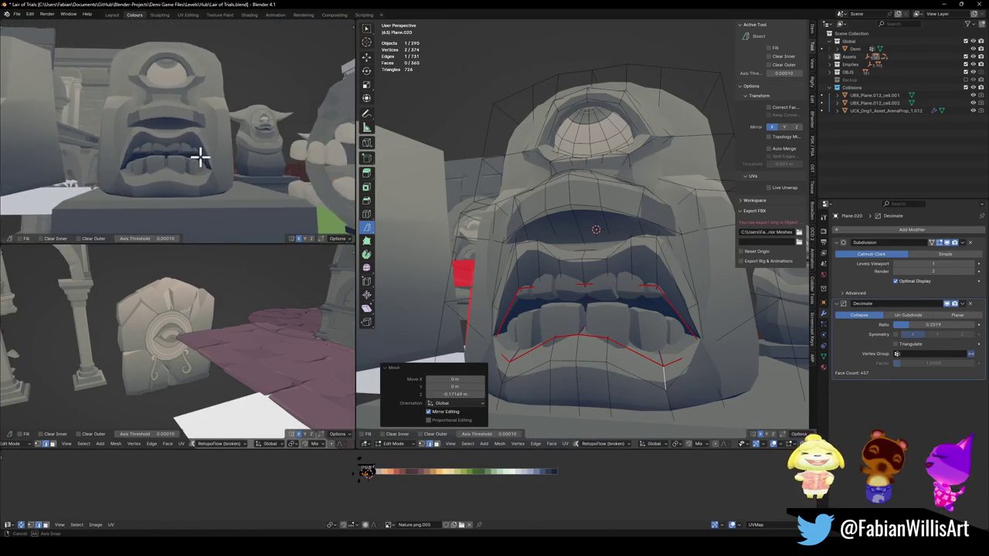
pyautogui.scroll(3, 199, 159)
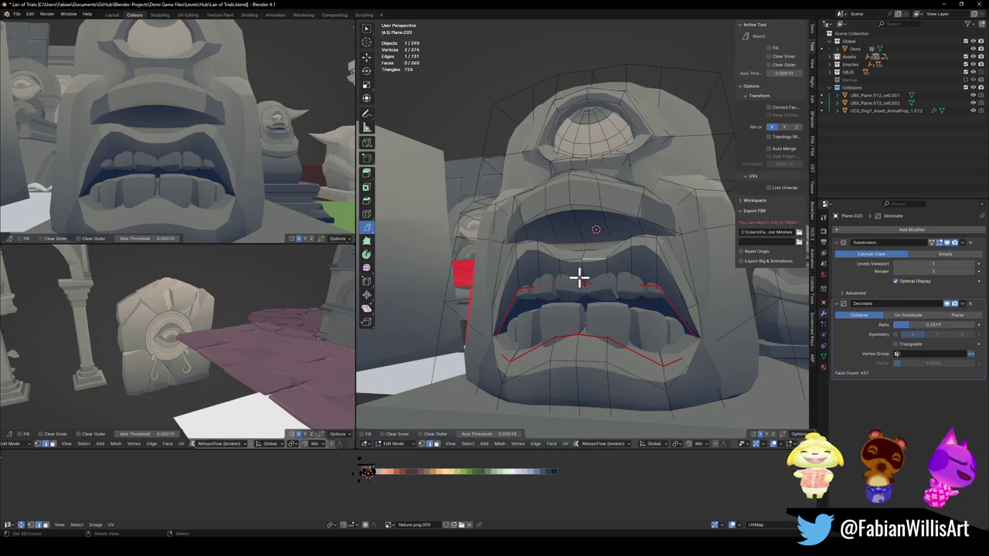
pyautogui.press('g')
pyautogui.press('z')
pyautogui.click(587, 269)
pyautogui.hotkey('alt', 'a')
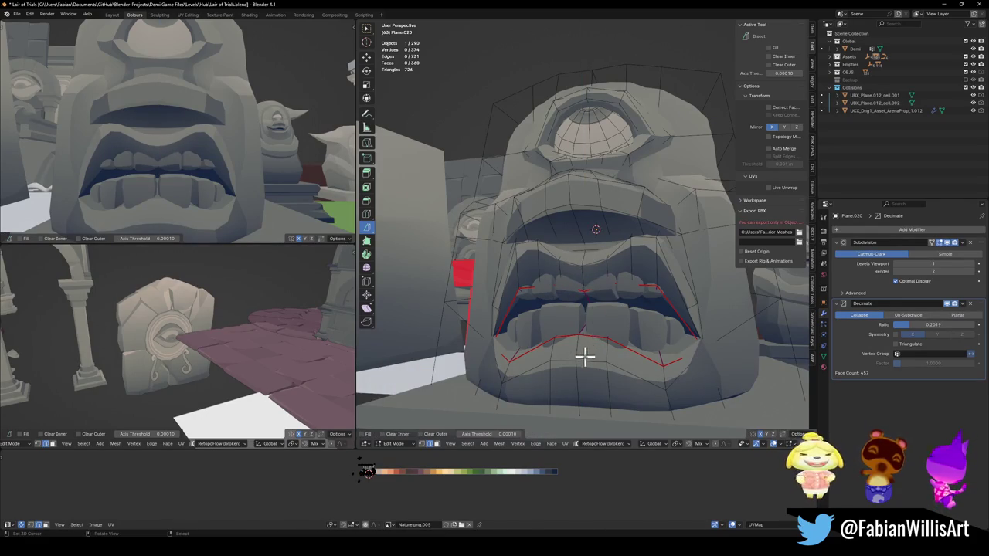
pyautogui.press('g')
pyautogui.press('z')
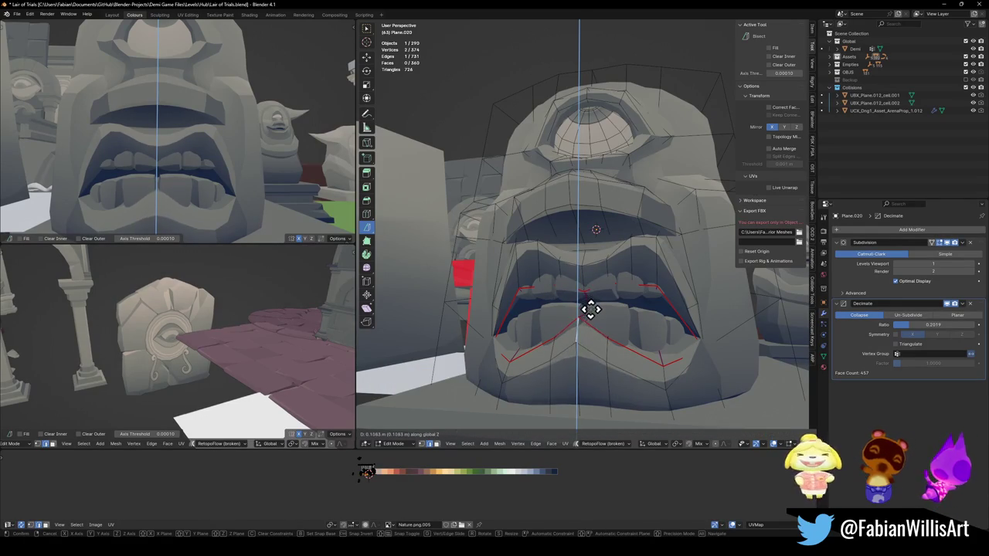
pyautogui.click(593, 306)
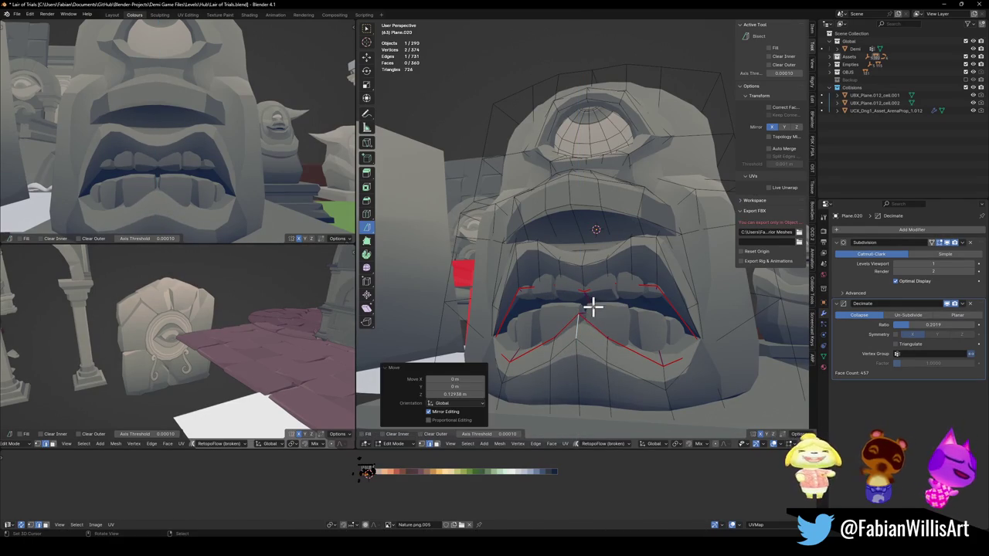
# Step: Raise a mouth-corner vertex along Z, then push it outward along X
pyautogui.click(703, 347)
pyautogui.press('g')
pyautogui.press('z')
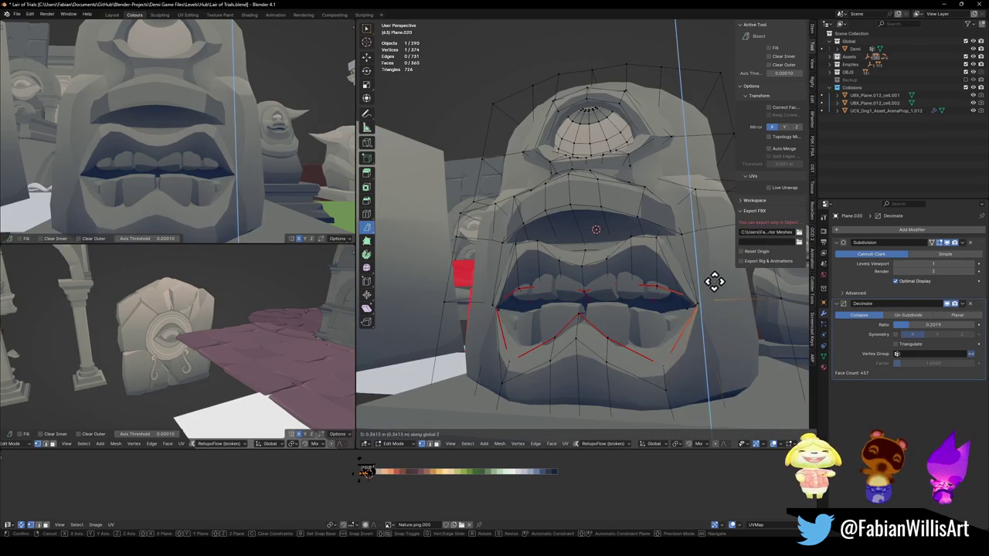
pyautogui.click(712, 278)
pyautogui.moveTo(165, 139)
pyautogui.mouseDown(button='middle')
pyautogui.moveTo(228, 161)
pyautogui.moveTo(212, 149)
pyautogui.moveTo(226, 151)
pyautogui.mouseUp(button='middle')
pyautogui.press('g')
pyautogui.press('x')
pyautogui.click(239, 154)
# Step: Slide the mouth corner further outward along X
pyautogui.scroll(5, 226, 151)
pyautogui.scroll(2, 222, 145)
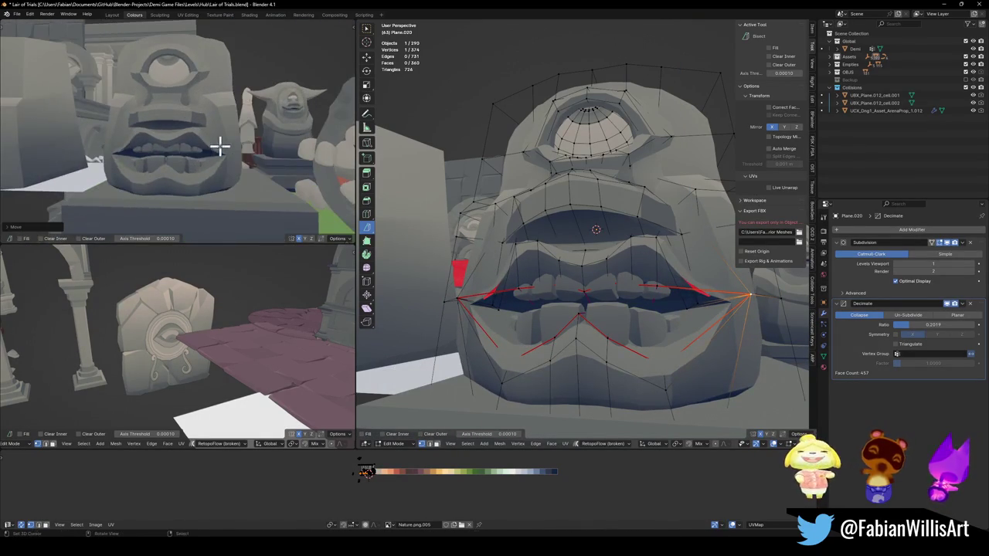
pyautogui.press('g')
pyautogui.press('x')
pyautogui.click(222, 145)
pyautogui.scroll(-5, 217, 135)
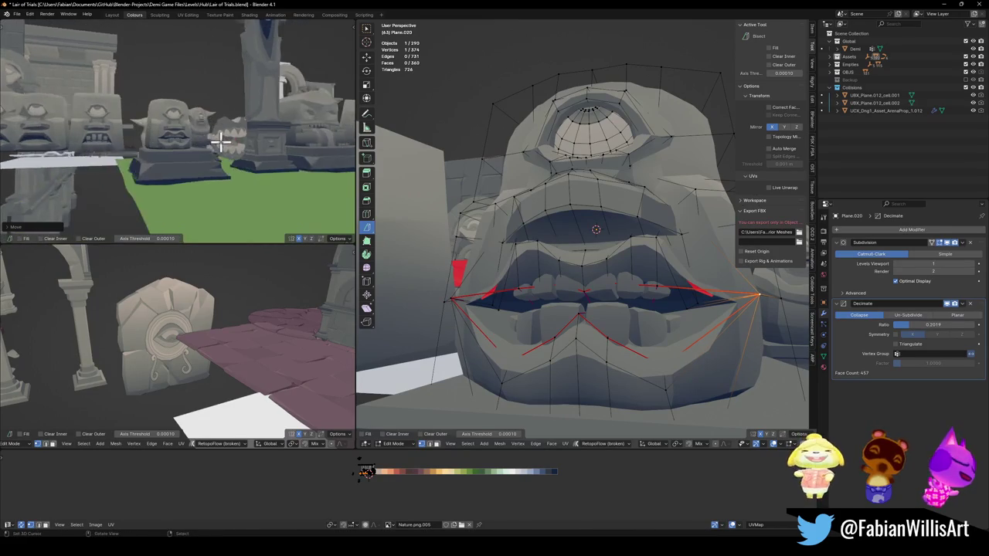
pyautogui.scroll(5, 221, 137)
pyautogui.moveTo(221, 137); pyautogui.dragTo(224, 133, button='middle')
pyautogui.click(244, 142)
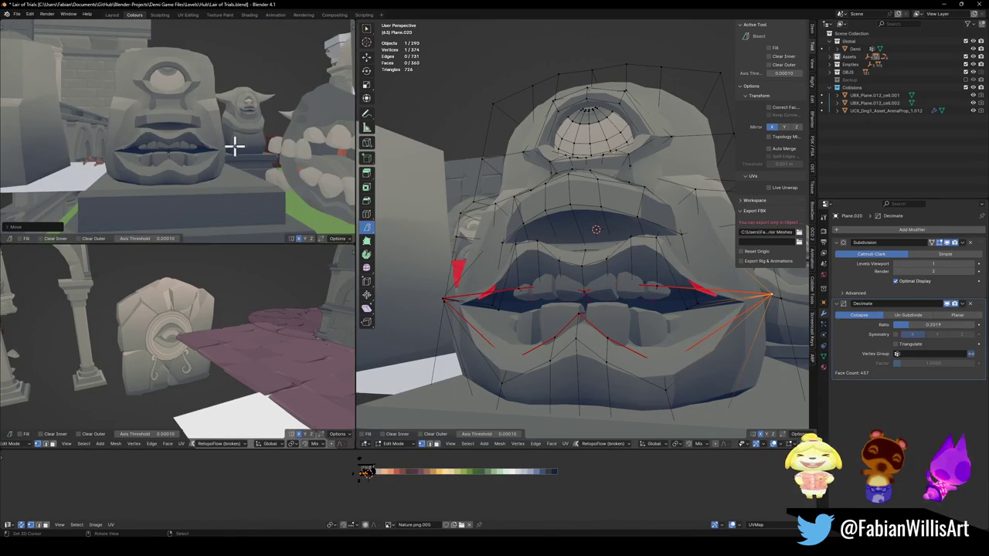
# Step: Lower the mouth vertices along Z, then undo to pull the corners back inward
pyautogui.press('g')
pyautogui.press('z')
pyautogui.click(240, 155)
pyautogui.hotkey('ctrl', 'z')
pyautogui.moveTo(718, 319)
pyautogui.mouseDown(button='middle')
pyautogui.moveTo(673, 322)
pyautogui.moveTo(709, 326)
pyautogui.mouseUp(button='middle')
pyautogui.hotkey('ctrl', 'z')
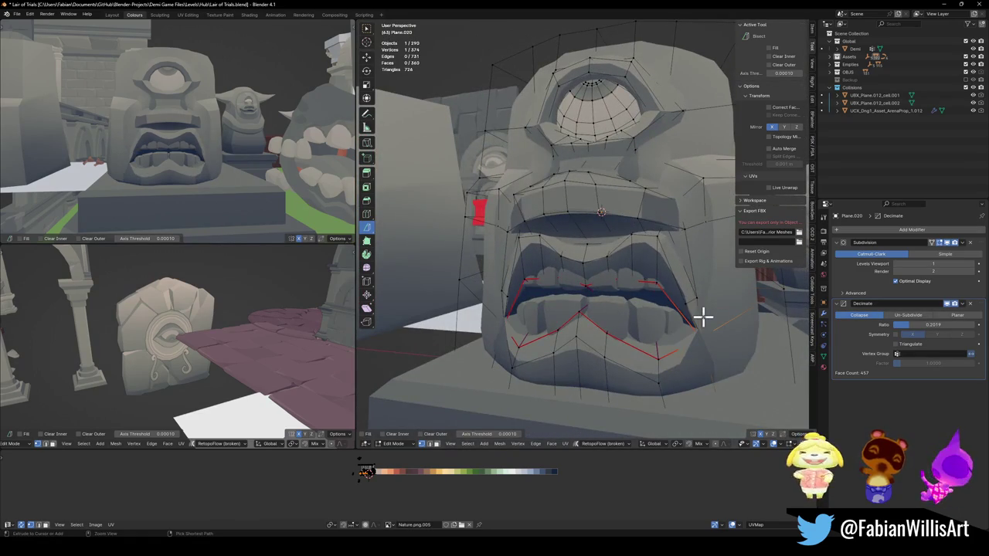
pyautogui.scroll(-5, 201, 162)
pyautogui.scroll(-5, 607, 221)
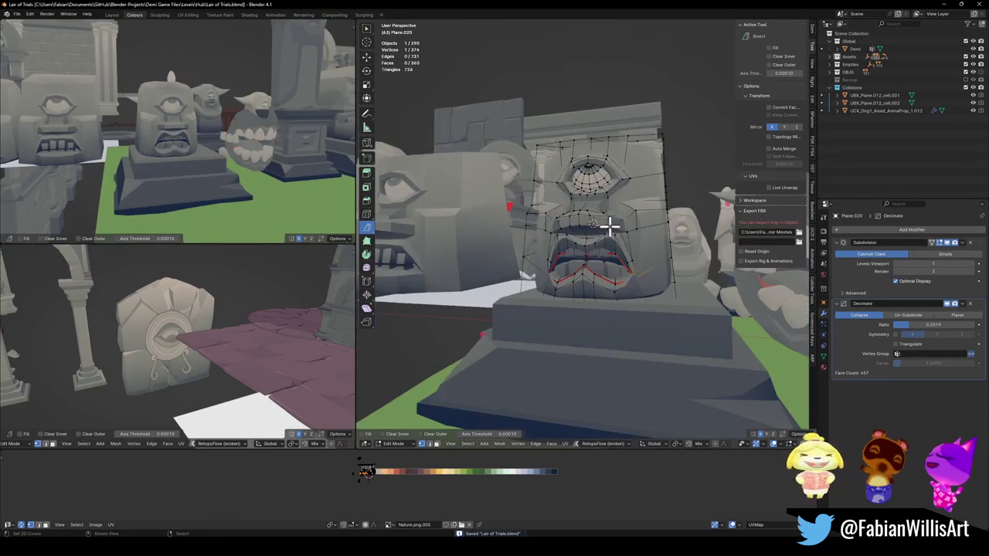
pyautogui.hotkey('ctrl', 'Tab')
# Step: Return to Object Mode and view the row of statues from above
pyautogui.click(599, 255)
pyautogui.scroll(2, 622, 232)
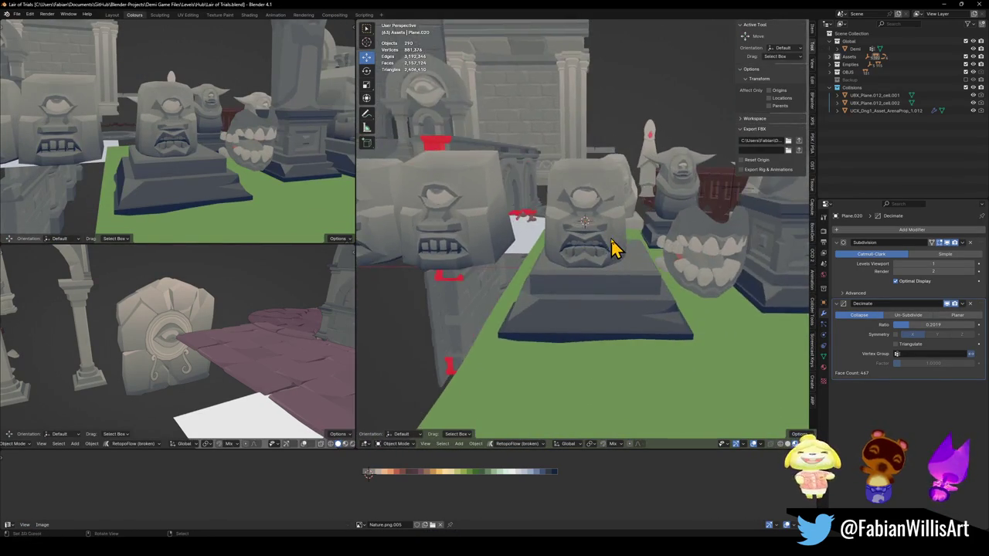
pyautogui.scroll(2, 613, 229)
pyautogui.scroll(1, 612, 229)
pyautogui.scroll(-1, 613, 228)
pyautogui.scroll(-2, 228, 159)
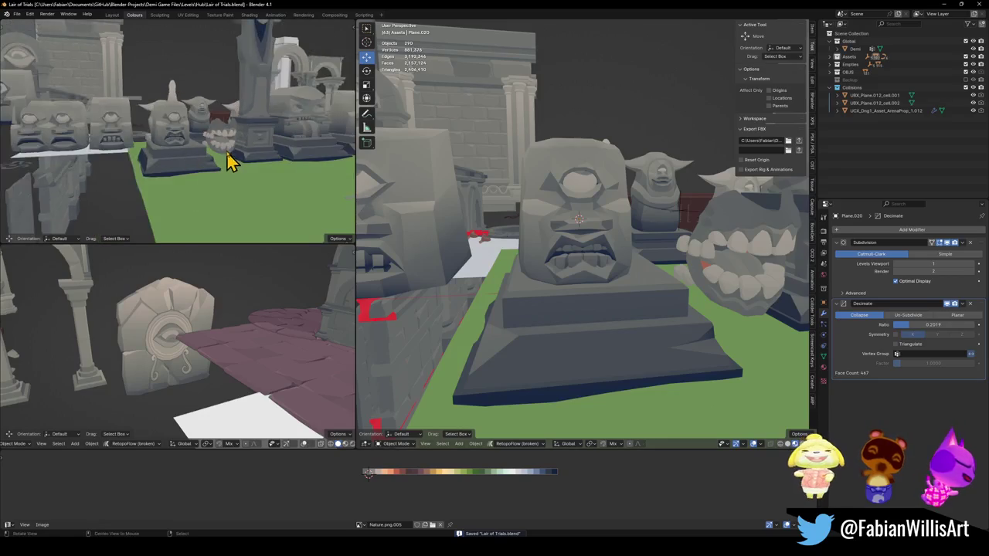
pyautogui.scroll(-3, 212, 165)
pyautogui.scroll(-2, 215, 162)
pyautogui.scroll(3, 225, 159)
pyautogui.scroll(-2, 558, 227)
pyautogui.moveTo(558, 227)
pyautogui.mouseDown(button='middle')
pyautogui.moveTo(576, 284)
pyautogui.moveTo(601, 291)
pyautogui.moveTo(624, 225)
pyautogui.mouseUp(button='middle')
pyautogui.scroll(-1, 601, 291)
pyautogui.rightClick(636, 293)
# Step: Duplicate the open-mouthed statue and place the copy in the open area
pyautogui.hotkey('shift', 'd')
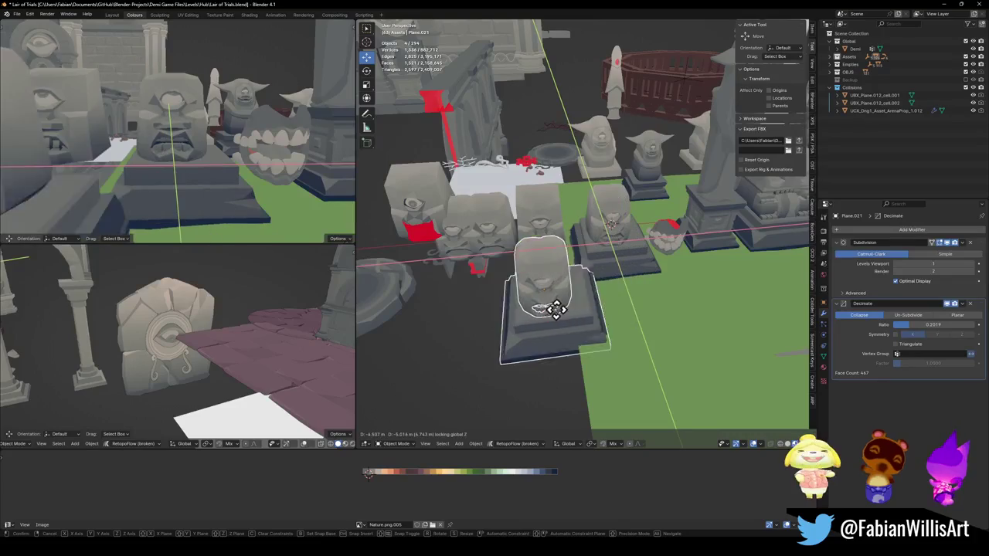
pyautogui.hotkey('shift', 'z')
pyautogui.click(495, 367)
pyautogui.moveTo(205, 240)
pyautogui.mouseDown(button='middle')
pyautogui.moveTo(165, 183)
pyautogui.moveTo(249, 185)
pyautogui.mouseUp(button='middle')
pyautogui.moveTo(174, 174)
pyautogui.mouseDown(button='middle')
pyautogui.moveTo(205, 163)
pyautogui.moveTo(256, 170)
pyautogui.moveTo(212, 177)
pyautogui.moveTo(199, 166)
pyautogui.mouseUp(button='middle')
pyautogui.moveTo(523, 319); pyautogui.dragTo(585, 272, button='middle')
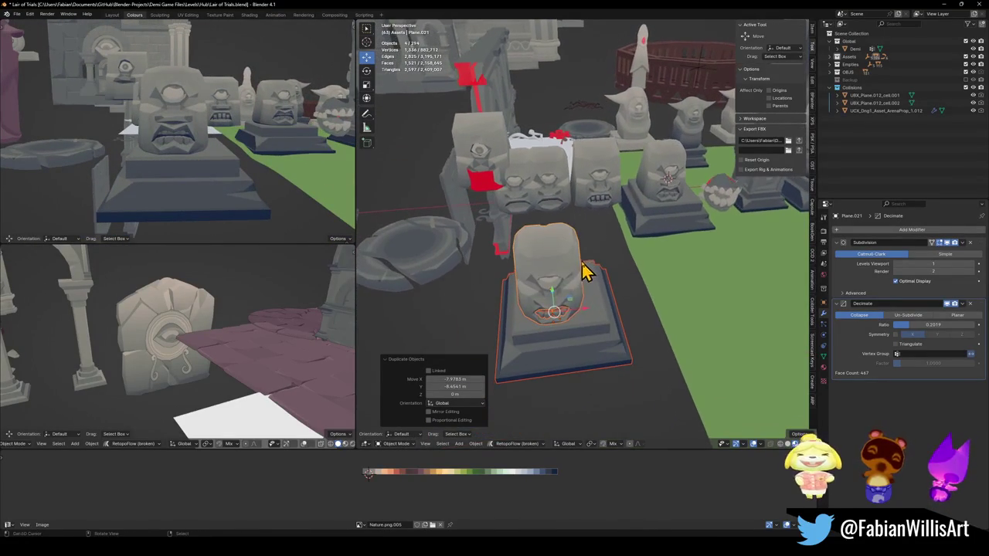
# Step: Move the SD_Wall_08.035 plinth along X to a new position
pyautogui.click(596, 347)
pyautogui.press('g')
pyautogui.press('x')
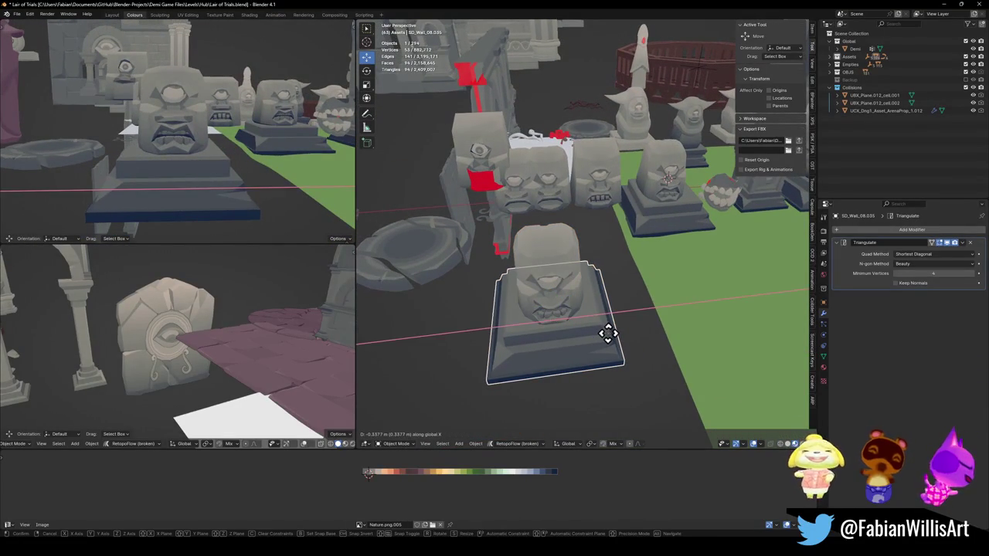
pyautogui.click(616, 334)
pyautogui.hotkey('alt', 'a')
pyautogui.moveTo(595, 324); pyautogui.dragTo(570, 283, button='middle')
# Step: Save the level and duplicate a plinth along X beside the first
pyautogui.click(579, 305)
pyautogui.hotkey('ctrl', 's')
pyautogui.hotkey('shift', 'd')
pyautogui.press('x')
pyautogui.click(528, 313)
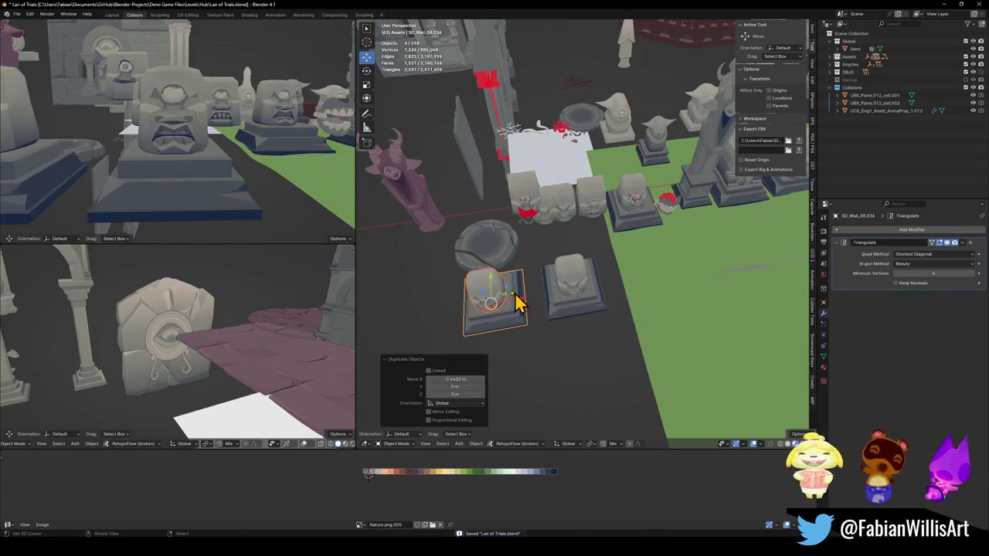
pyautogui.press('KP_Decimal')
# Step: Select the new head Plane.022 and enter Edit Mode on its mesh
pyautogui.click(124, 159)
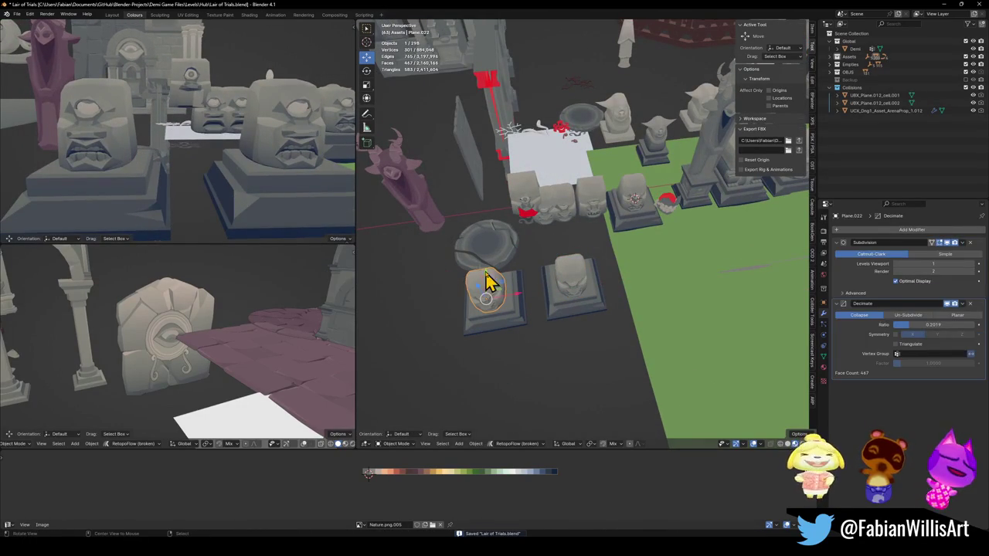
pyautogui.scroll(3, 494, 302)
pyautogui.moveTo(585, 255); pyautogui.dragTo(629, 242, button='middle')
pyautogui.scroll(3, 585, 298)
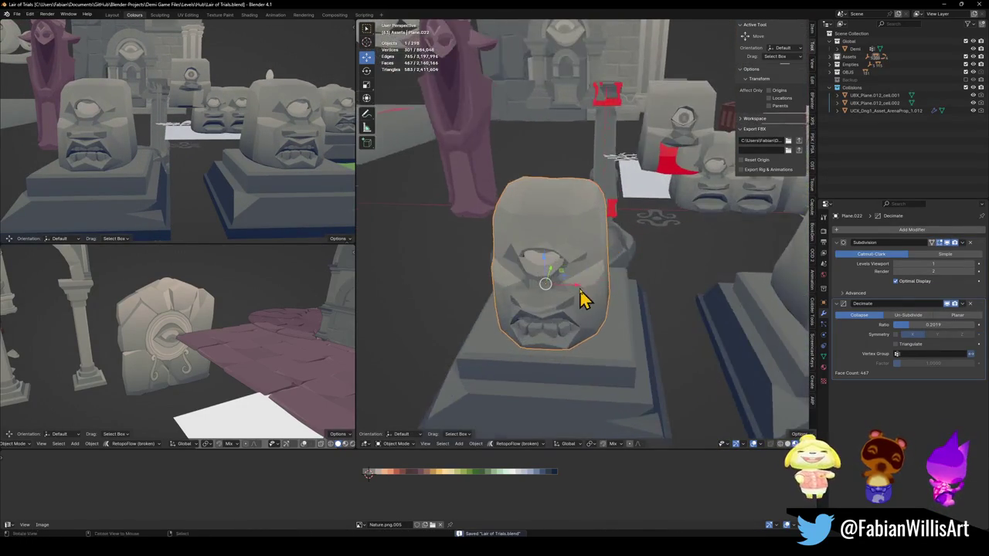
pyautogui.press('Tab')
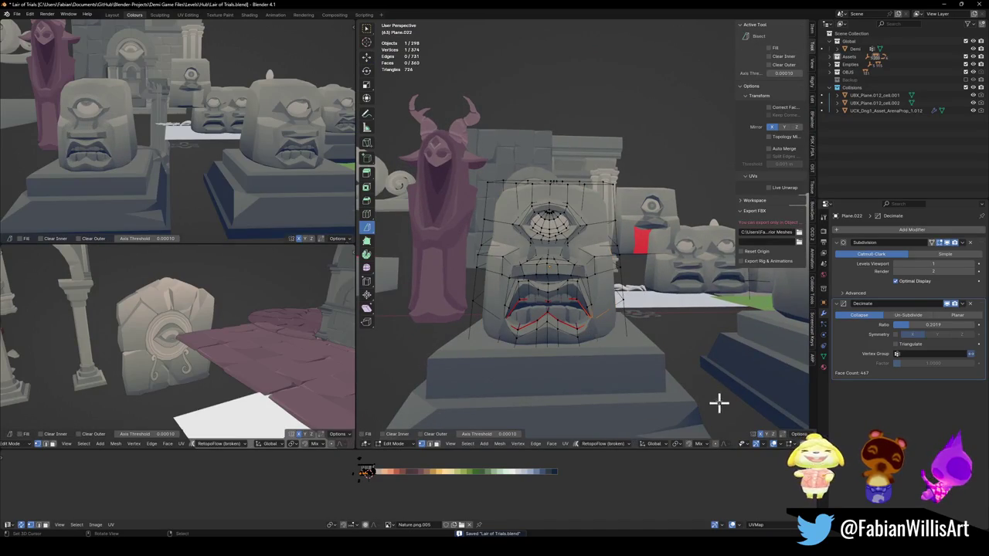
# Step: Choose a proportional falloff and raise the mouth vertices along Z with soft falloff
pyautogui.click(731, 445)
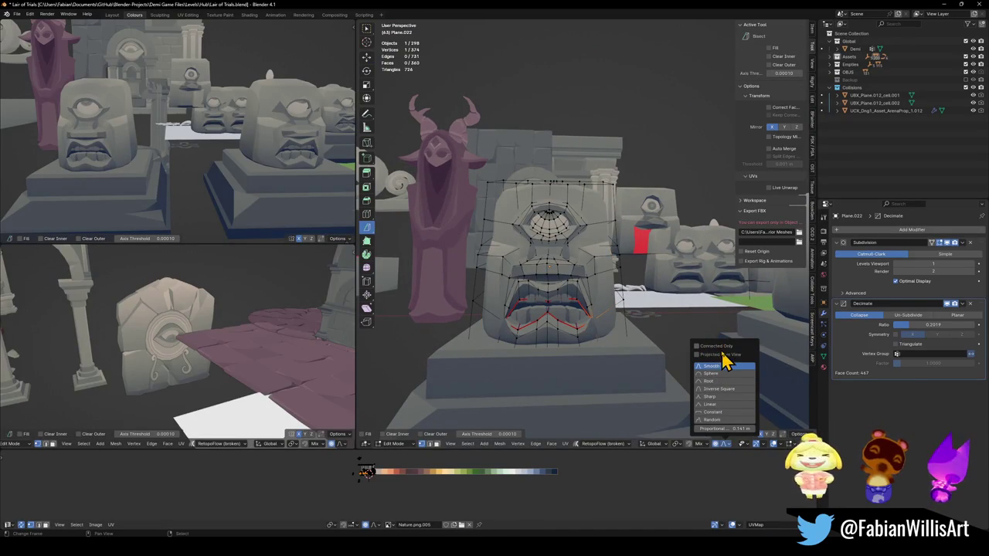
pyautogui.moveTo(702, 346); pyautogui.dragTo(671, 288, button='middle')
pyautogui.press('g')
pyautogui.press('z')
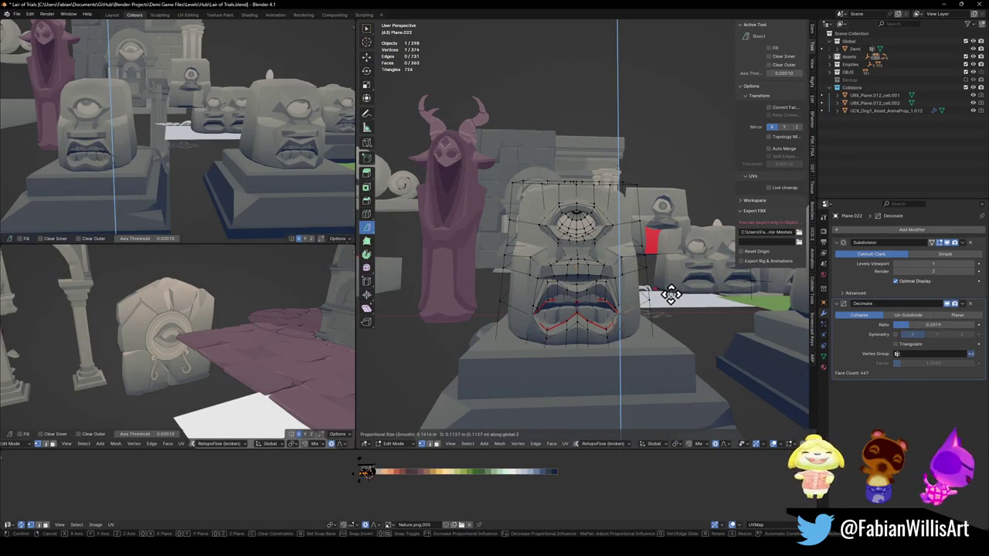
pyautogui.click(674, 280)
pyautogui.scroll(2, 214, 171)
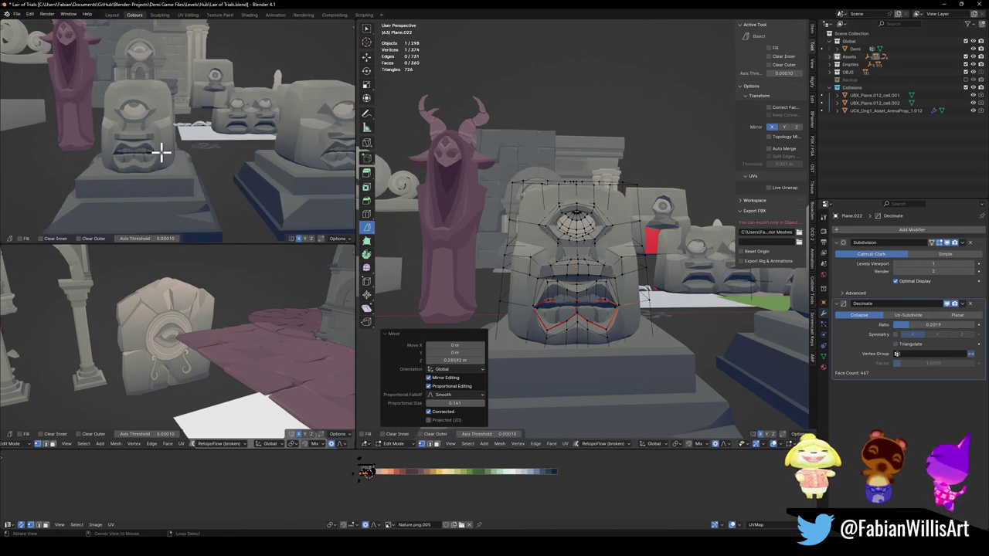
pyautogui.scroll(3, 215, 167)
pyautogui.moveTo(216, 166); pyautogui.dragTo(201, 150, button='middle')
# Step: Shift the lip vertices sideways along X, then adjust them vertically along Z
pyautogui.press('g')
pyautogui.press('x')
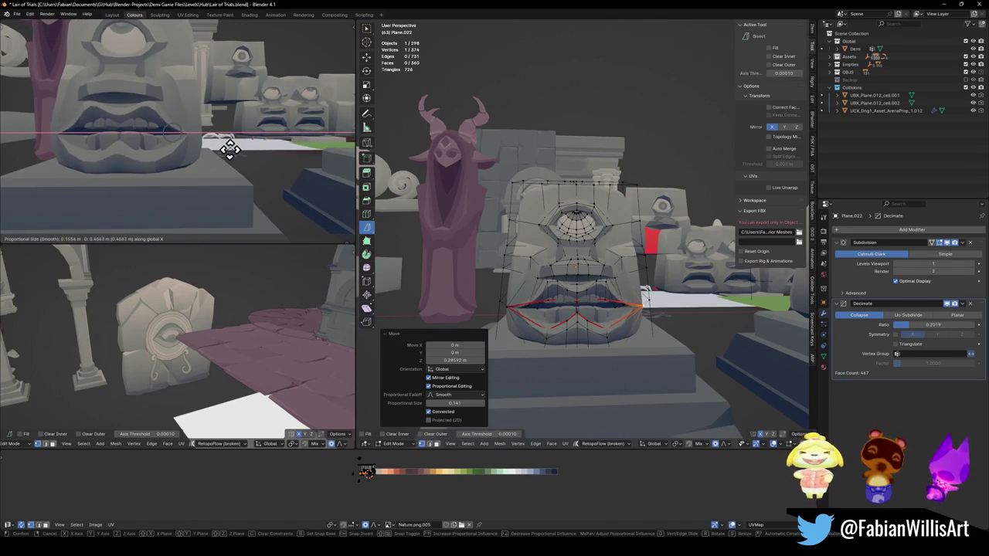
pyautogui.click(229, 150)
pyautogui.scroll(-3, 204, 154)
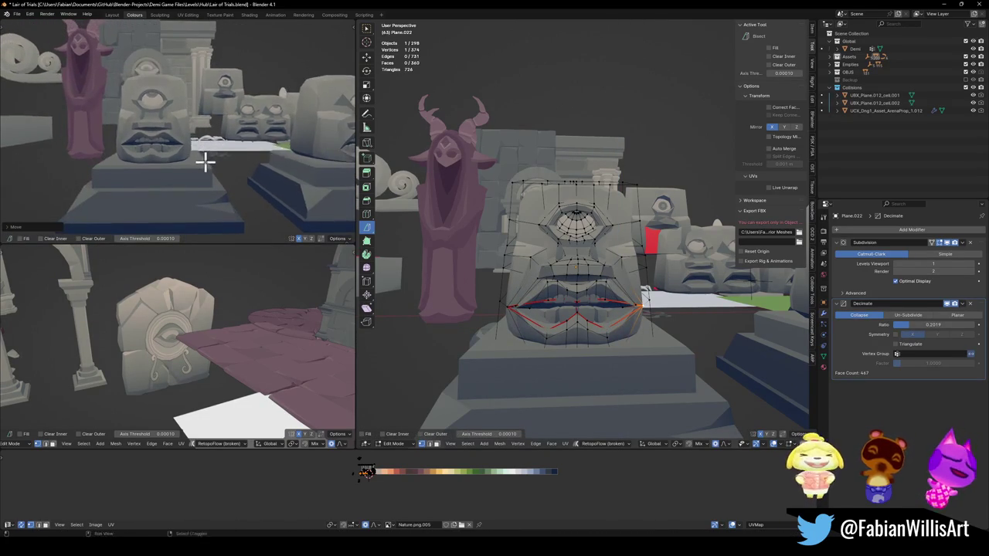
pyautogui.scroll(-1, 205, 150)
pyautogui.press('g')
pyautogui.press('z')
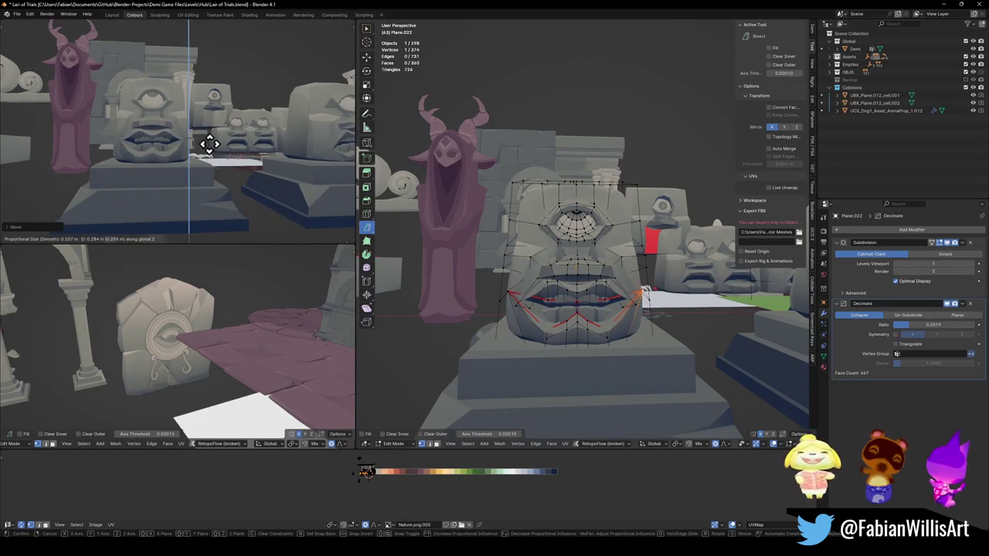
pyautogui.click(207, 146)
# Step: Freely reposition the lip vertices and return to Object Mode
pyautogui.scroll(2, 213, 145)
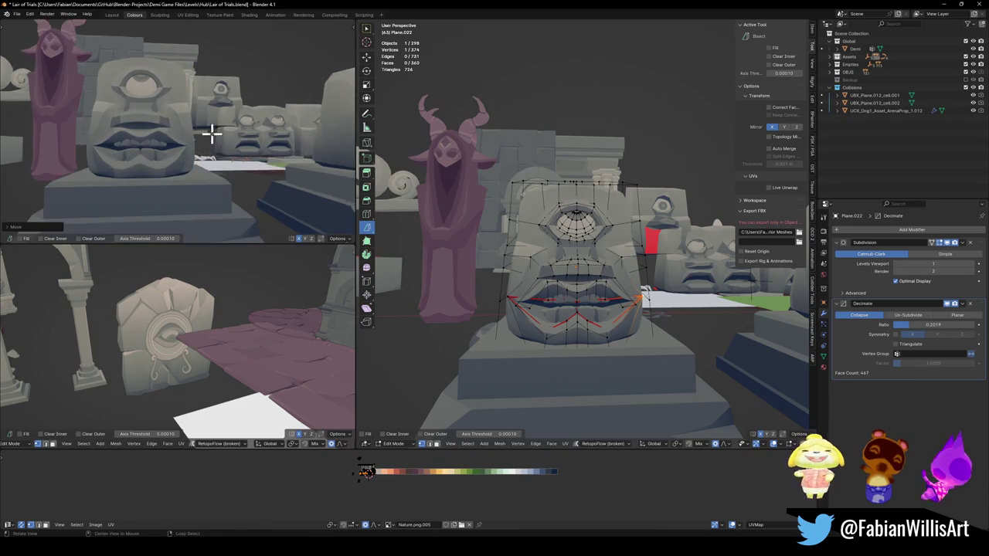
pyautogui.scroll(2, 213, 145)
pyautogui.press('g')
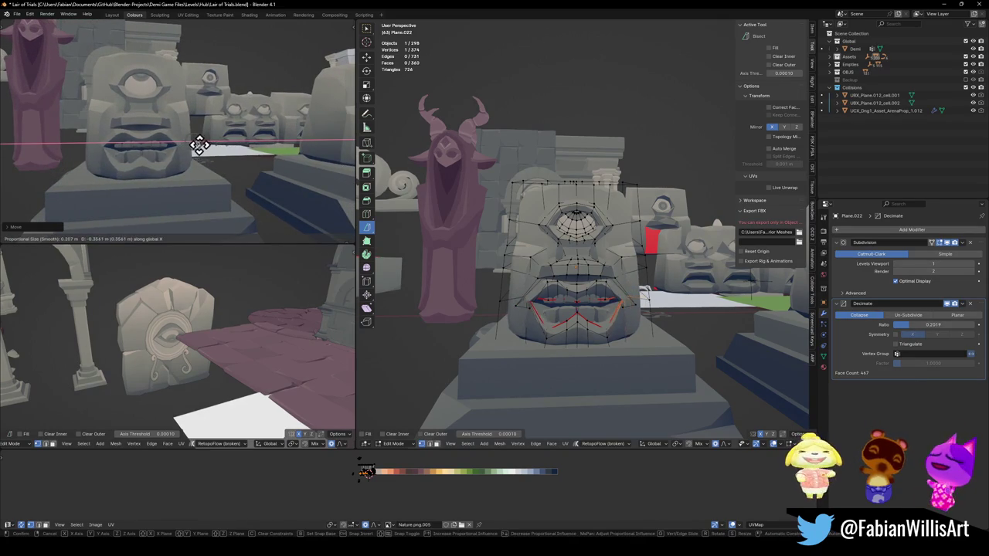
pyautogui.click(205, 144)
pyautogui.scroll(-2, 205, 147)
pyautogui.scroll(-2, 204, 152)
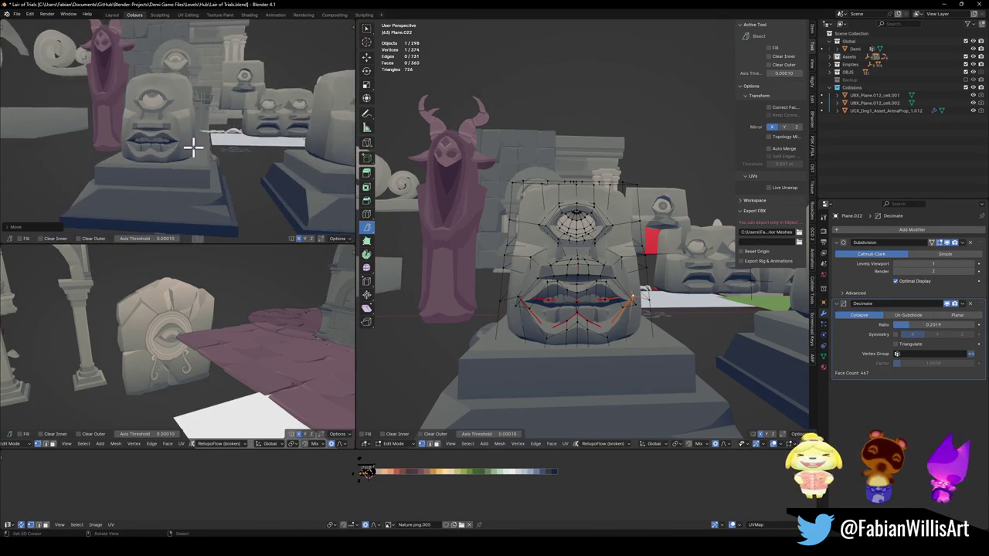
pyautogui.press('Tab')
pyautogui.scroll(3, 205, 154)
pyautogui.scroll(2, 207, 159)
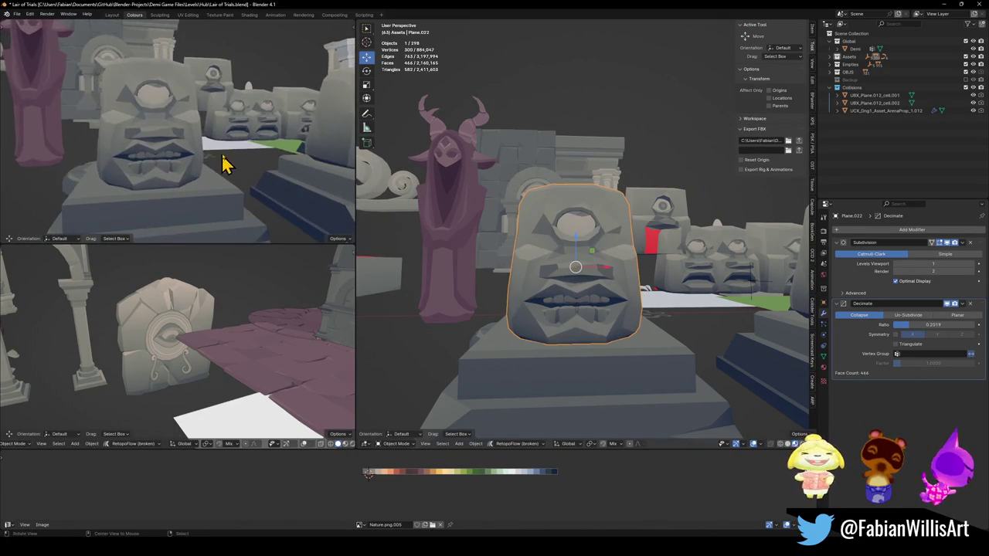
pyautogui.scroll(2, 210, 163)
pyautogui.scroll(-3, 210, 161)
pyautogui.moveTo(227, 156)
pyautogui.mouseDown(button='middle')
pyautogui.moveTo(203, 166)
pyautogui.moveTo(254, 168)
pyautogui.moveTo(202, 172)
pyautogui.moveTo(212, 160)
pyautogui.moveTo(221, 162)
pyautogui.moveTo(197, 170)
pyautogui.mouseUp(button='middle')
pyautogui.scroll(2, 215, 161)
pyautogui.scroll(1, 218, 166)
pyautogui.scroll(-3, 222, 160)
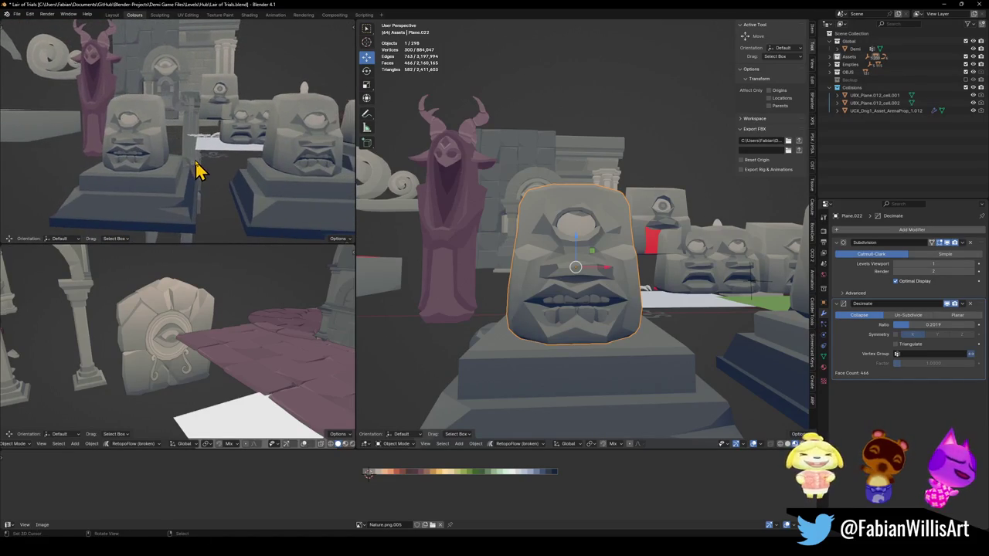
pyautogui.moveTo(283, 176); pyautogui.dragTo(247, 166, button='middle')
pyautogui.hotkey('ctrl', 'alt', 'space')
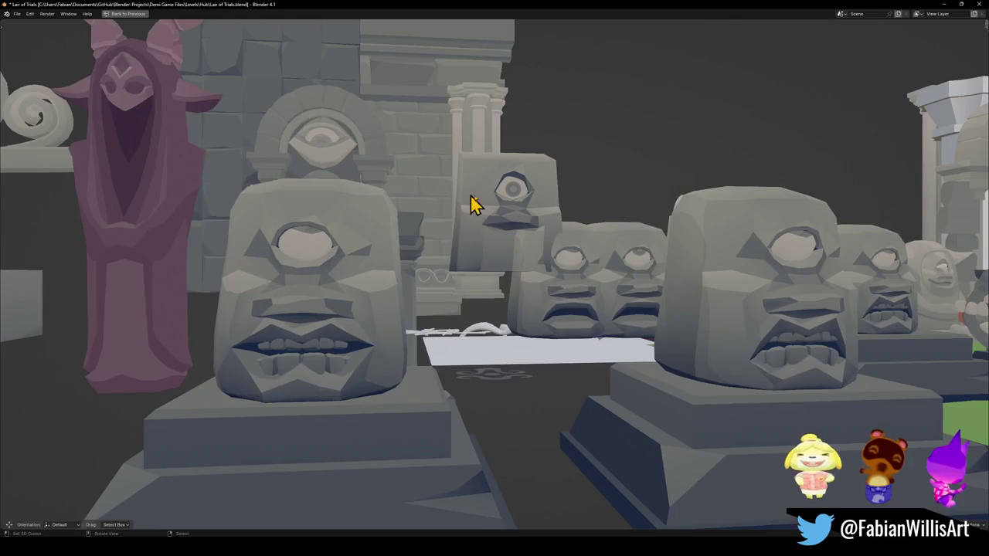
pyautogui.moveTo(558, 259)
pyautogui.mouseDown(button='middle')
pyautogui.moveTo(530, 280)
pyautogui.moveTo(568, 261)
pyautogui.moveTo(534, 259)
pyautogui.mouseUp(button='middle')
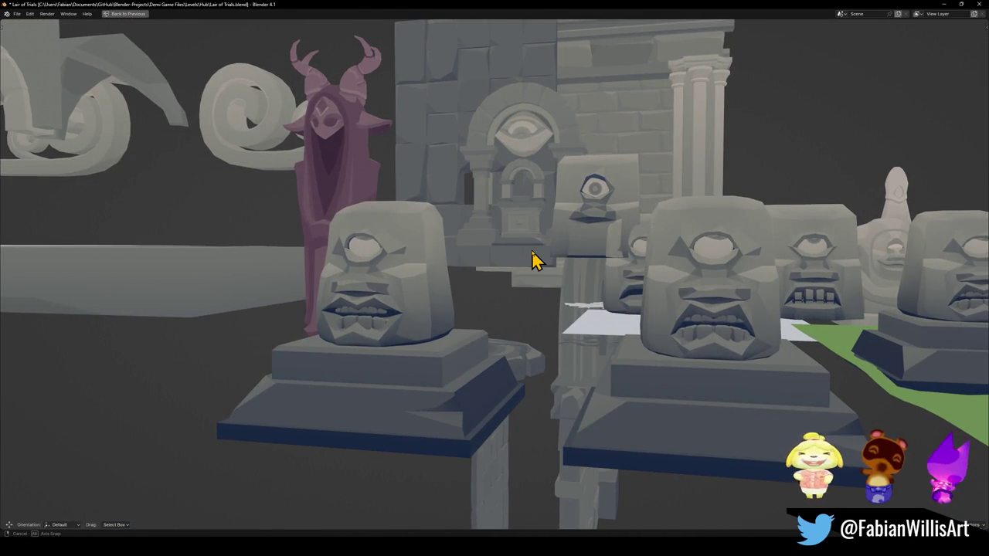
pyautogui.moveTo(533, 260); pyautogui.dragTo(544, 250, button='middle')
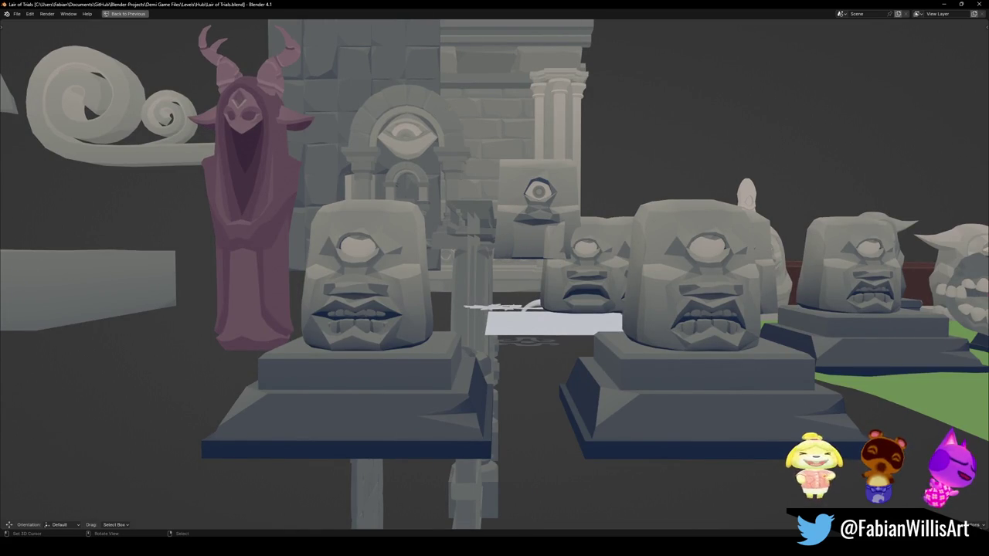
pyautogui.moveTo(400, 293)
pyautogui.mouseDown(button='middle')
pyautogui.moveTo(404, 304)
pyautogui.moveTo(490, 283)
pyautogui.mouseUp(button='middle')
pyautogui.hotkey('ctrl', 'space')
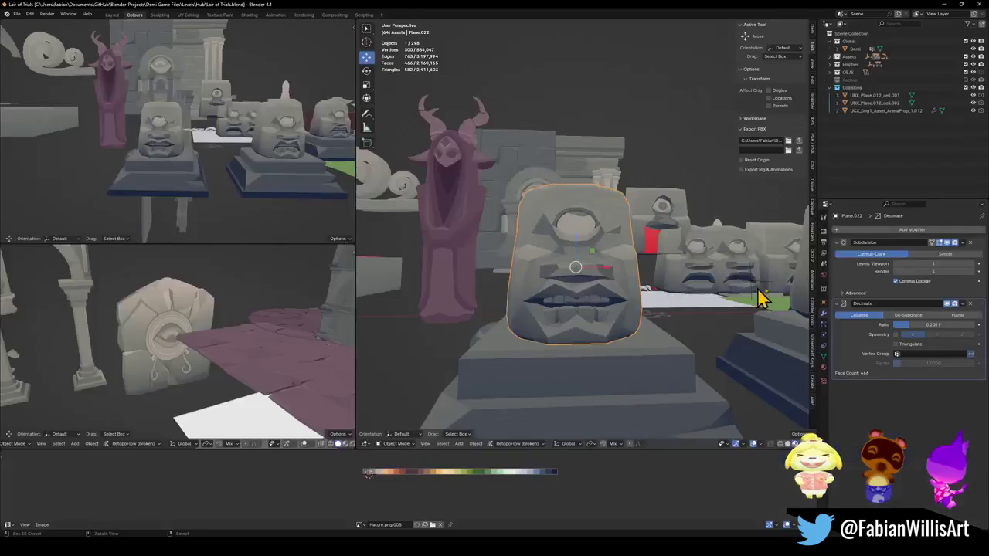
# Step: Save the level and select the statue's plinth and head together
pyautogui.moveTo(704, 302)
pyautogui.keyDown('shift'); pyautogui.mouseDown(button='middle')
pyautogui.moveTo(629, 309)
pyautogui.moveTo(652, 227)
pyautogui.mouseUp(button='middle'); pyautogui.keyUp('shift')
pyautogui.hotkey('ctrl', 's')
pyautogui.keyDown('shift'); pyautogui.click(645, 326); pyautogui.keyUp('shift')
pyautogui.press('c')
# Step: Duplicate the statue and plinth and place the copy -14.408 m along X
pyautogui.press('Escape')
pyautogui.moveTo(645, 326)
pyautogui.mouseDown(button='middle')
pyautogui.moveTo(639, 243)
pyautogui.moveTo(662, 270)
pyautogui.mouseUp(button='middle')
pyautogui.hotkey('shift', 'd')
pyautogui.press('x')
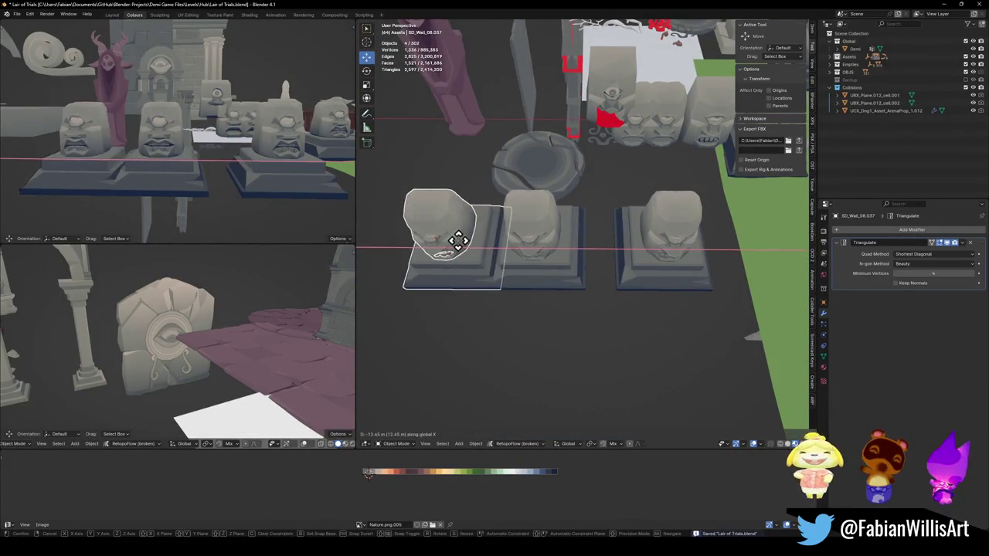
pyautogui.click(419, 249)
pyautogui.keyDown('shift'); pyautogui.moveTo(255, 212); pyautogui.dragTo(93, 161, button='middle'); pyautogui.keyUp('shift')
pyautogui.scroll(3, 187, 177)
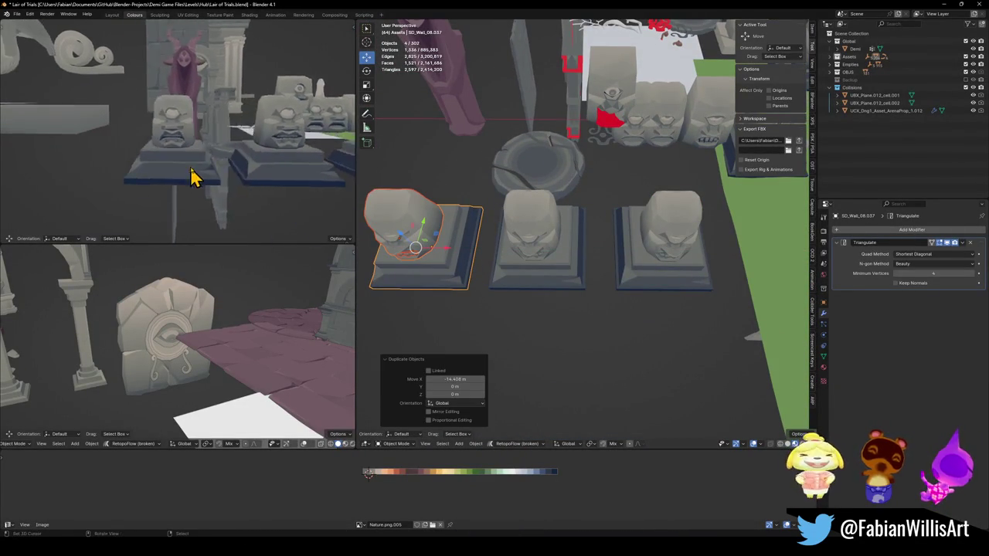
pyautogui.scroll(4, 172, 166)
# Step: Save again, then select and deselect the open-mouthed statue head
pyautogui.moveTo(519, 224)
pyautogui.mouseDown(button='middle')
pyautogui.moveTo(580, 232)
pyautogui.moveTo(556, 248)
pyautogui.moveTo(541, 243)
pyautogui.moveTo(561, 272)
pyautogui.moveTo(598, 271)
pyautogui.mouseUp(button='middle')
pyautogui.hotkey('alt', 'a')
pyautogui.scroll(2, 559, 272)
pyautogui.hotkey('ctrl', 's')
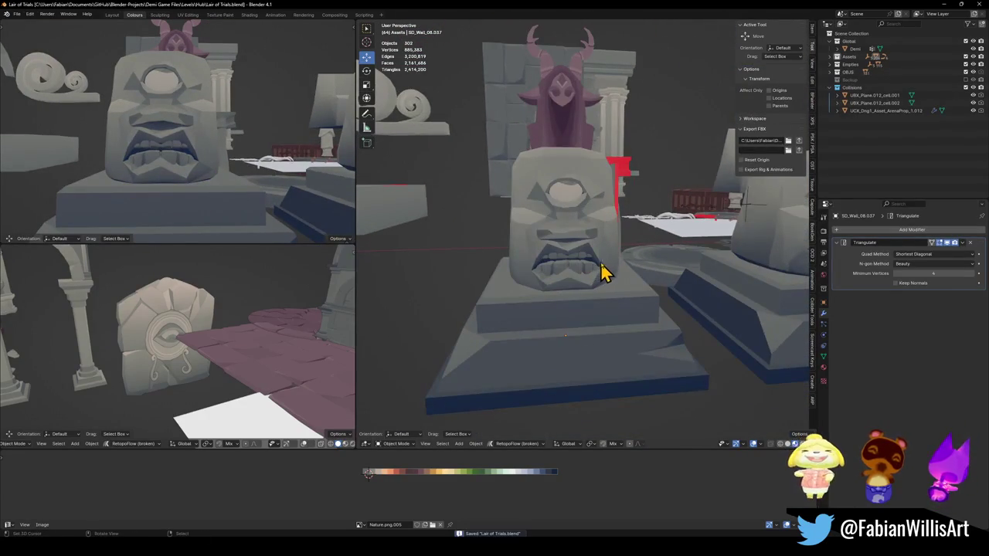
pyautogui.click(598, 267)
pyautogui.scroll(2, 598, 256)
pyautogui.hotkey('alt', 'a')
pyautogui.scroll(1, 569, 254)
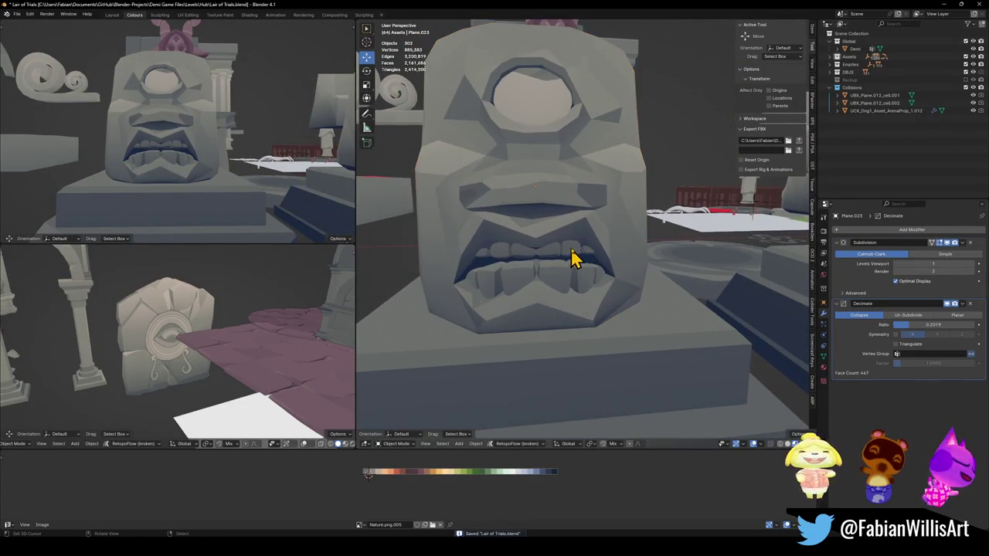
# Step: Inspect the open mouth, then select the statue head and enter Edit Mode
pyautogui.click(567, 260)
pyautogui.scroll(1, 566, 260)
pyautogui.moveTo(565, 258); pyautogui.dragTo(590, 276, button='middle')
pyautogui.scroll(-1, 580, 260)
pyautogui.scroll(-1, 604, 214)
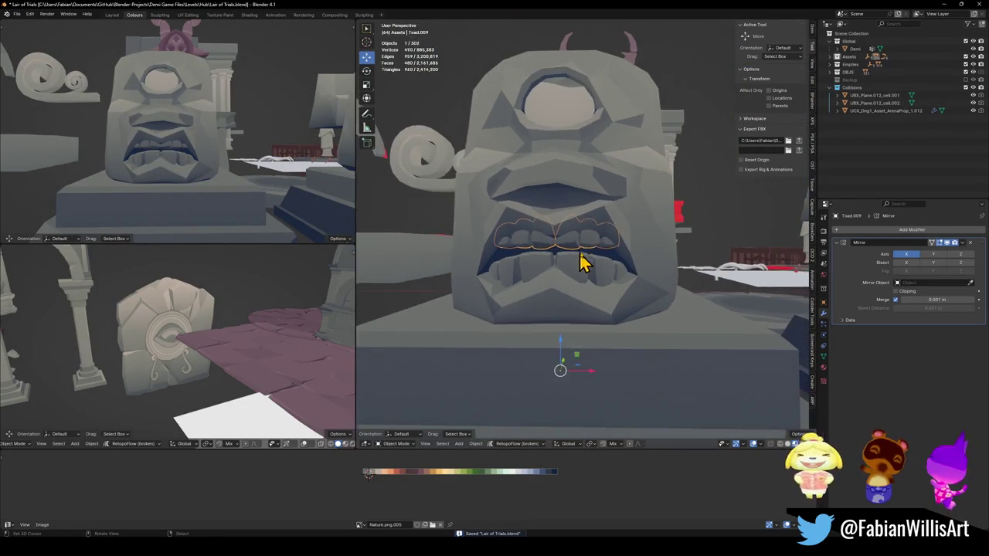
pyautogui.click(603, 214)
pyautogui.press('Tab')
pyautogui.scroll(2, 579, 226)
pyautogui.scroll(2, 549, 236)
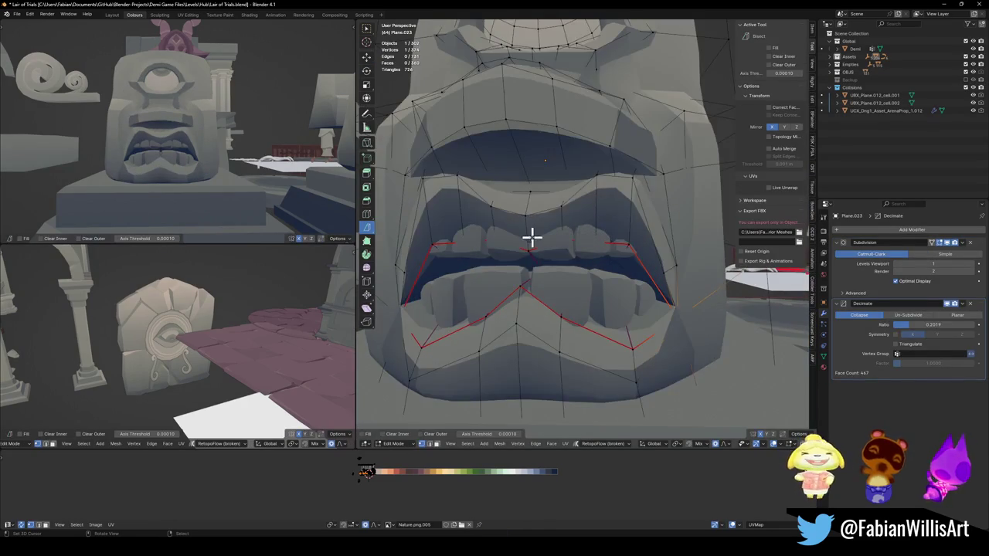
# Step: Raise the upper-lip faces vertically with proportional editing, redoing the move higher, and exit Edit Mode
pyautogui.keyDown('shift'); pyautogui.click(595, 222); pyautogui.keyUp('shift')
pyautogui.press('g')
pyautogui.press('z')
pyautogui.scroll(-1, 598, 202)
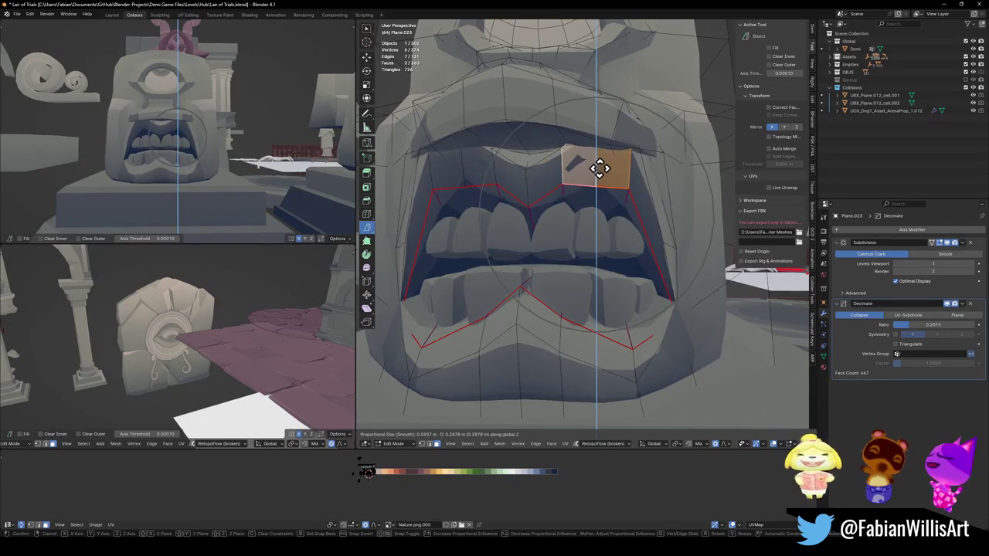
pyautogui.click(579, 220)
pyautogui.hotkey('ctrl', 'z')
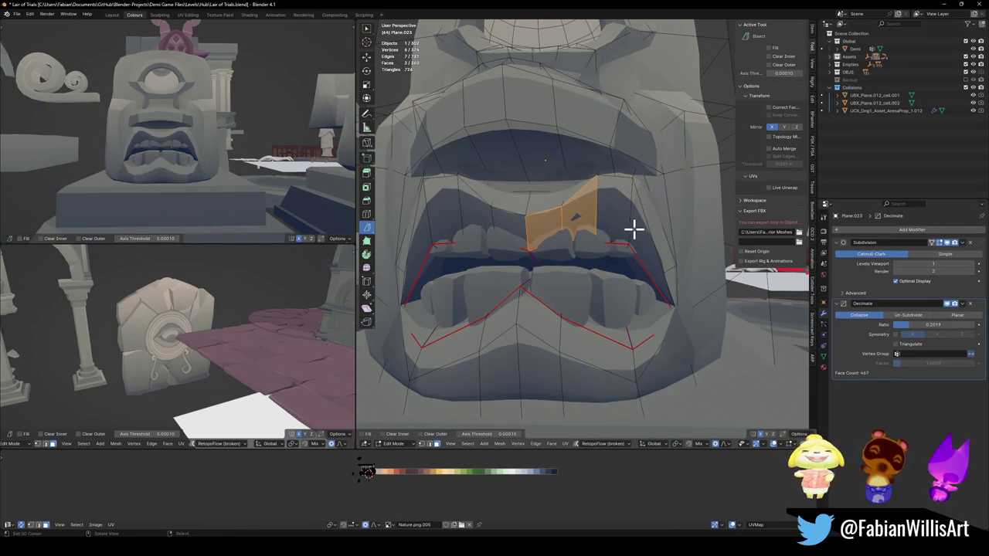
pyautogui.press('g')
pyautogui.press('z')
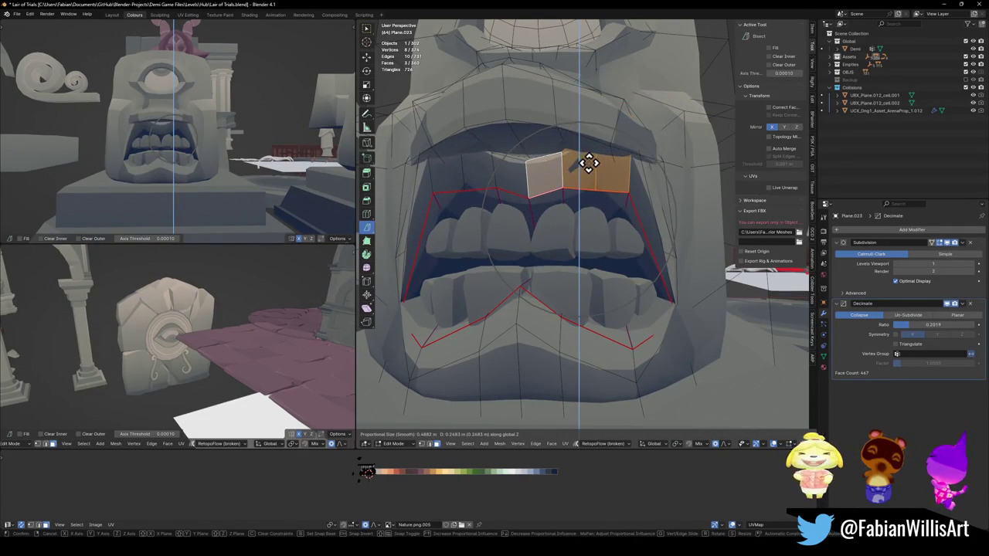
pyautogui.click(590, 162)
pyautogui.press('Tab')
pyautogui.click(590, 253)
# Step: Move the upper teeth vertically so they sit just beneath the raised upper lip
pyautogui.press('g')
pyautogui.press('z')
pyautogui.press('z')
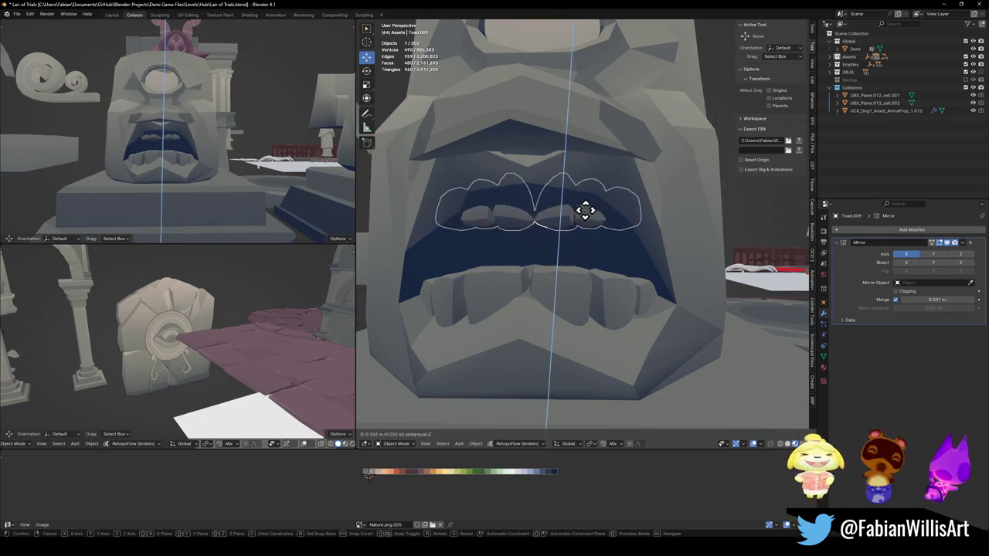
pyautogui.click(606, 257)
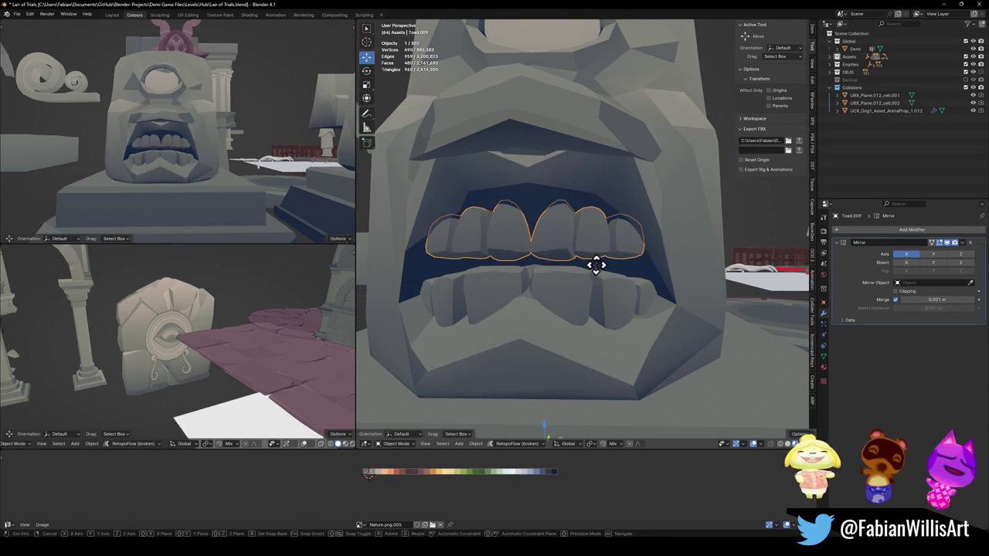
pyautogui.press('g')
pyautogui.press('z')
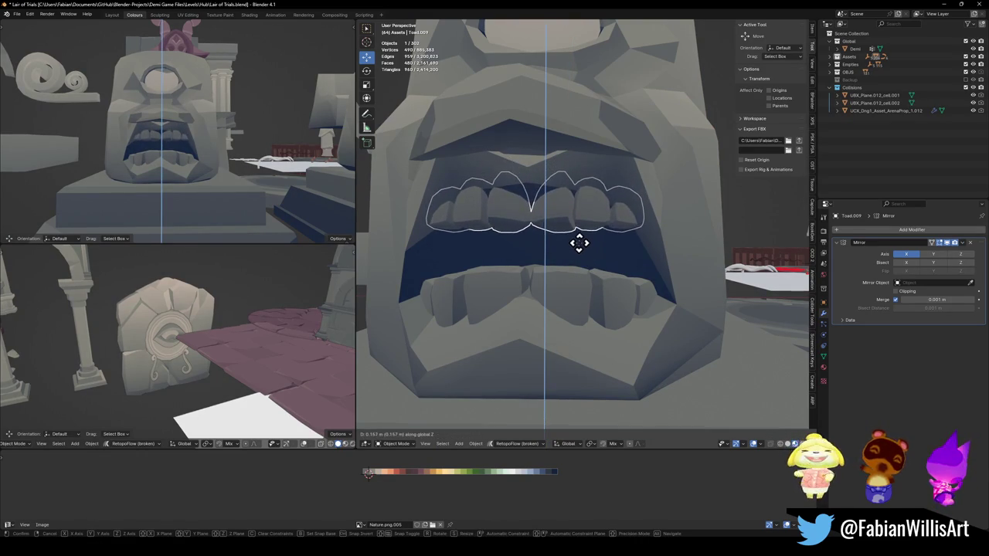
pyautogui.click(580, 242)
# Step: Orbit around the statue to check the teeth placement, clearing the selection
pyautogui.moveTo(583, 255); pyautogui.dragTo(557, 232, button='middle')
pyautogui.moveTo(189, 150); pyautogui.dragTo(232, 166, button='middle')
pyautogui.moveTo(656, 304); pyautogui.dragTo(580, 268, button='middle')
pyautogui.hotkey('alt', 'a')
pyautogui.scroll(-2, 579, 217)
pyautogui.moveTo(579, 218); pyautogui.dragTo(571, 250, button='middle')
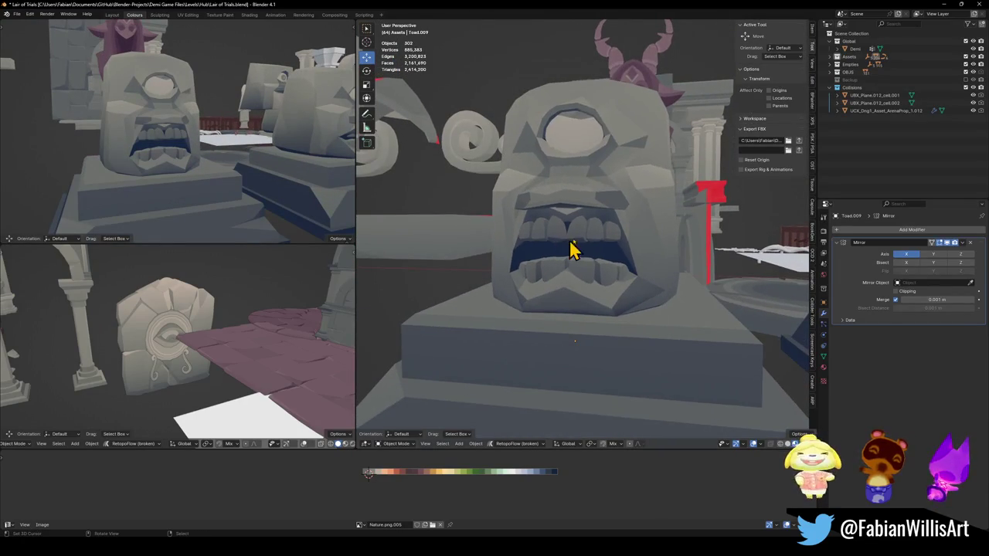
# Step: Enter Edit Mode on the cyclops head and raise the brow face vertically
pyautogui.click(585, 186)
pyautogui.press('Tab')
pyautogui.scroll(2, 587, 202)
pyautogui.scroll(-1, 611, 197)
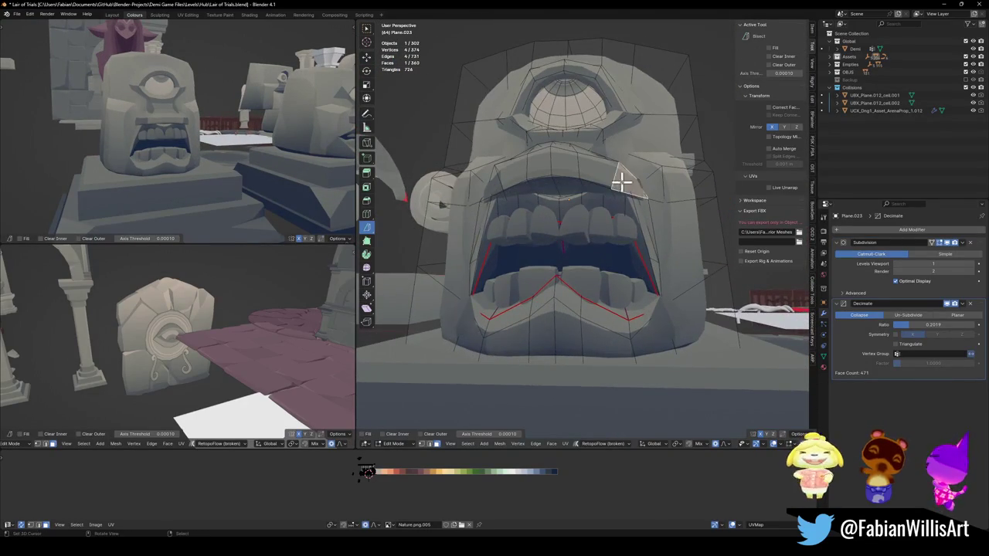
pyautogui.scroll(2, 624, 184)
pyautogui.press('g')
pyautogui.press('z')
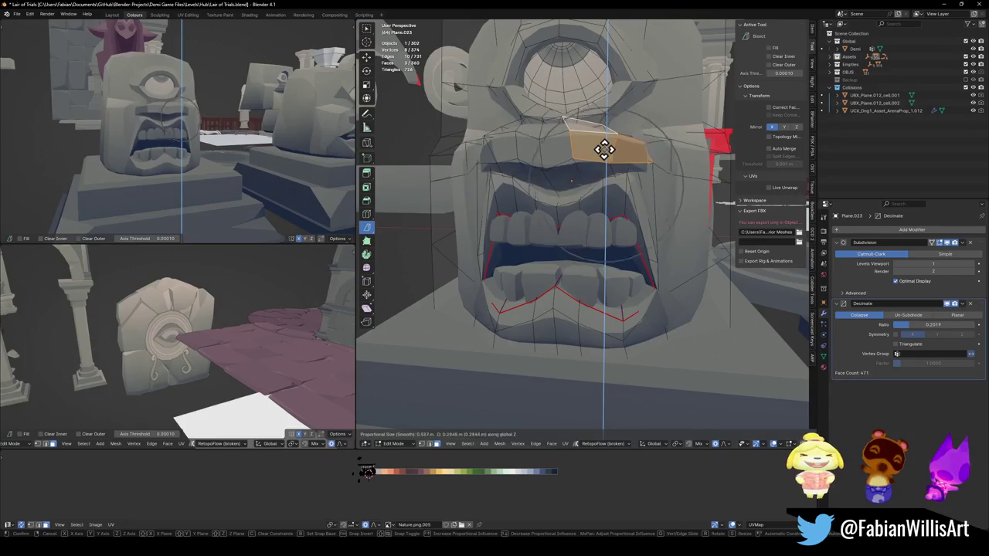
pyautogui.scroll(-7, 601, 143)
pyautogui.scroll(-1, 600, 134)
pyautogui.click(599, 136)
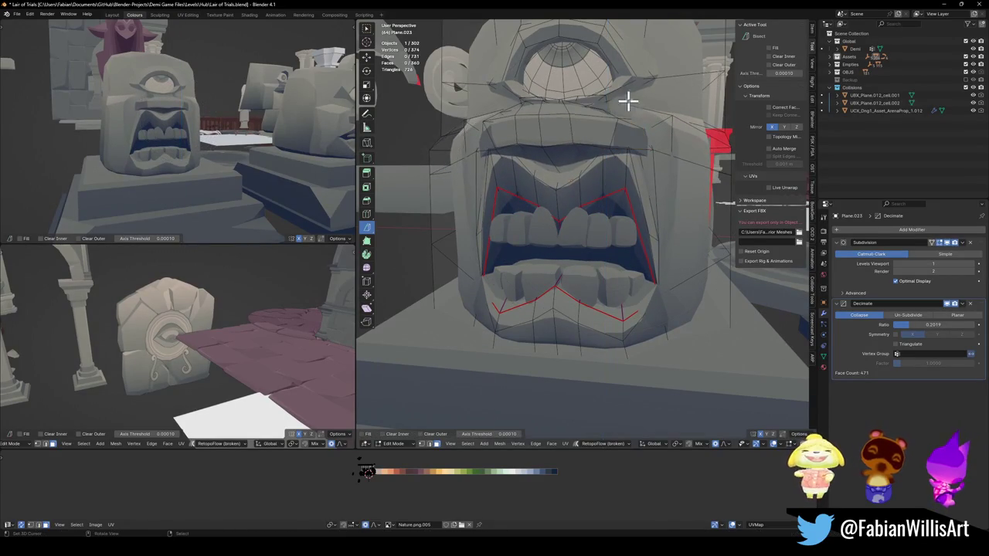
# Step: Add a vertex to the eye-area selection and adjust it vertically in two proportional moves
pyautogui.moveTo(628, 106)
pyautogui.mouseDown(button='middle')
pyautogui.moveTo(600, 150)
pyautogui.moveTo(611, 187)
pyautogui.moveTo(574, 217)
pyautogui.moveTo(566, 203)
pyautogui.moveTo(592, 188)
pyautogui.moveTo(559, 204)
pyautogui.mouseUp(button='middle')
pyautogui.scroll(2, 610, 180)
pyautogui.scroll(1, 590, 185)
pyautogui.keyDown('shift'); pyautogui.click(559, 203); pyautogui.keyUp('shift')
pyautogui.press('g')
pyautogui.press('z')
pyautogui.scroll(4, 618, 160)
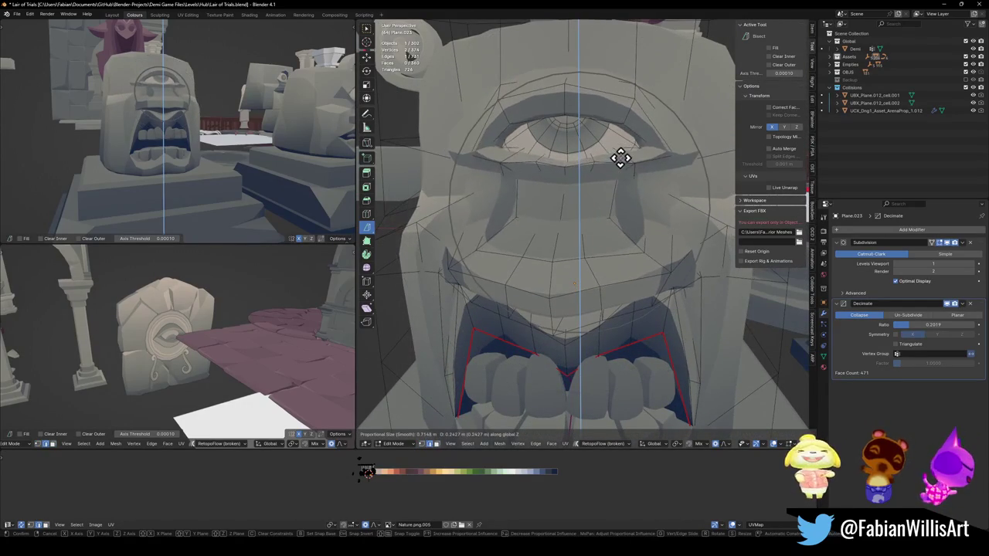
pyautogui.scroll(3, 619, 165)
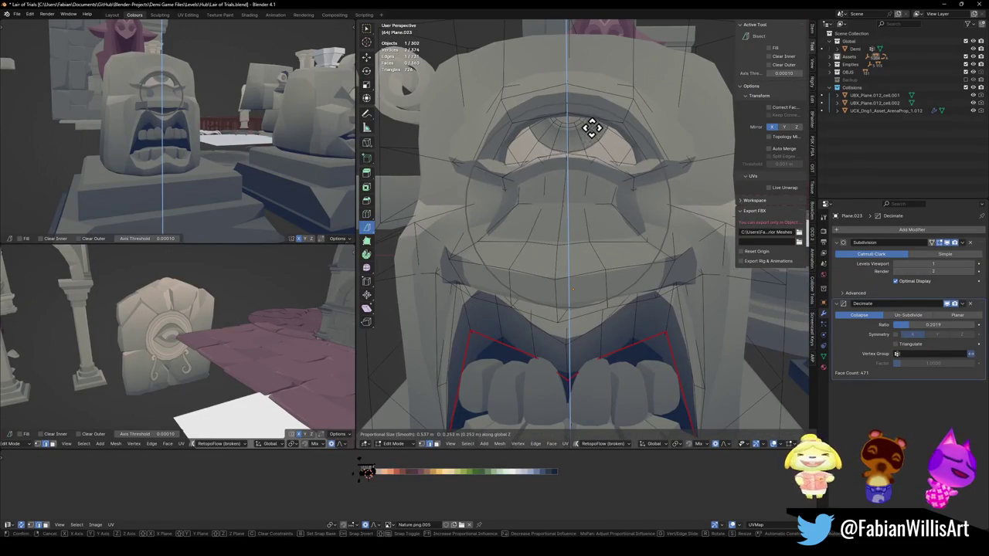
pyautogui.click(592, 128)
pyautogui.press('g')
pyautogui.press('z')
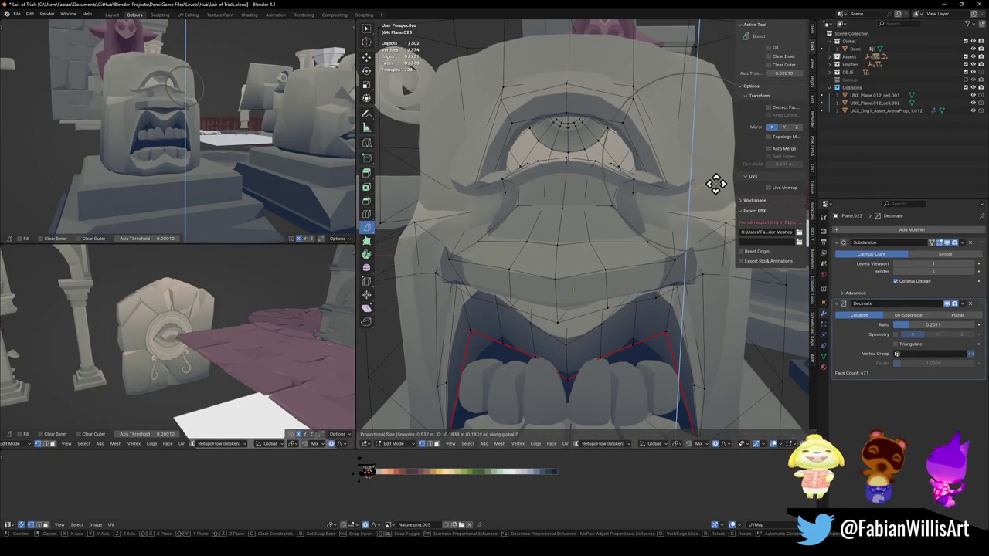
pyautogui.scroll(4, 713, 185)
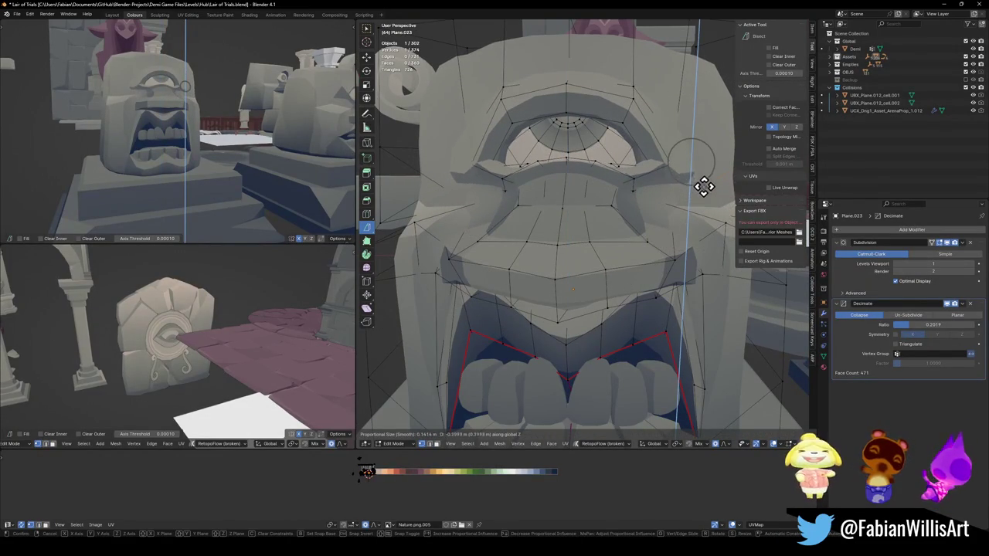
pyautogui.click(703, 186)
# Step: Raise the eye region 0.333 m along Z with a wider proportional falloff, then leave Edit Mode
pyautogui.press('g')
pyautogui.press('z')
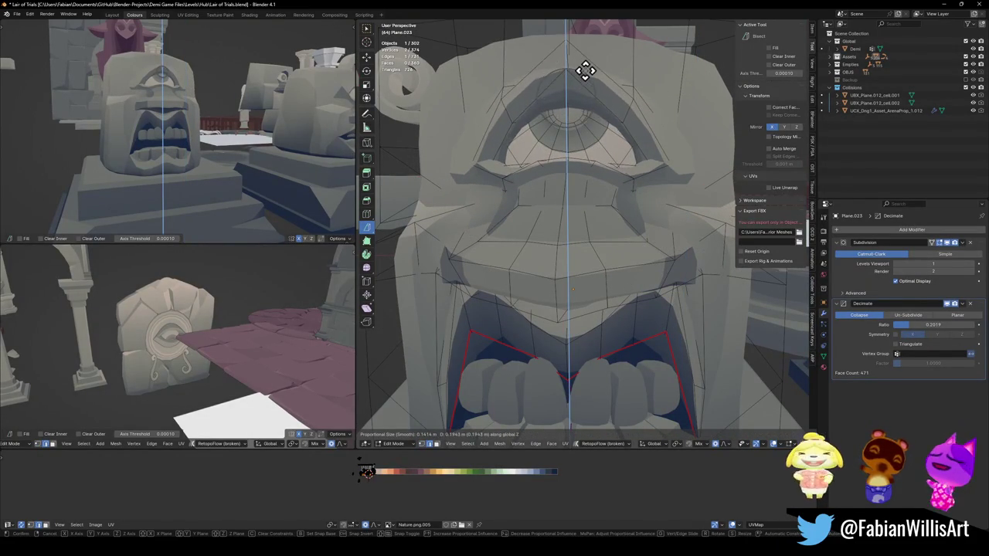
pyautogui.scroll(-3, 580, 71)
pyautogui.scroll(-3, 580, 72)
pyautogui.scroll(-3, 579, 71)
pyautogui.scroll(-4, 581, 67)
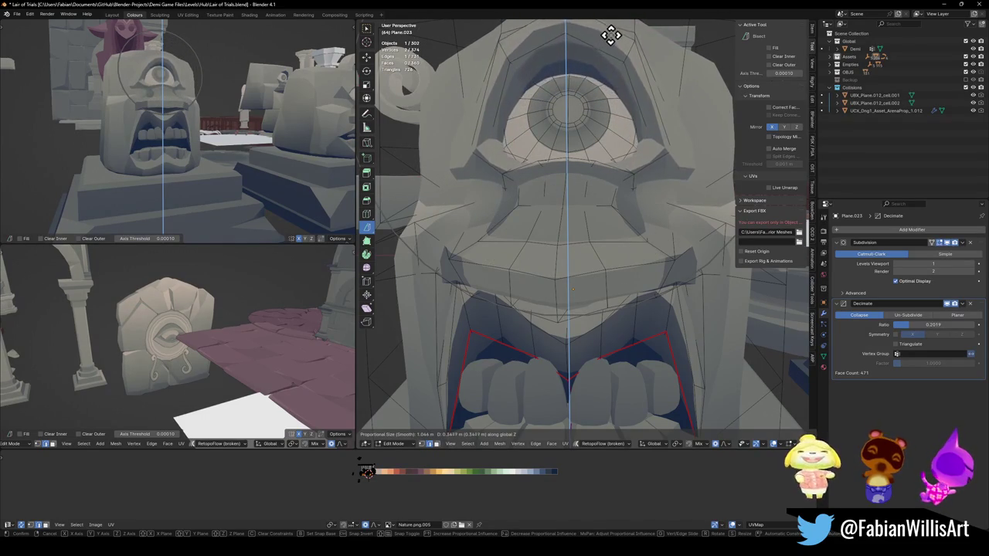
pyautogui.click(608, 36)
pyautogui.moveTo(294, 85)
pyautogui.mouseDown(button='middle')
pyautogui.moveTo(271, 104)
pyautogui.moveTo(249, 168)
pyautogui.moveTo(190, 146)
pyautogui.moveTo(225, 136)
pyautogui.moveTo(220, 162)
pyautogui.moveTo(273, 161)
pyautogui.moveTo(237, 158)
pyautogui.mouseUp(button='middle')
pyautogui.scroll(-5, 525, 223)
pyautogui.scroll(-3, 656, 296)
pyautogui.press('Tab')
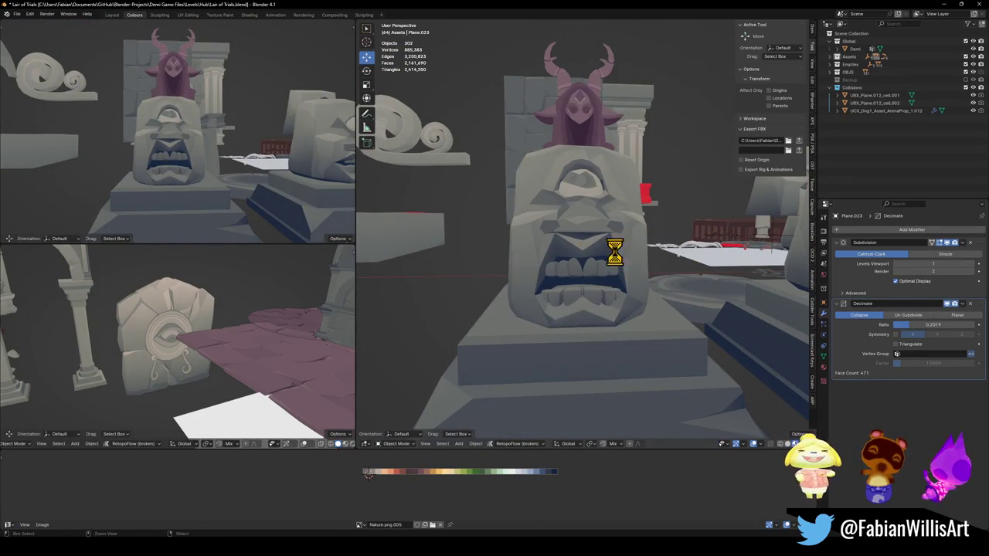
# Step: Hide the head's Decimate modifier in the viewport, then raise the teeth mesh along Z
pyautogui.click(605, 219)
pyautogui.click(946, 305)
pyautogui.scroll(3, 614, 279)
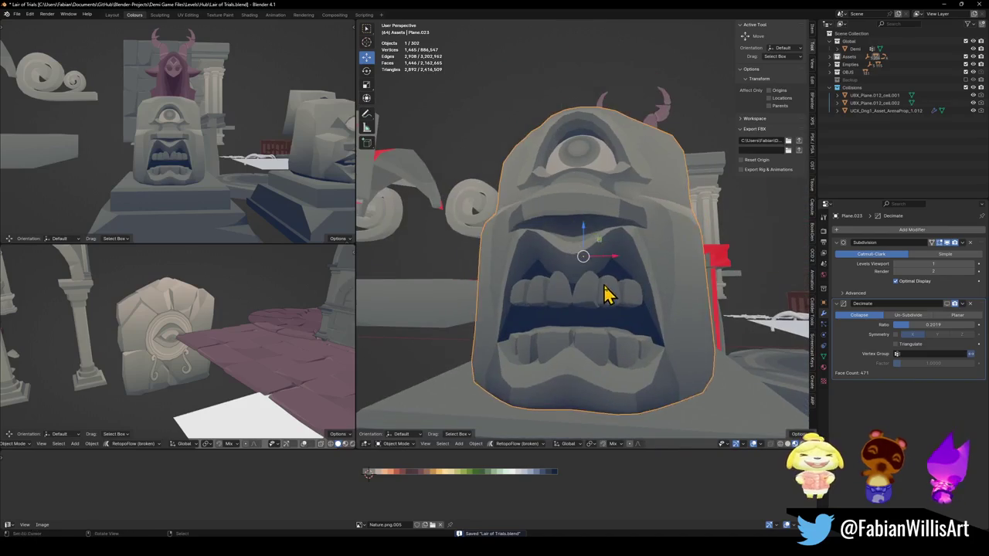
pyautogui.click(623, 303)
pyautogui.press('Tab')
pyautogui.scroll(2, 632, 291)
pyautogui.press('g')
pyautogui.press('z')
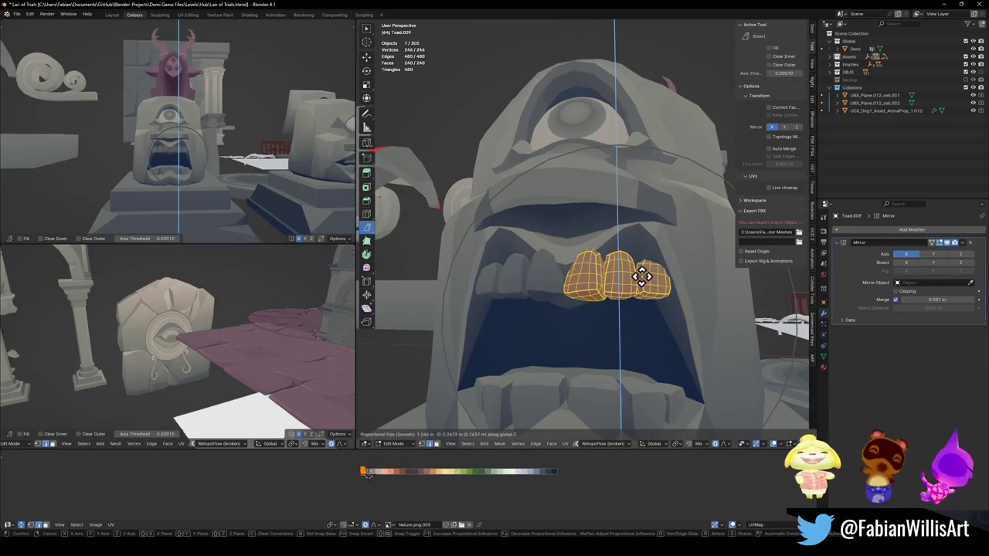
pyautogui.click(642, 283)
# Step: Shift the upper teeth 0.048818 m along Y
pyautogui.moveTo(642, 282)
pyautogui.mouseDown(button='middle')
pyautogui.moveTo(641, 272)
pyautogui.moveTo(611, 276)
pyautogui.mouseUp(button='middle')
pyautogui.press('g')
pyautogui.press('y')
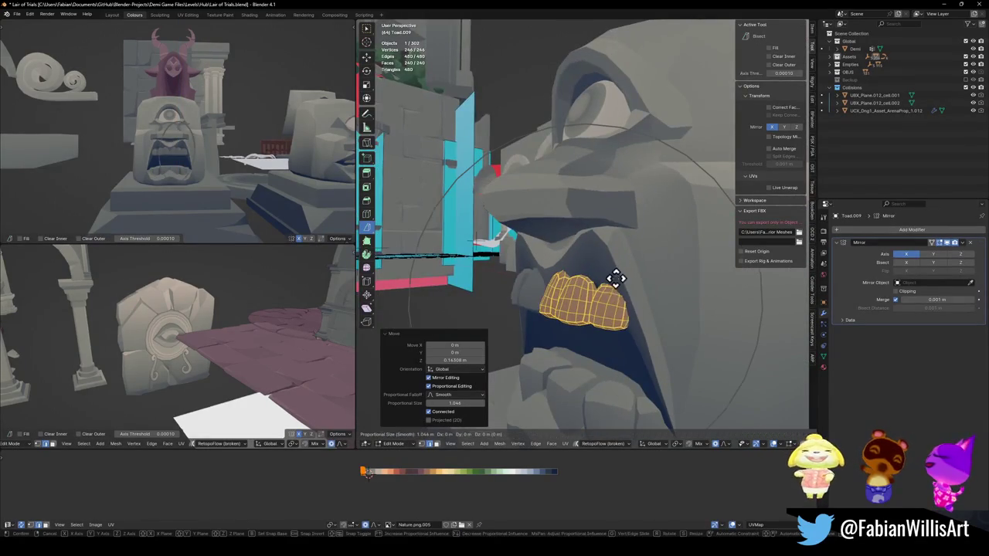
pyautogui.click(624, 280)
pyautogui.scroll(-3, 203, 132)
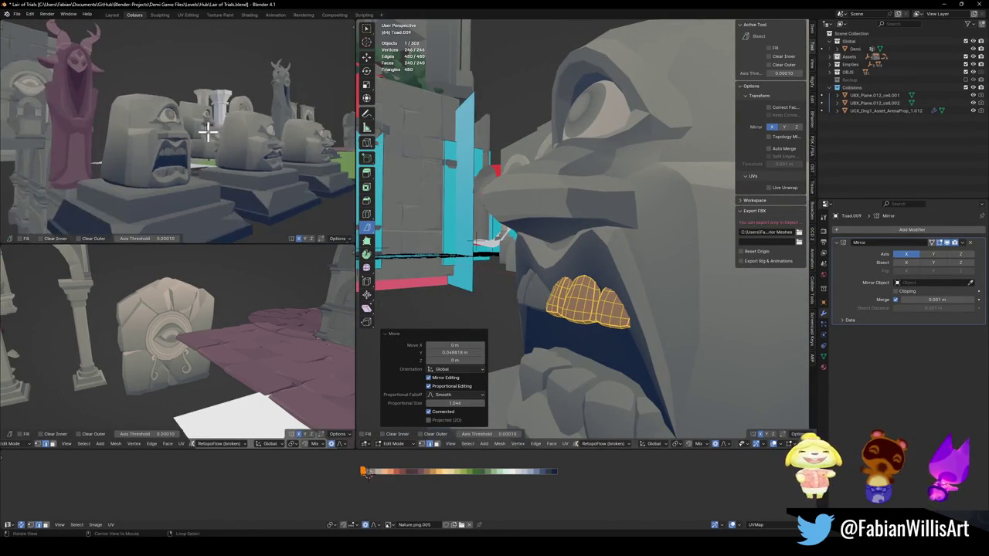
# Step: Orbit around the statues to review the teeth, then switch editing to the face mesh
pyautogui.keyDown('alt'); pyautogui.moveTo(203, 132); pyautogui.dragTo(214, 99); pyautogui.keyUp('alt')
pyautogui.scroll(3, 204, 137)
pyautogui.moveTo(203, 137)
pyautogui.keyDown('alt'); pyautogui.mouseDown()
pyautogui.moveTo(211, 130)
pyautogui.moveTo(199, 137)
pyautogui.mouseUp(); pyautogui.keyUp('alt')
pyautogui.scroll(-2, 211, 130)
pyautogui.scroll(3, 199, 137)
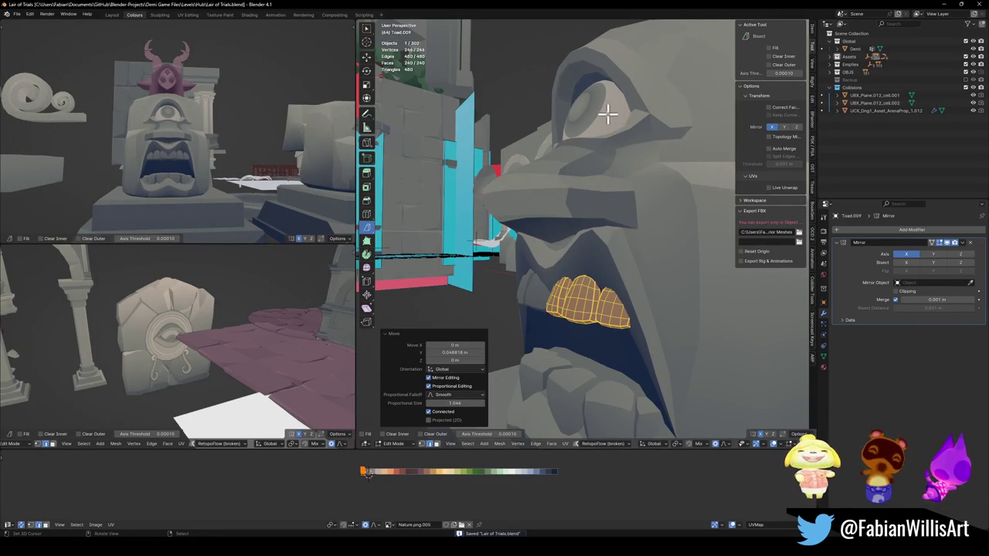
pyautogui.moveTo(609, 147); pyautogui.dragTo(600, 183, button='middle')
pyautogui.hotkey('alt', 'q')
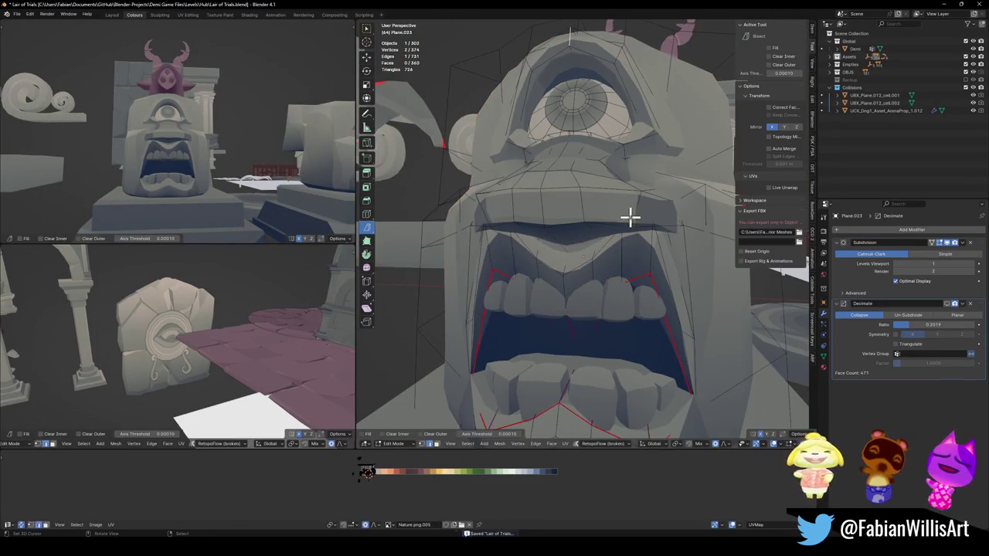
pyautogui.click(626, 208)
pyautogui.press('g')
pyautogui.press('x')
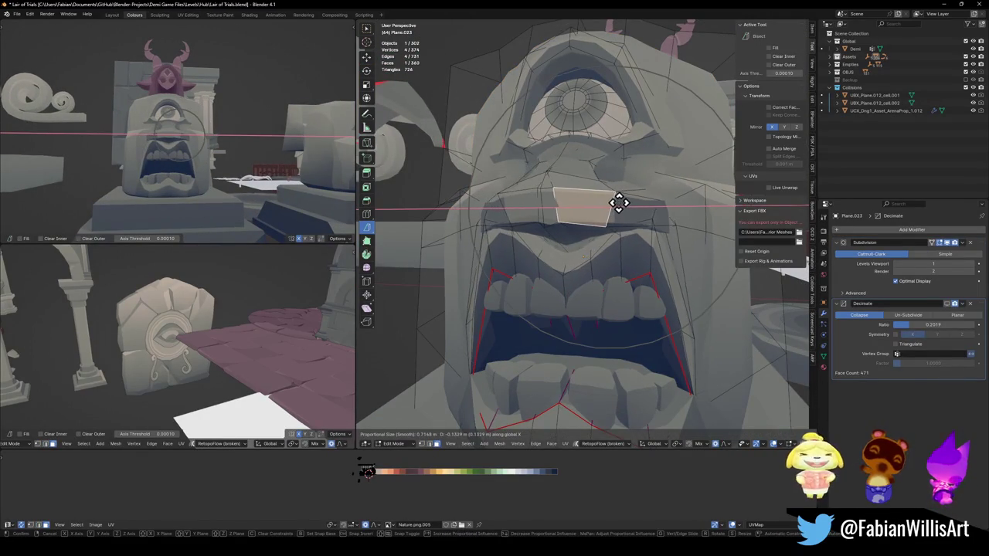
pyautogui.press('Escape')
pyautogui.moveTo(679, 223)
pyautogui.mouseDown(button='middle')
pyautogui.moveTo(654, 235)
pyautogui.moveTo(638, 223)
pyautogui.moveTo(648, 263)
pyautogui.mouseUp(button='middle')
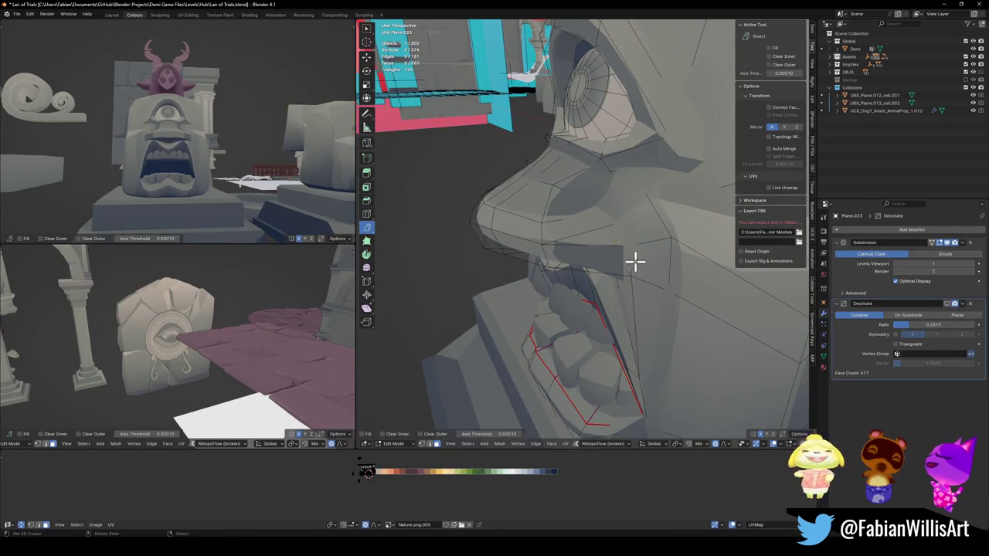
pyautogui.hotkey('ctrl', 's')
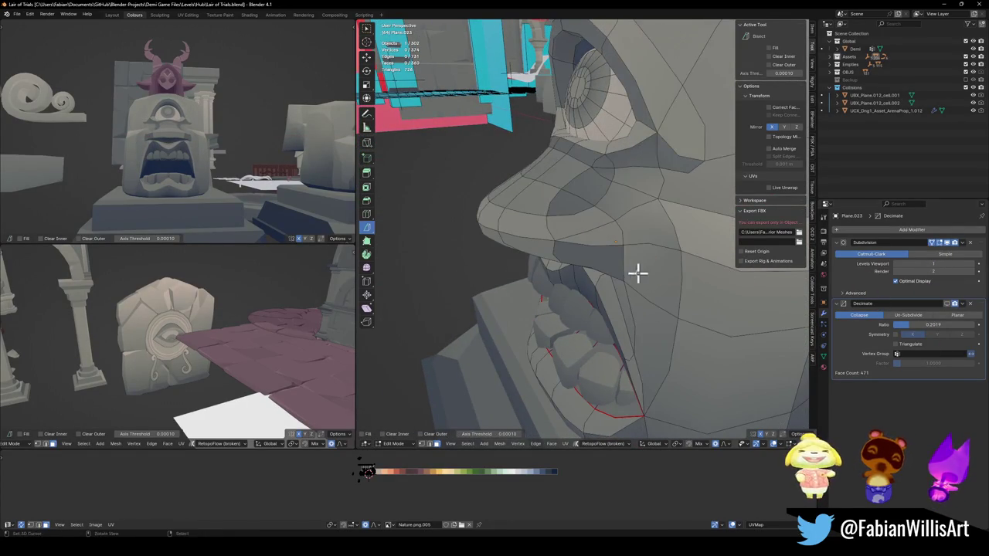
pyautogui.moveTo(645, 269); pyautogui.dragTo(644, 254, button='middle')
pyautogui.scroll(-3, 660, 234)
pyautogui.press('g')
pyautogui.press('x')
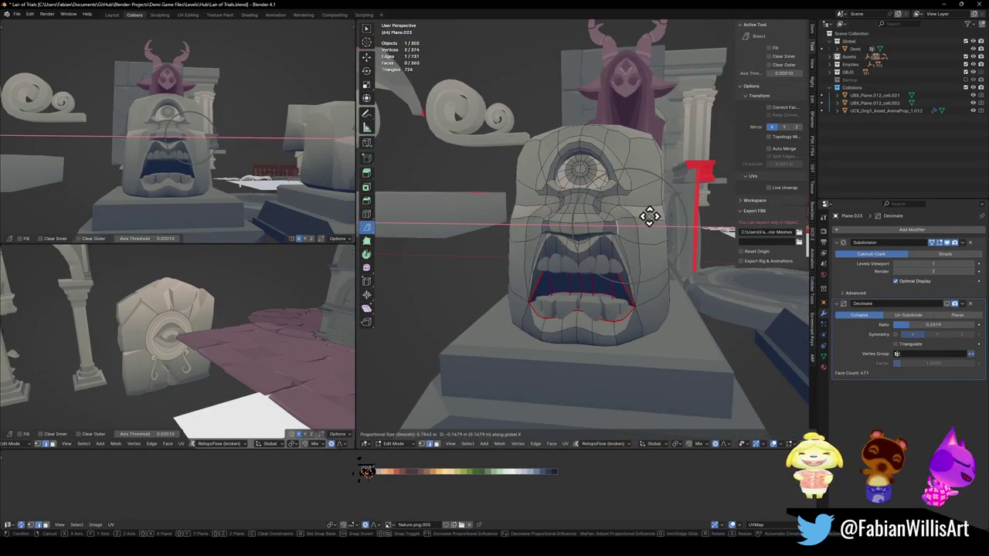
pyautogui.scroll(3, 643, 216)
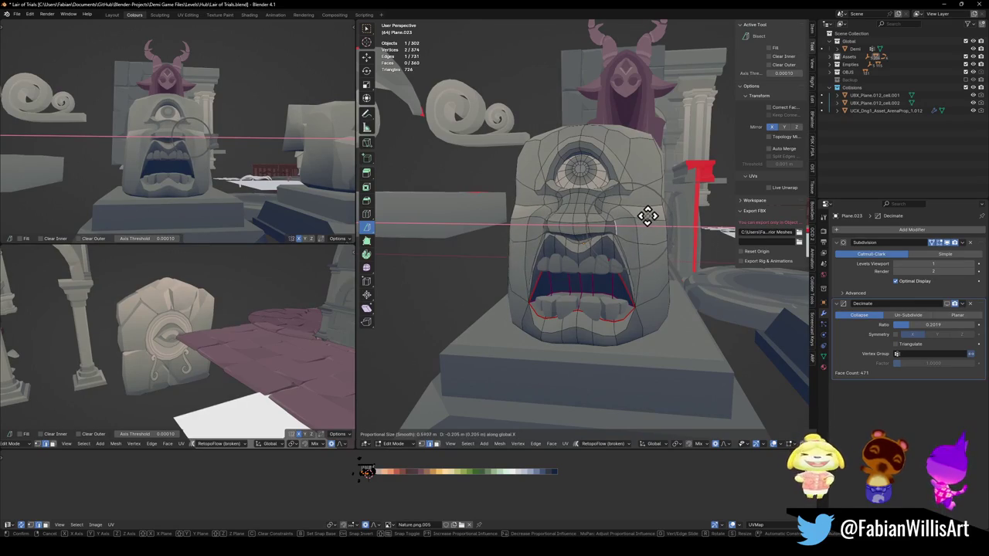
pyautogui.click(650, 215)
pyautogui.moveTo(650, 215)
pyautogui.mouseDown(button='middle')
pyautogui.moveTo(606, 204)
pyautogui.moveTo(626, 203)
pyautogui.mouseUp(button='middle')
pyautogui.press('g')
pyautogui.press('x')
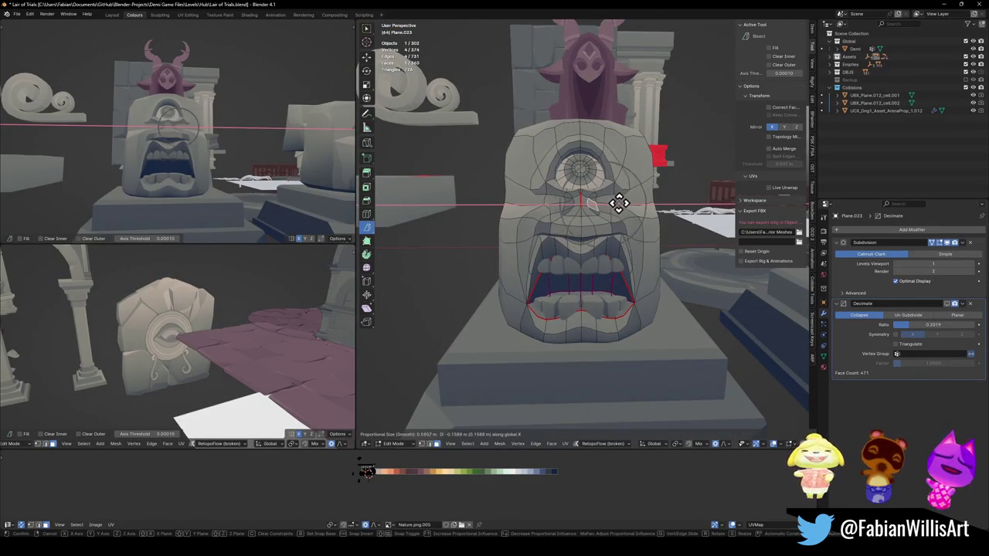
pyautogui.click(619, 204)
pyautogui.hotkey('alt', 'a')
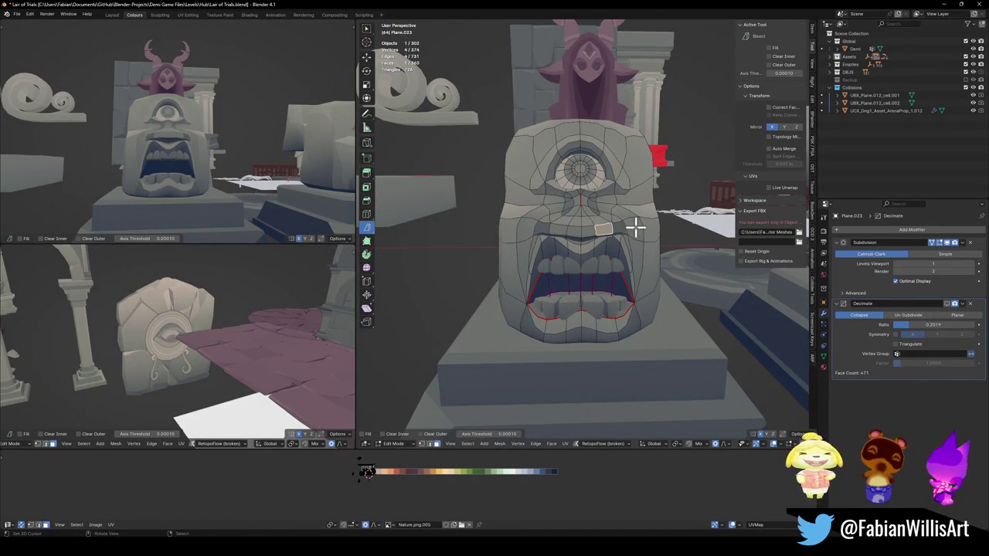
pyautogui.press('g')
pyautogui.press('x')
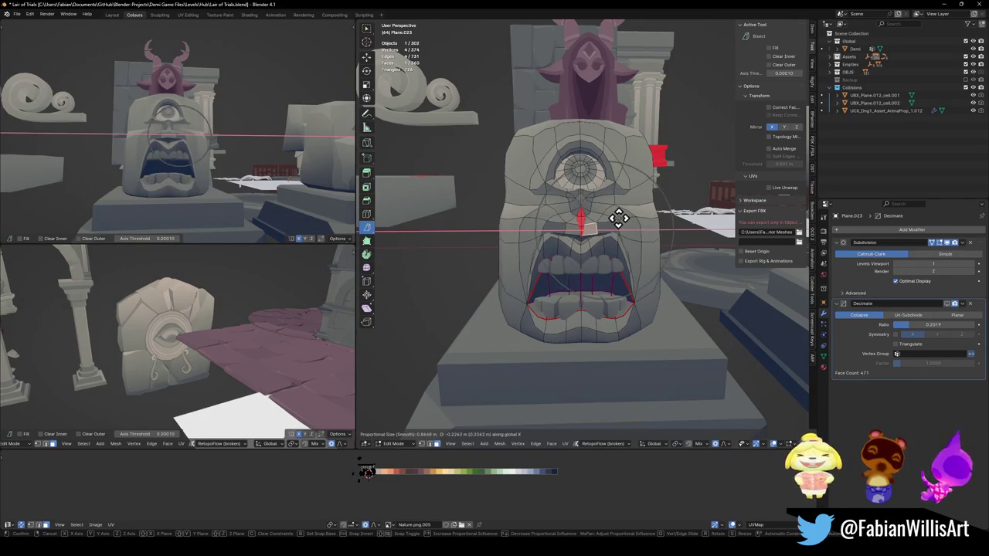
pyautogui.scroll(-9, 622, 214)
pyautogui.click(624, 212)
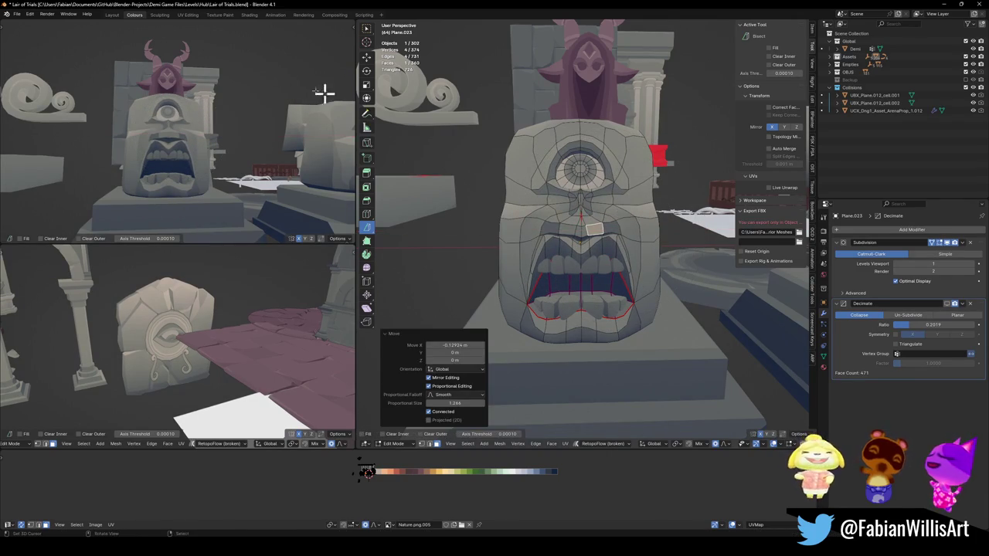
pyautogui.moveTo(183, 147); pyautogui.dragTo(231, 141, button='middle')
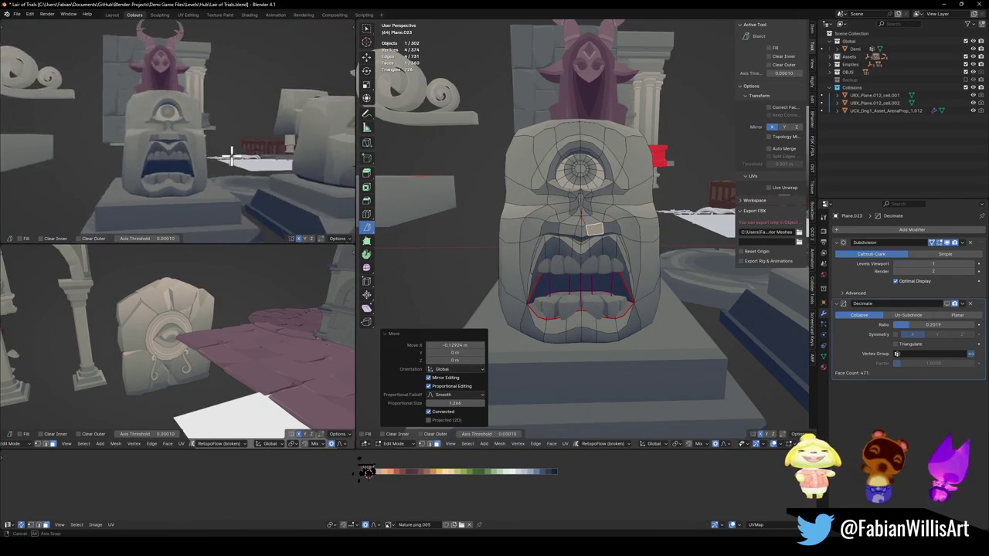
pyautogui.scroll(-3, 231, 141)
pyautogui.click(632, 300)
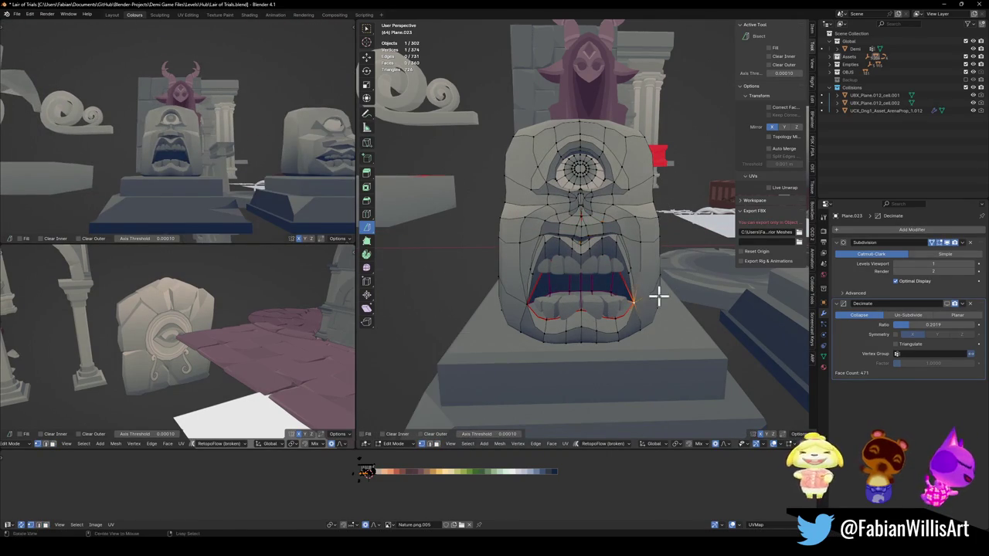
pyautogui.moveTo(658, 295); pyautogui.dragTo(671, 278, button='middle')
pyautogui.press('g')
pyautogui.press('x')
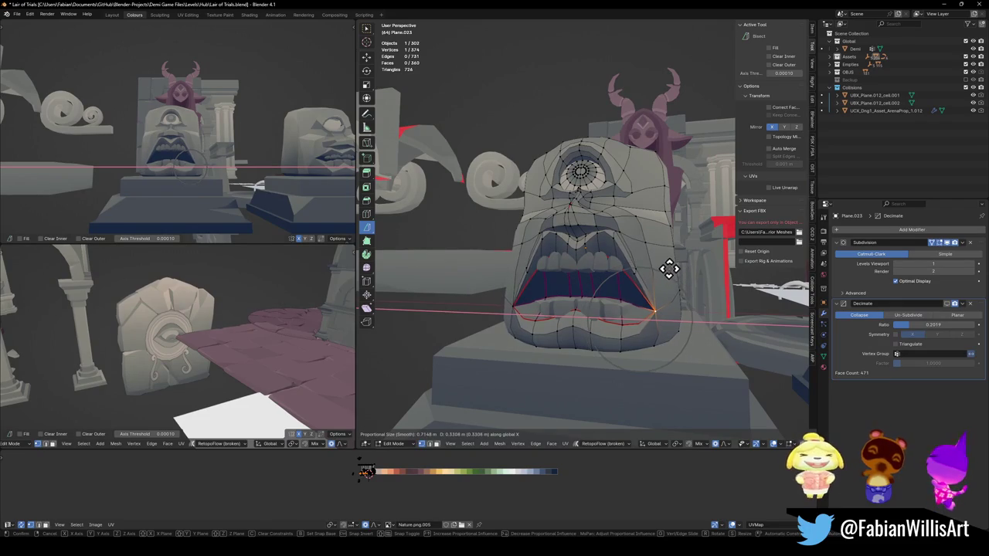
pyautogui.click(662, 268)
pyautogui.press('g')
pyautogui.press('z')
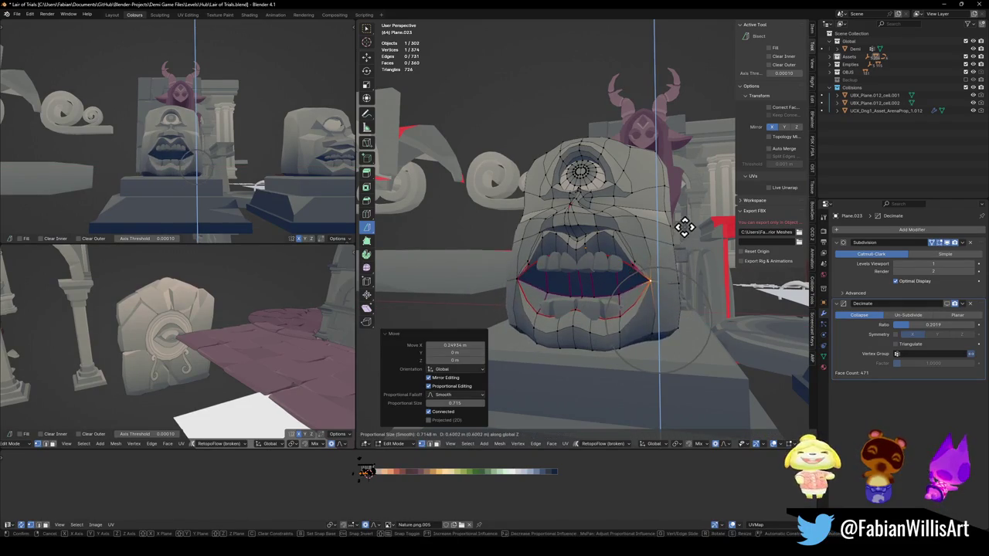
pyautogui.click(680, 205)
pyautogui.scroll(4, 209, 157)
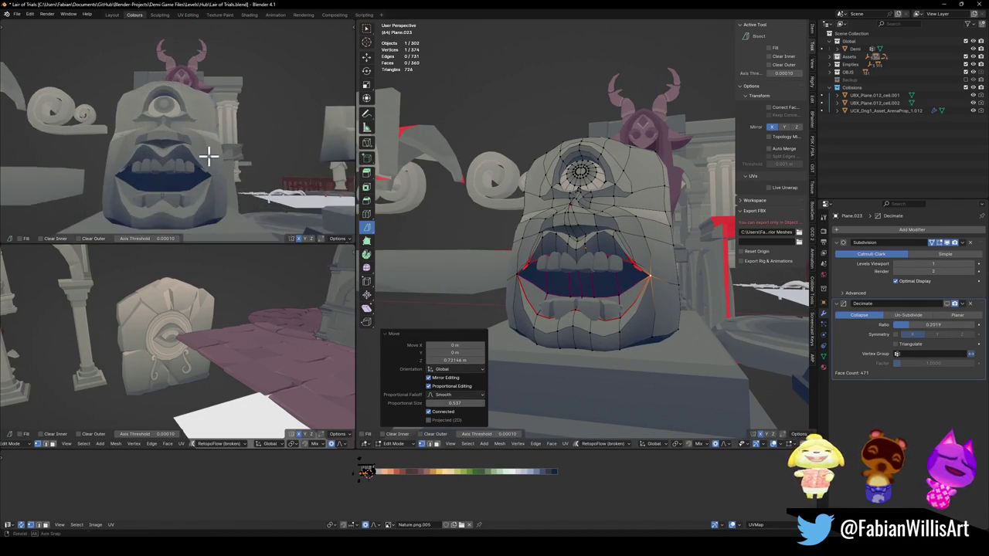
pyautogui.moveTo(208, 157); pyautogui.dragTo(234, 162, button='middle')
pyautogui.hotkey('ctrl', 'z')
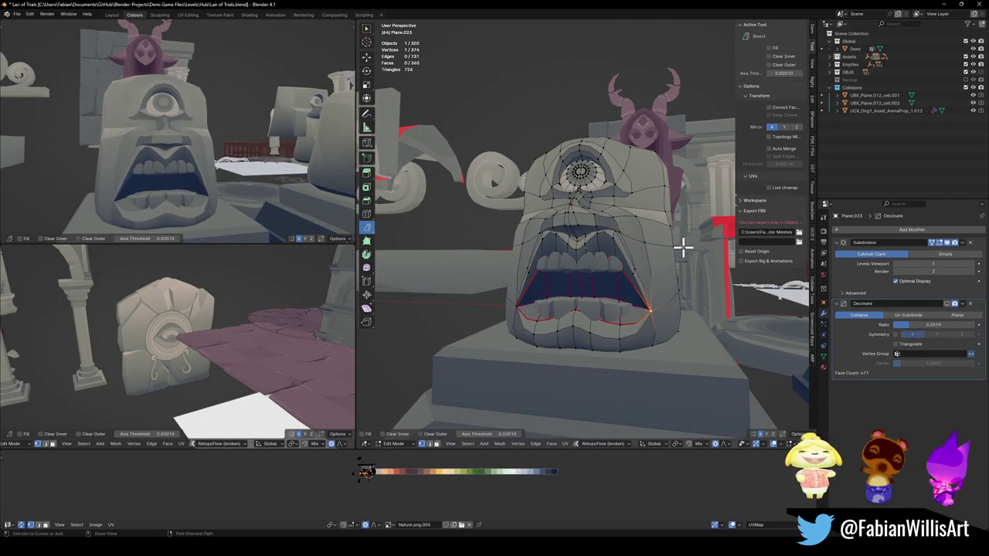
pyautogui.press('g')
pyautogui.press('z')
pyautogui.scroll(-1, 661, 198)
pyautogui.scroll(3, 662, 197)
pyautogui.scroll(2, 662, 197)
pyautogui.scroll(2, 662, 197)
pyautogui.scroll(3, 670, 177)
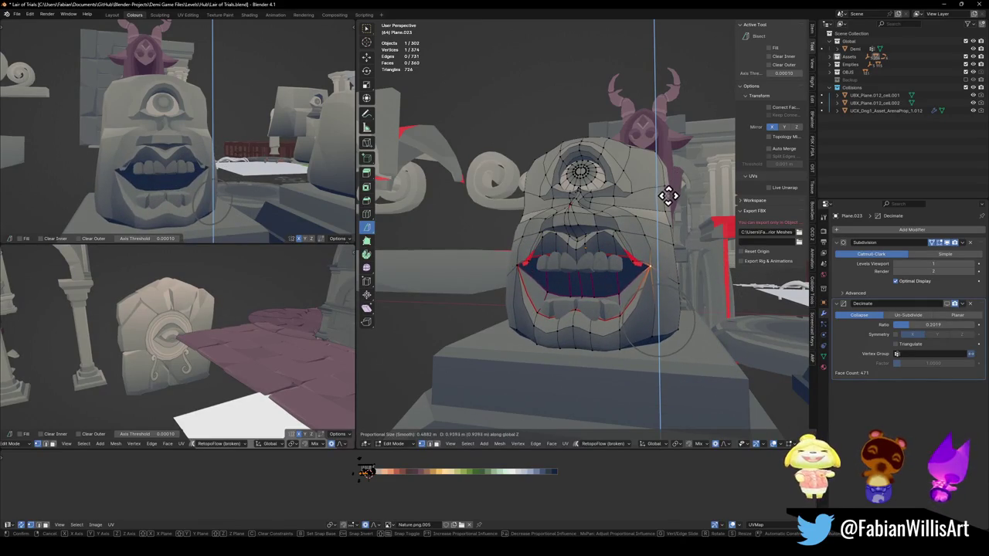
pyautogui.click(654, 194)
pyautogui.scroll(-5, 232, 167)
pyautogui.moveTo(231, 167)
pyautogui.mouseDown(button='middle')
pyautogui.moveTo(199, 170)
pyautogui.moveTo(250, 185)
pyautogui.moveTo(206, 194)
pyautogui.moveTo(209, 185)
pyautogui.moveTo(183, 183)
pyautogui.moveTo(185, 173)
pyautogui.mouseUp(button='middle')
pyautogui.scroll(1, 229, 175)
pyautogui.scroll(2, 250, 186)
pyautogui.scroll(-2, 210, 186)
pyautogui.hotkey('ctrl', 'z')
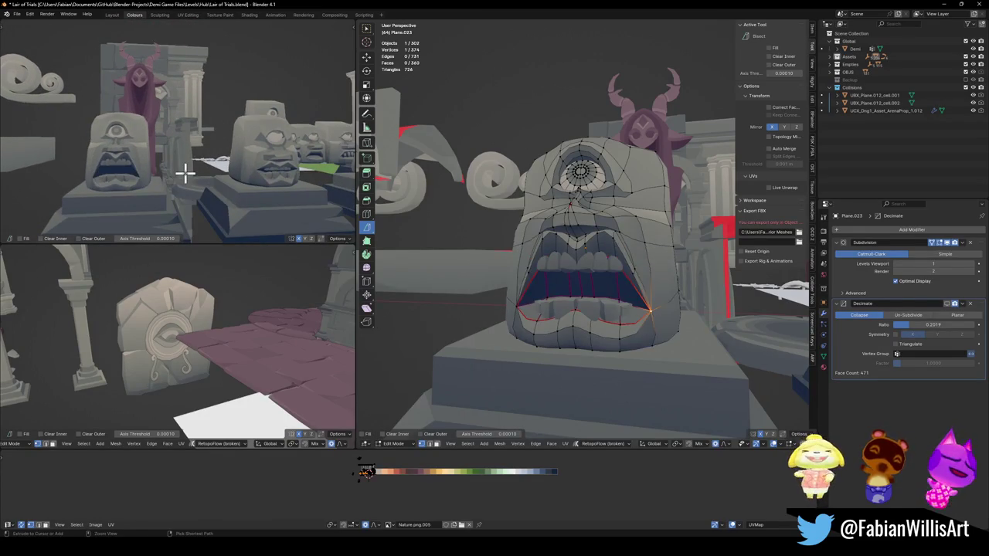
pyautogui.hotkey('ctrl', 'z')
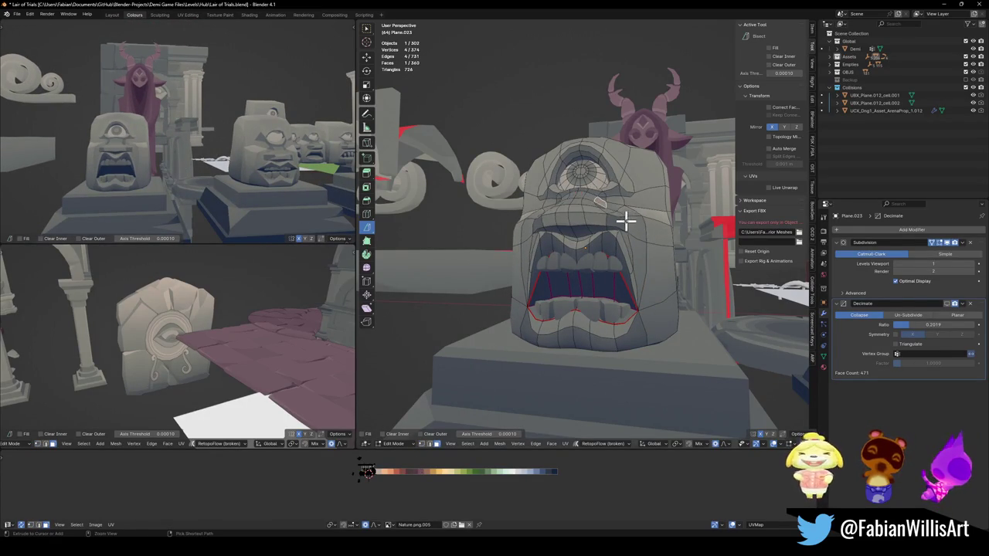
pyautogui.scroll(2, 616, 217)
pyautogui.moveTo(572, 220)
pyautogui.mouseDown(button='middle')
pyautogui.moveTo(585, 196)
pyautogui.moveTo(592, 229)
pyautogui.mouseUp(button='middle')
# Step: Select the edge loop and vertices above the mouth and move them vertically
pyautogui.keyDown('alt'); pyautogui.click(592, 228); pyautogui.keyUp('alt')
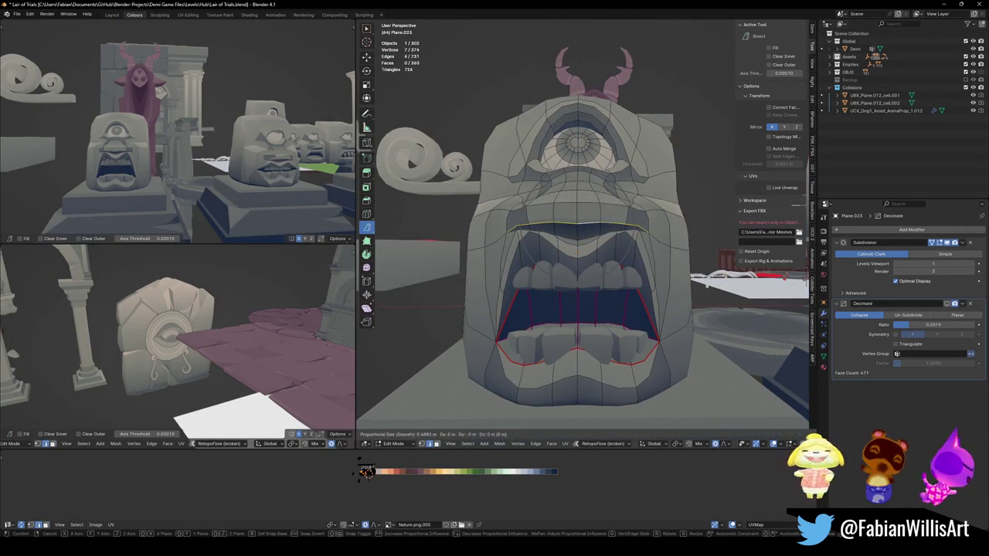
pyautogui.keyDown('shift'); pyautogui.click(587, 220); pyautogui.keyUp('shift')
pyautogui.press('g')
pyautogui.press('z')
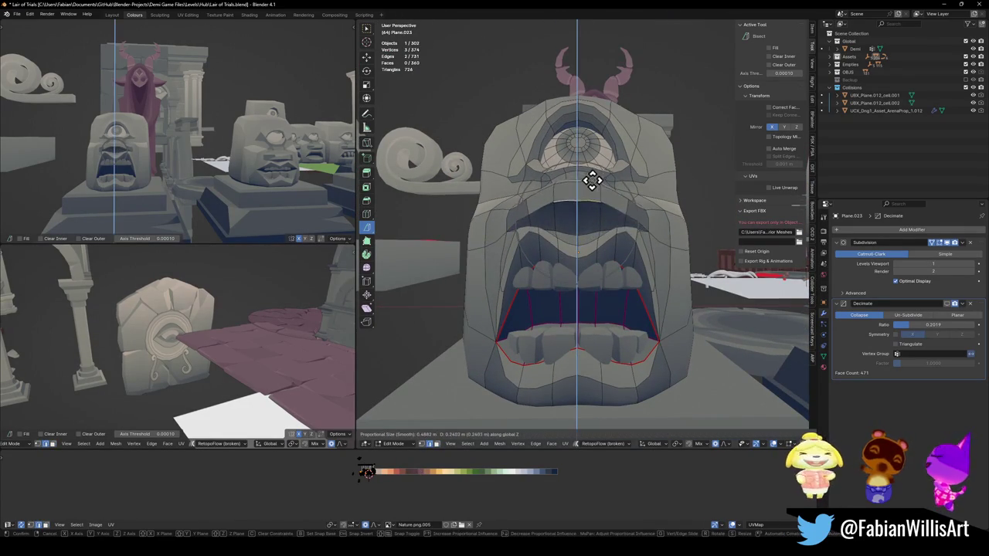
pyautogui.click(562, 183)
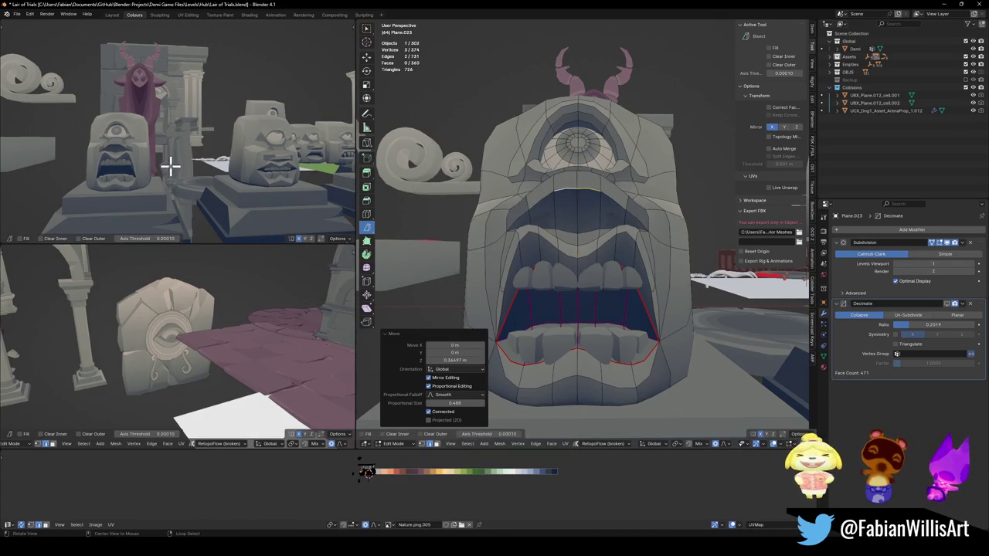
pyautogui.moveTo(170, 167); pyautogui.dragTo(176, 165, button='middle')
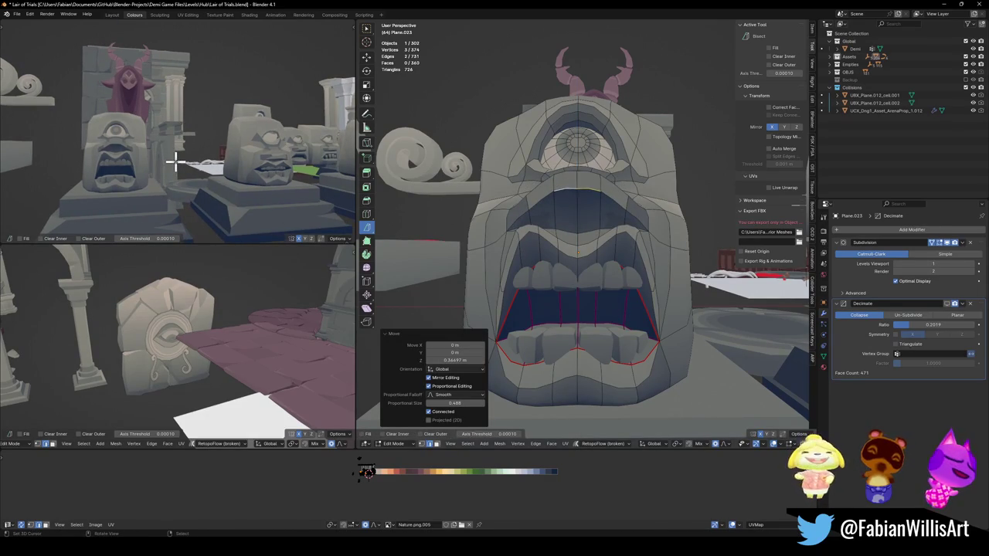
pyautogui.scroll(2, 592, 203)
pyautogui.scroll(2, 580, 212)
# Step: Lower the upper-lip edges with a smaller proportional Z move after undoing the first attempt
pyautogui.keyDown('shift'); pyautogui.click(580, 209); pyautogui.keyUp('shift')
pyautogui.press('g')
pyautogui.press('z')
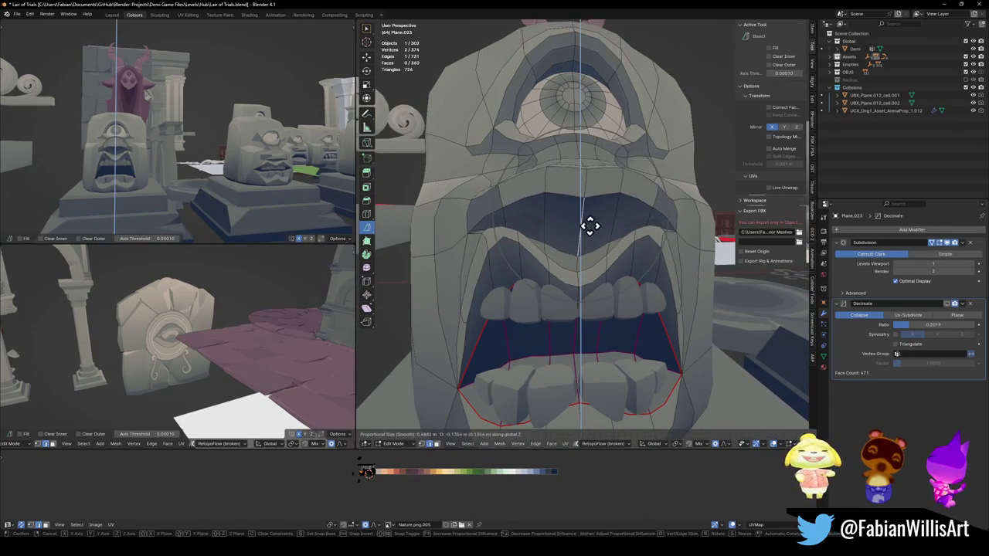
pyautogui.click(595, 232)
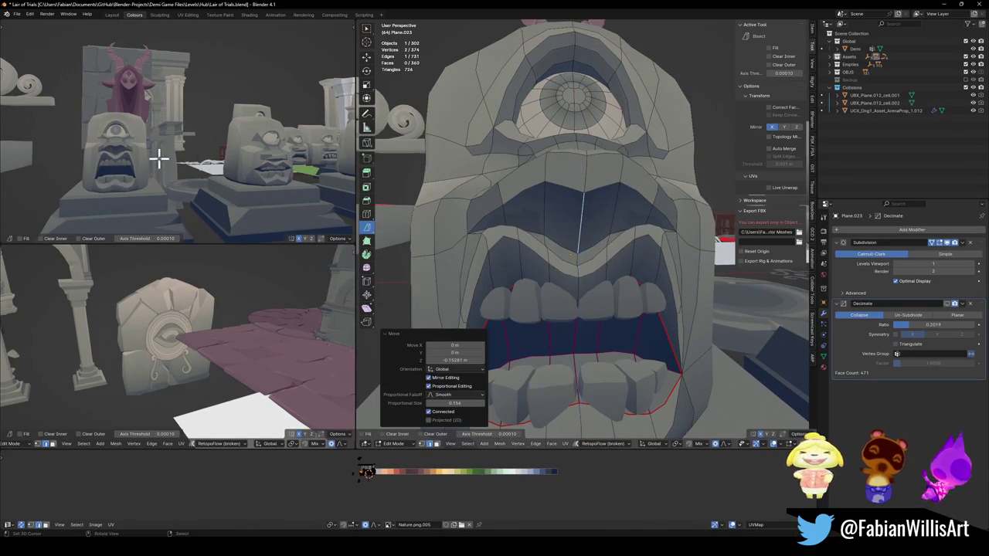
pyautogui.hotkey('ctrl', 'z')
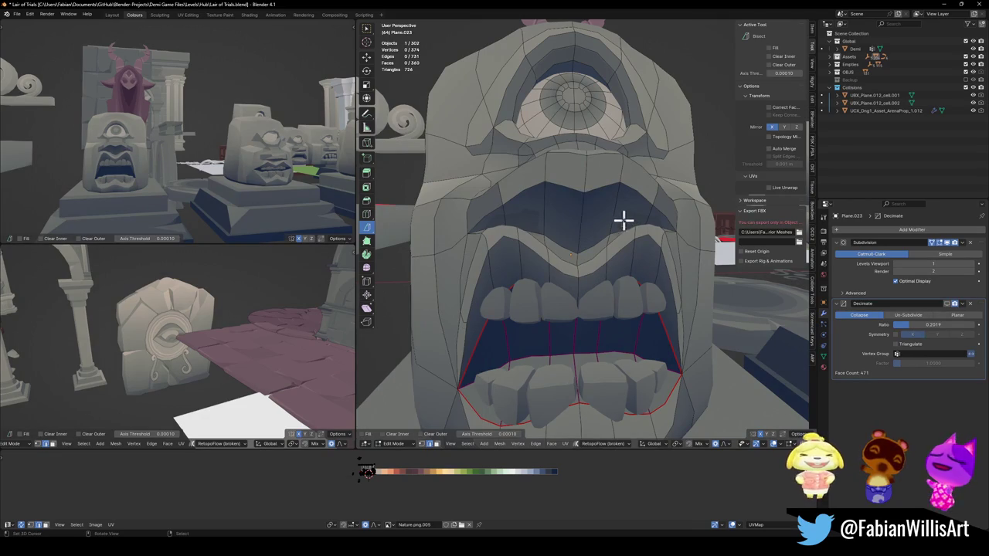
pyautogui.press('g')
pyautogui.press('z')
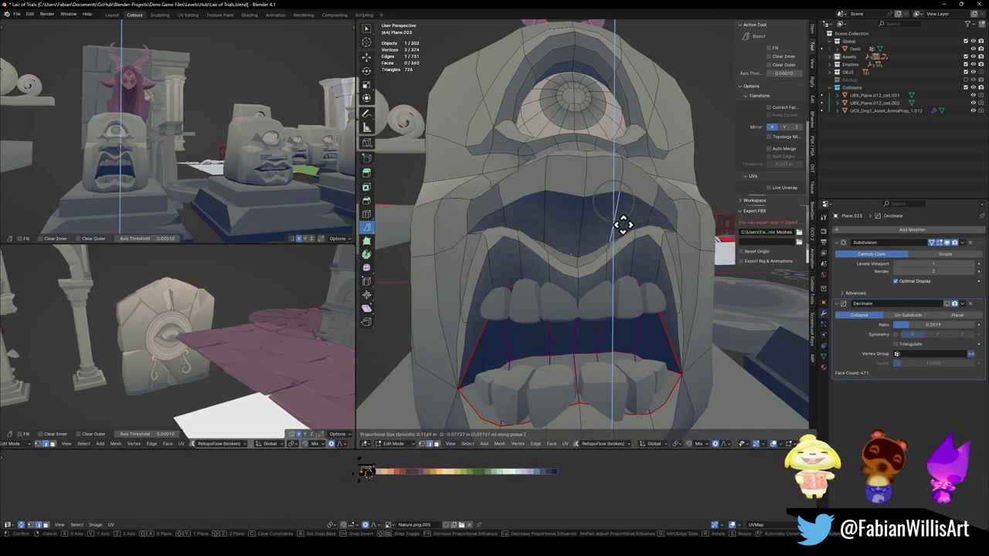
pyautogui.click(619, 230)
pyautogui.scroll(3, 108, 162)
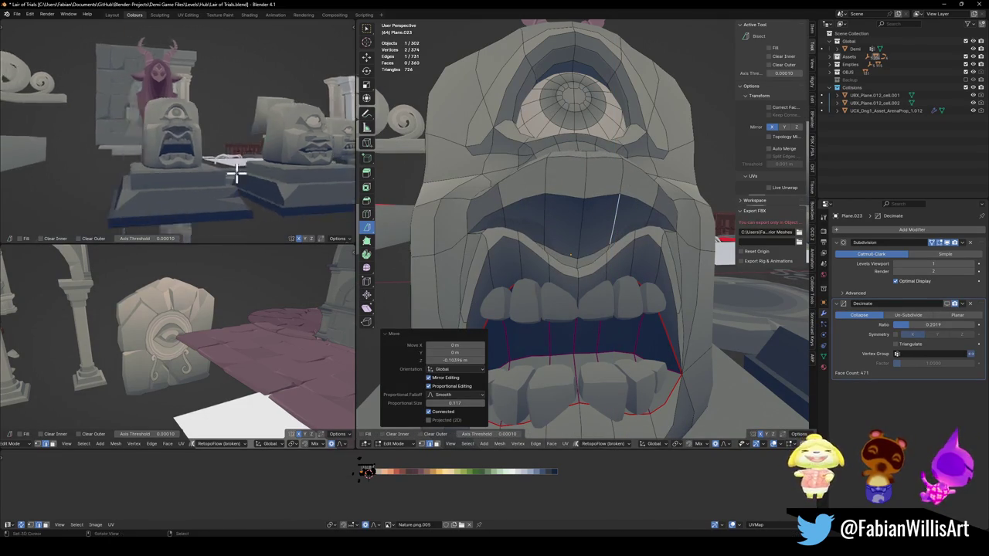
pyautogui.scroll(2, 168, 181)
pyautogui.moveTo(167, 181)
pyautogui.mouseDown(button='middle')
pyautogui.moveTo(229, 190)
pyautogui.moveTo(144, 177)
pyautogui.mouseUp(button='middle')
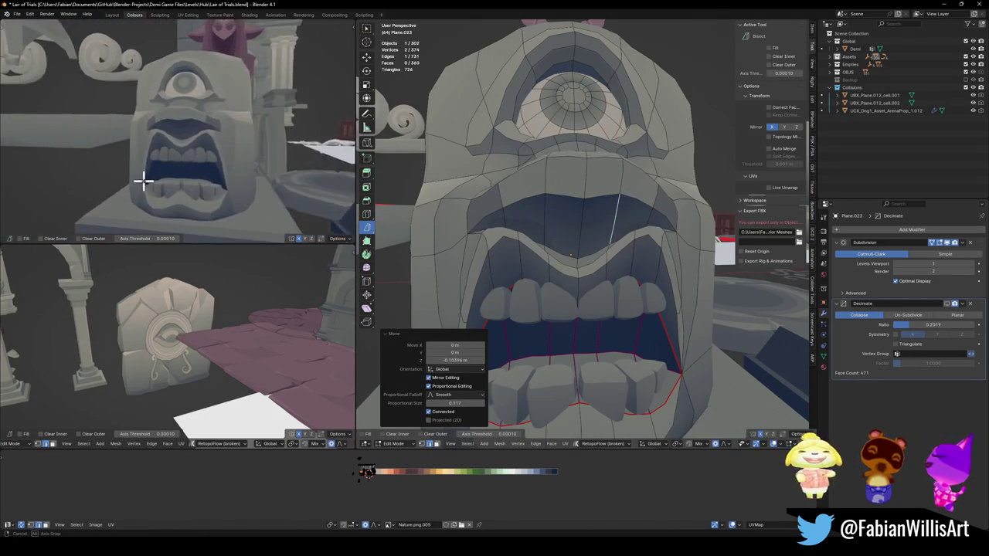
pyautogui.moveTo(533, 214)
pyautogui.mouseDown(button='middle')
pyautogui.moveTo(625, 242)
pyautogui.moveTo(646, 201)
pyautogui.mouseUp(button='middle')
# Step: In vertex select mode, adjust the height of a vertex beside the mouth
pyautogui.press('1')
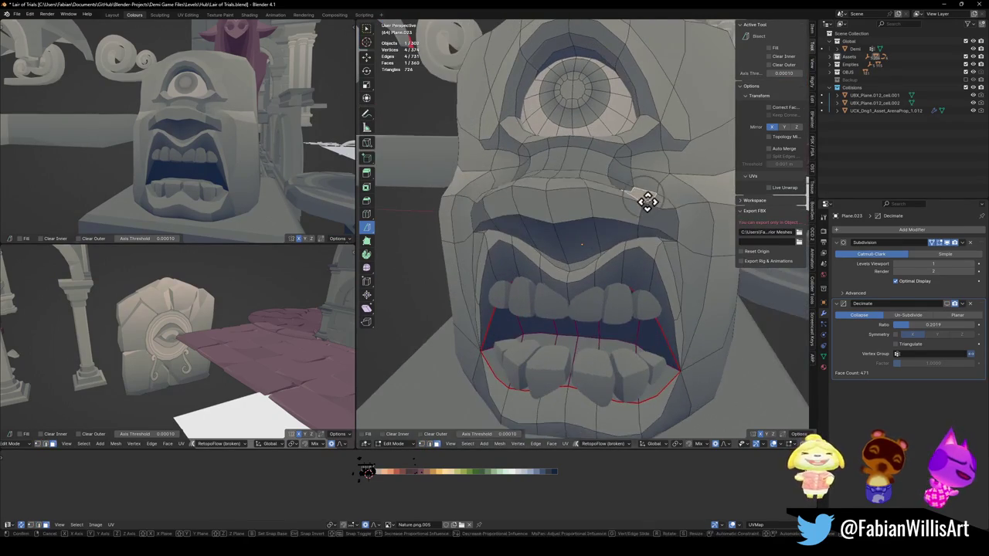
pyautogui.click(647, 170)
pyautogui.press('g')
pyautogui.press('z')
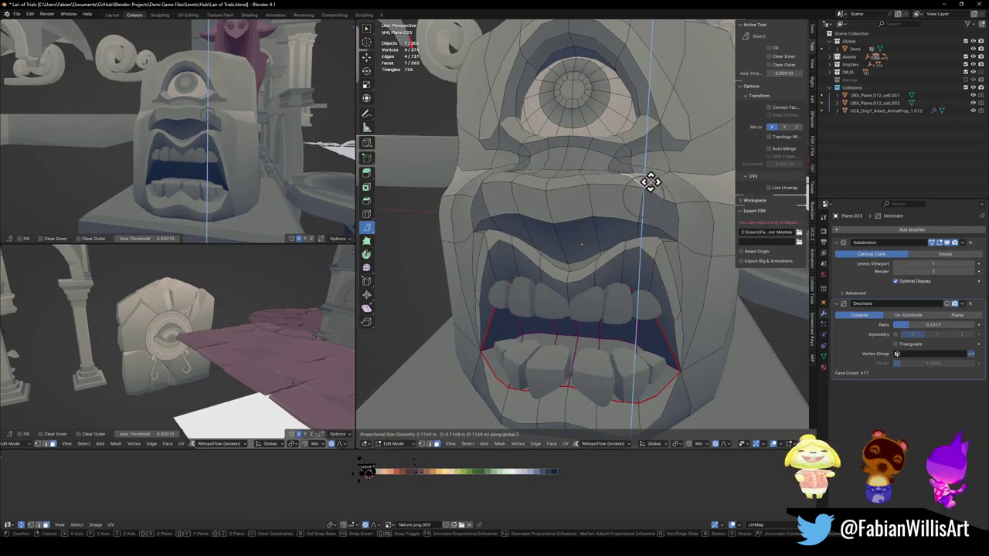
pyautogui.click(644, 191)
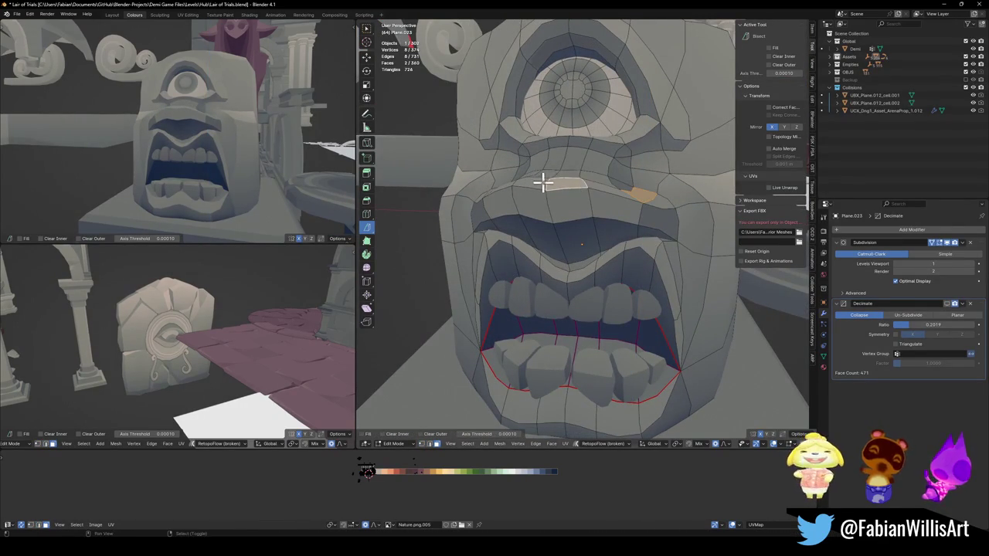
pyautogui.keyDown('shift'); pyautogui.click(531, 184); pyautogui.keyUp('shift')
pyautogui.moveTo(255, 132)
pyautogui.mouseDown(button='middle')
pyautogui.moveTo(286, 127)
pyautogui.moveTo(242, 144)
pyautogui.moveTo(257, 137)
pyautogui.mouseUp(button='middle')
# Step: Push the cheek edge beside the mouth -0.41258 m along X, then leave Edit Mode
pyautogui.click(657, 232)
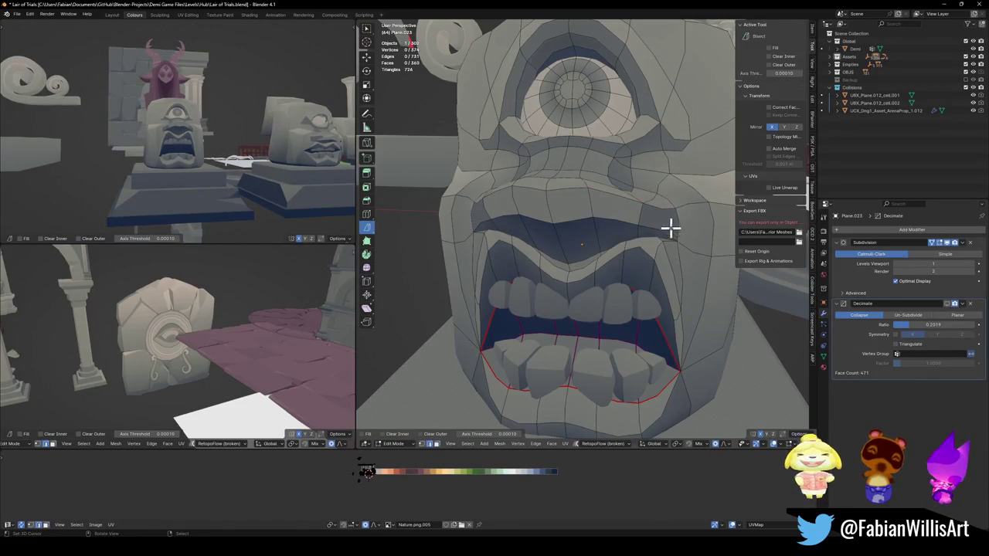
pyautogui.press('g')
pyautogui.press('x')
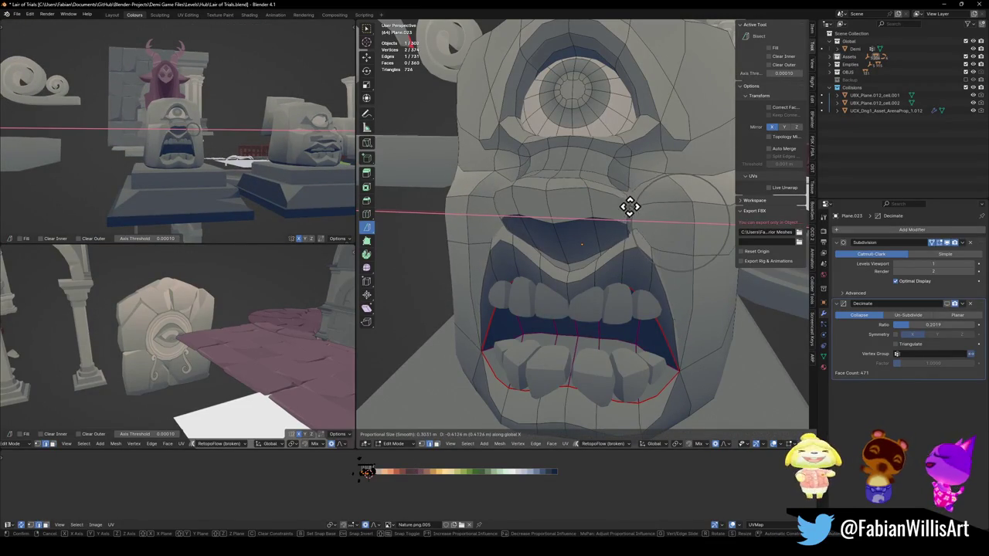
pyautogui.click(629, 207)
pyautogui.moveTo(164, 125)
pyautogui.mouseDown(button='middle')
pyautogui.moveTo(211, 146)
pyautogui.moveTo(176, 159)
pyautogui.moveTo(267, 140)
pyautogui.moveTo(234, 147)
pyautogui.mouseUp(button='middle')
pyautogui.scroll(3, 227, 148)
pyautogui.press('Tab')
pyautogui.scroll(-3, 229, 143)
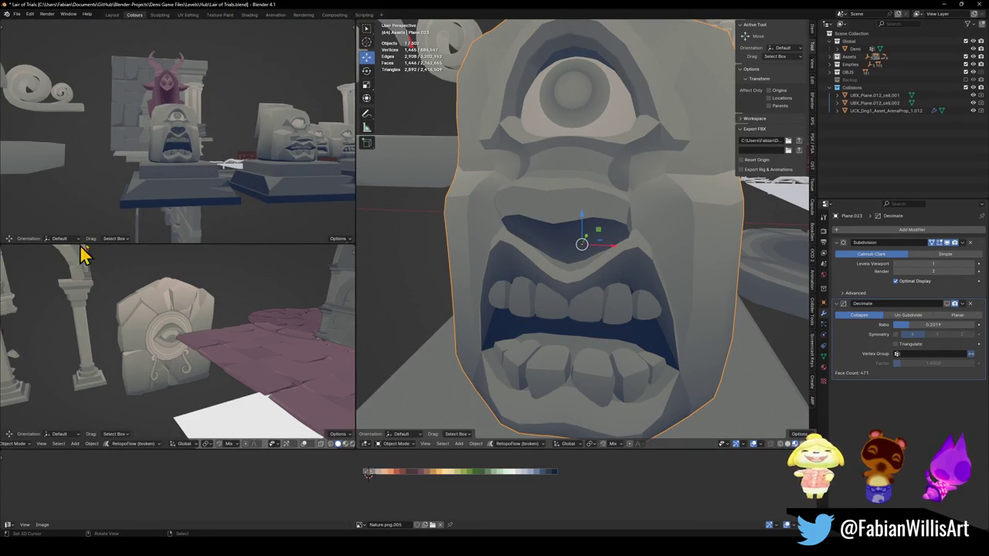
# Step: Re-enter Edit Mode and lift the upper mouth vertices with proportional editing
pyautogui.moveTo(271, 157); pyautogui.dragTo(195, 137, button='middle')
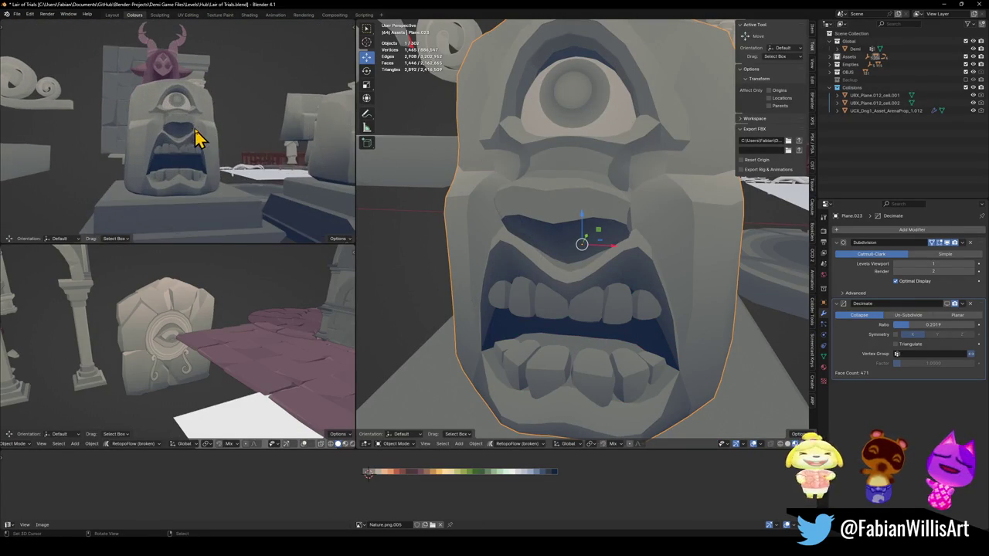
pyautogui.moveTo(632, 235); pyautogui.dragTo(625, 219, button='middle')
pyautogui.press('Tab')
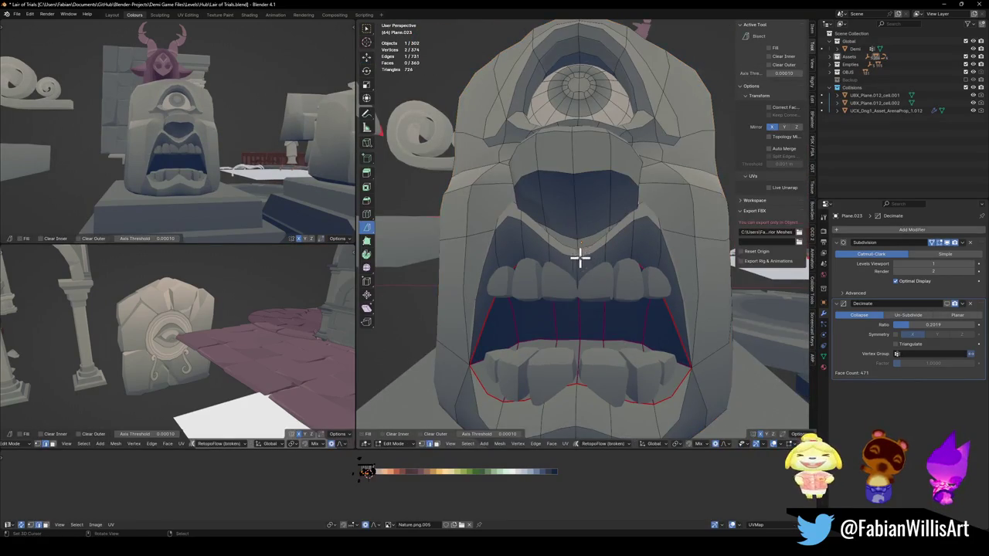
pyautogui.press('g')
pyautogui.press('z')
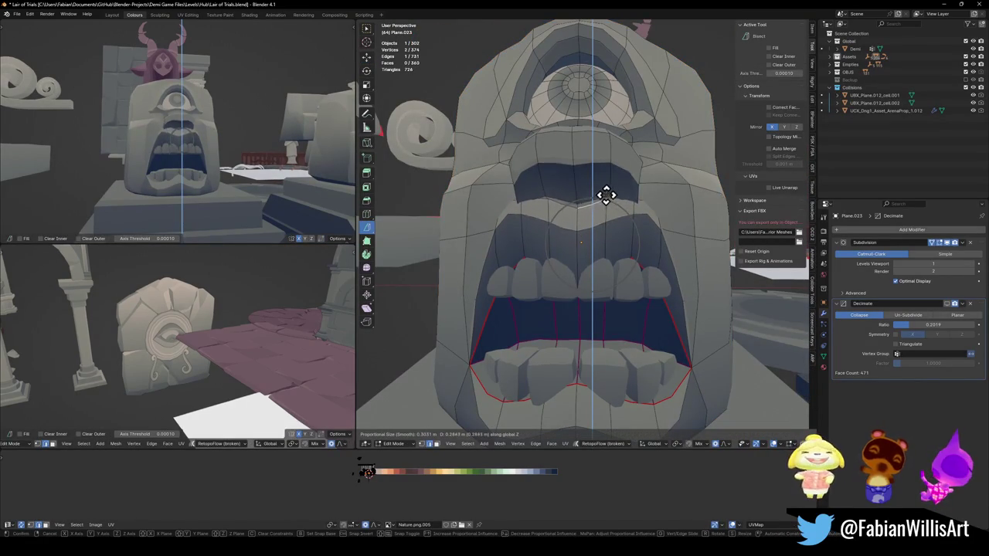
pyautogui.click(607, 188)
# Step: Nudge the vertex beside the eye to widen the eye area with smooth falloff
pyautogui.moveTo(254, 111); pyautogui.dragTo(232, 132, button='middle')
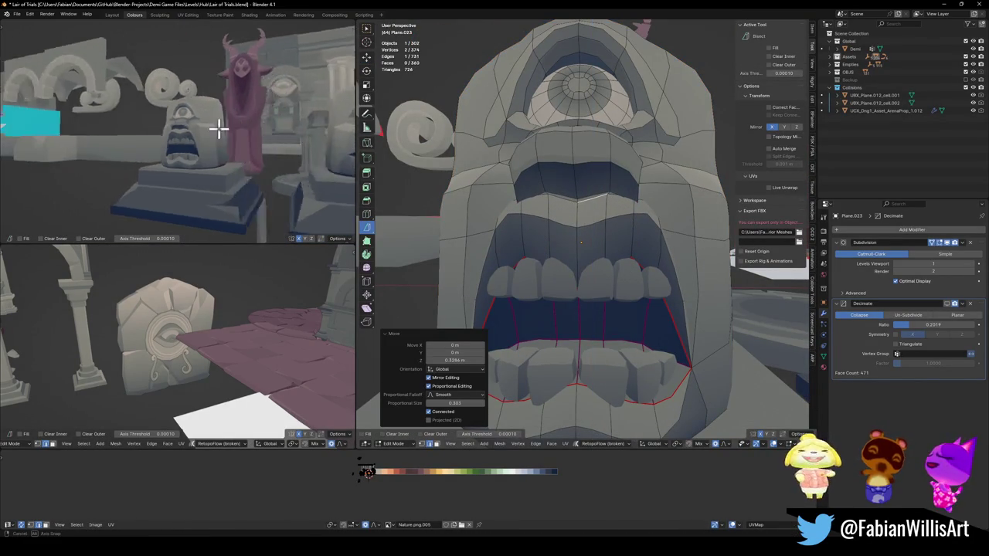
pyautogui.moveTo(232, 131)
pyautogui.mouseDown(button='middle')
pyautogui.moveTo(261, 128)
pyautogui.moveTo(205, 132)
pyautogui.moveTo(274, 132)
pyautogui.moveTo(230, 128)
pyautogui.moveTo(240, 131)
pyautogui.mouseUp(button='middle')
pyautogui.scroll(3, 245, 121)
pyautogui.scroll(-3, 242, 126)
pyautogui.scroll(-3, 243, 126)
pyautogui.moveTo(656, 150)
pyautogui.mouseDown(button='middle')
pyautogui.moveTo(657, 203)
pyautogui.moveTo(682, 203)
pyautogui.moveTo(690, 181)
pyautogui.moveTo(707, 194)
pyautogui.mouseUp(button='middle')
pyautogui.press('g')
pyautogui.press('z')
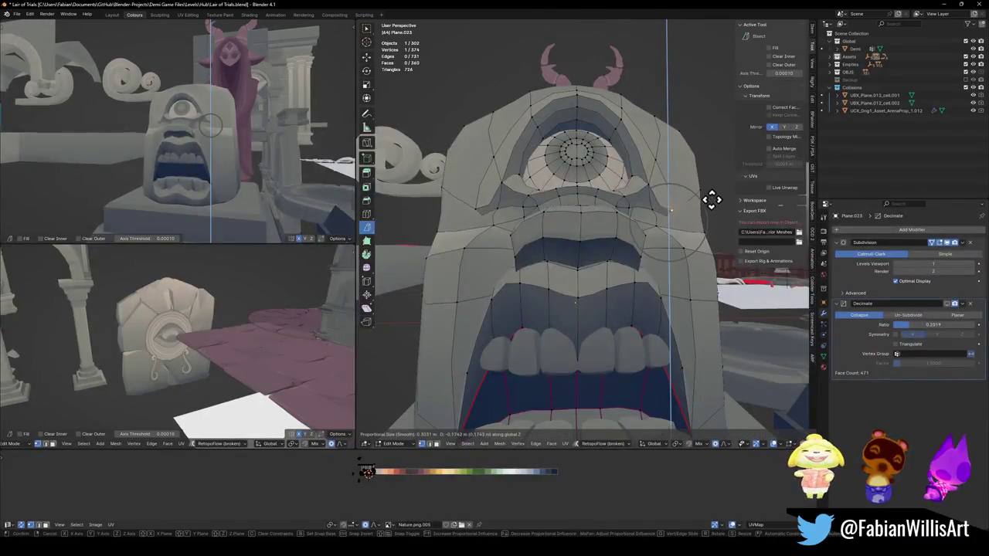
pyautogui.click(712, 178)
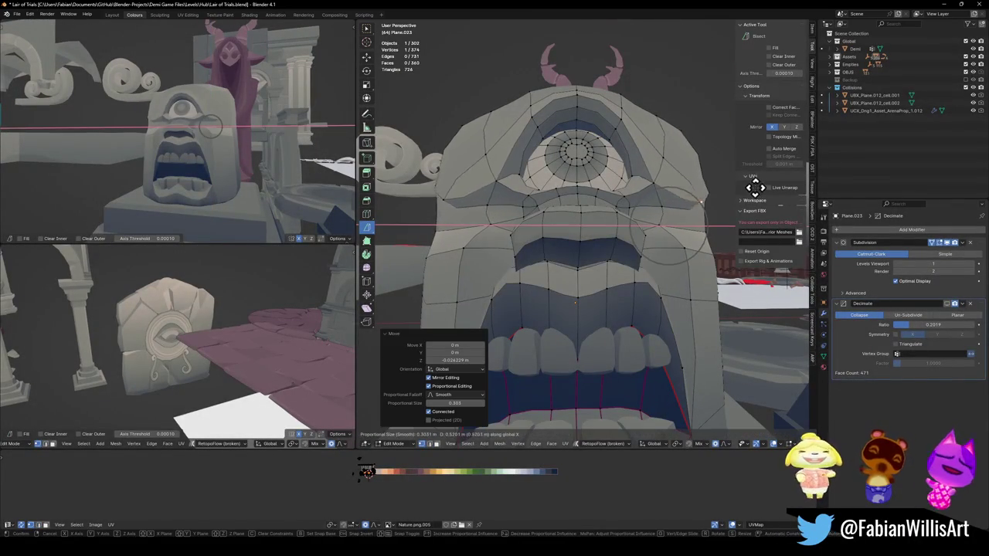
pyautogui.moveTo(232, 135)
pyautogui.mouseDown(button='middle')
pyautogui.moveTo(221, 146)
pyautogui.moveTo(332, 156)
pyautogui.moveTo(236, 150)
pyautogui.mouseUp(button='middle')
pyautogui.moveTo(596, 122)
pyautogui.mouseDown(button='middle')
pyautogui.moveTo(596, 161)
pyautogui.moveTo(581, 112)
pyautogui.mouseUp(button='middle')
pyautogui.keyDown('shift'); pyautogui.click(582, 112); pyautogui.keyUp('shift')
# Step: Raise the top-of-head vertices of the cyclops straight up along Z
pyautogui.press('g')
pyautogui.press('z')
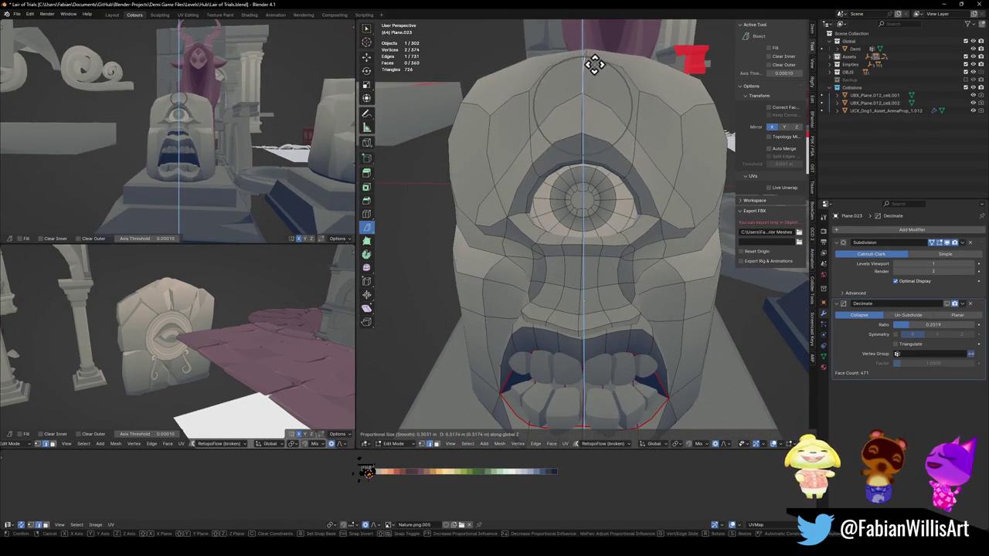
pyautogui.click(592, 70)
pyautogui.moveTo(231, 147)
pyautogui.mouseDown(button='middle')
pyautogui.moveTo(214, 183)
pyautogui.moveTo(239, 138)
pyautogui.mouseUp(button='middle')
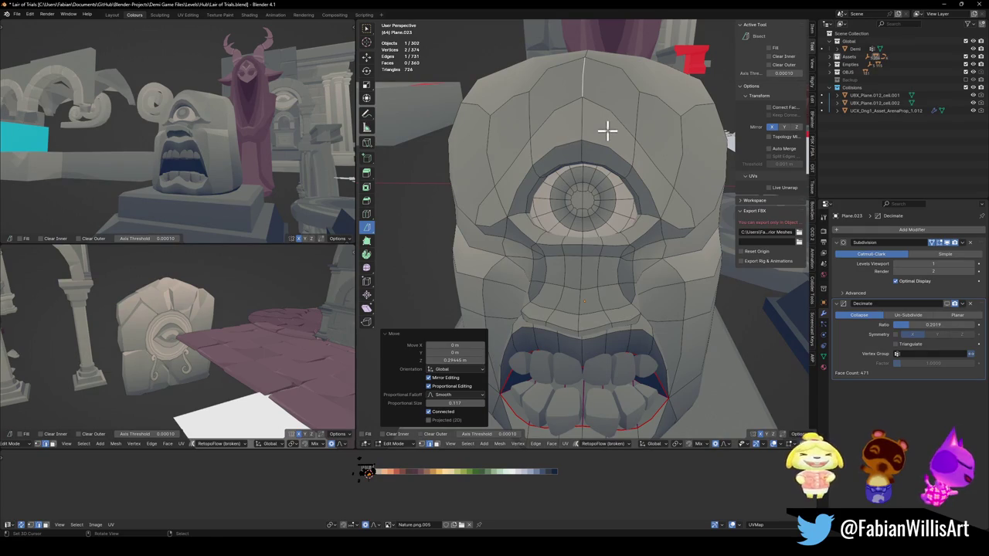
pyautogui.moveTo(607, 131); pyautogui.dragTo(609, 123, button='middle')
# Step: Lift the skull further along Z with a larger proportional radius into a dome
pyautogui.press('g')
pyautogui.press('z')
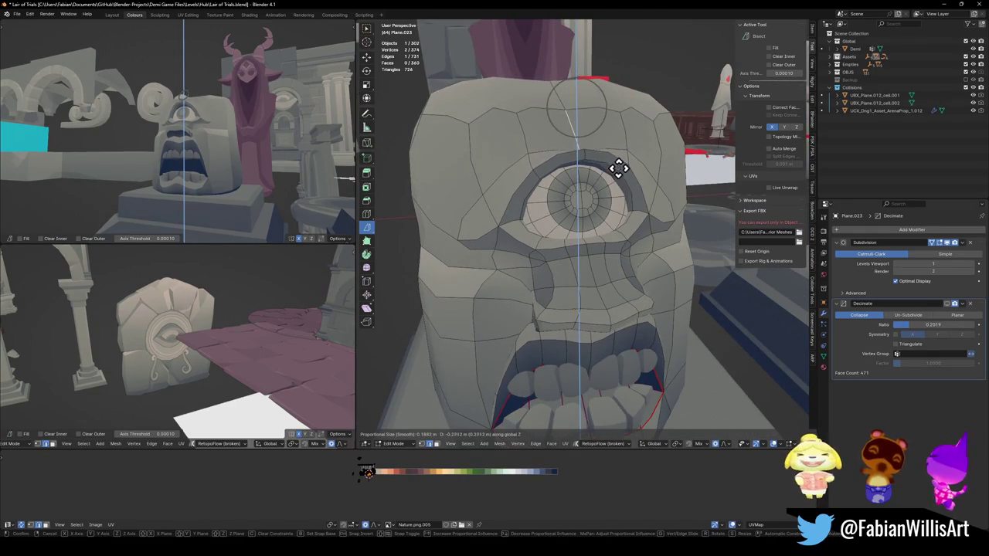
pyautogui.scroll(-5, 618, 166)
pyautogui.scroll(-5, 618, 167)
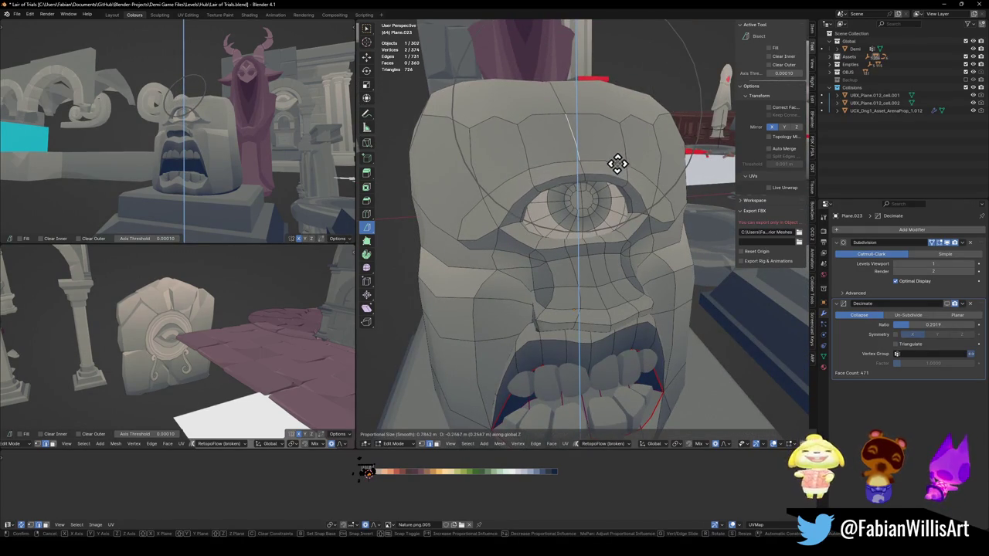
pyautogui.click(595, 162)
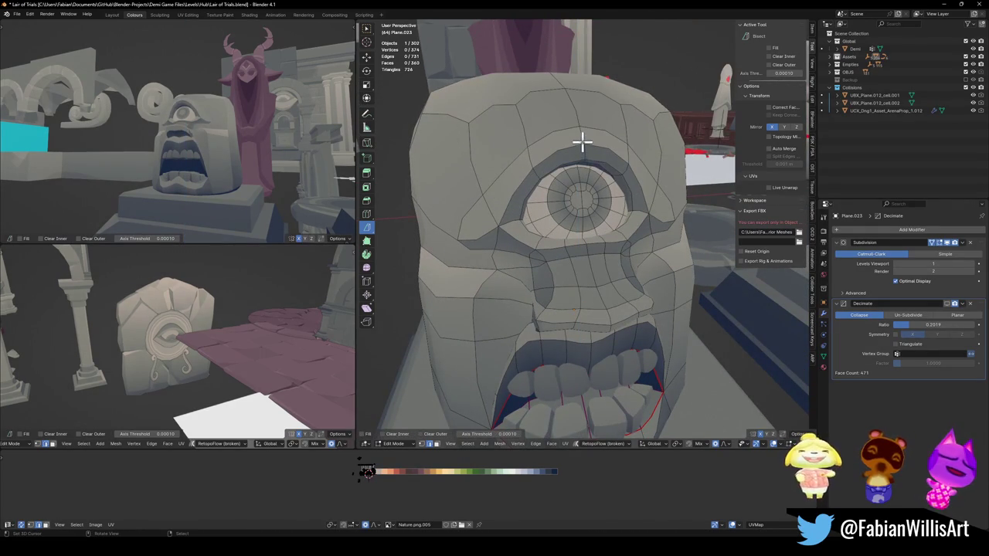
pyautogui.press('g')
pyautogui.press('z')
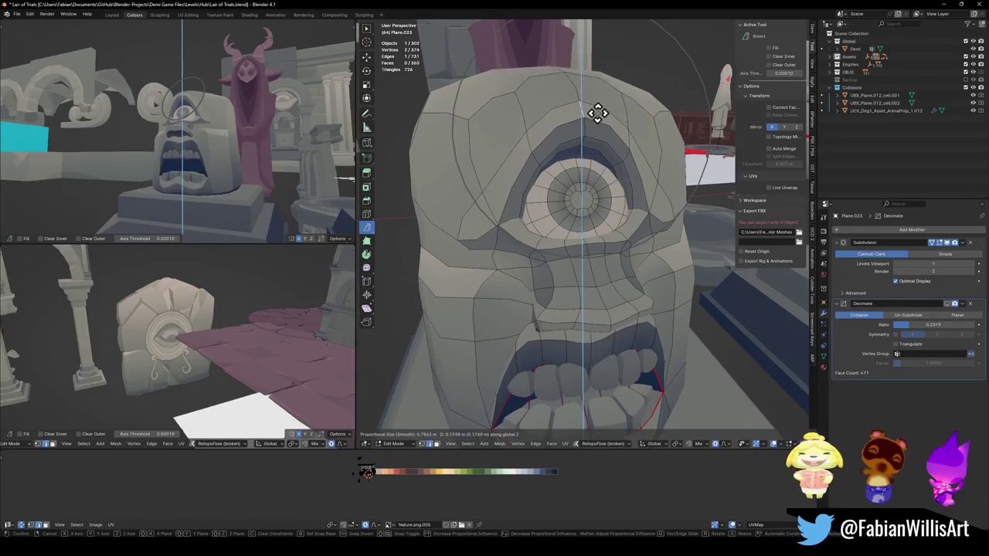
pyautogui.click(594, 116)
pyautogui.moveTo(211, 117)
pyautogui.mouseDown(button='middle')
pyautogui.moveTo(282, 117)
pyautogui.moveTo(241, 121)
pyautogui.mouseUp(button='middle')
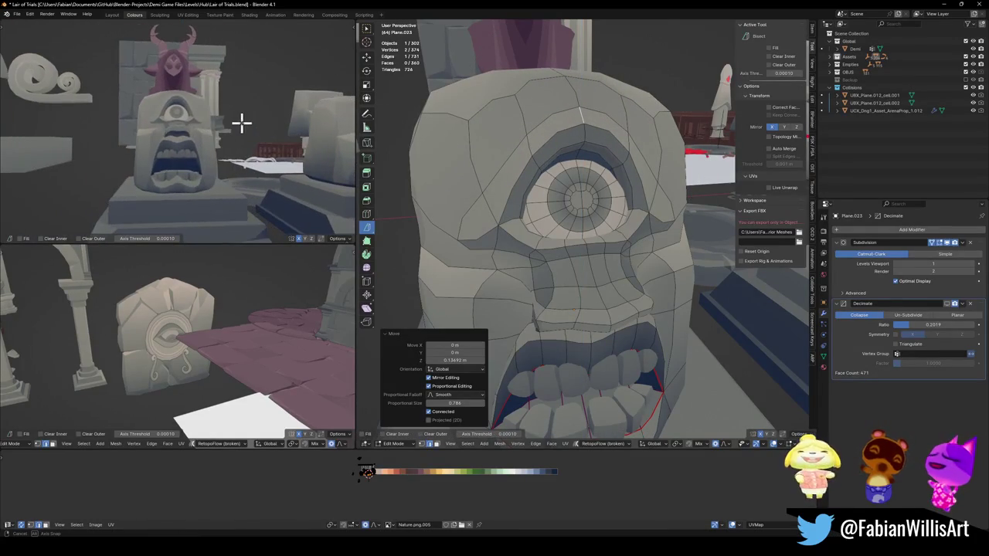
# Step: Lift the eye vertices 0.14452 m along Z with smooth proportional falloff
pyautogui.hotkey('alt', 'a')
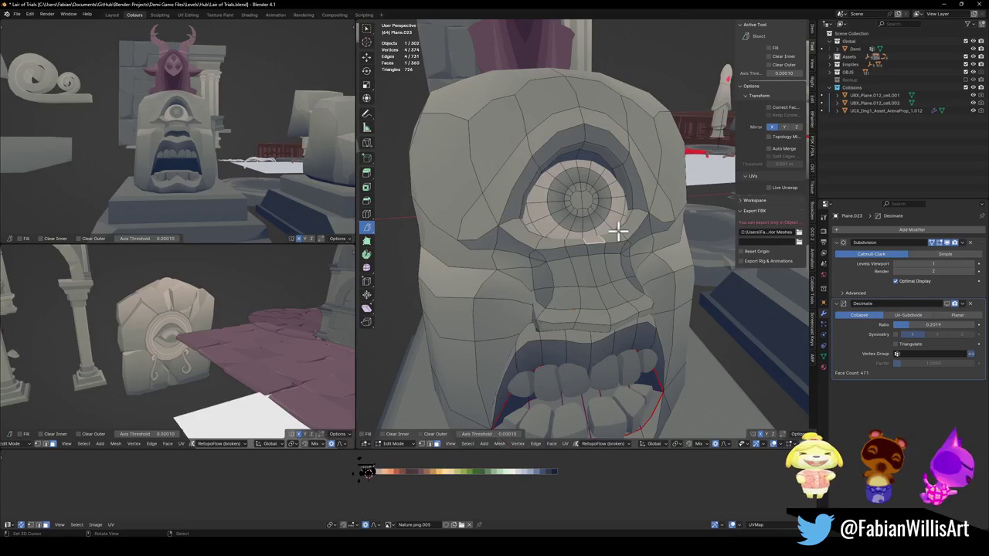
pyautogui.press('g')
pyautogui.press('z')
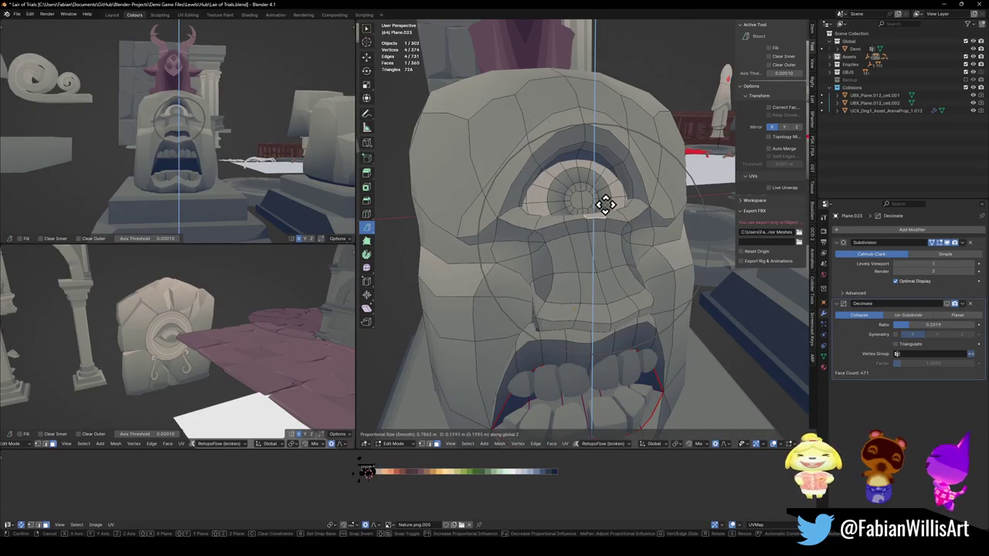
pyautogui.rightClick(600, 212)
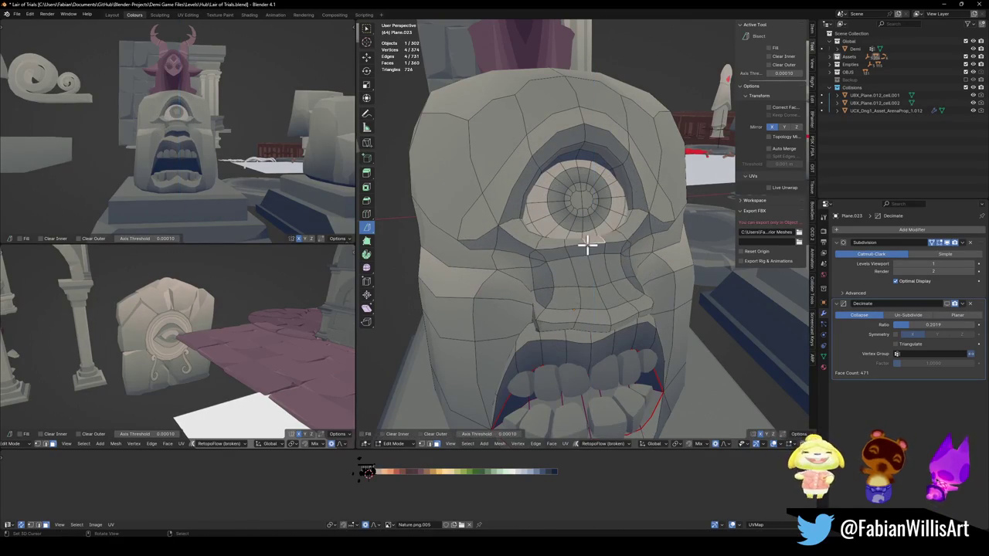
pyautogui.click(608, 225)
pyautogui.press('g')
pyautogui.press('z')
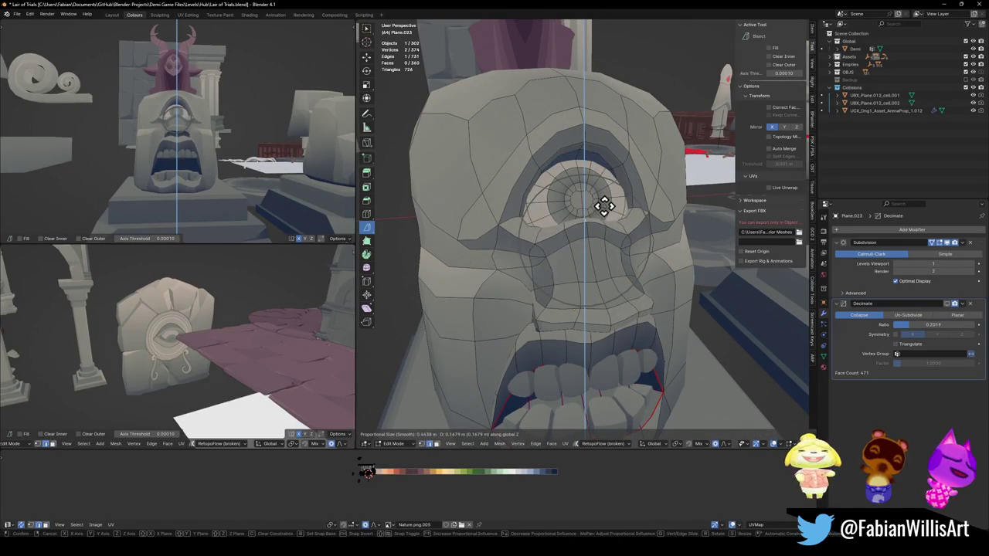
pyautogui.scroll(-2, 604, 205)
pyautogui.click(603, 205)
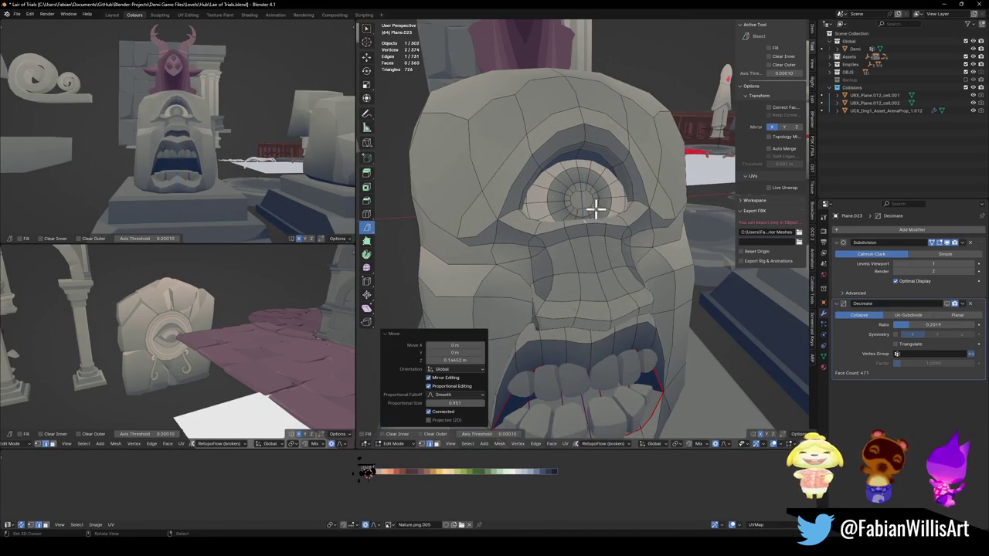
pyautogui.moveTo(229, 155); pyautogui.dragTo(247, 136, button='middle')
pyautogui.scroll(3, 248, 136)
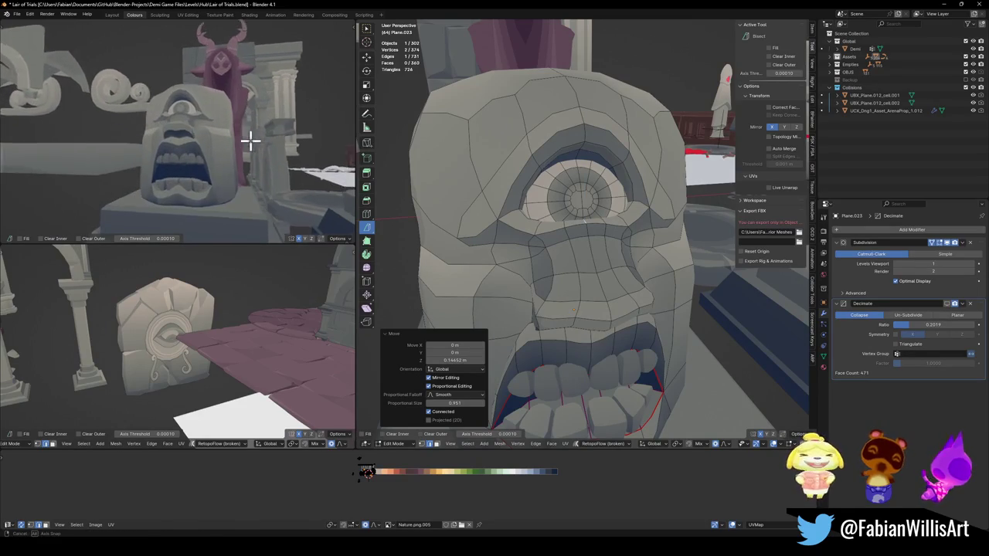
pyautogui.scroll(1, 249, 139)
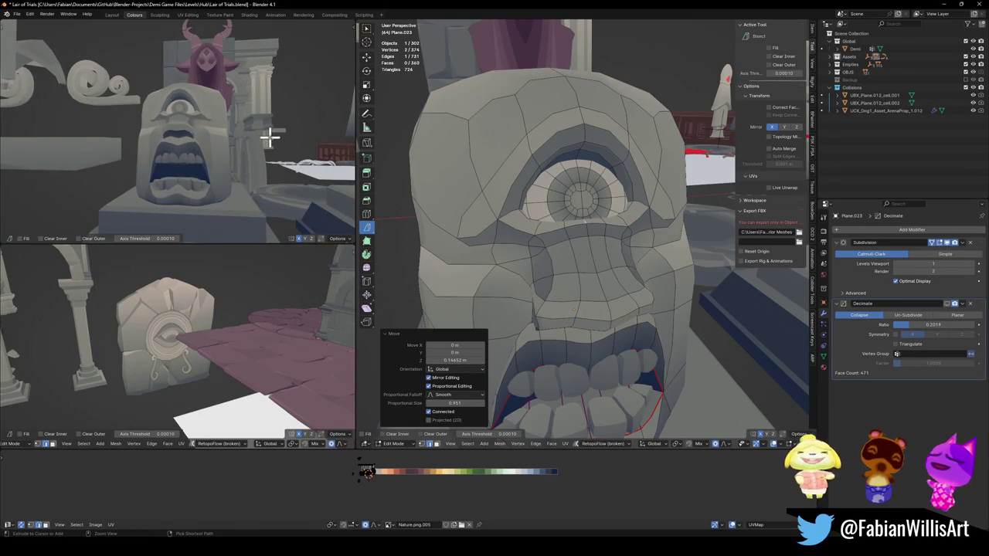
pyautogui.hotkey('ctrl', 'z')
# Step: Maximize the statue view and save Lair of Trials.blend
pyautogui.moveTo(239, 133)
pyautogui.keyDown('ctrl'); pyautogui.mouseDown(button='middle')
pyautogui.moveTo(194, 150)
pyautogui.moveTo(236, 155)
pyautogui.mouseUp(button='middle'); pyautogui.keyUp('ctrl')
pyautogui.hotkey('ctrl', 'space')
pyautogui.moveTo(459, 219)
pyautogui.mouseDown(button='middle')
pyautogui.moveTo(495, 206)
pyautogui.moveTo(508, 245)
pyautogui.moveTo(525, 230)
pyautogui.moveTo(562, 268)
pyautogui.moveTo(625, 270)
pyautogui.moveTo(548, 270)
pyautogui.moveTo(545, 261)
pyautogui.moveTo(560, 281)
pyautogui.moveTo(561, 267)
pyautogui.mouseUp(button='middle')
pyautogui.scroll(2, 487, 211)
pyautogui.hotkey('ctrl', 's')
# Step: Move a section of the cyclops head vertically and inspect it around the row of statues
pyautogui.press('g')
pyautogui.press('z')
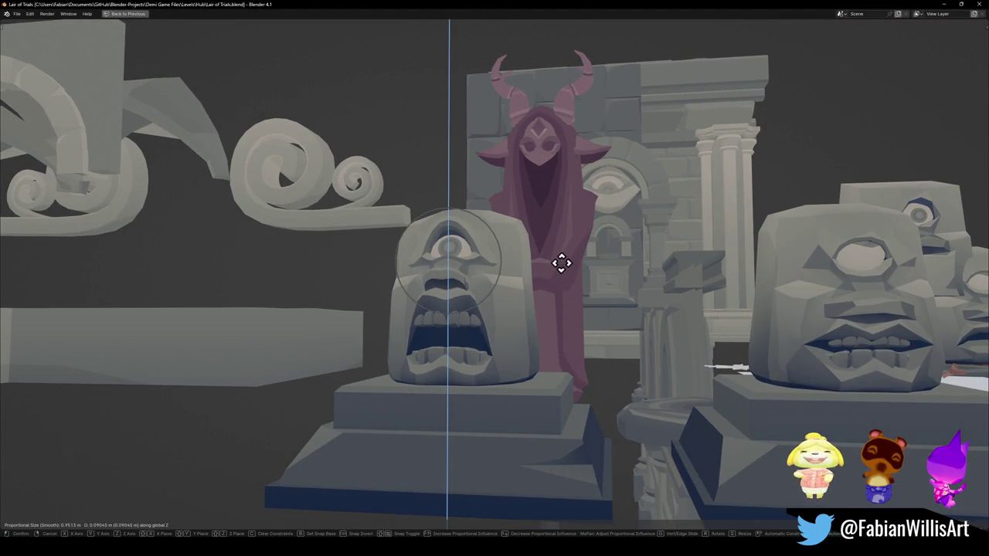
pyautogui.click(561, 264)
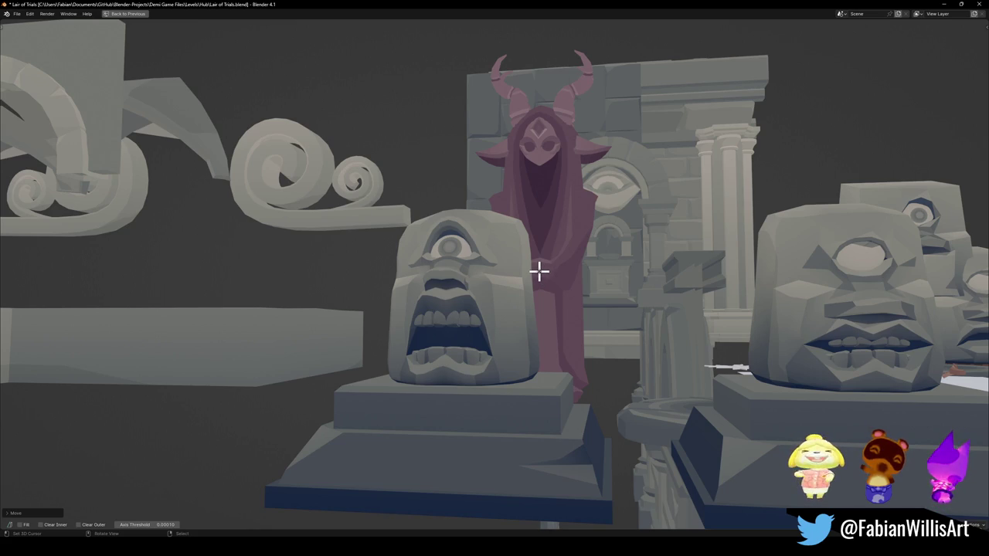
pyautogui.scroll(2, 534, 268)
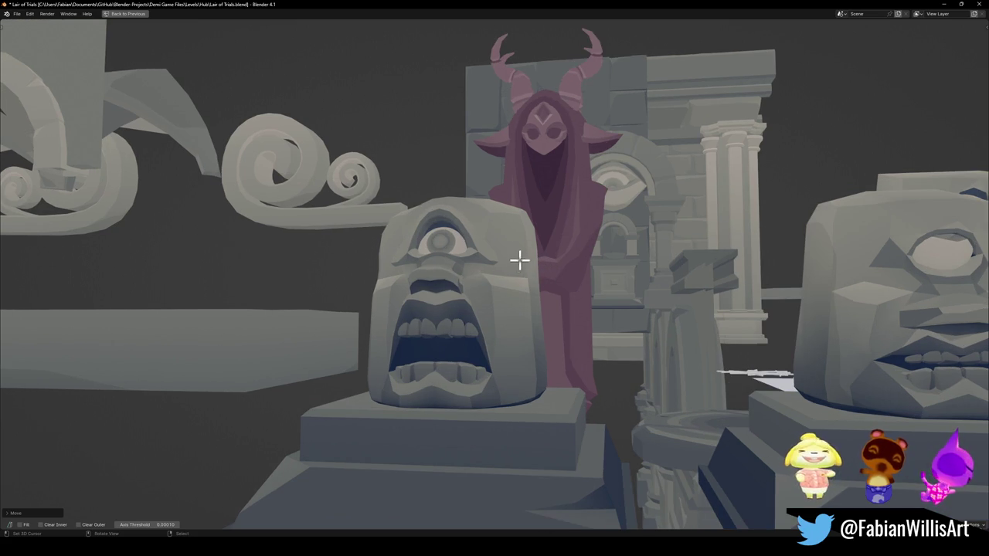
pyautogui.scroll(-5, 530, 265)
pyautogui.scroll(1, 545, 266)
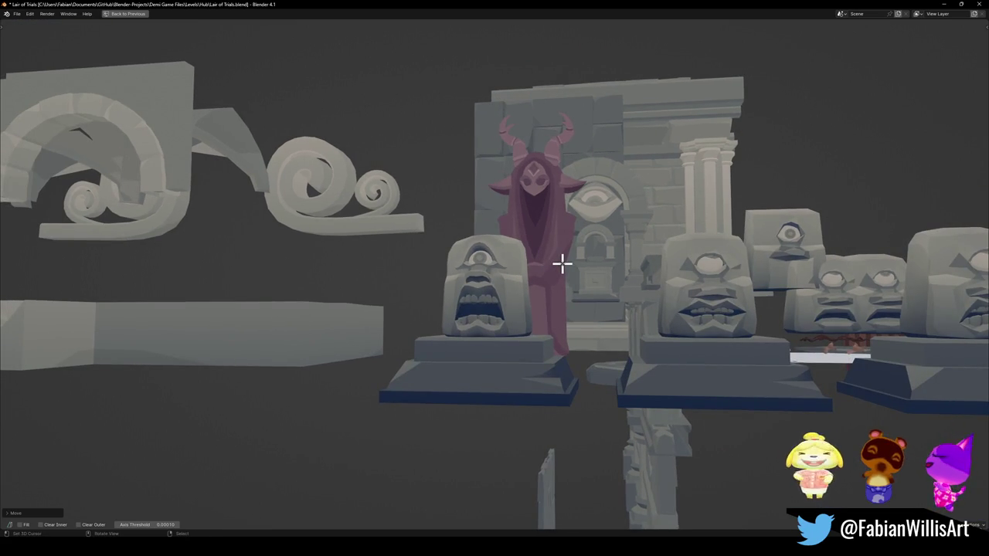
pyautogui.scroll(3, 561, 264)
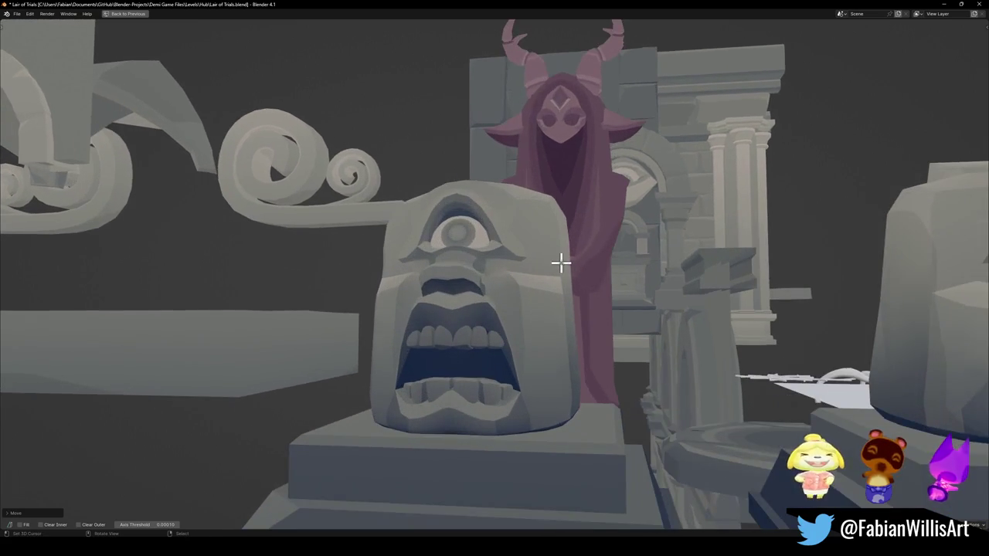
pyautogui.moveTo(558, 277)
pyautogui.mouseDown(button='middle')
pyautogui.moveTo(561, 265)
pyautogui.moveTo(548, 265)
pyautogui.mouseUp(button='middle')
pyautogui.scroll(-4, 560, 261)
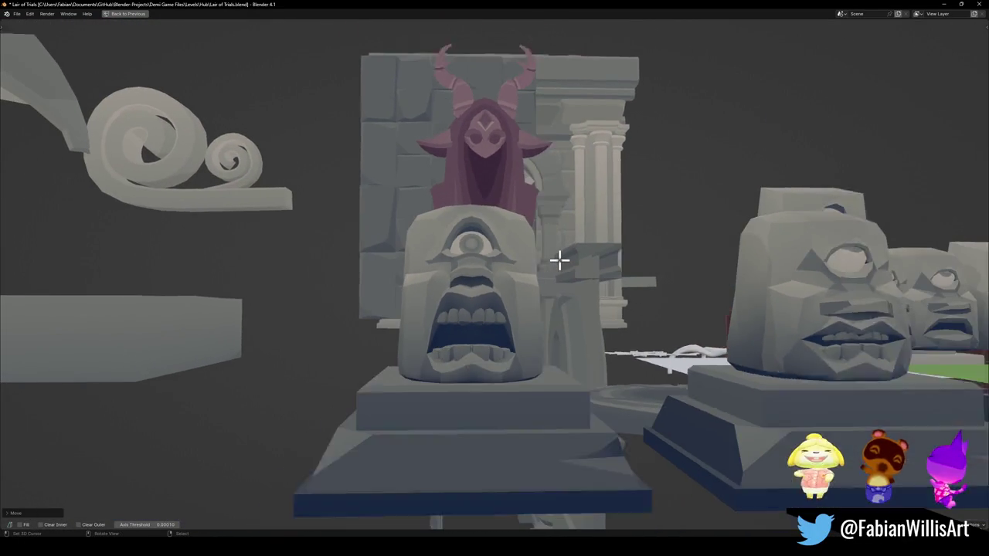
pyautogui.scroll(1, 559, 261)
pyautogui.scroll(2, 559, 261)
pyautogui.moveTo(559, 260); pyautogui.dragTo(569, 259, button='middle')
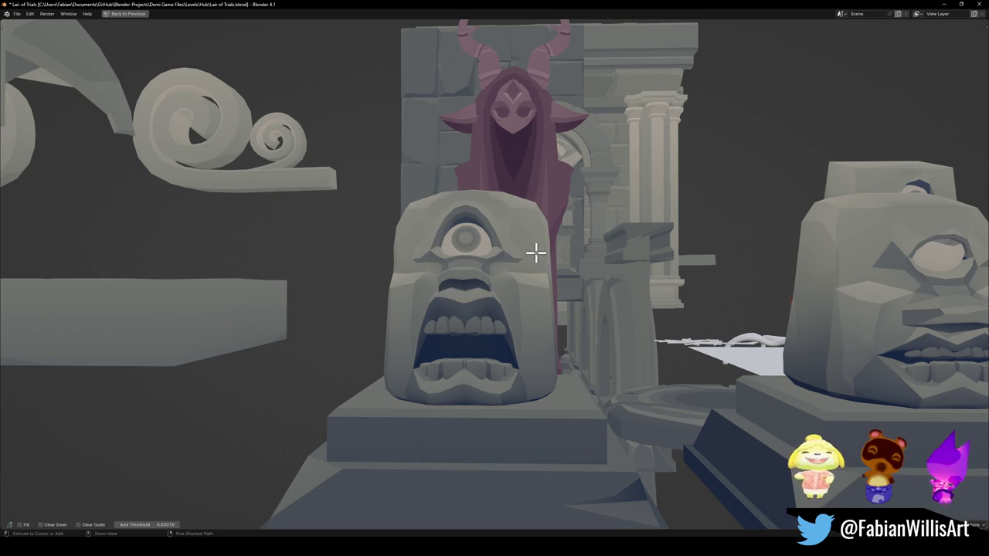
# Step: Pull the open-mouthed face vertices along Z with soft proportional falloff
pyautogui.press('g')
pyautogui.press('z')
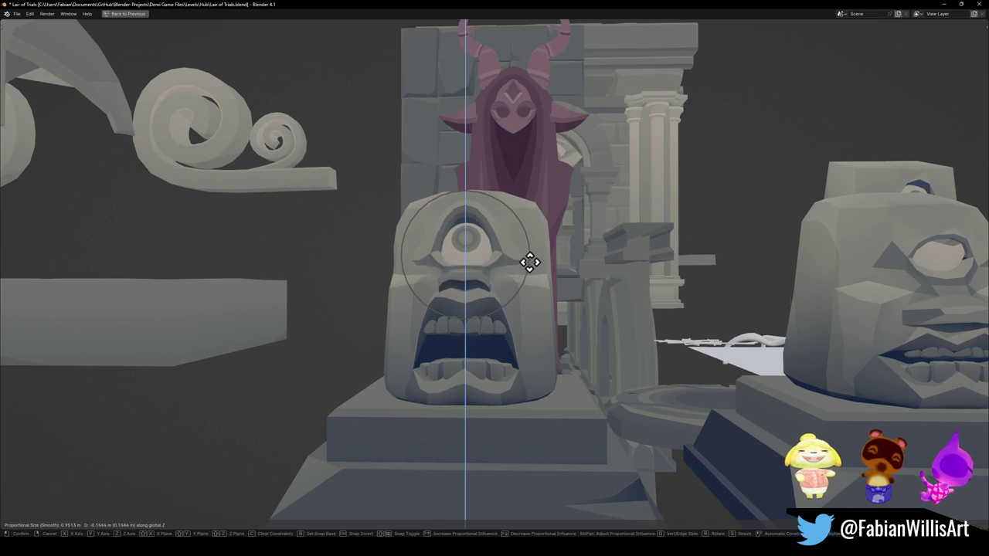
pyautogui.click(532, 267)
pyautogui.scroll(-3, 530, 263)
pyautogui.moveTo(530, 263)
pyautogui.mouseDown(button='middle')
pyautogui.moveTo(505, 268)
pyautogui.moveTo(526, 266)
pyautogui.mouseUp(button='middle')
# Step: Shift the face features with a smaller falloff and tilt them slightly
pyautogui.press('g')
pyautogui.press('z')
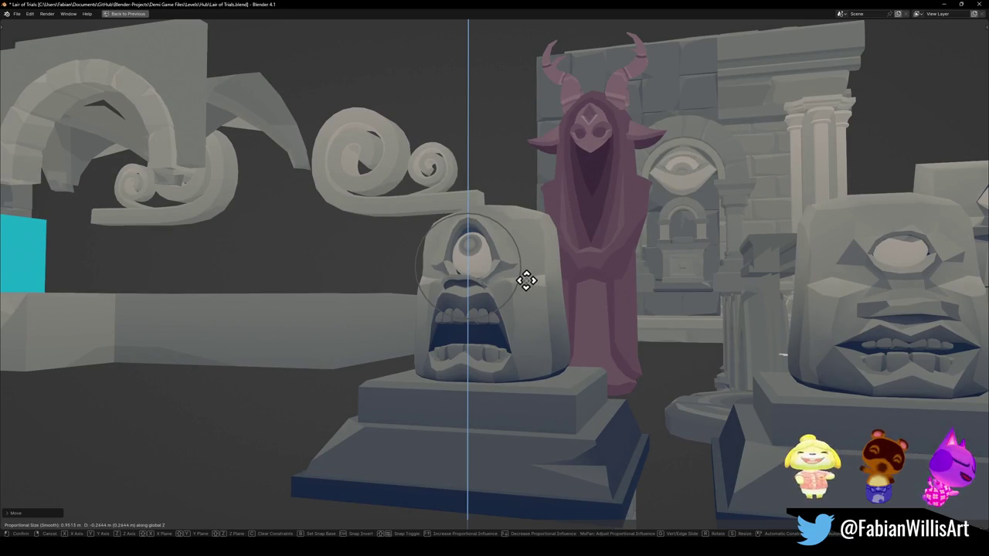
pyautogui.scroll(-2, 528, 278)
pyautogui.scroll(-3, 528, 276)
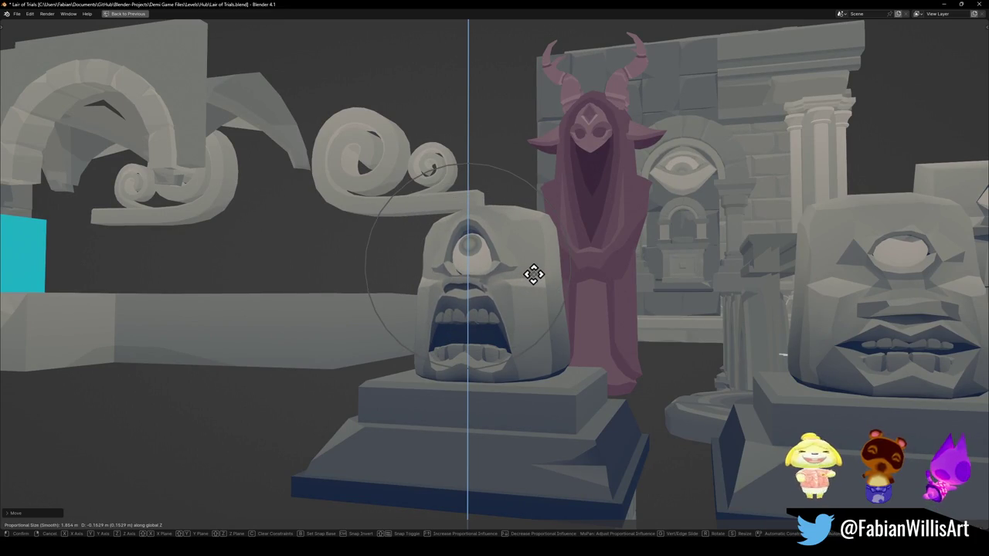
pyautogui.press('r')
pyautogui.moveTo(506, 276); pyautogui.dragTo(539, 274, button='middle')
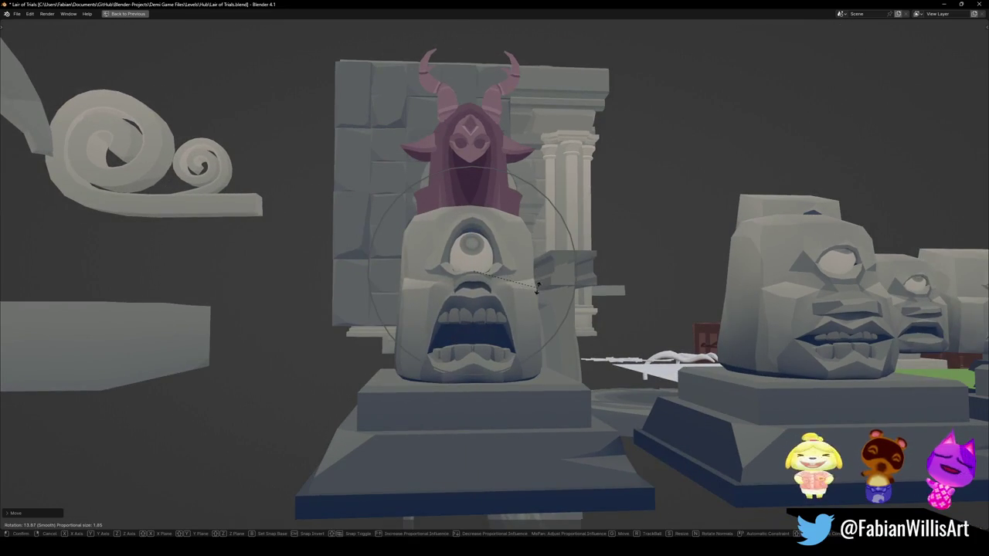
pyautogui.moveTo(539, 261)
pyautogui.mouseDown(button='middle')
pyautogui.moveTo(531, 283)
pyautogui.moveTo(490, 294)
pyautogui.mouseUp(button='middle')
pyautogui.press('g')
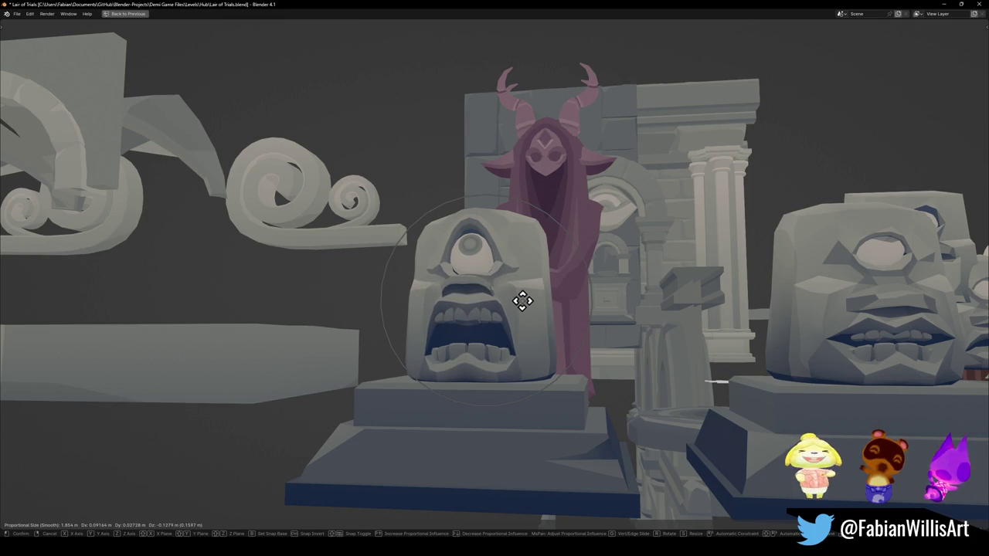
pyautogui.click(522, 301)
pyautogui.moveTo(523, 288); pyautogui.dragTo(521, 281, button='middle')
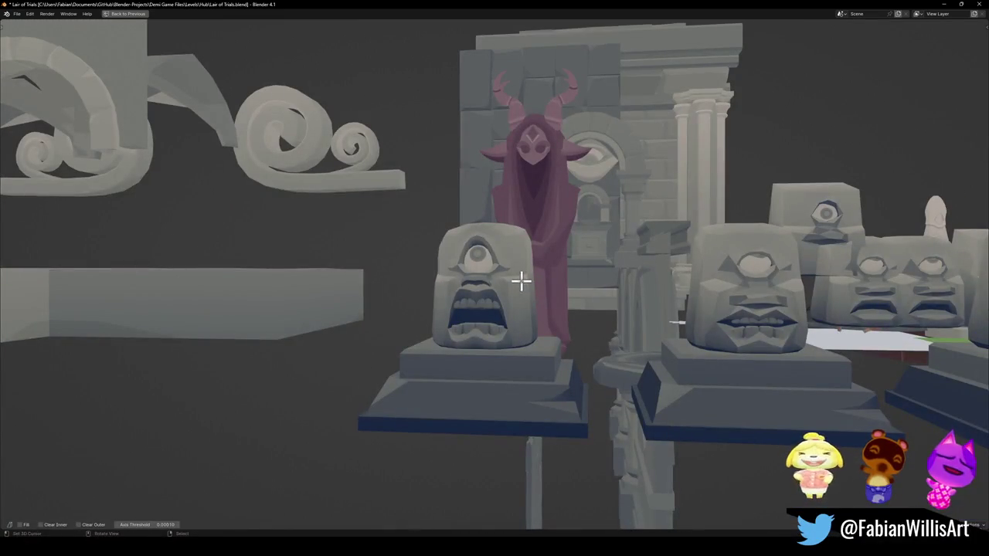
# Step: Lower a section of the head roughly 0.24 m along Z with smooth falloff
pyautogui.press('g')
pyautogui.press('z')
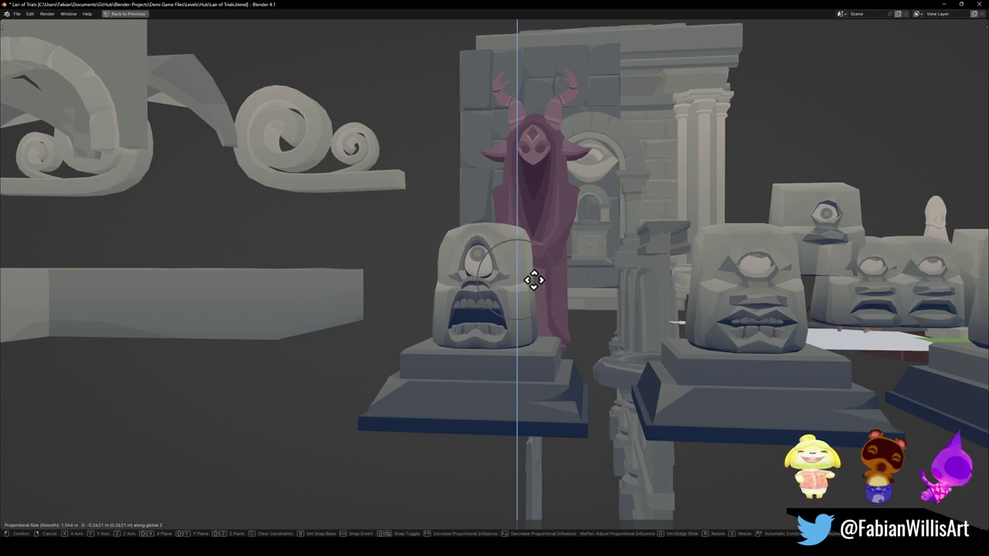
pyautogui.click(535, 278)
pyautogui.moveTo(534, 279); pyautogui.dragTo(524, 290, button='middle')
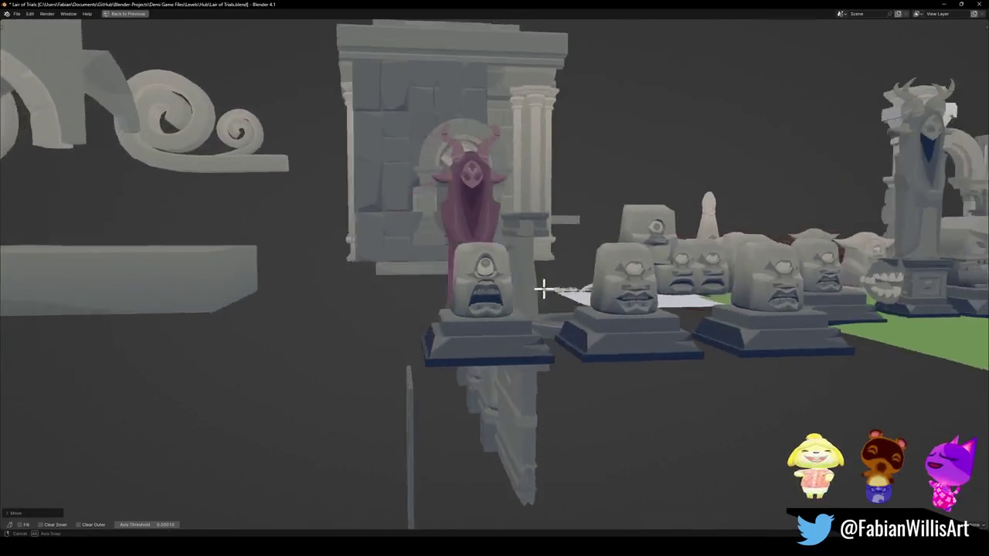
# Step: Orbit and zoom around the statues and the demon figure to survey the scene
pyautogui.scroll(3, 525, 290)
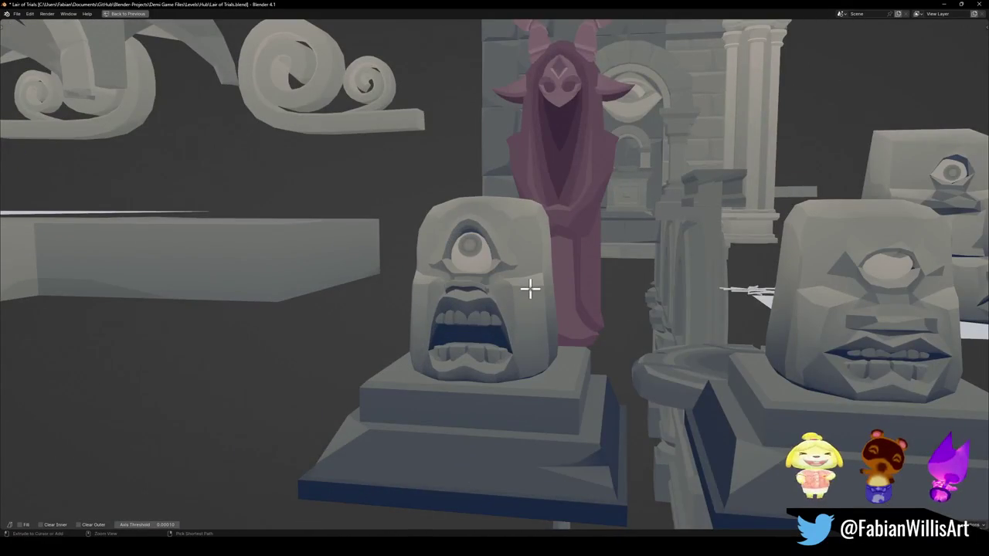
pyautogui.scroll(-5, 529, 290)
pyautogui.moveTo(563, 293)
pyautogui.mouseDown(button='middle')
pyautogui.moveTo(517, 296)
pyautogui.moveTo(610, 301)
pyautogui.moveTo(490, 309)
pyautogui.moveTo(506, 316)
pyautogui.moveTo(520, 287)
pyautogui.moveTo(510, 283)
pyautogui.moveTo(535, 288)
pyautogui.mouseUp(button='middle')
pyautogui.scroll(2, 541, 292)
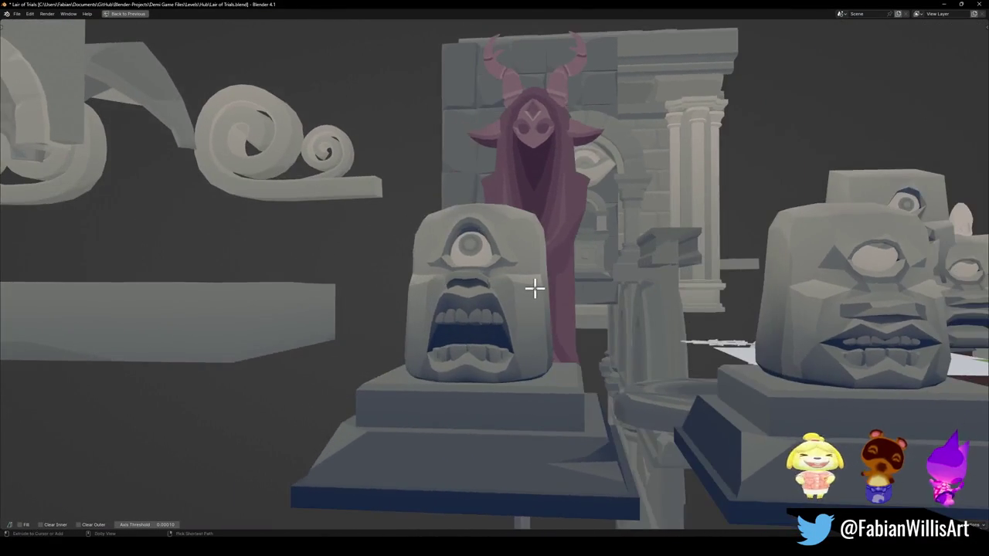
pyautogui.scroll(-2, 535, 288)
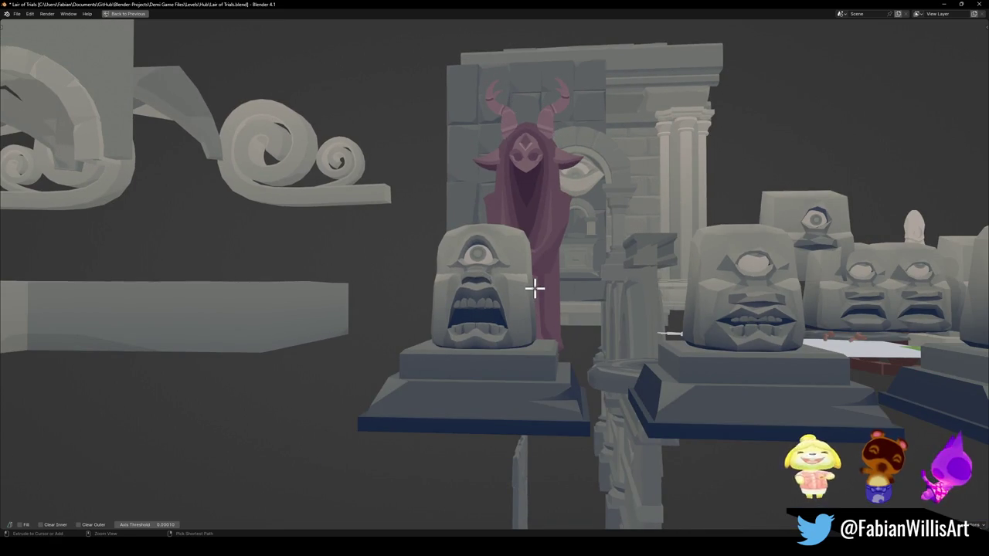
pyautogui.scroll(2, 534, 288)
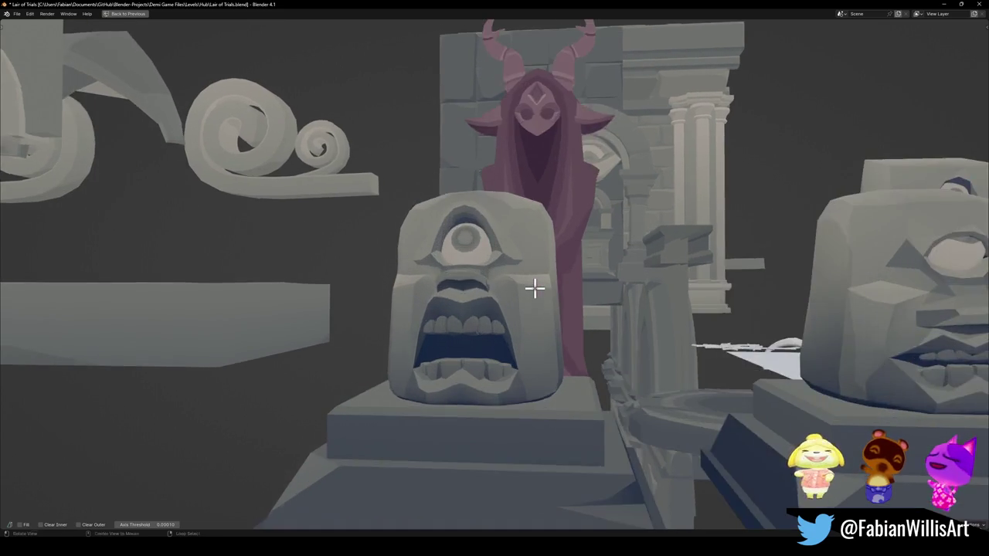
pyautogui.scroll(-4, 532, 283)
pyautogui.scroll(3, 531, 283)
pyautogui.moveTo(531, 283); pyautogui.dragTo(504, 294, button='middle')
pyautogui.moveTo(572, 288)
pyautogui.mouseDown(button='middle')
pyautogui.moveTo(641, 278)
pyautogui.moveTo(466, 323)
pyautogui.moveTo(497, 332)
pyautogui.mouseUp(button='middle')
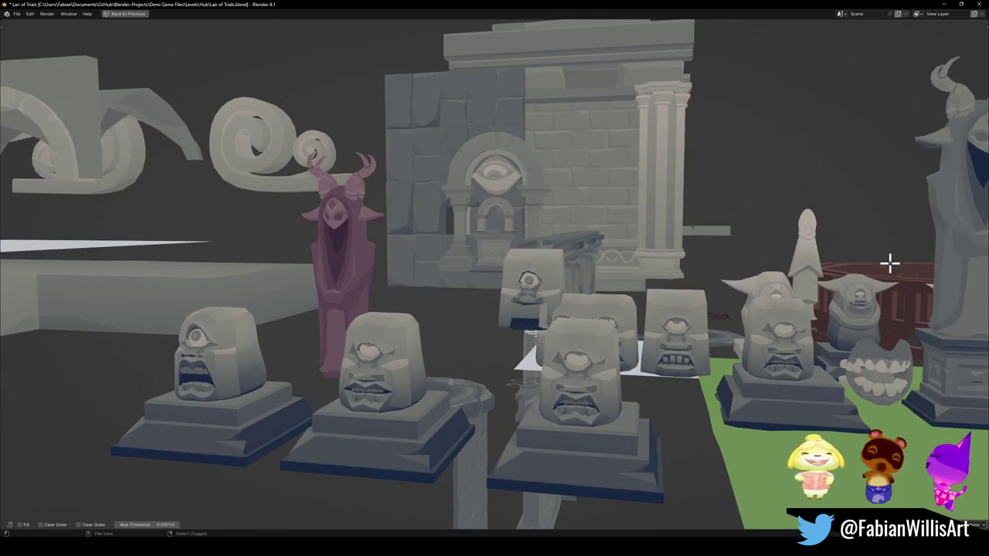
pyautogui.moveTo(673, 272)
pyautogui.mouseDown(button='middle')
pyautogui.moveTo(355, 343)
pyautogui.moveTo(479, 330)
pyautogui.mouseUp(button='middle')
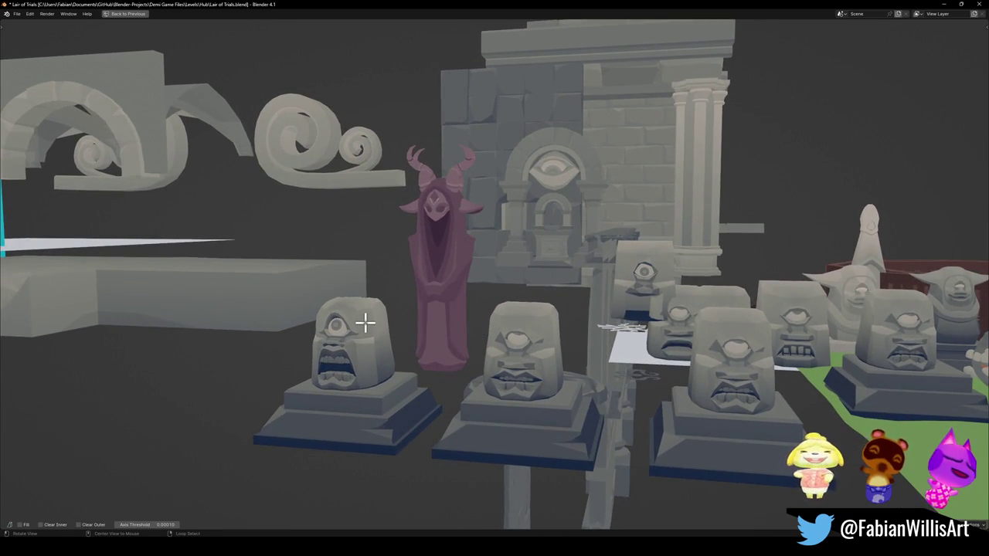
pyautogui.moveTo(366, 323); pyautogui.dragTo(470, 311, button='middle')
# Step: Restore the multi-viewport layout with side panels and select the cyclops statue
pyautogui.scroll(2, 499, 307)
pyautogui.scroll(1, 491, 304)
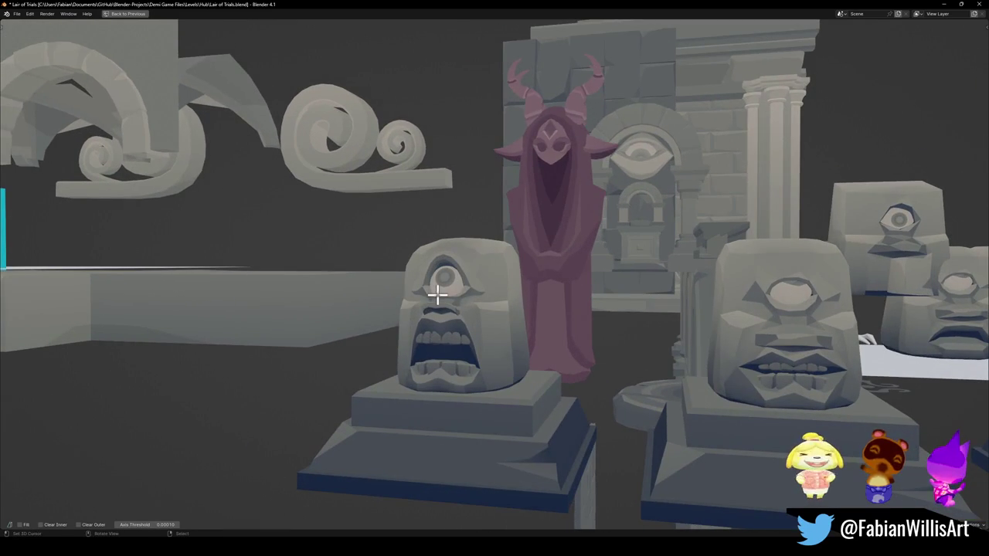
pyautogui.moveTo(476, 313)
pyautogui.mouseDown(button='middle')
pyautogui.moveTo(534, 320)
pyautogui.moveTo(522, 309)
pyautogui.mouseUp(button='middle')
pyautogui.scroll(2, 518, 313)
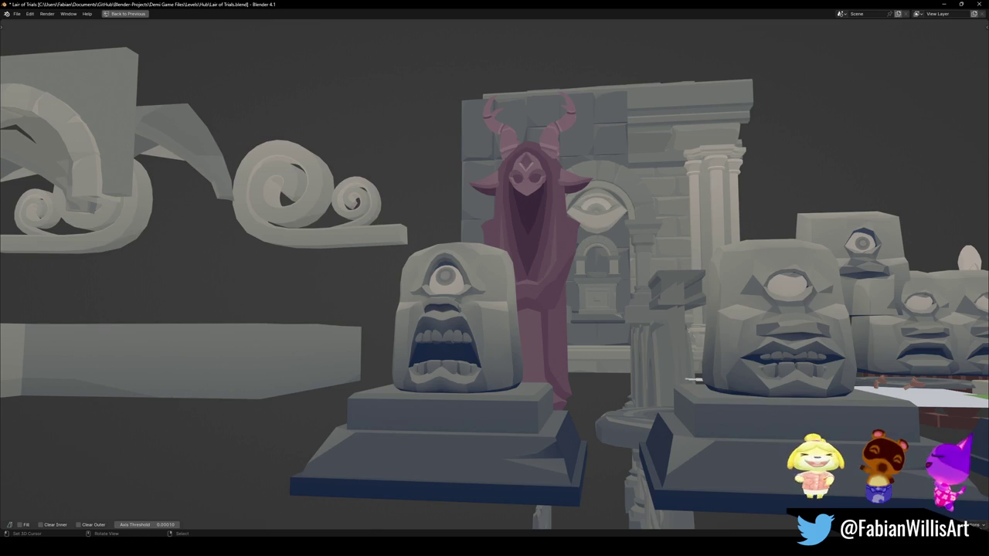
pyautogui.moveTo(461, 316)
pyautogui.mouseDown(button='middle')
pyautogui.moveTo(484, 356)
pyautogui.moveTo(482, 316)
pyautogui.moveTo(687, 311)
pyautogui.moveTo(601, 294)
pyautogui.moveTo(585, 316)
pyautogui.moveTo(595, 217)
pyautogui.mouseUp(button='middle')
pyautogui.hotkey('ctrl', 'alt', 'space')
pyautogui.click(628, 282)
# Step: Save the file and delete an unwanted duplicate of the cyclops statue
pyautogui.hotkey('ctrl', 's')
pyautogui.scroll(-5, 626, 285)
pyautogui.hotkey('shift', 'd')
pyautogui.press('x')
pyautogui.press('Escape')
pyautogui.press('Delete')
pyautogui.scroll(2, 574, 283)
# Step: Duplicate all parts of the cyclops statue and place the copy beside it along X
pyautogui.moveTo(595, 217); pyautogui.dragTo(594, 276)
pyautogui.press('Escape')
pyautogui.moveTo(570, 281); pyautogui.dragTo(656, 310, button='middle')
pyautogui.hotkey('shift', 'd')
pyautogui.press('x')
pyautogui.click(530, 282)
pyautogui.scroll(4, 503, 254)
pyautogui.moveTo(578, 280); pyautogui.dragTo(570, 228, button='middle')
# Step: Mirror the copied head across its centre using Quick Favorites
pyautogui.click(572, 229)
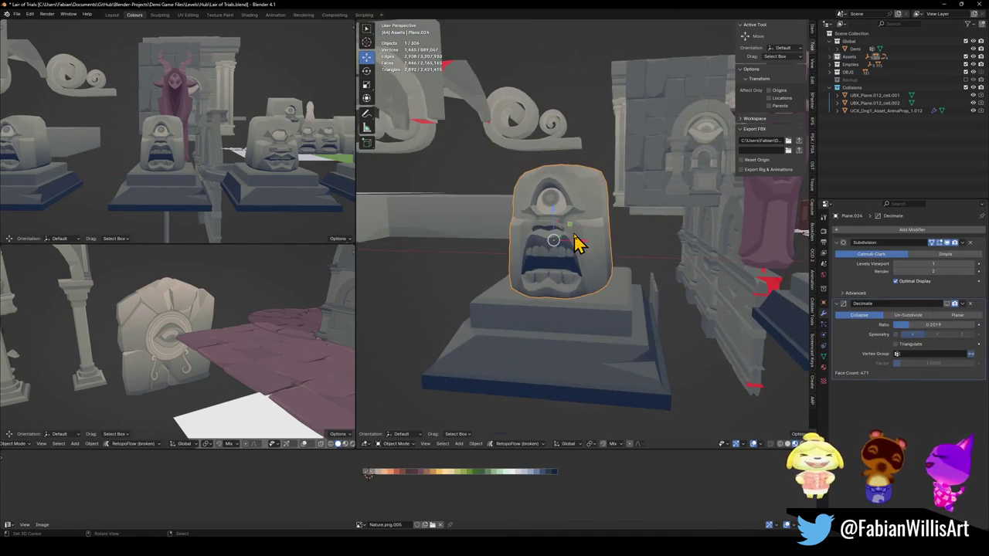
pyautogui.scroll(3, 574, 248)
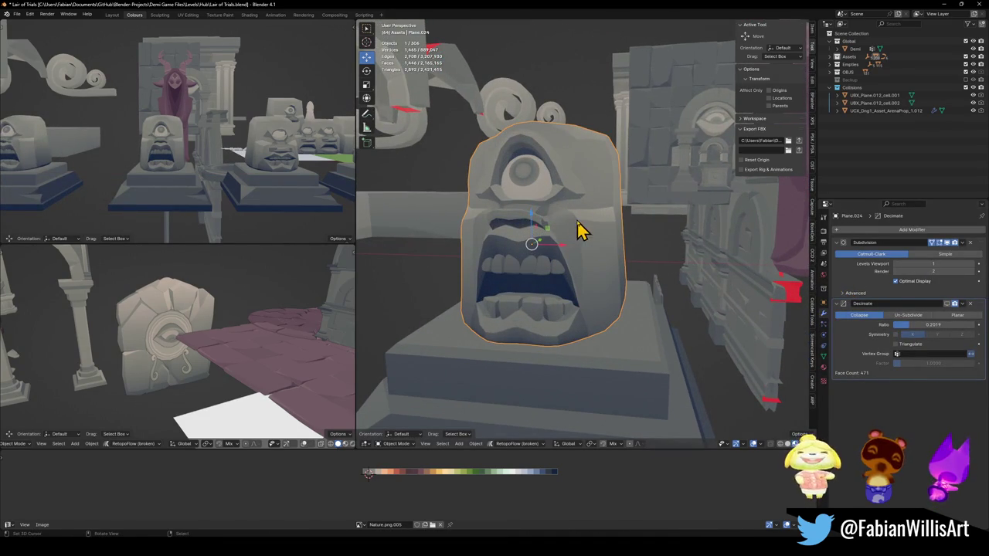
pyautogui.press('q')
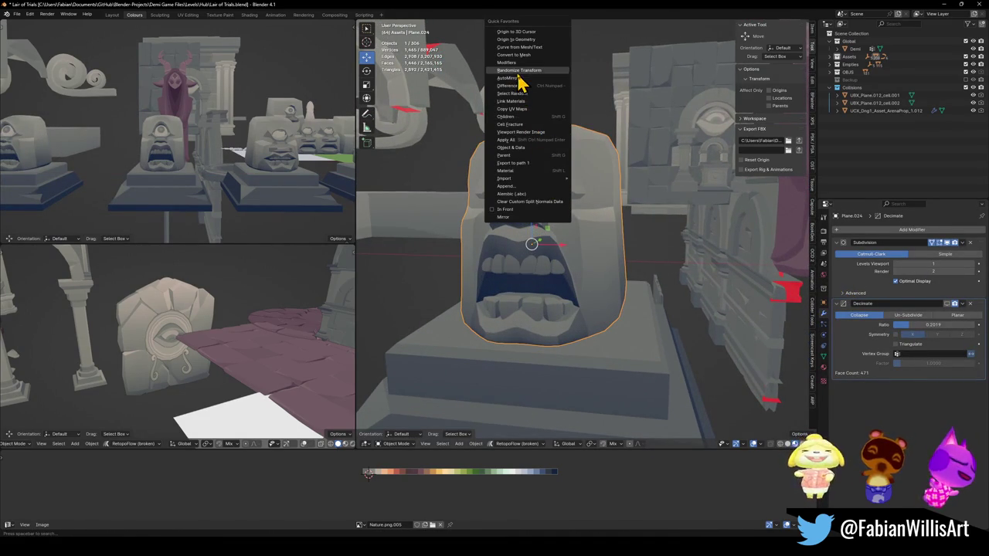
pyautogui.click(514, 81)
pyautogui.press('Tab')
pyautogui.moveTo(568, 277); pyautogui.dragTo(552, 247, button='middle')
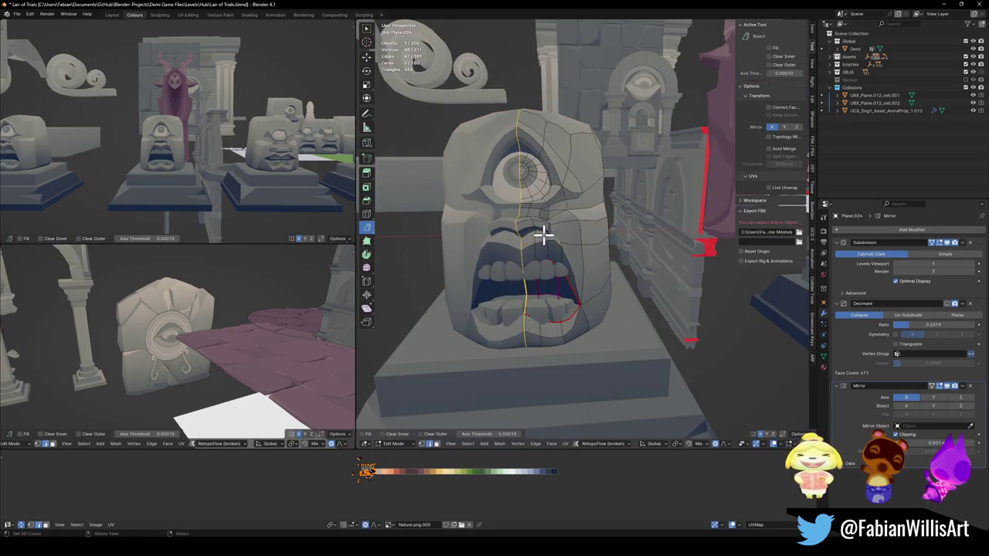
pyautogui.press('Tab')
pyautogui.hotkey('alt', 'a')
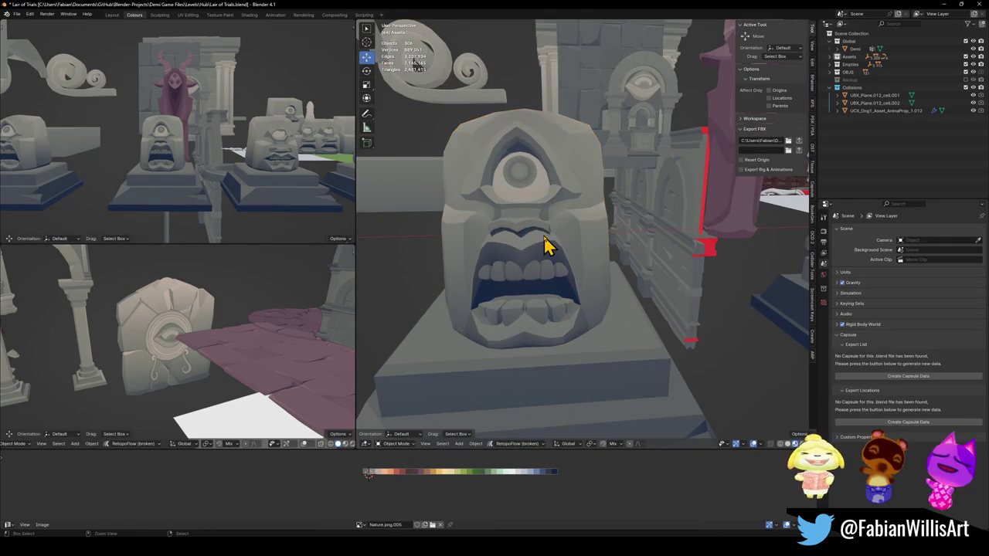
pyautogui.scroll(-2, 555, 228)
pyautogui.click(570, 226)
# Step: Give the halved head an X-axis Mirror modifier and enter Edit Mode on its mesh
pyautogui.press('q')
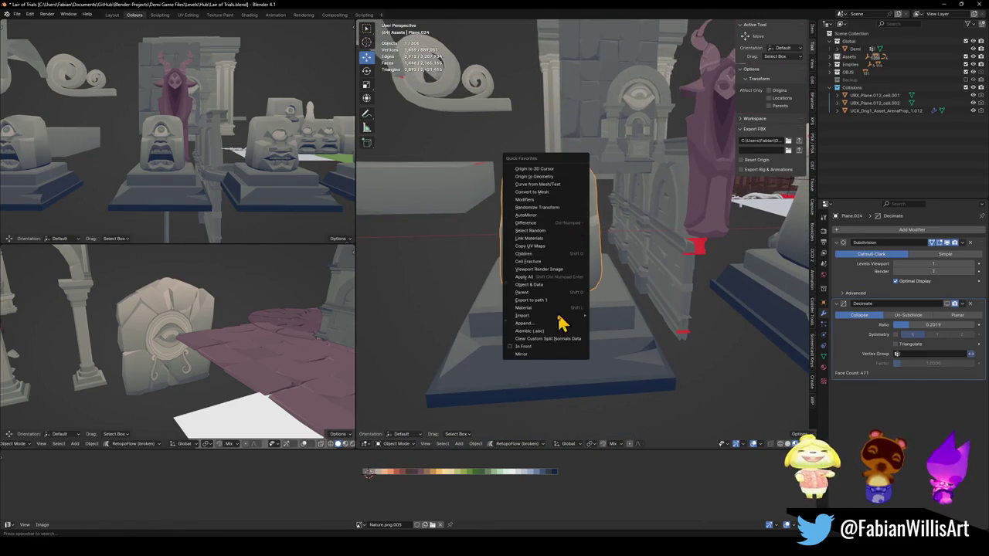
pyautogui.click(538, 355)
pyautogui.press('Tab')
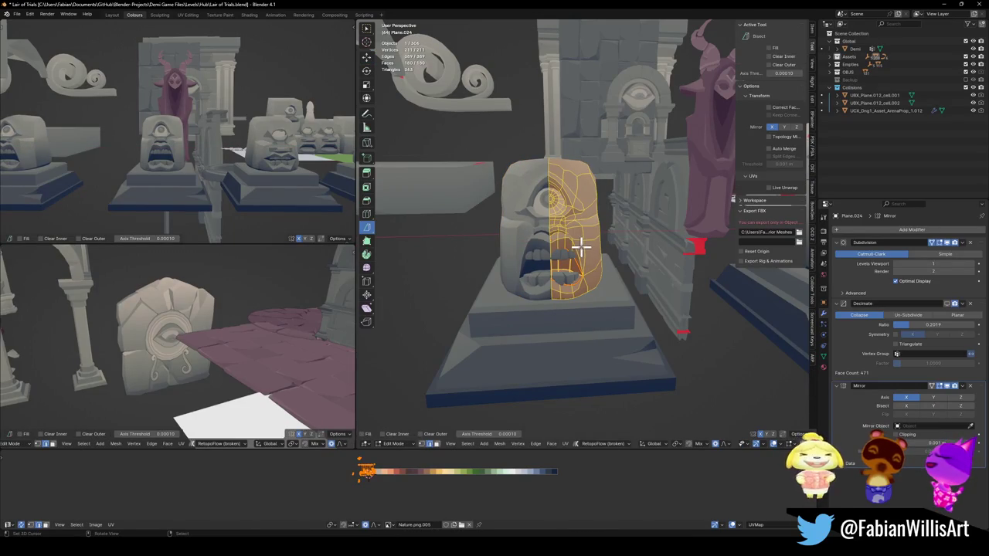
pyautogui.hotkey('ctrl', 'z')
pyautogui.hotkey('ctrl', 'z')
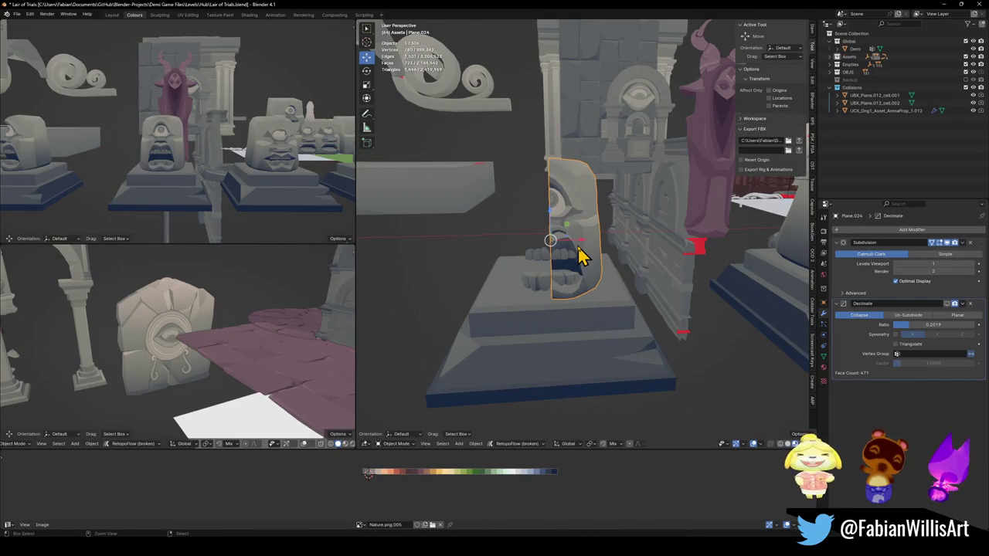
pyautogui.hotkey('ctrl', 'z')
pyautogui.click(580, 226)
pyautogui.press('q')
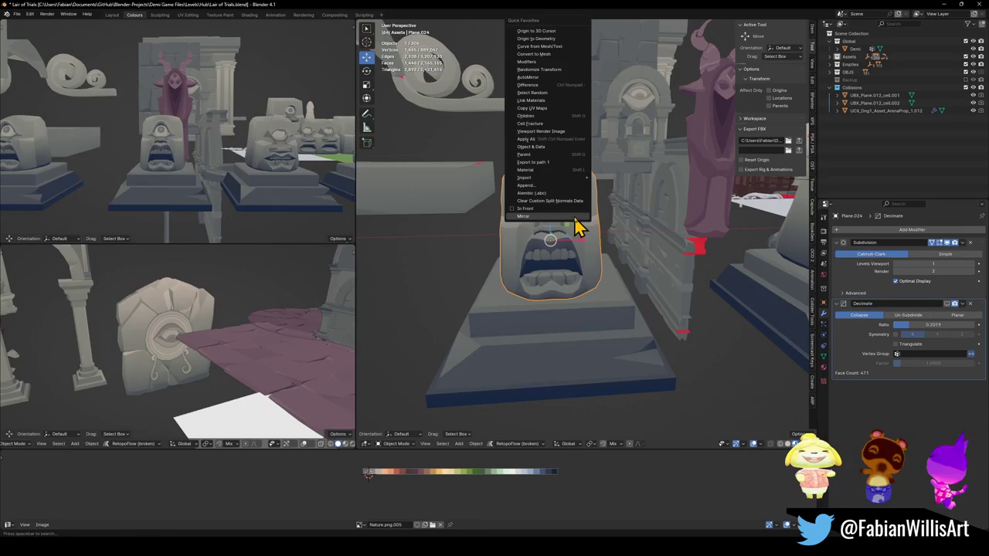
pyautogui.click(575, 219)
pyautogui.press('Tab')
# Step: Select the whole head mesh and shift it along X twice so the mirrored head is full width
pyautogui.press('a')
pyautogui.press('g')
pyautogui.press('x')
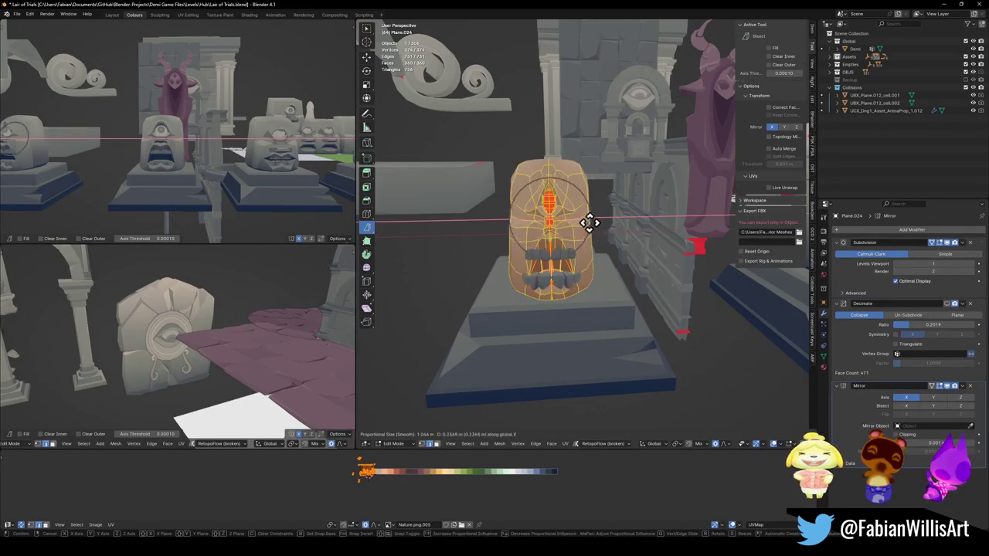
pyautogui.click(592, 223)
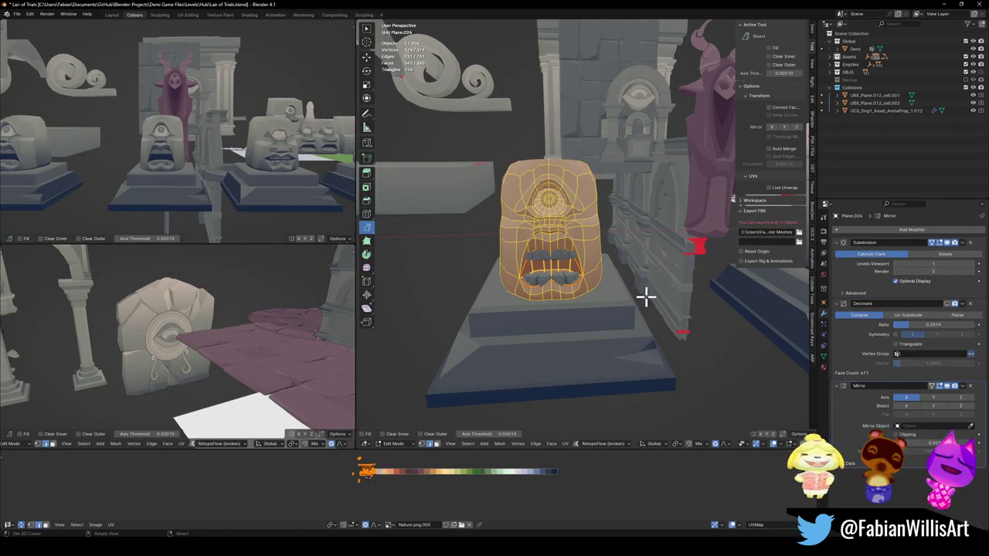
pyautogui.press('g')
pyautogui.press('x')
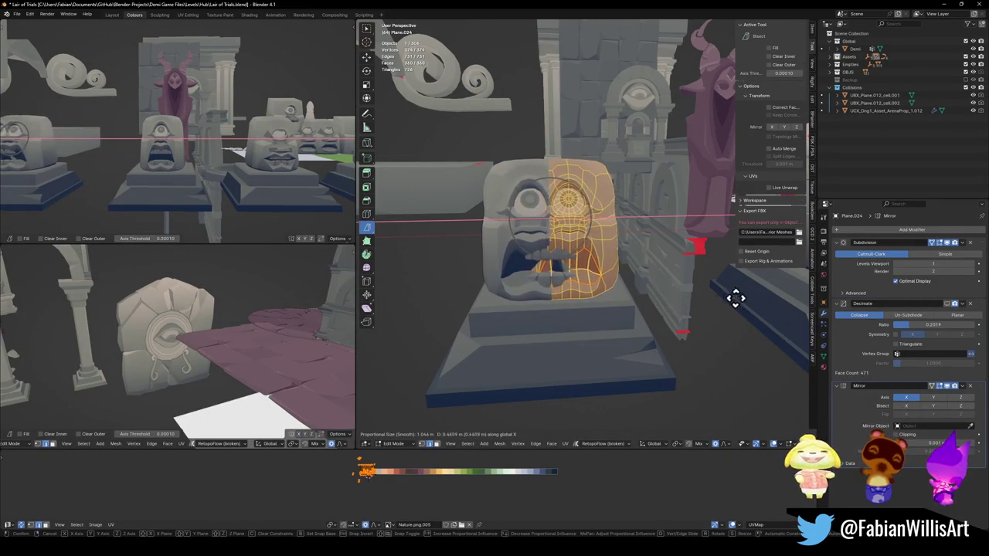
pyautogui.click(768, 302)
# Step: Push the mesh outward along X with proportional falloff, then frame it; the trial rotation is cancelled
pyautogui.scroll(2, 150, 147)
pyautogui.scroll(2, 132, 162)
pyautogui.scroll(1, 144, 150)
pyautogui.scroll(3, 183, 151)
pyautogui.press('g')
pyautogui.press('x')
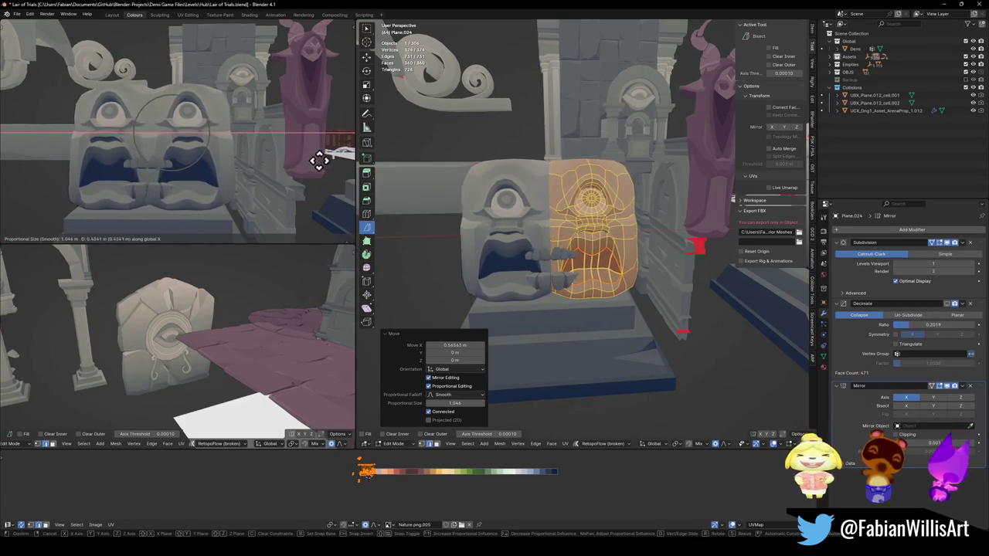
pyautogui.click(267, 155)
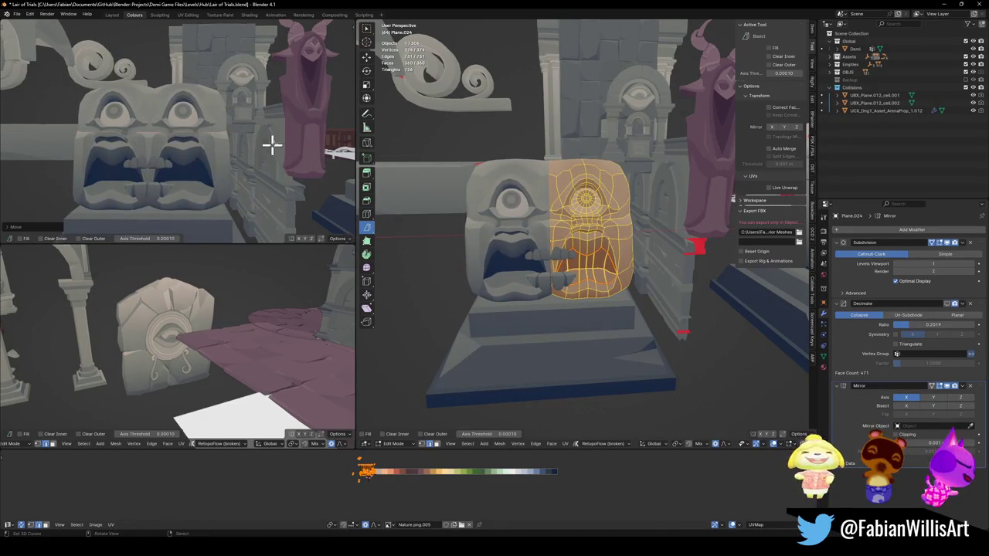
pyautogui.press('KP_Decimal')
pyautogui.press('r')
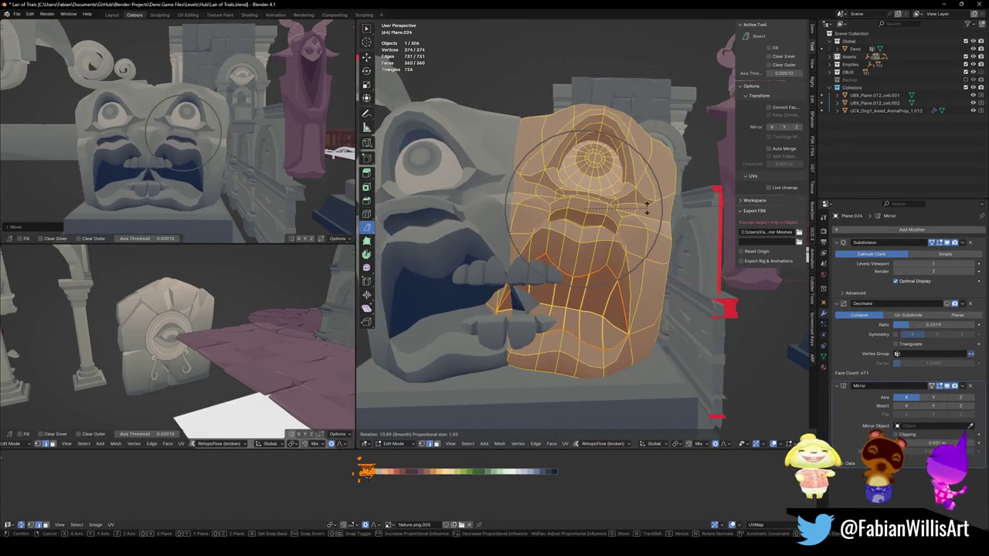
pyautogui.rightClick(648, 205)
pyautogui.moveTo(166, 101); pyautogui.dragTo(208, 132, button='middle')
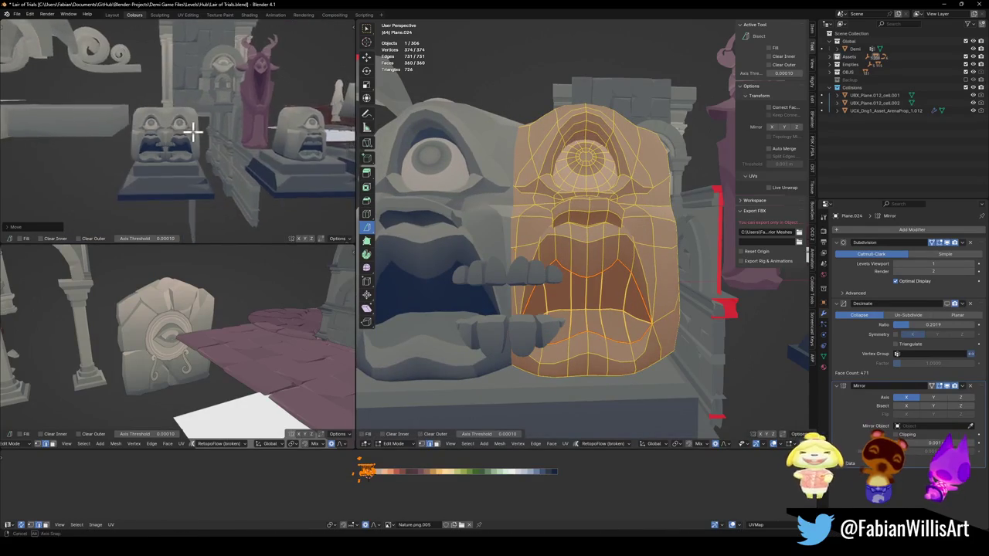
pyautogui.scroll(2, 207, 131)
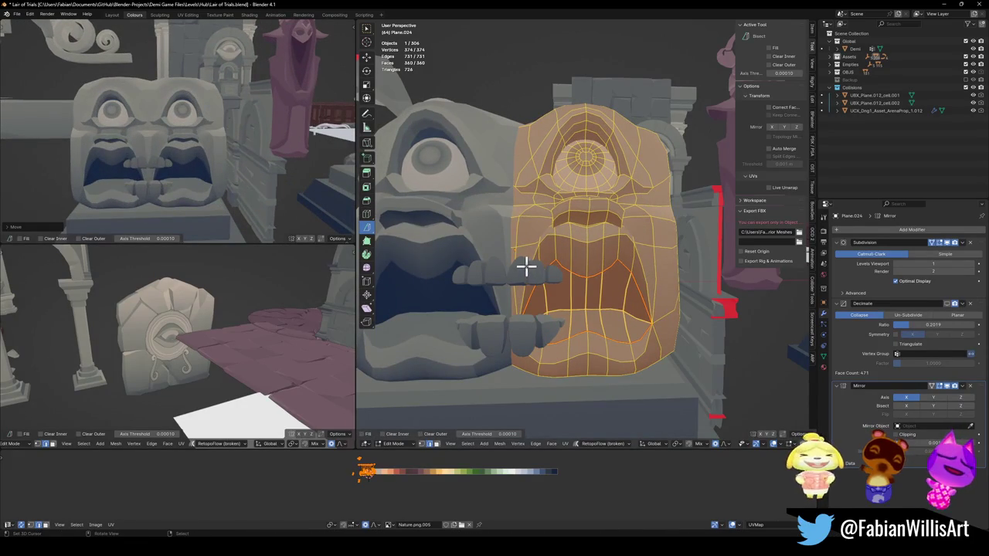
# Step: Deselect everything, then select and hide the face loop around the upper lip
pyautogui.hotkey('alt', 'a')
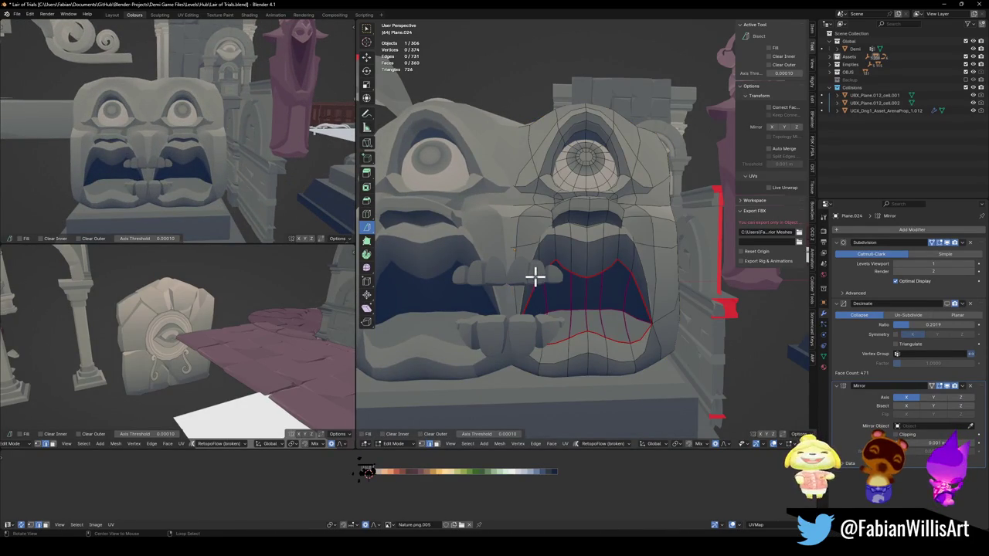
pyautogui.scroll(-3, 535, 276)
pyautogui.scroll(5, 545, 273)
pyautogui.moveTo(585, 286); pyautogui.dragTo(585, 272, button='middle')
pyautogui.click(585, 272)
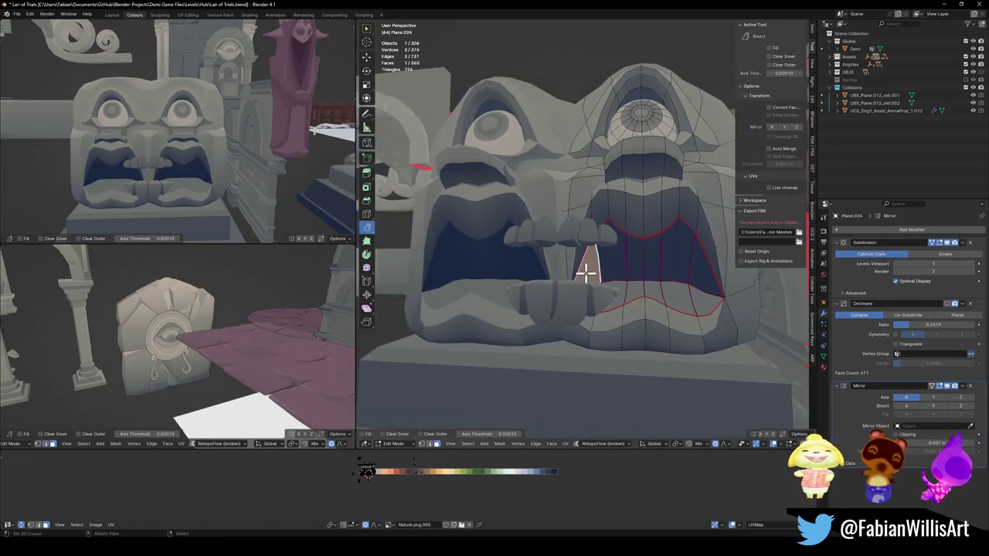
pyautogui.scroll(1, 587, 187)
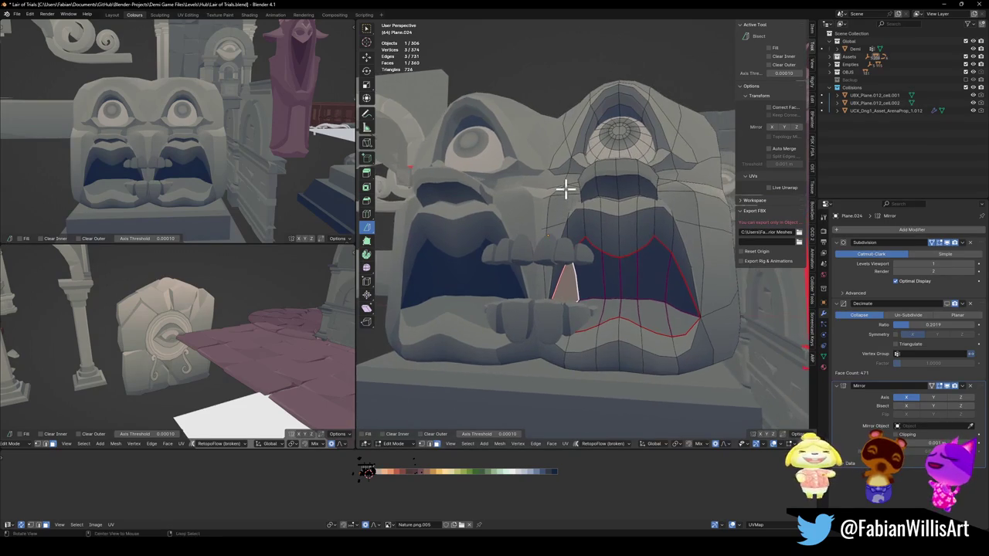
pyautogui.scroll(1, 571, 193)
pyautogui.scroll(1, 573, 193)
pyautogui.scroll(1, 596, 214)
pyautogui.moveTo(578, 202); pyautogui.dragTo(563, 236, button='middle')
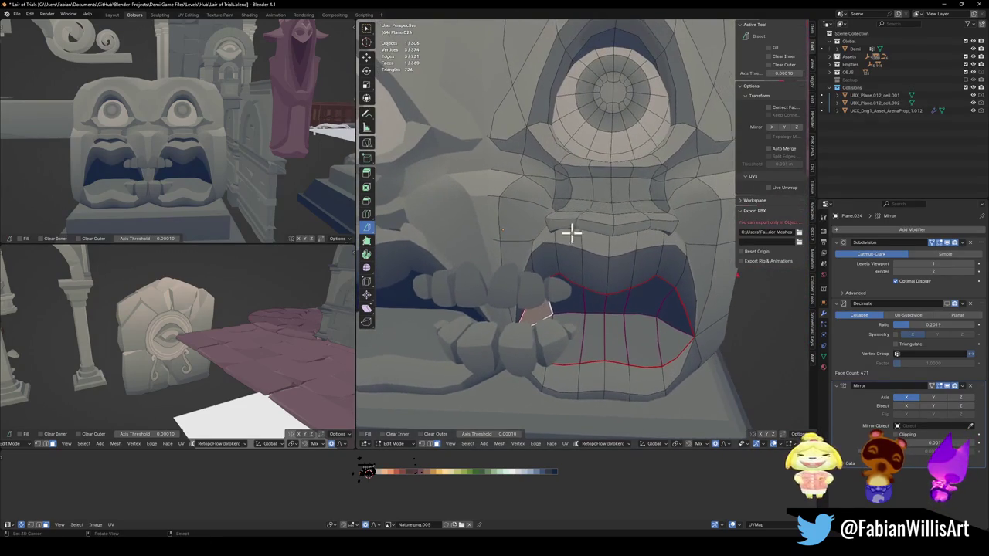
pyautogui.keyDown('alt'); pyautogui.click(579, 192); pyautogui.keyUp('alt')
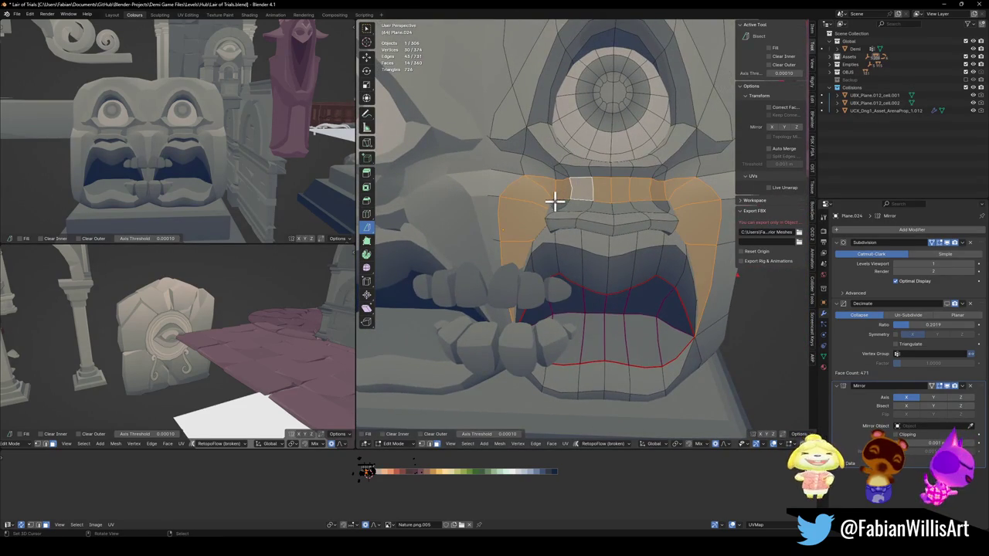
pyautogui.press('h')
# Step: Select the vertical and horizontal cheek face loops beside the mouth and hide them
pyautogui.scroll(-3, 608, 254)
pyautogui.moveTo(608, 254)
pyautogui.mouseDown(button='middle')
pyautogui.moveTo(567, 223)
pyautogui.moveTo(664, 274)
pyautogui.mouseUp(button='middle')
pyautogui.keyDown('alt'); pyautogui.click(664, 274); pyautogui.keyUp('alt')
pyautogui.moveTo(663, 238); pyautogui.dragTo(662, 223, button='middle')
pyautogui.keyDown('alt'); pyautogui.click(663, 224); pyautogui.keyUp('alt')
pyautogui.scroll(4, 635, 223)
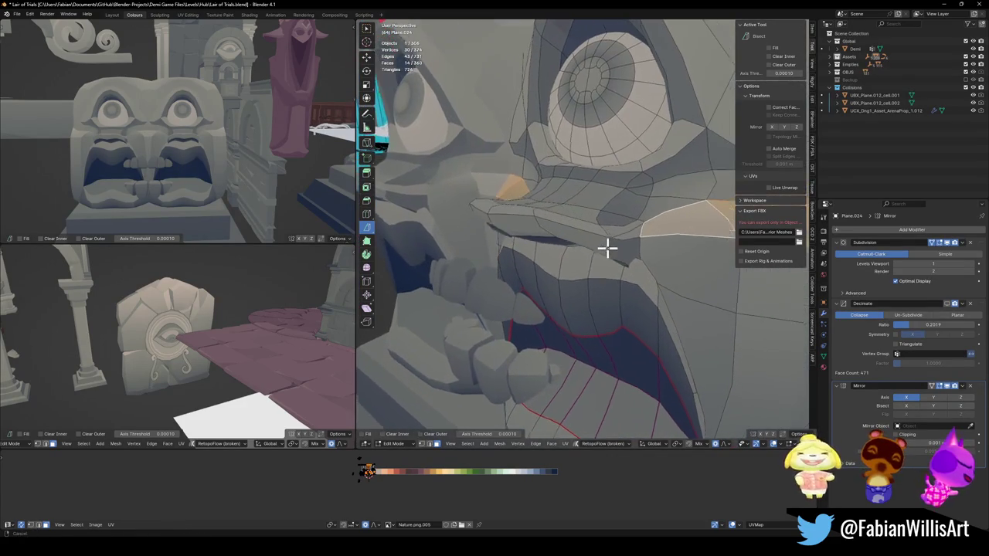
pyautogui.keyDown('alt'); pyautogui.click(652, 221); pyautogui.keyUp('alt')
pyautogui.moveTo(652, 221)
pyautogui.mouseDown(button='middle')
pyautogui.moveTo(642, 238)
pyautogui.moveTo(706, 239)
pyautogui.moveTo(621, 250)
pyautogui.moveTo(634, 221)
pyautogui.moveTo(580, 230)
pyautogui.moveTo(628, 232)
pyautogui.moveTo(629, 214)
pyautogui.moveTo(607, 247)
pyautogui.mouseUp(button='middle')
pyautogui.keyDown('alt'); pyautogui.keyDown('shift'); pyautogui.click(665, 225); pyautogui.keyUp('shift'); pyautogui.keyUp('alt')
pyautogui.keyDown('alt'); pyautogui.keyDown('shift'); pyautogui.click(658, 224); pyautogui.keyUp('shift'); pyautogui.keyUp('alt')
pyautogui.press('h')
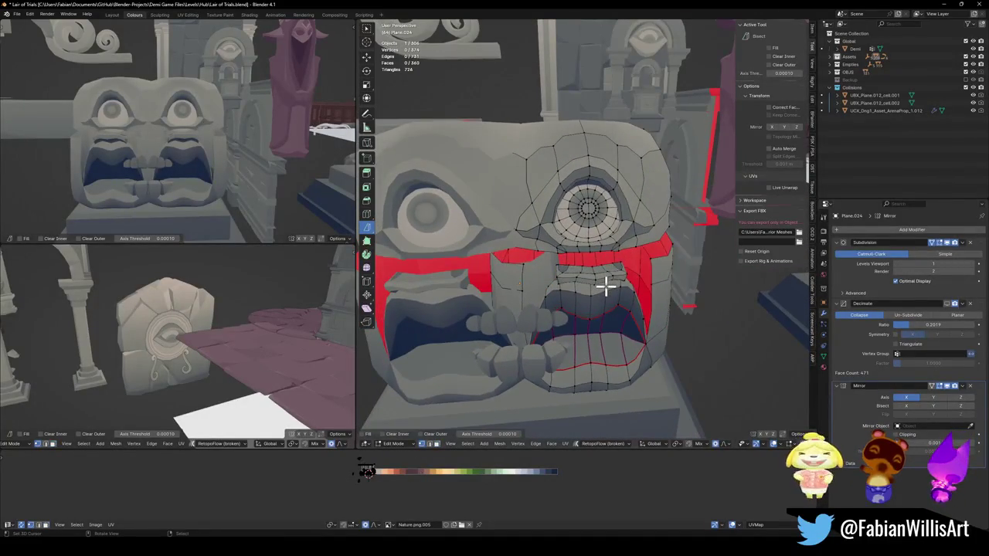
# Step: Select the remaining linked mouth faces and hide them to expose the teeth
pyautogui.press('l')
pyautogui.press('h')
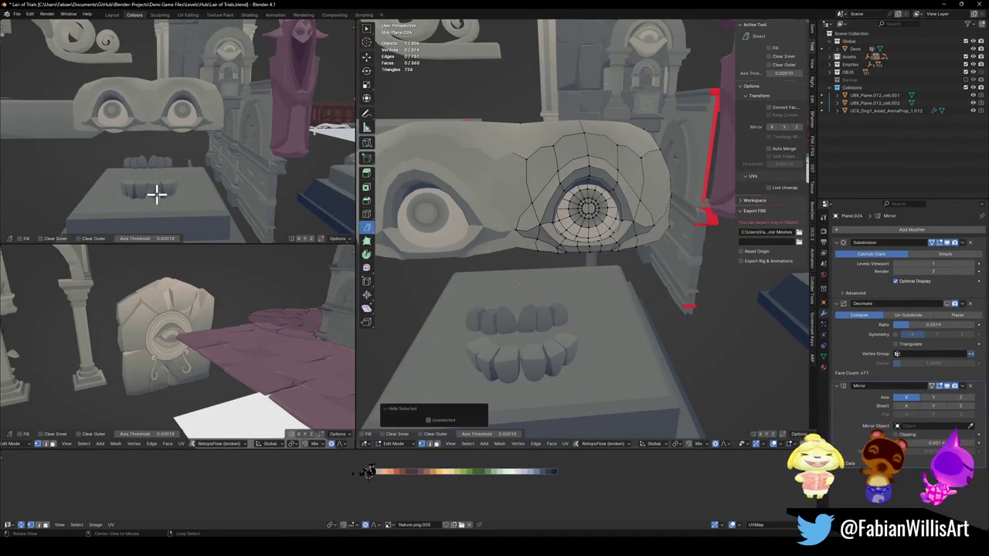
pyautogui.moveTo(189, 160)
pyautogui.mouseDown(button='middle')
pyautogui.moveTo(177, 168)
pyautogui.moveTo(214, 173)
pyautogui.mouseUp(button='middle')
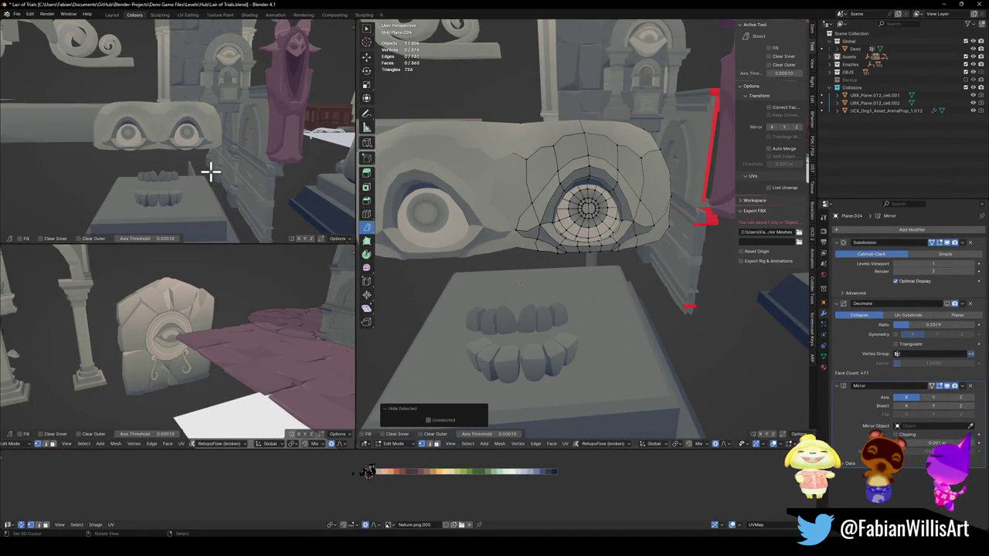
# Step: Select the six faces in the strip between the eyes
pyautogui.moveTo(495, 201)
pyautogui.mouseDown(button='middle')
pyautogui.moveTo(618, 247)
pyautogui.moveTo(596, 237)
pyautogui.moveTo(598, 201)
pyautogui.moveTo(545, 198)
pyautogui.moveTo(525, 162)
pyautogui.moveTo(495, 173)
pyautogui.mouseUp(button='middle')
pyautogui.click(539, 287)
pyautogui.keyDown('alt'); pyautogui.click(669, 311); pyautogui.keyUp('alt')
pyautogui.keyDown('alt'); pyautogui.click(616, 289); pyautogui.keyUp('alt')
pyautogui.keyDown('alt'); pyautogui.click(578, 264); pyautogui.keyUp('alt')
pyautogui.moveTo(578, 264)
pyautogui.mouseDown(button='middle')
pyautogui.moveTo(559, 236)
pyautogui.moveTo(530, 265)
pyautogui.mouseUp(button='middle')
pyautogui.keyDown('shift'); pyautogui.click(543, 268); pyautogui.keyUp('shift')
pyautogui.keyDown('shift'); pyautogui.click(678, 276); pyautogui.keyUp('shift')
pyautogui.moveTo(678, 276)
pyautogui.mouseDown(button='middle')
pyautogui.moveTo(523, 250)
pyautogui.moveTo(565, 273)
pyautogui.moveTo(551, 257)
pyautogui.mouseUp(button='middle')
# Step: Delete the six selected faces between the eyes
pyautogui.press('x')
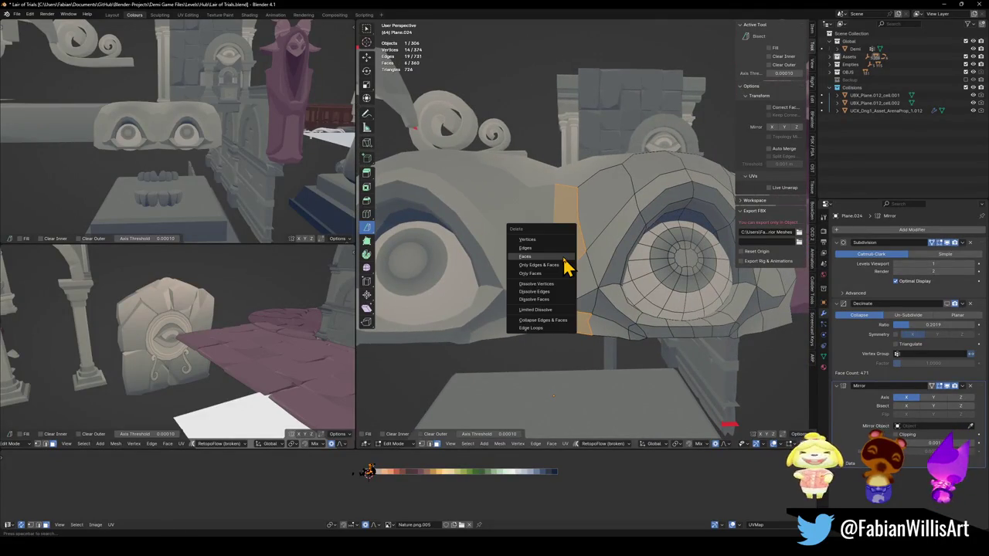
pyautogui.click(564, 258)
pyautogui.moveTo(585, 283)
pyautogui.mouseDown(button='middle')
pyautogui.moveTo(583, 258)
pyautogui.moveTo(592, 281)
pyautogui.mouseUp(button='middle')
# Step: Check the linked geometry near the gap and dissolve the leftover edges and faces
pyautogui.hotkey('alt', 'h')
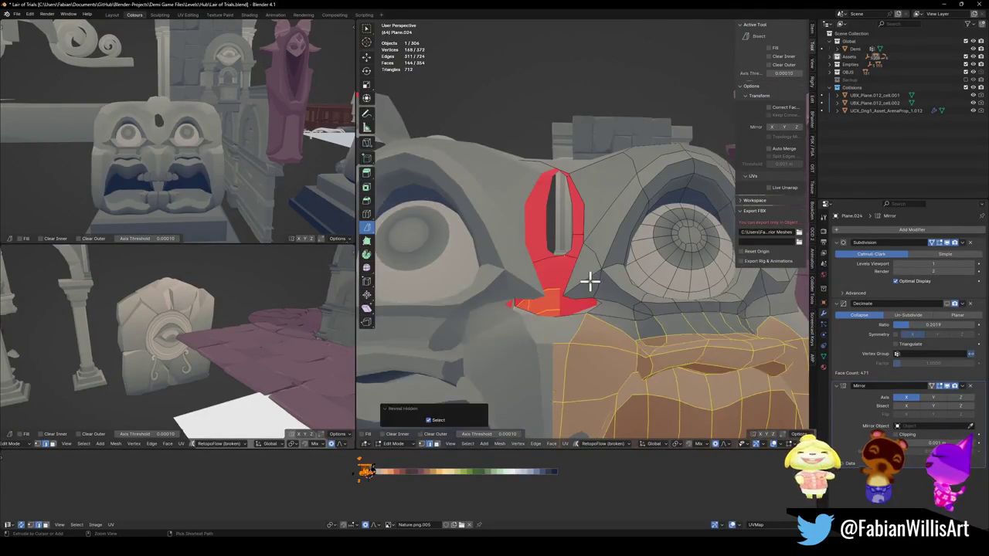
pyautogui.press('h')
pyautogui.press('l')
pyautogui.hotkey('alt', 'a')
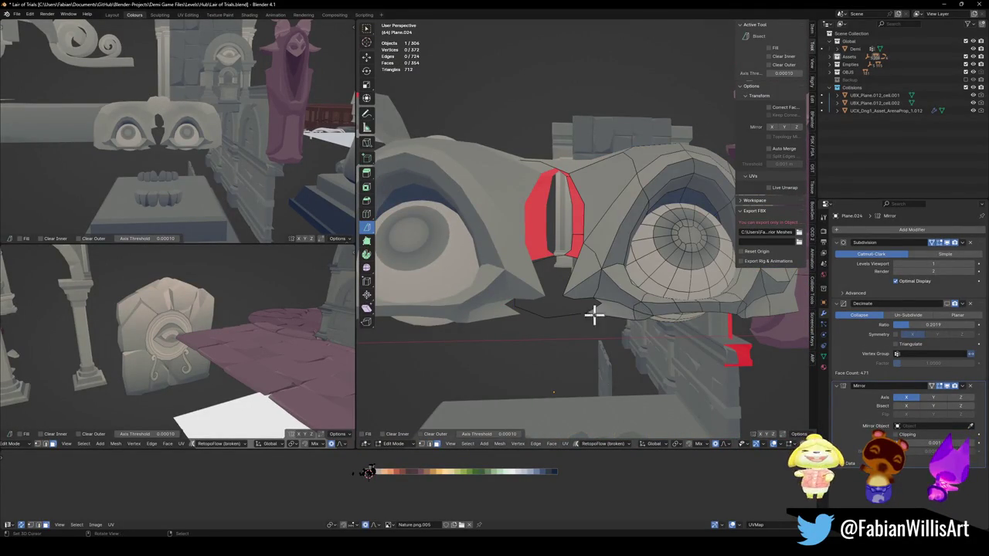
pyautogui.press('l')
pyautogui.hotkey('alt', 'a')
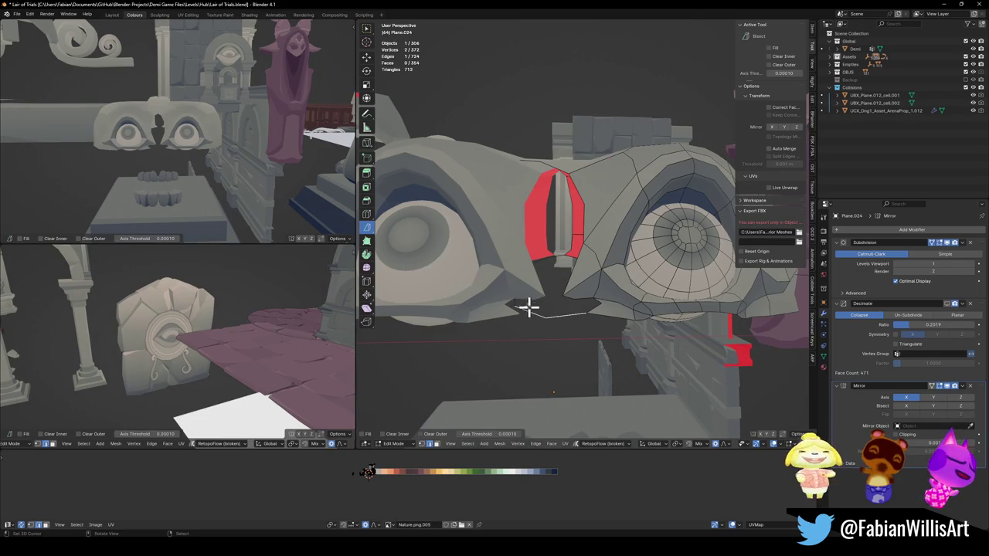
pyautogui.moveTo(523, 282)
pyautogui.mouseDown(button='middle')
pyautogui.moveTo(525, 289)
pyautogui.moveTo(532, 275)
pyautogui.mouseUp(button='middle')
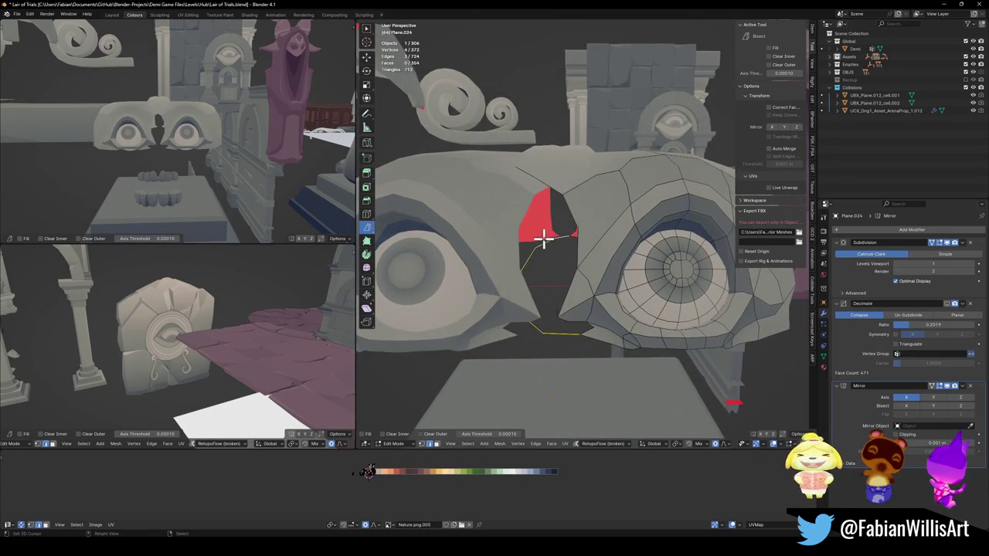
pyautogui.press('x')
pyautogui.click(547, 246)
pyautogui.moveTo(582, 249)
pyautogui.mouseDown(button='middle')
pyautogui.moveTo(584, 239)
pyautogui.moveTo(586, 250)
pyautogui.mouseUp(button='middle')
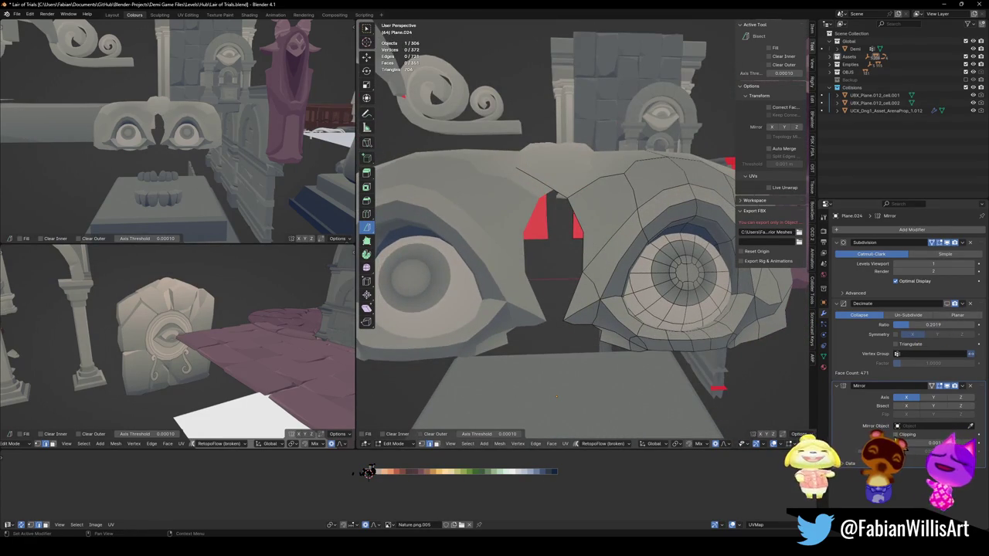
# Step: Move the edges beside the top of the gap along X to close it
pyautogui.moveTo(657, 251); pyautogui.dragTo(559, 188, button='middle')
pyautogui.click(521, 162)
pyautogui.press('g')
pyautogui.press('x')
pyautogui.scroll(15, 594, 144)
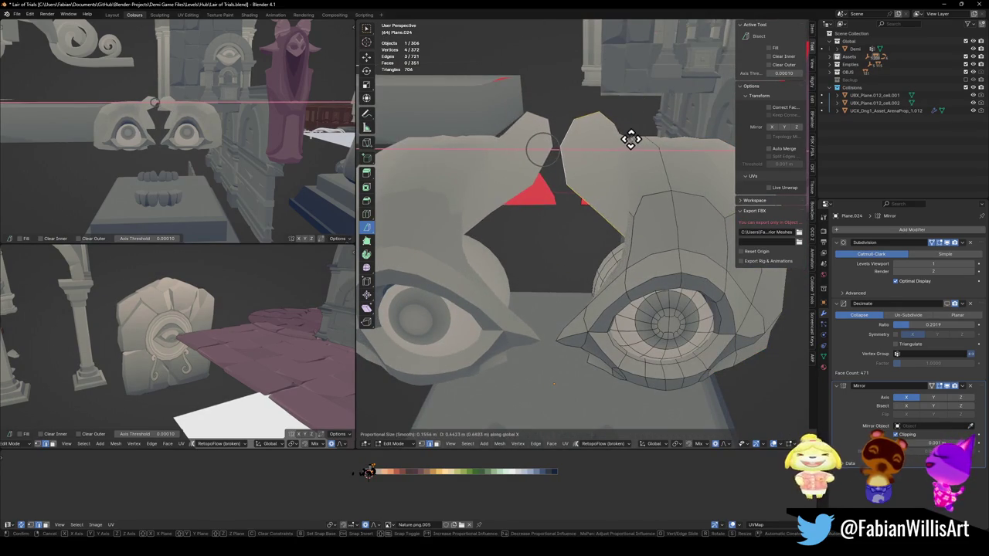
pyautogui.click(634, 139)
pyautogui.press('g')
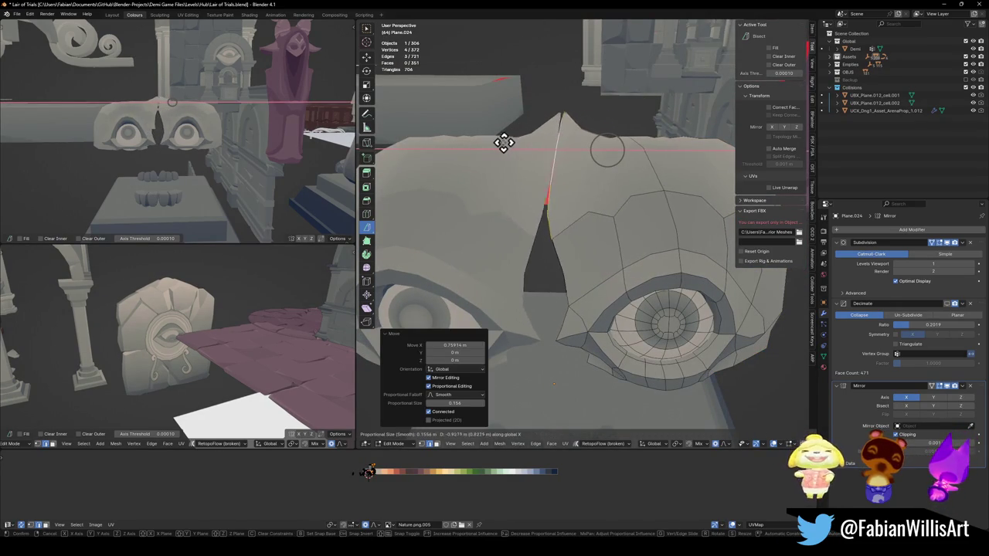
pyautogui.click(468, 141)
pyautogui.hotkey('alt', 'a')
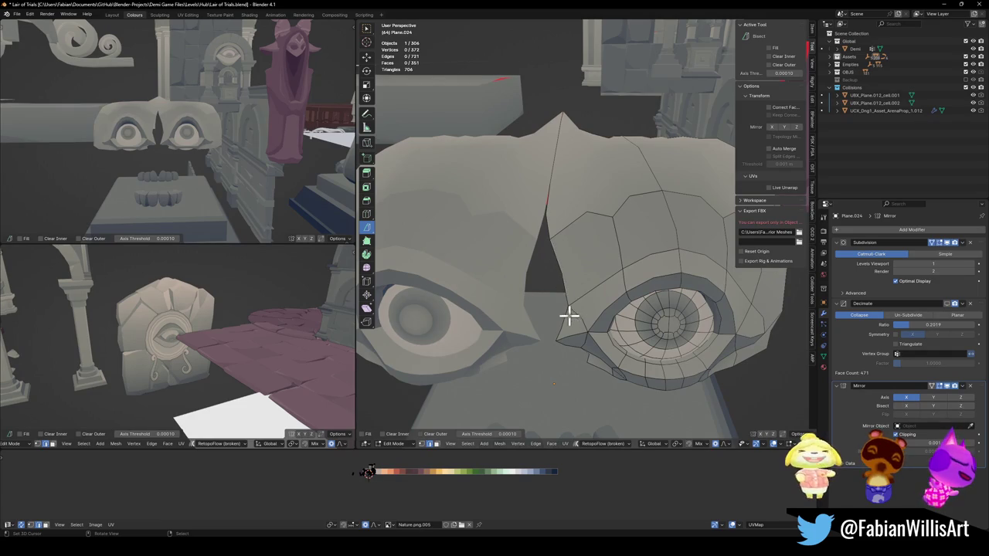
# Step: Slide the centre-seam vertex onto the seam along X and drag the Mirror modifier to the stack's top
pyautogui.moveTo(557, 287); pyautogui.dragTo(552, 247, button='middle')
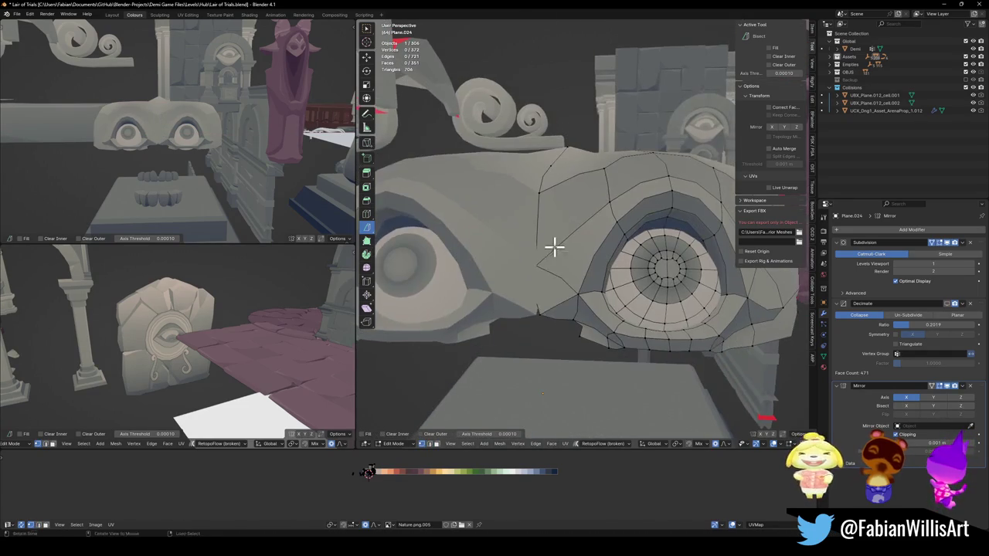
pyautogui.click(541, 305)
pyautogui.press('g')
pyautogui.press('x')
pyautogui.click(570, 302)
pyautogui.press('g')
pyautogui.press('x')
pyautogui.click(509, 302)
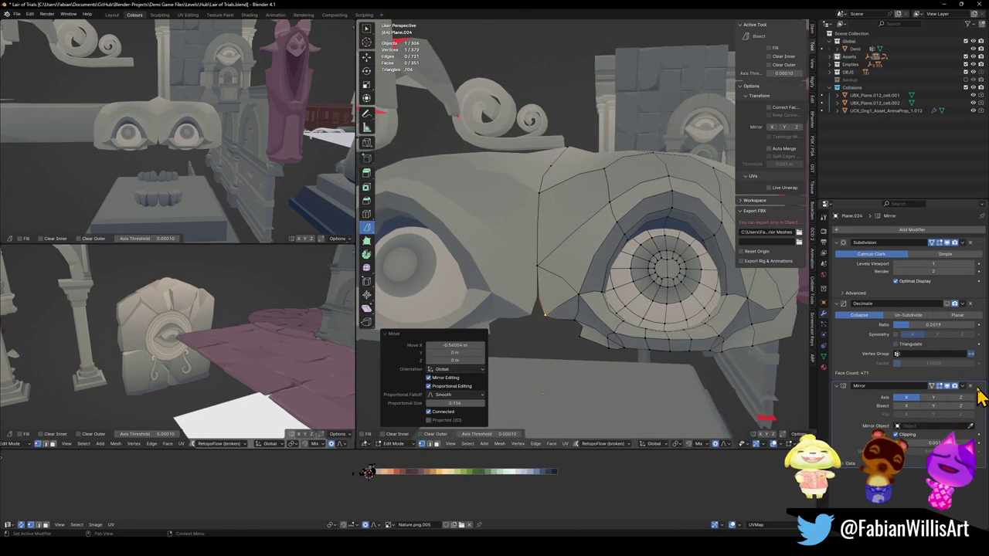
pyautogui.moveTo(978, 396); pyautogui.dragTo(975, 246)
pyautogui.moveTo(497, 243)
pyautogui.mouseDown(button='middle')
pyautogui.moveTo(564, 238)
pyautogui.moveTo(570, 225)
pyautogui.mouseUp(button='middle')
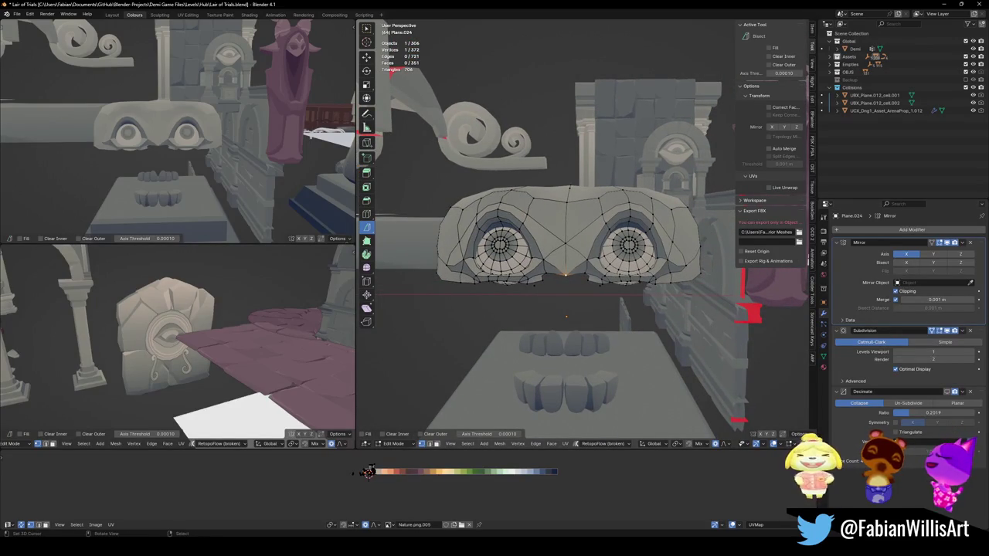
# Step: Extrude the selected edge downward into a strand hanging in front of the teeth
pyautogui.scroll(2, 605, 242)
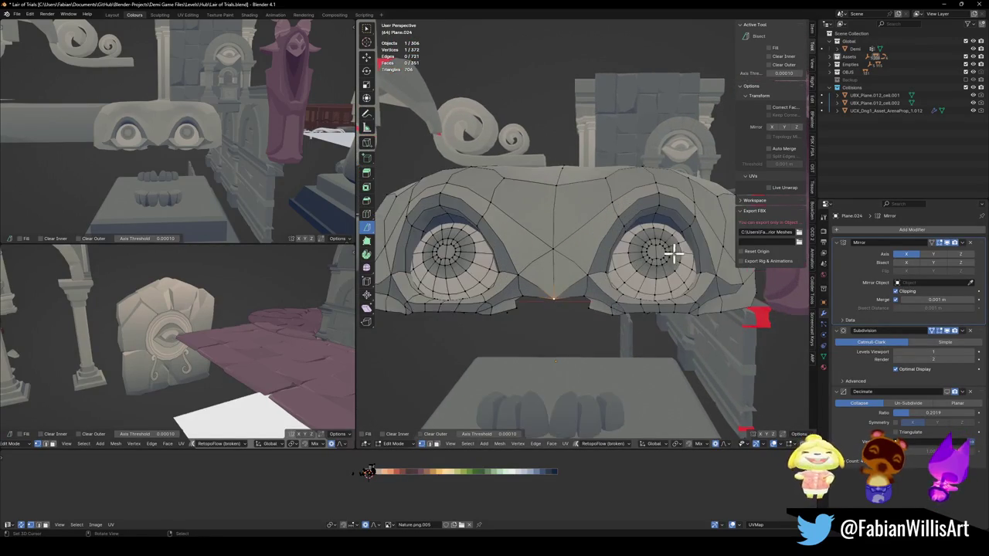
pyautogui.scroll(2, 664, 255)
pyautogui.moveTo(239, 235)
pyautogui.mouseDown(button='middle')
pyautogui.moveTo(177, 196)
pyautogui.moveTo(212, 190)
pyautogui.moveTo(203, 167)
pyautogui.moveTo(236, 188)
pyautogui.moveTo(259, 183)
pyautogui.mouseUp(button='middle')
pyautogui.scroll(3, 577, 309)
pyautogui.scroll(1, 582, 317)
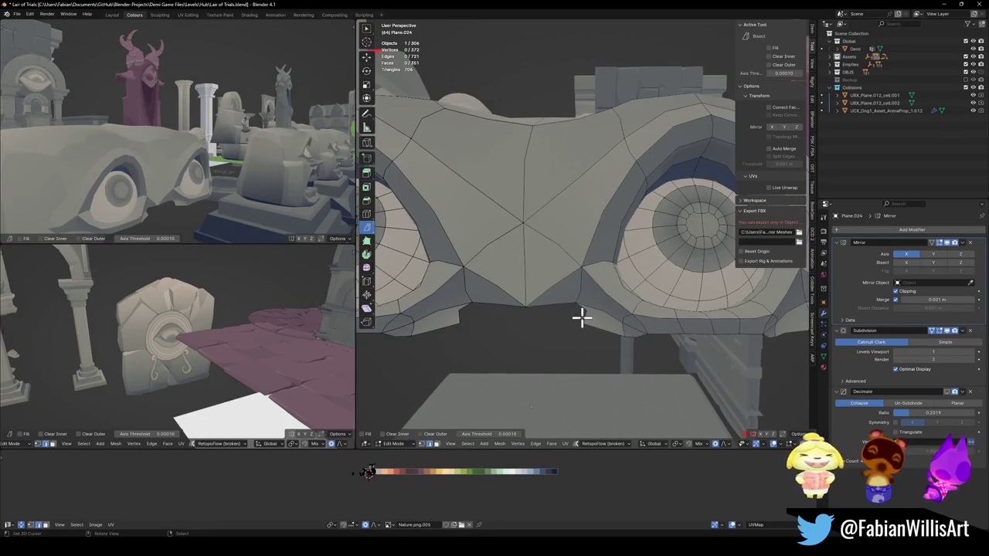
pyautogui.press('e')
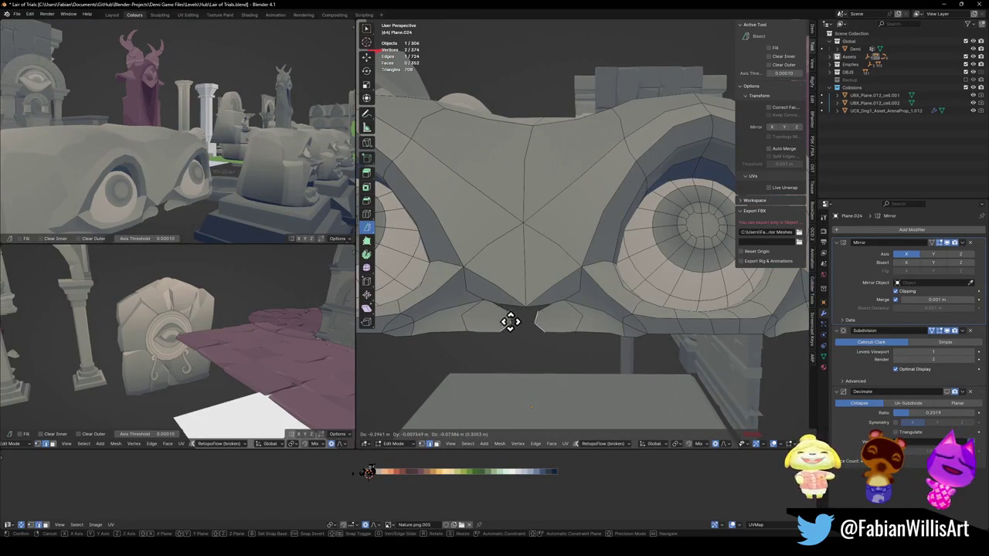
pyautogui.click(500, 319)
# Step: Select the whole head, widen it along X with proportional falloff, then deselect
pyautogui.moveTo(115, 168)
pyautogui.mouseDown(button='middle')
pyautogui.moveTo(190, 181)
pyautogui.moveTo(175, 192)
pyautogui.moveTo(197, 183)
pyautogui.mouseUp(button='middle')
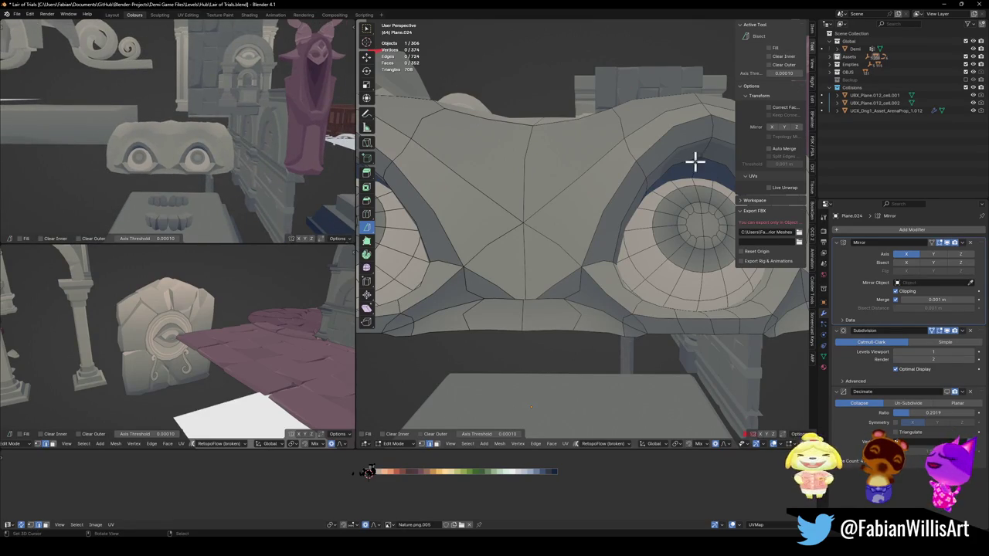
pyautogui.scroll(-5, 657, 170)
pyautogui.moveTo(598, 174)
pyautogui.mouseDown(button='middle')
pyautogui.moveTo(597, 209)
pyautogui.moveTo(626, 248)
pyautogui.mouseUp(button='middle')
pyautogui.moveTo(608, 211)
pyautogui.mouseDown(button='middle')
pyautogui.moveTo(596, 230)
pyautogui.moveTo(619, 191)
pyautogui.mouseUp(button='middle')
pyautogui.press('a')
pyautogui.moveTo(653, 227); pyautogui.dragTo(689, 254, button='middle')
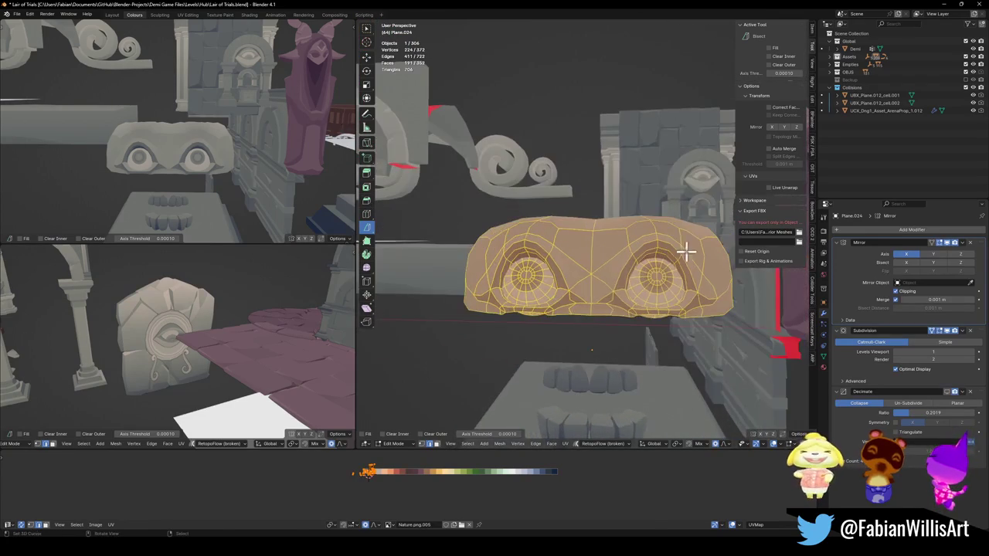
pyautogui.press('g')
pyautogui.press('x')
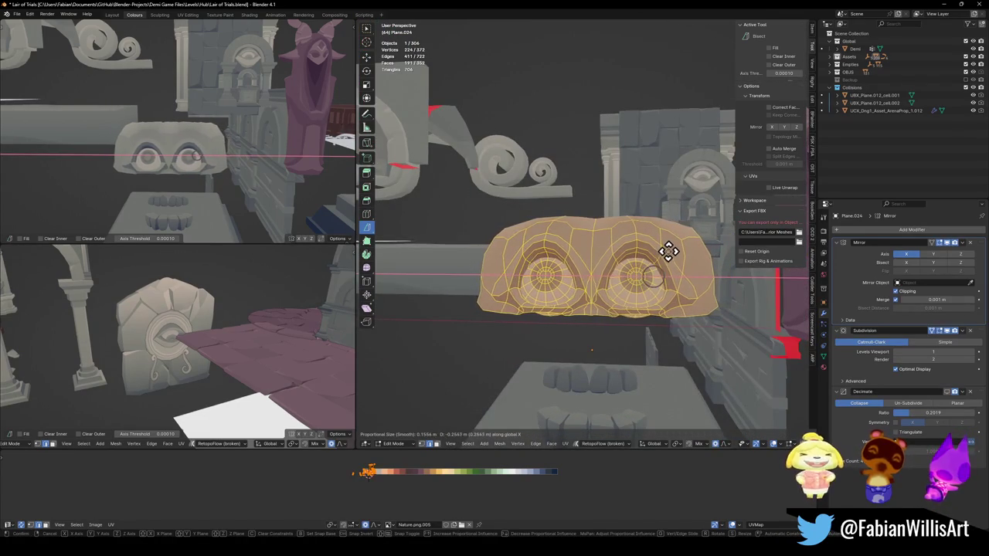
pyautogui.click(691, 250)
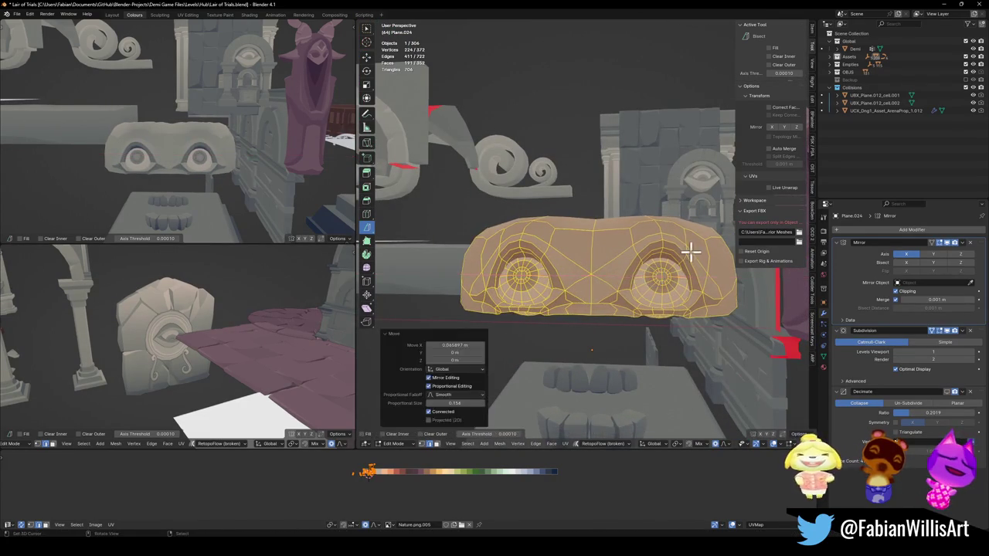
pyautogui.hotkey('alt', 'a')
pyautogui.moveTo(601, 312); pyautogui.dragTo(565, 289, button='middle')
# Step: Extrude four successive nose segments downward from the edge between the eyes
pyautogui.press('e')
pyautogui.click(545, 310)
pyautogui.press('e')
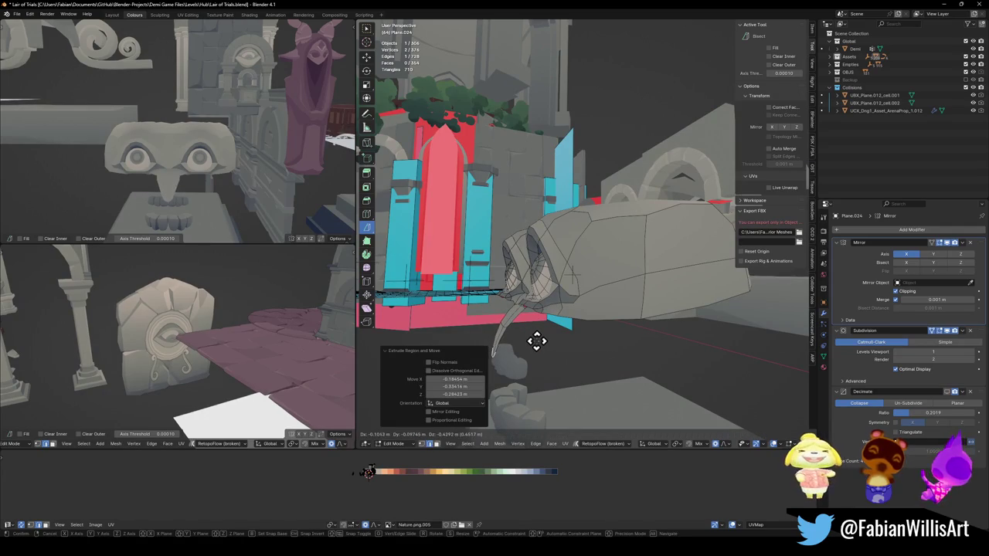
pyautogui.click(538, 343)
pyautogui.press('e')
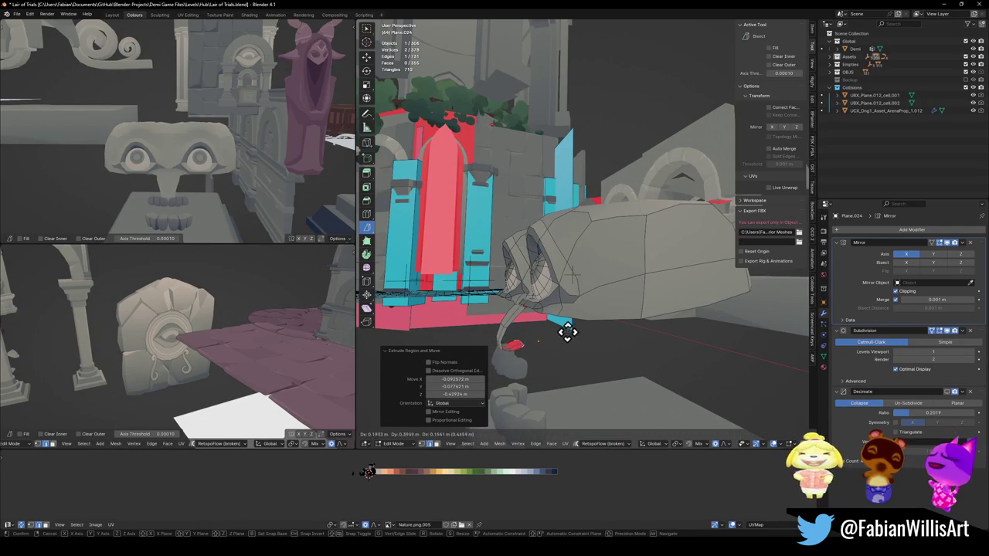
pyautogui.click(552, 336)
pyautogui.press('e')
pyautogui.click(580, 327)
pyautogui.moveTo(580, 327)
pyautogui.mouseDown(button='middle')
pyautogui.moveTo(582, 309)
pyautogui.moveTo(592, 355)
pyautogui.mouseUp(button='middle')
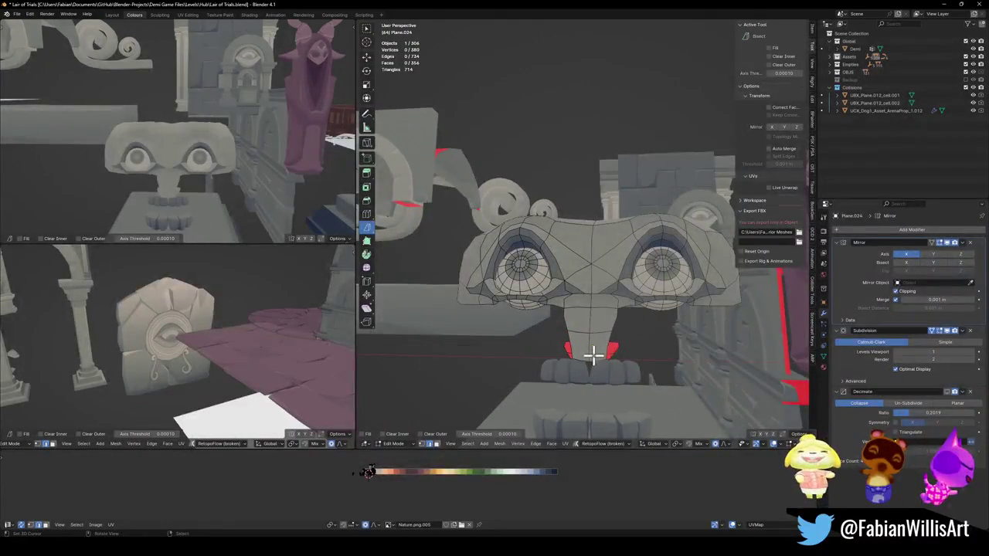
# Step: Reposition the nose tip, then extrude and place one more nose segment
pyautogui.press('g')
pyautogui.click(614, 340)
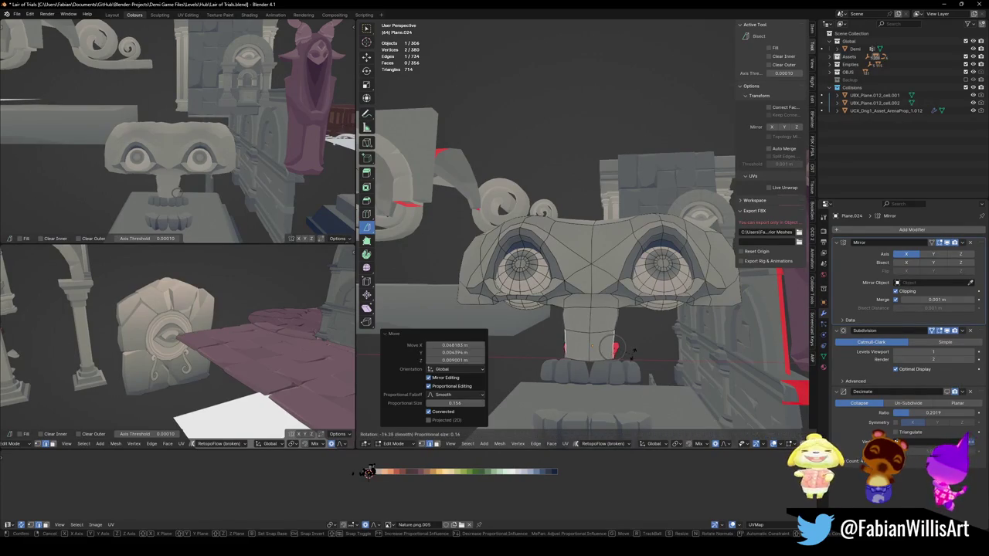
pyautogui.rightClick(627, 358)
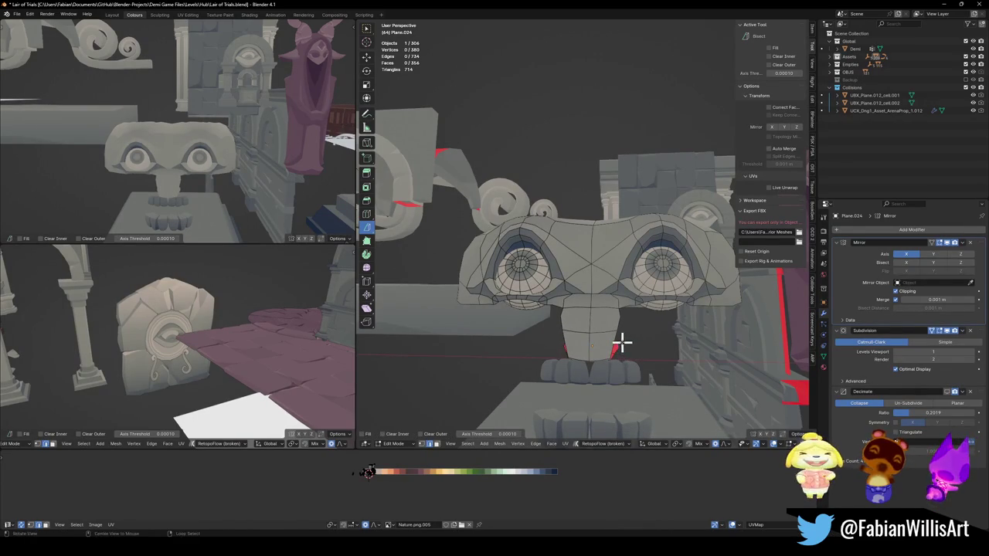
pyautogui.press('e')
pyautogui.click(634, 340)
pyautogui.moveTo(634, 340)
pyautogui.mouseDown(button='middle')
pyautogui.moveTo(620, 368)
pyautogui.moveTo(525, 326)
pyautogui.moveTo(556, 327)
pyautogui.moveTo(532, 320)
pyautogui.moveTo(561, 294)
pyautogui.moveTo(641, 287)
pyautogui.moveTo(594, 303)
pyautogui.moveTo(621, 344)
pyautogui.moveTo(645, 303)
pyautogui.moveTo(595, 301)
pyautogui.moveTo(600, 243)
pyautogui.moveTo(607, 222)
pyautogui.moveTo(640, 210)
pyautogui.mouseUp(button='middle')
pyautogui.press('g')
pyautogui.click(621, 353)
# Step: Shape the nose into a broad flap by moving it along Y and with soft falloff
pyautogui.press('g')
pyautogui.press('y')
pyautogui.click(517, 326)
pyautogui.press('g')
pyautogui.click(534, 291)
# Step: Soft-move the nose vertices, then slide one vertex along its edge
pyautogui.press('g')
pyautogui.click(709, 268)
pyautogui.moveTo(709, 268)
pyautogui.mouseDown(button='middle')
pyautogui.moveTo(620, 234)
pyautogui.moveTo(627, 205)
pyautogui.moveTo(558, 224)
pyautogui.moveTo(660, 227)
pyautogui.moveTo(666, 211)
pyautogui.mouseUp(button='middle')
pyautogui.scroll(-3, 626, 206)
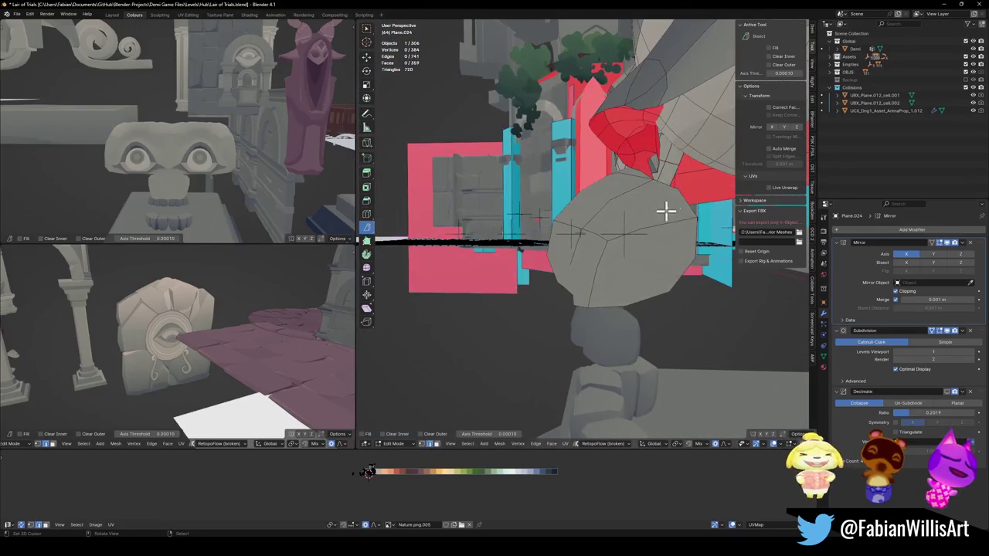
pyautogui.hotkey('shift', 'v')
pyautogui.click(716, 223)
pyautogui.moveTo(716, 222)
pyautogui.mouseDown(button='middle')
pyautogui.moveTo(625, 194)
pyautogui.moveTo(611, 208)
pyautogui.moveTo(600, 196)
pyautogui.moveTo(666, 195)
pyautogui.mouseUp(button='middle')
# Step: Delete the stray nose vertex and fill the resulting hole with a new face
pyautogui.rightClick(666, 194)
pyautogui.press('Escape')
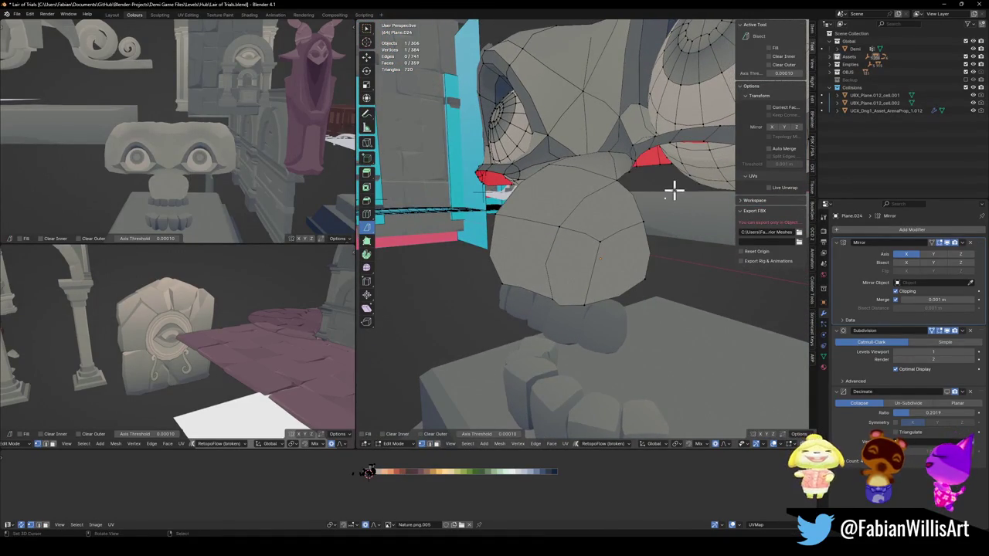
pyautogui.press('x')
pyautogui.press('Escape')
pyautogui.press('x')
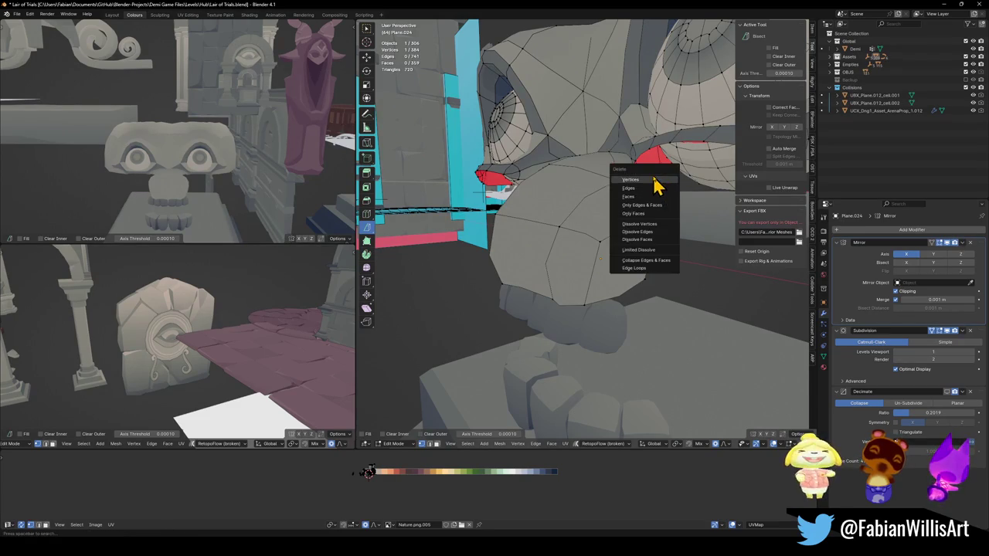
pyautogui.click(645, 224)
pyautogui.moveTo(636, 203)
pyautogui.mouseDown(button='middle')
pyautogui.moveTo(605, 163)
pyautogui.moveTo(600, 190)
pyautogui.mouseUp(button='middle')
pyautogui.press('f')
# Step: Push a nose-side vertex outward along X with proportional falloff to widen the nose
pyautogui.click(609, 212)
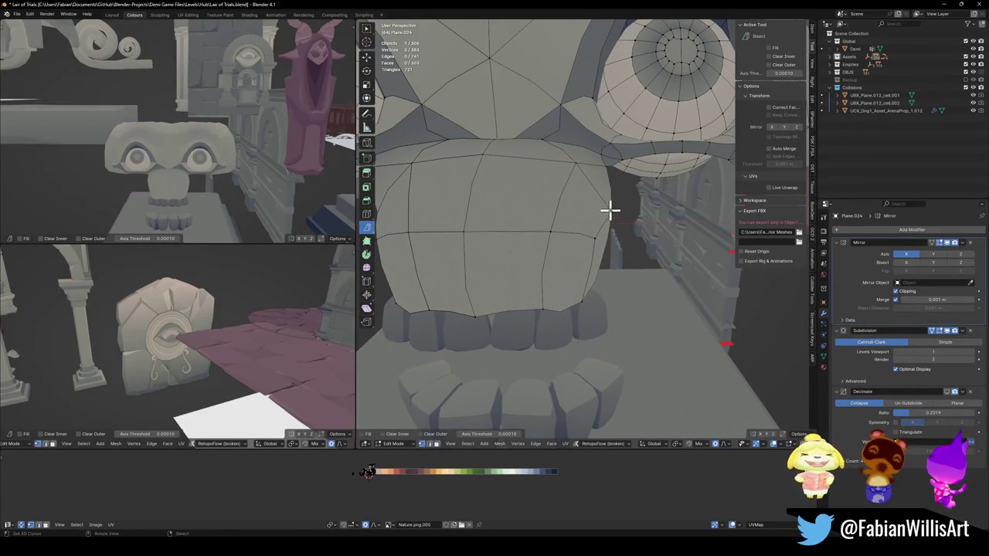
pyautogui.press('g')
pyautogui.press('x')
pyautogui.moveTo(614, 249); pyautogui.dragTo(623, 250, button='middle')
pyautogui.scroll(-1, 592, 247)
pyautogui.scroll(-4, 587, 246)
pyautogui.scroll(-8, 588, 246)
pyautogui.scroll(-2, 590, 246)
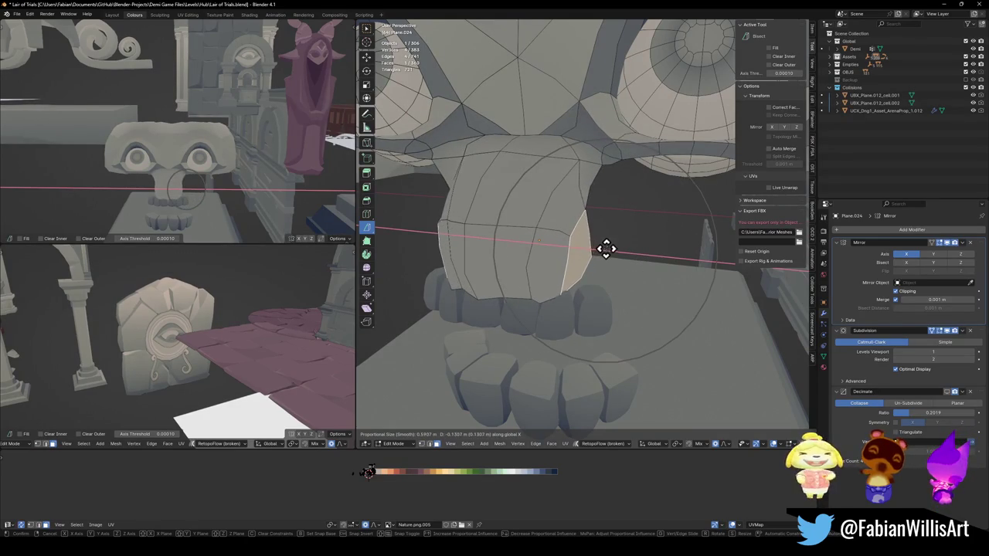
pyautogui.click(604, 245)
# Step: Adjust the nose vertically along Z with proportional falloff to round it out
pyautogui.moveTo(485, 225)
pyautogui.mouseDown(button='middle')
pyautogui.moveTo(470, 201)
pyautogui.moveTo(506, 304)
pyautogui.moveTo(546, 327)
pyautogui.moveTo(574, 270)
pyautogui.moveTo(598, 281)
pyautogui.moveTo(533, 277)
pyautogui.moveTo(554, 289)
pyautogui.mouseUp(button='middle')
pyautogui.press('g')
pyautogui.press('z')
pyautogui.click(563, 271)
# Step: Select the faces along the nose's lower edge and its side faces
pyautogui.keyDown('alt'); pyautogui.click(512, 281); pyautogui.keyUp('alt')
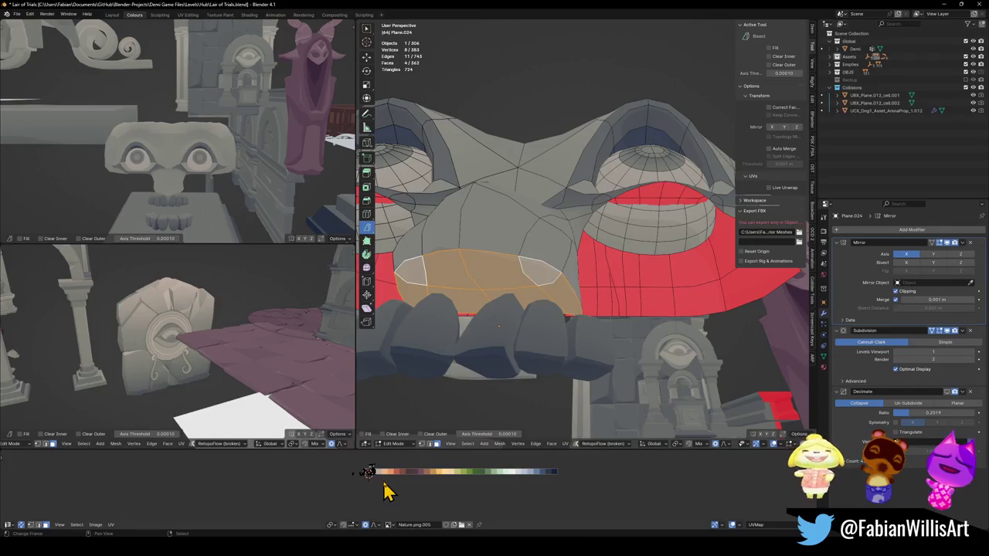
pyautogui.moveTo(236, 214)
pyautogui.mouseDown(button='middle')
pyautogui.moveTo(222, 146)
pyautogui.moveTo(303, 247)
pyautogui.mouseUp(button='middle')
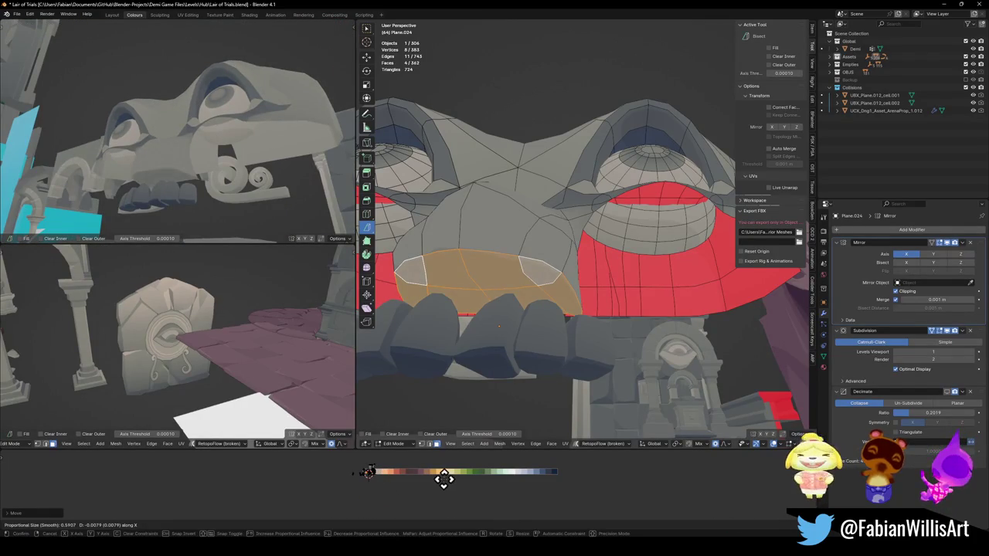
pyautogui.moveTo(575, 257)
pyautogui.mouseDown(button='middle')
pyautogui.moveTo(578, 269)
pyautogui.moveTo(552, 255)
pyautogui.mouseUp(button='middle')
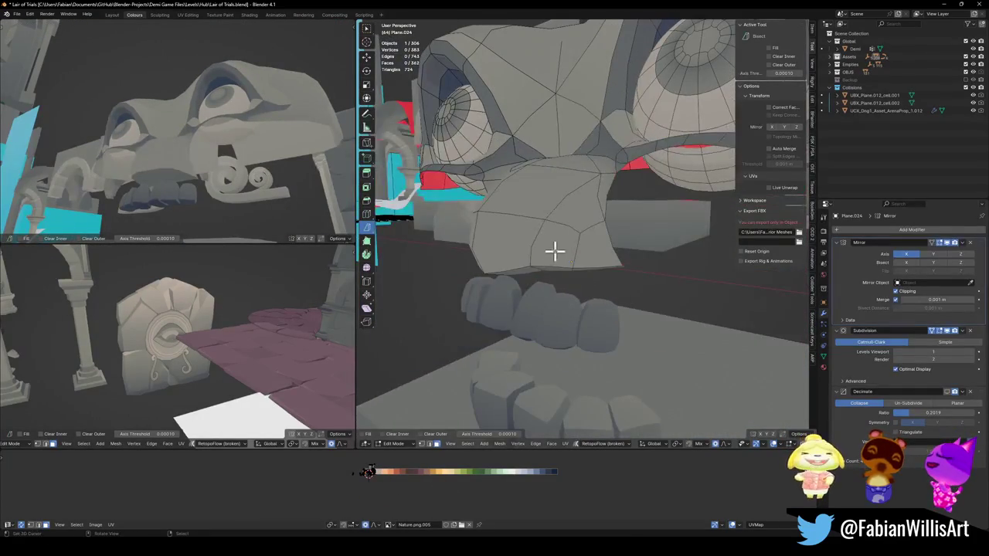
pyautogui.keyDown('shift'); pyautogui.click(580, 209); pyautogui.keyUp('shift')
pyautogui.keyDown('shift'); pyautogui.click(592, 225); pyautogui.keyUp('shift')
pyautogui.moveTo(592, 225)
pyautogui.mouseDown(button='middle')
pyautogui.moveTo(626, 189)
pyautogui.moveTo(647, 211)
pyautogui.moveTo(598, 263)
pyautogui.moveTo(590, 255)
pyautogui.mouseUp(button='middle')
# Step: Rotate the nose side faces 14.4° about Z with proportional falloff, cancelling a sideways move
pyautogui.press('r')
pyautogui.press('z')
pyautogui.scroll(8, 614, 241)
pyautogui.click(615, 242)
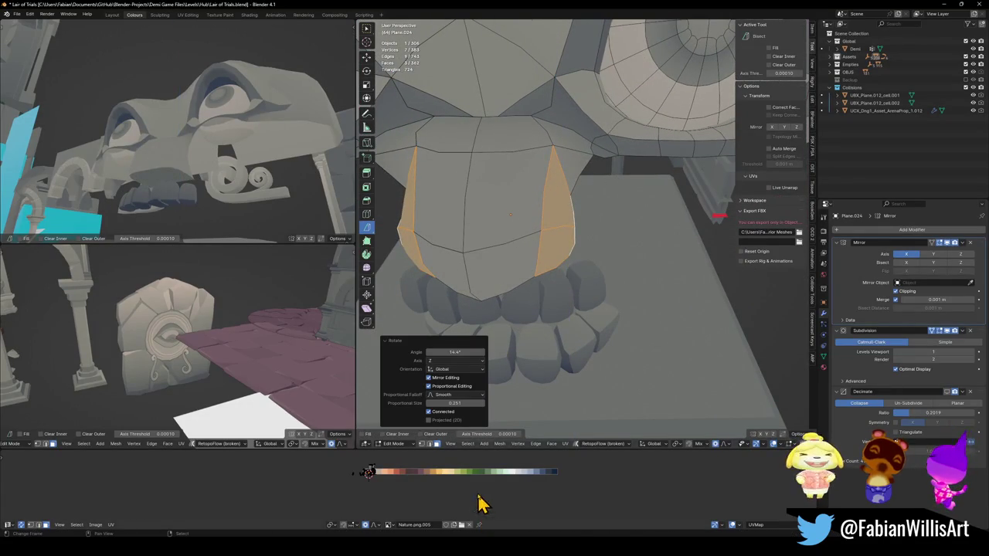
pyautogui.press('g')
pyautogui.press('x')
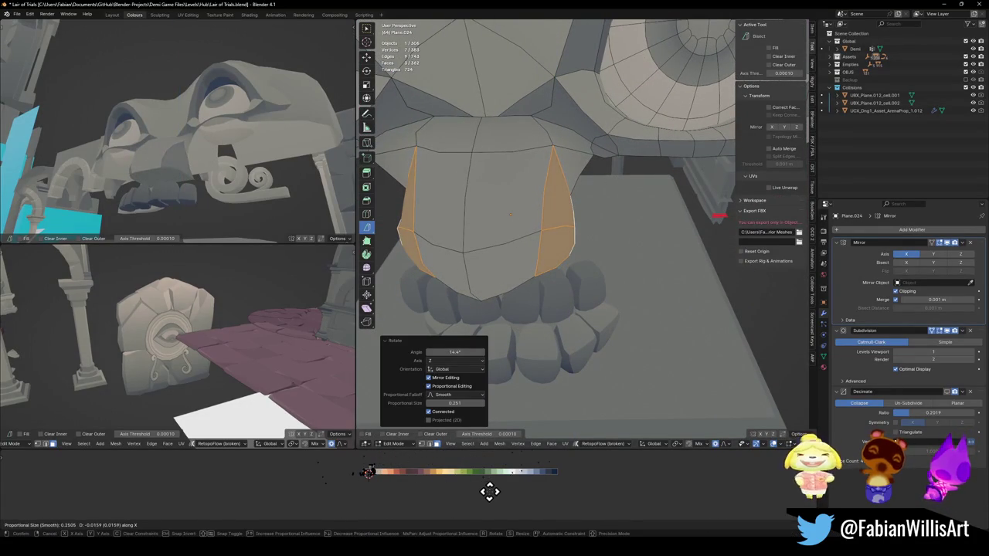
pyautogui.rightClick(496, 493)
pyautogui.moveTo(258, 173); pyautogui.dragTo(283, 188, button='middle')
pyautogui.scroll(-2, 283, 188)
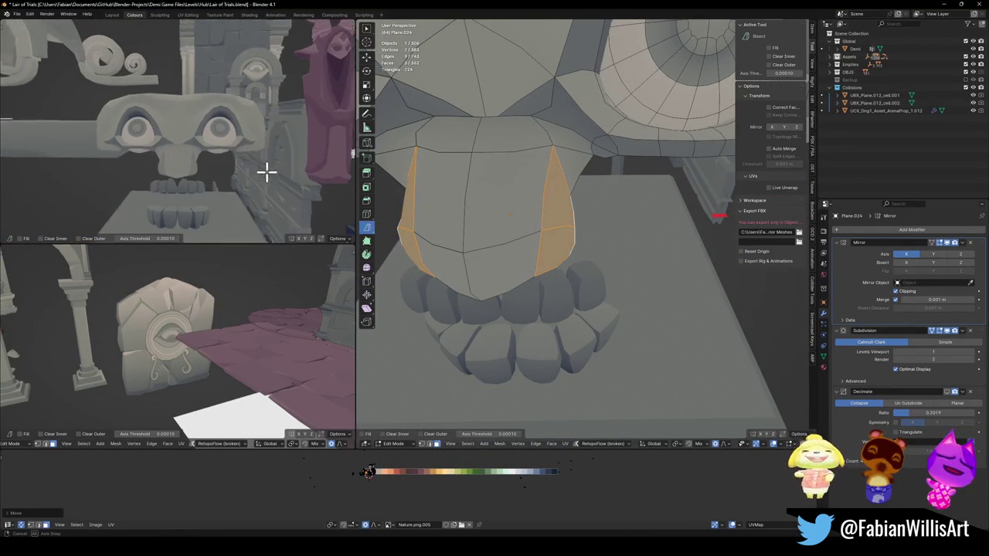
# Step: Pull the nose's two upper corner faces inward along X
pyautogui.scroll(-2, 265, 170)
pyautogui.moveTo(581, 214); pyautogui.dragTo(578, 155, button='middle')
pyautogui.click(584, 166)
pyautogui.keyDown('shift'); pyautogui.click(570, 138); pyautogui.keyUp('shift')
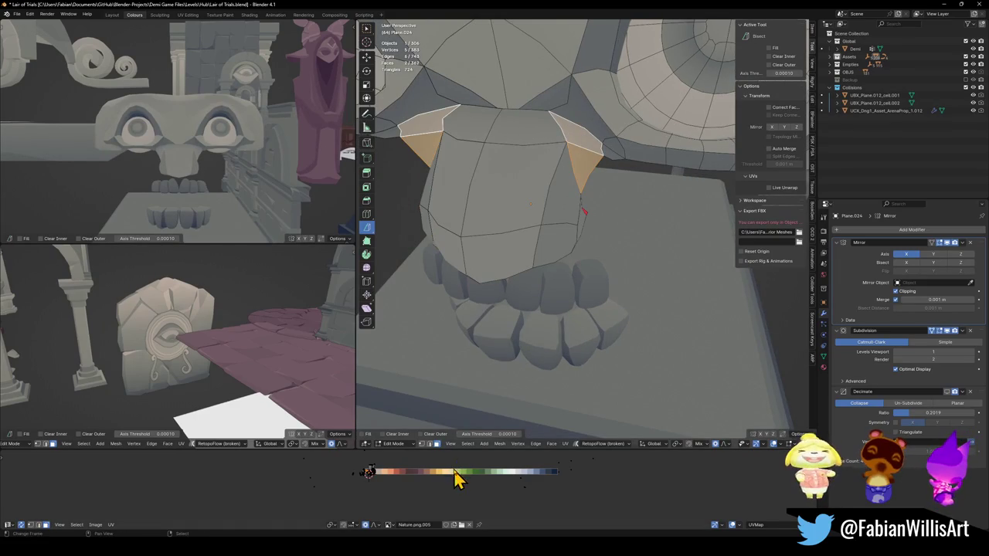
pyautogui.press('g')
pyautogui.press('x')
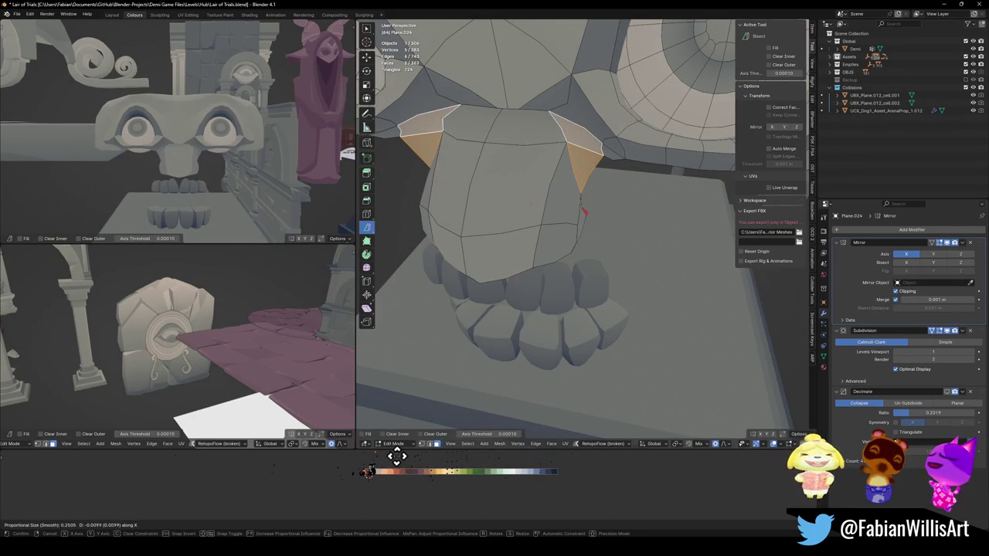
pyautogui.click(398, 459)
pyautogui.moveTo(189, 160); pyautogui.dragTo(232, 163, button='middle')
pyautogui.hotkey('alt', 'a')
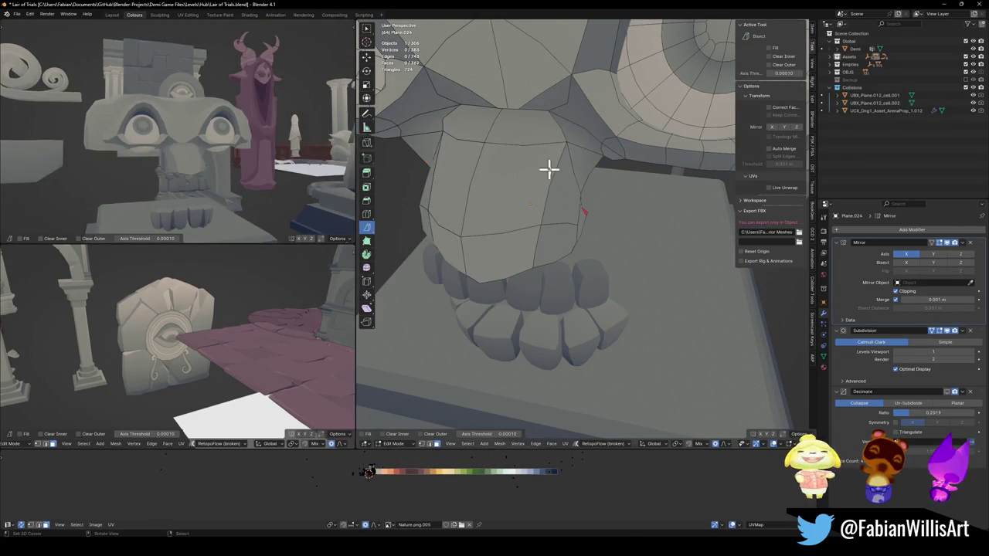
pyautogui.moveTo(562, 146); pyautogui.dragTo(542, 143)
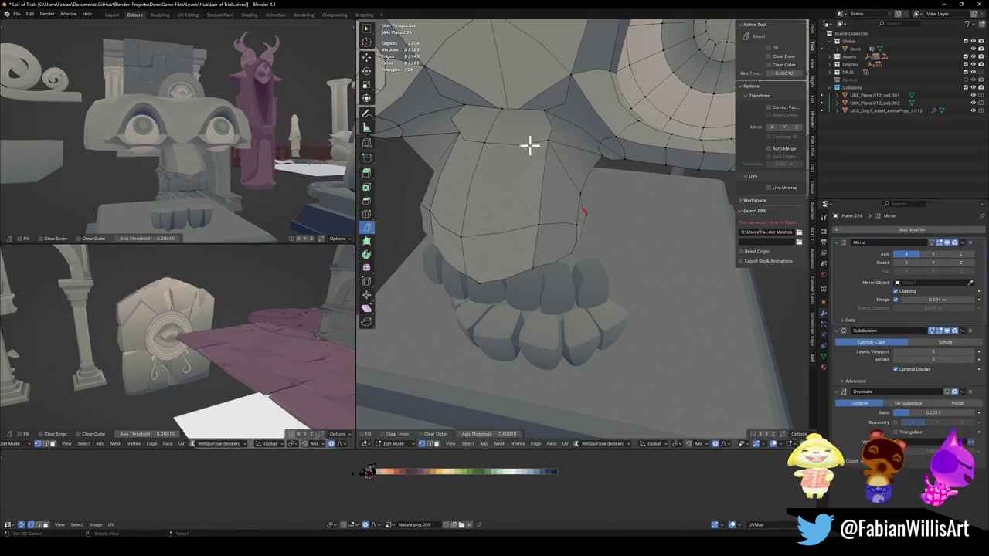
# Step: Edge-slide the nose-top edge toward the brow
pyautogui.moveTo(545, 121); pyautogui.dragTo(543, 106, button='middle')
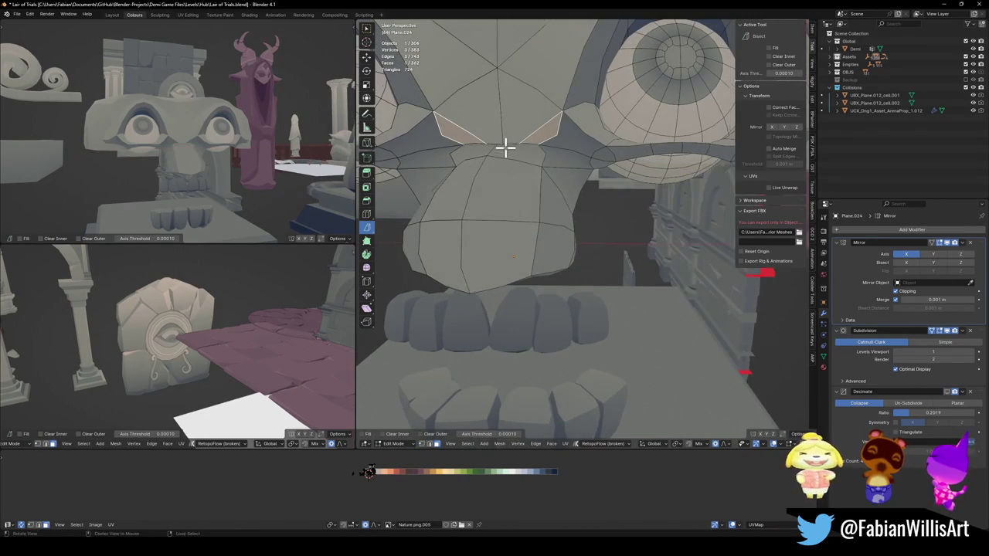
pyautogui.scroll(3, 505, 147)
pyautogui.click(514, 107)
pyautogui.press('g')
pyautogui.click(508, 115)
pyautogui.moveTo(507, 116)
pyautogui.mouseDown(button='middle')
pyautogui.moveTo(558, 179)
pyautogui.moveTo(576, 235)
pyautogui.mouseUp(button='middle')
pyautogui.press('g')
pyautogui.press('g')
pyautogui.click(543, 292)
pyautogui.moveTo(543, 291)
pyautogui.mouseDown(button='middle')
pyautogui.moveTo(565, 272)
pyautogui.moveTo(568, 234)
pyautogui.mouseUp(button='middle')
# Step: Merge the two nose-top vertices At Center via Quick Favorites
pyautogui.click(564, 272)
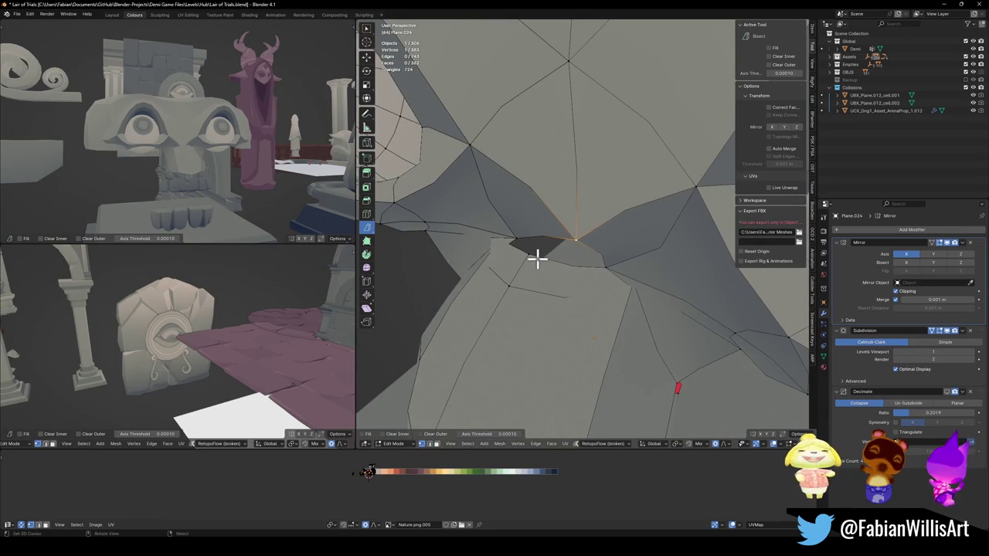
pyautogui.keyDown('shift'); pyautogui.click(543, 241); pyautogui.keyUp('shift')
pyautogui.press('q')
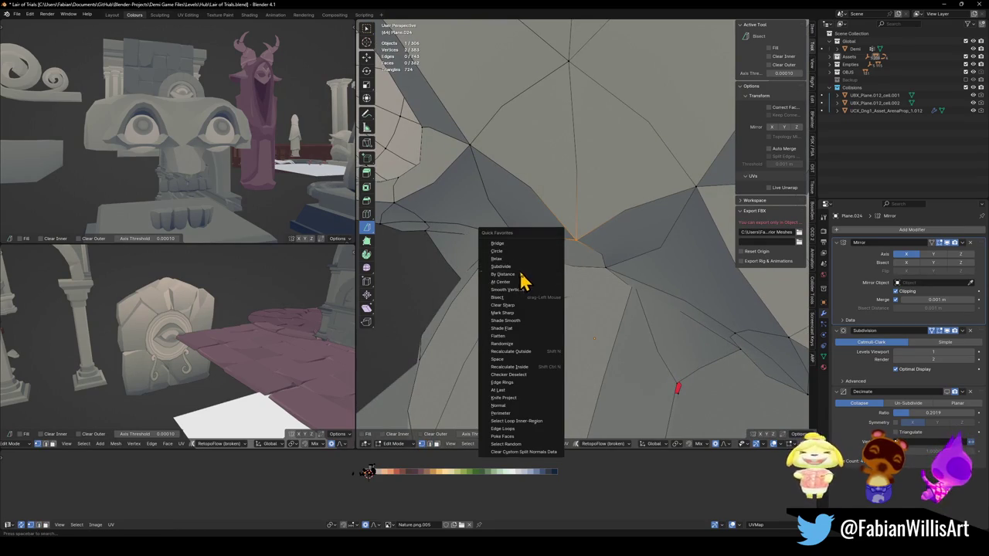
pyautogui.click(521, 282)
# Step: Shift the triangle faces beside the nose along X
pyautogui.moveTo(558, 267)
pyautogui.mouseDown(button='middle')
pyautogui.moveTo(570, 227)
pyautogui.moveTo(601, 243)
pyautogui.moveTo(606, 226)
pyautogui.mouseUp(button='middle')
pyautogui.press('3')
pyautogui.click(606, 226)
pyautogui.press('g')
pyautogui.press('x')
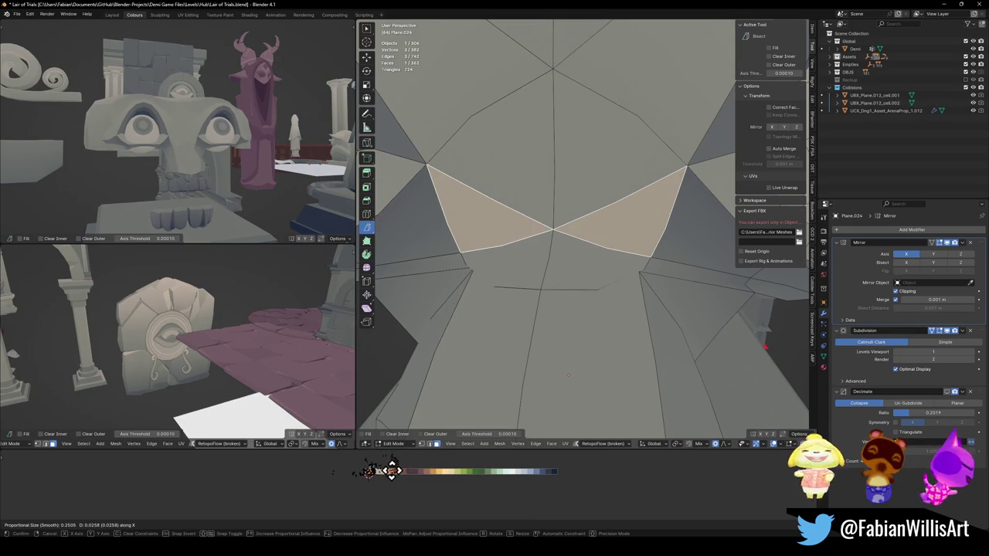
pyautogui.click(394, 470)
# Step: Brush-select the jaw faces under the nose from a side view
pyautogui.moveTo(259, 177)
pyautogui.mouseDown(button='middle')
pyautogui.moveTo(266, 165)
pyautogui.moveTo(203, 181)
pyautogui.moveTo(255, 175)
pyautogui.mouseUp(button='middle')
pyautogui.scroll(-5, 688, 224)
pyautogui.moveTo(678, 239)
pyautogui.mouseDown(button='middle')
pyautogui.moveTo(625, 258)
pyautogui.moveTo(601, 322)
pyautogui.mouseUp(button='middle')
pyautogui.scroll(2, 618, 319)
pyautogui.press('c')
pyautogui.moveTo(618, 319); pyautogui.dragTo(611, 315)
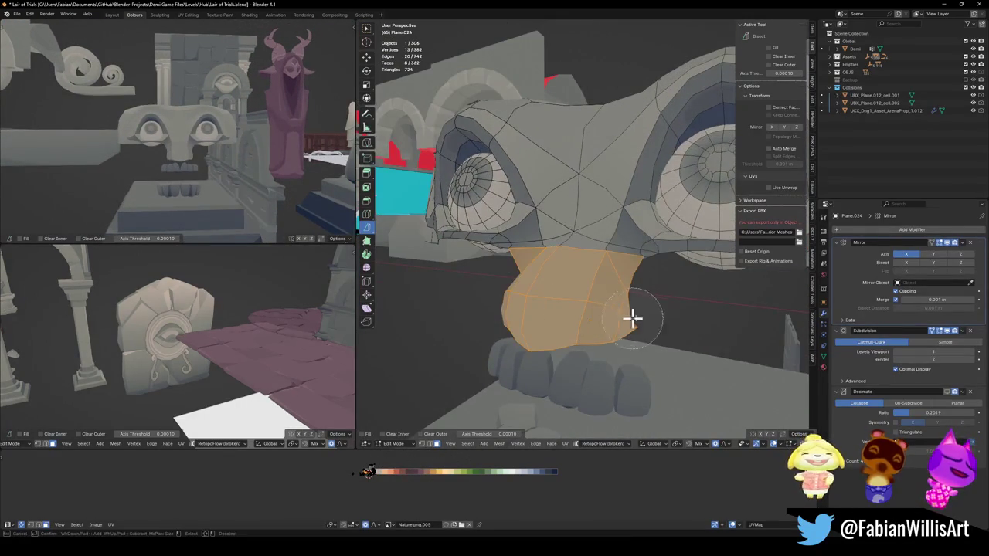
# Step: Adjust the jaw up and down along Z and save the Lair of Trials file
pyautogui.moveTo(640, 317)
pyautogui.mouseDown(button='middle')
pyautogui.moveTo(608, 287)
pyautogui.moveTo(629, 289)
pyautogui.mouseUp(button='middle')
pyautogui.press('g')
pyautogui.press('z')
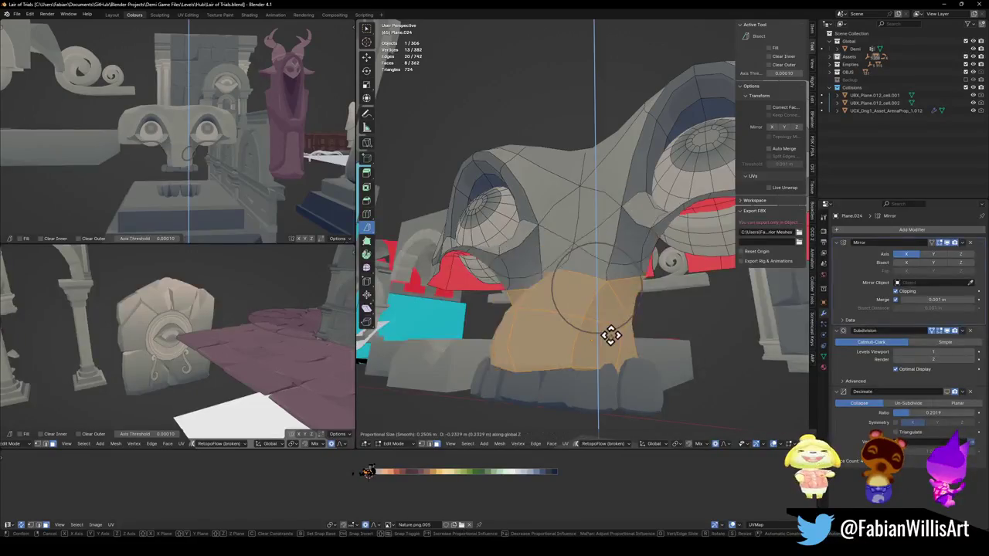
pyautogui.click(626, 288)
pyautogui.hotkey('ctrl', 's')
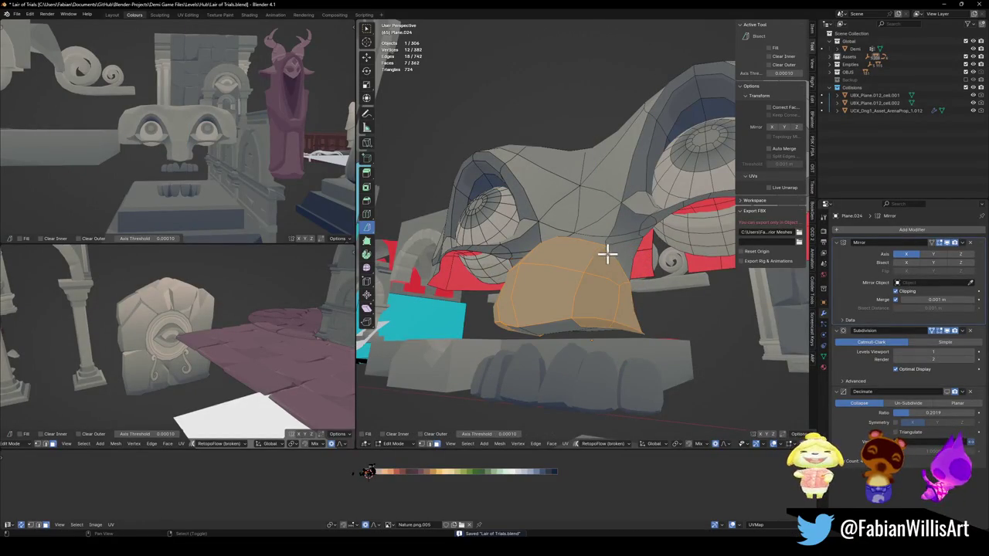
pyautogui.press('g')
pyautogui.press('z')
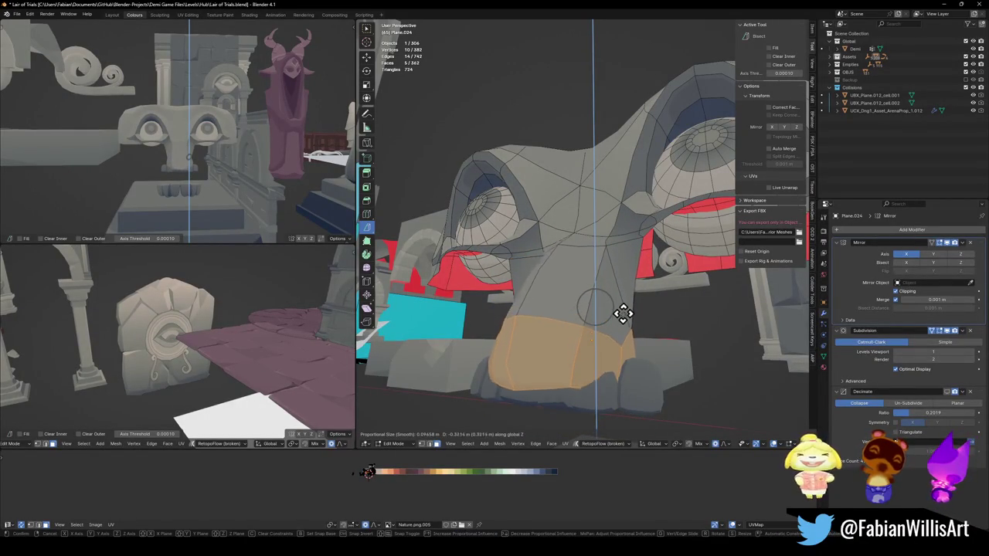
pyautogui.click(623, 316)
# Step: Select the linked face mesh and reposition it vertically along Z
pyautogui.moveTo(623, 316)
pyautogui.mouseDown(button='middle')
pyautogui.moveTo(669, 231)
pyautogui.moveTo(645, 242)
pyautogui.mouseUp(button='middle')
pyautogui.scroll(-3, 670, 230)
pyautogui.scroll(-2, 608, 268)
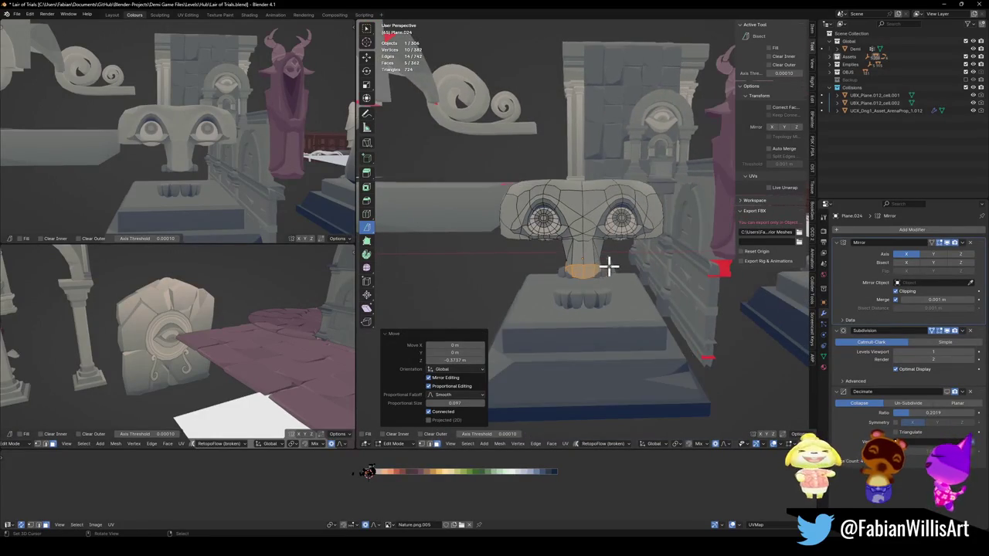
pyautogui.press('l')
pyautogui.press('g')
pyautogui.press('z')
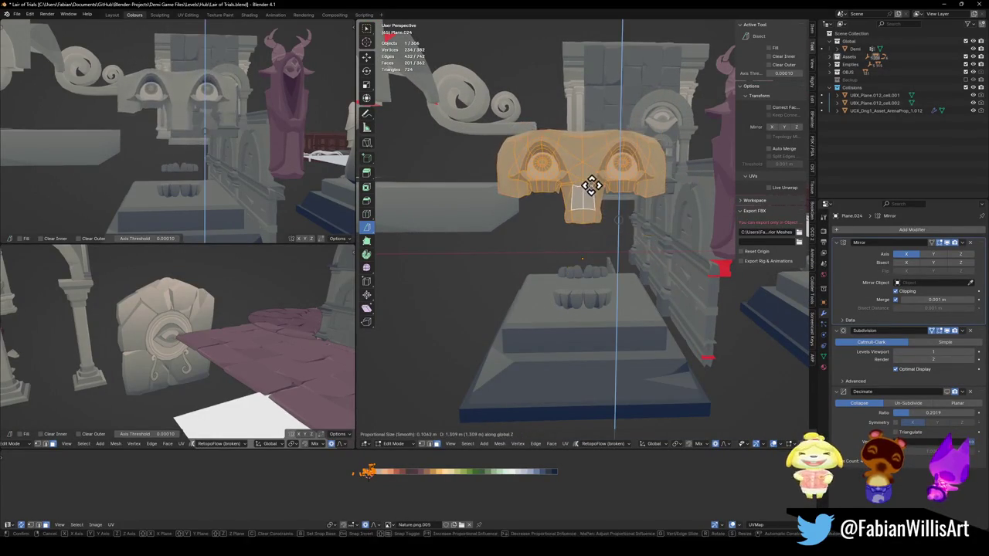
pyautogui.click(594, 192)
pyautogui.moveTo(252, 133); pyautogui.dragTo(243, 139, button='middle')
pyautogui.press('g')
pyautogui.press('z')
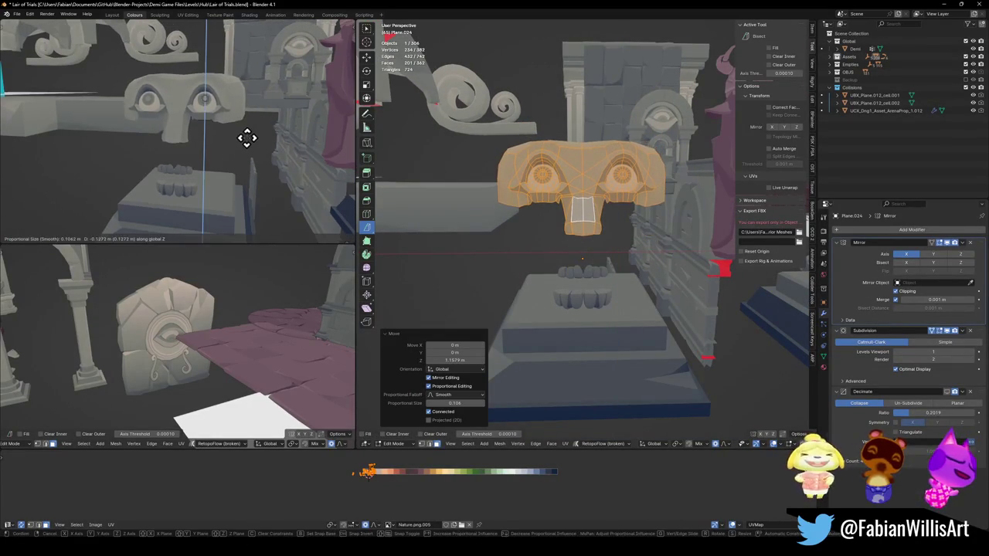
pyautogui.click(247, 136)
# Step: Raise a top-of-head vertex along Z with proportional falloff to lift the skull
pyautogui.moveTo(610, 167)
pyautogui.mouseDown(button='middle')
pyautogui.moveTo(656, 170)
pyautogui.moveTo(654, 181)
pyautogui.mouseUp(button='middle')
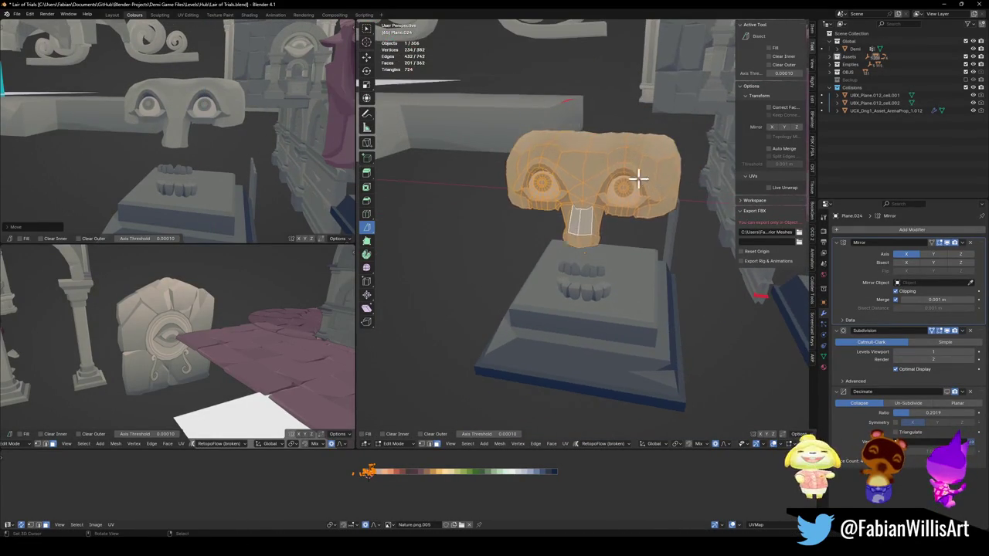
pyautogui.click(592, 139)
pyautogui.press('g')
pyautogui.press('z')
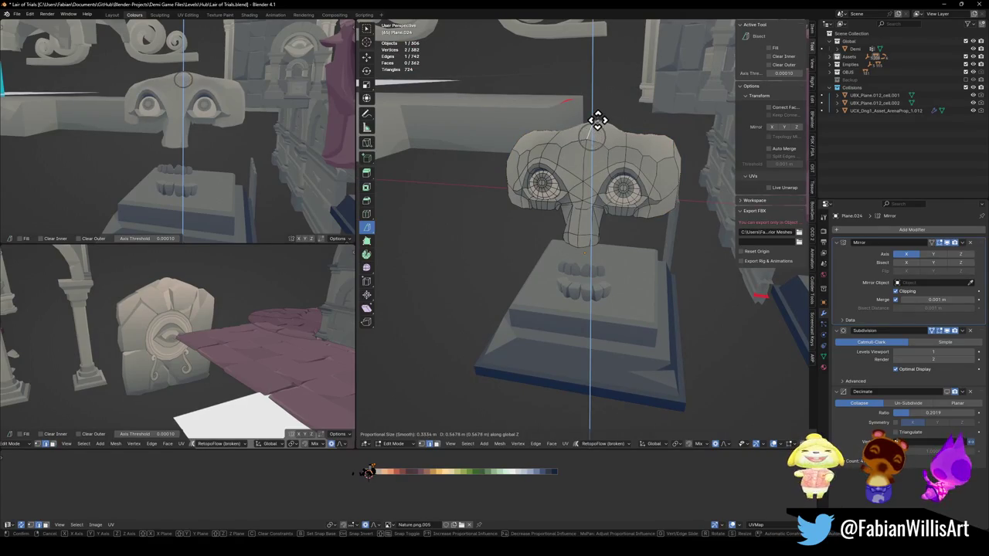
pyautogui.scroll(-15, 591, 127)
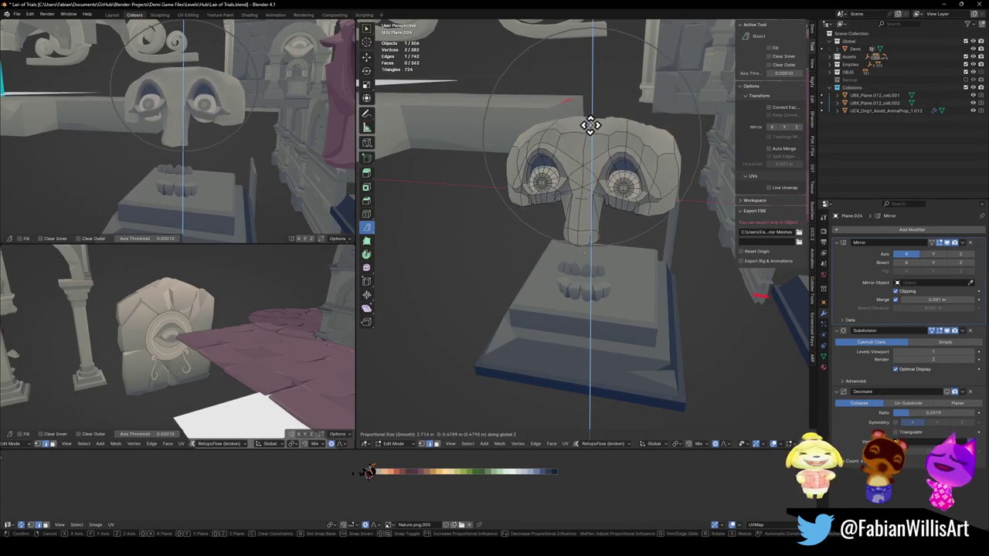
pyautogui.scroll(6, 591, 127)
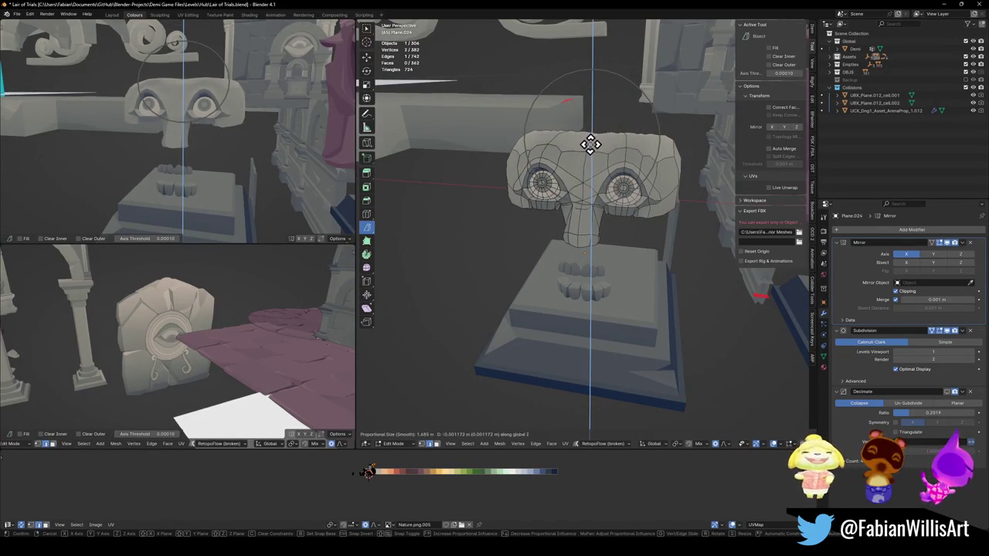
pyautogui.click(590, 147)
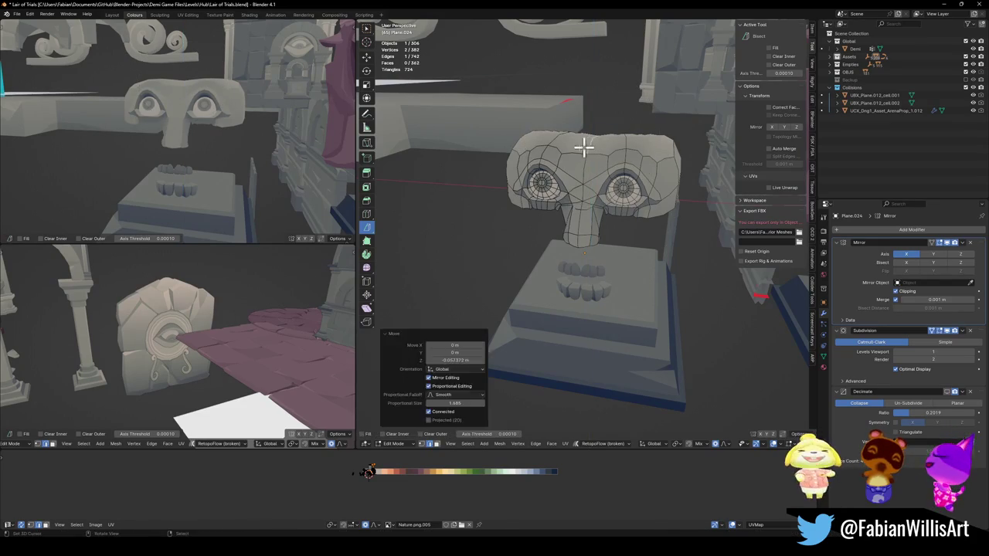
pyautogui.click(199, 144)
pyautogui.moveTo(199, 144)
pyautogui.mouseDown(button='middle')
pyautogui.moveTo(255, 133)
pyautogui.moveTo(216, 139)
pyautogui.mouseUp(button='middle')
# Step: Reshape the side of the head sideways with soft falloff, cancelling a vertical move
pyautogui.moveTo(703, 187)
pyautogui.mouseDown(button='middle')
pyautogui.moveTo(653, 199)
pyautogui.moveTo(698, 177)
pyautogui.moveTo(688, 171)
pyautogui.mouseUp(button='middle')
pyautogui.press('g')
pyautogui.scroll(2, 671, 172)
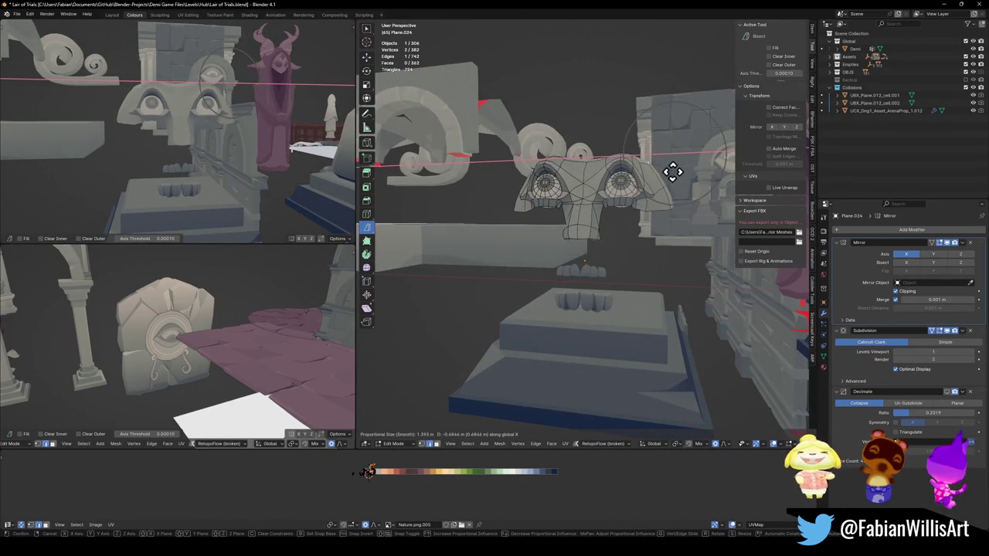
pyautogui.click(670, 169)
pyautogui.press('g')
pyautogui.press('z')
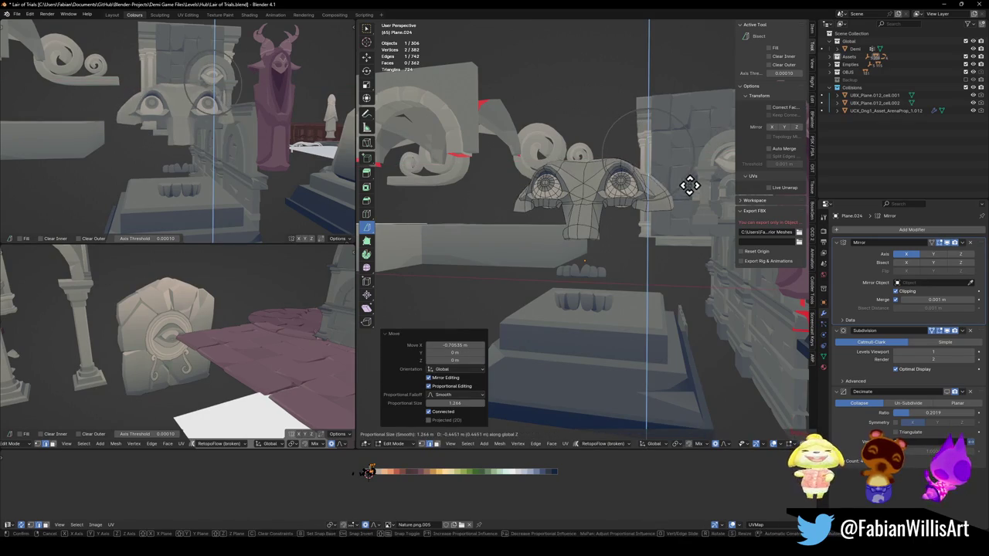
pyautogui.rightClick(689, 177)
pyautogui.moveTo(689, 177); pyautogui.dragTo(656, 203, button='middle')
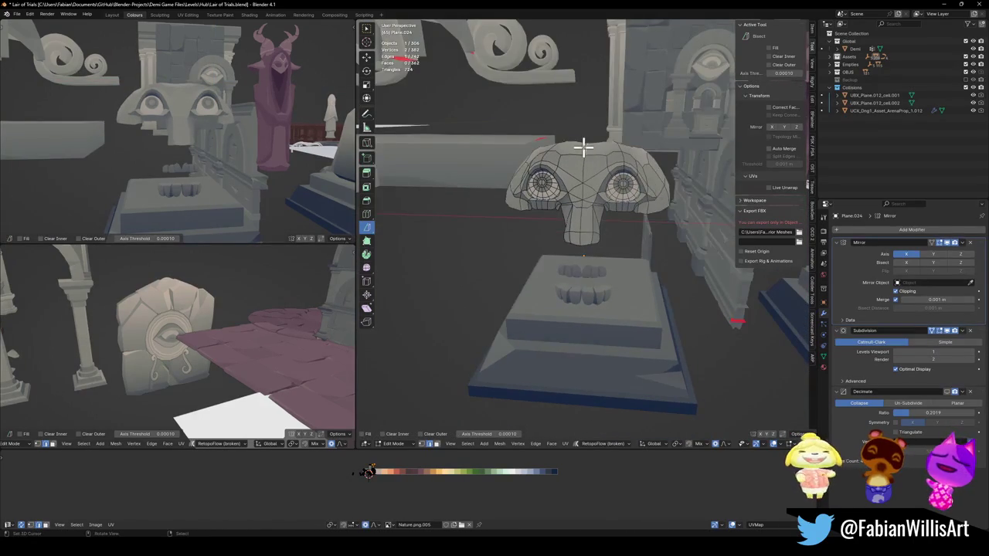
pyautogui.moveTo(604, 147)
pyautogui.mouseDown(button='middle')
pyautogui.moveTo(618, 165)
pyautogui.moveTo(634, 116)
pyautogui.mouseUp(button='middle')
# Step: Raise the skull-top loop and topmost vertex along Z to peak the dome
pyautogui.keyDown('alt'); pyautogui.click(609, 147); pyautogui.keyUp('alt')
pyautogui.press('g')
pyautogui.press('z')
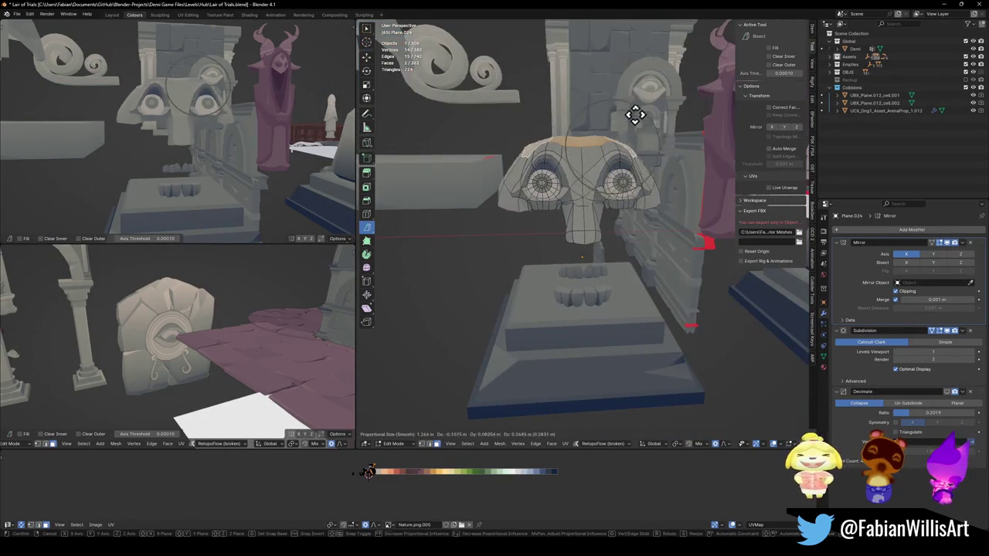
pyautogui.scroll(5, 627, 109)
pyautogui.scroll(6, 627, 106)
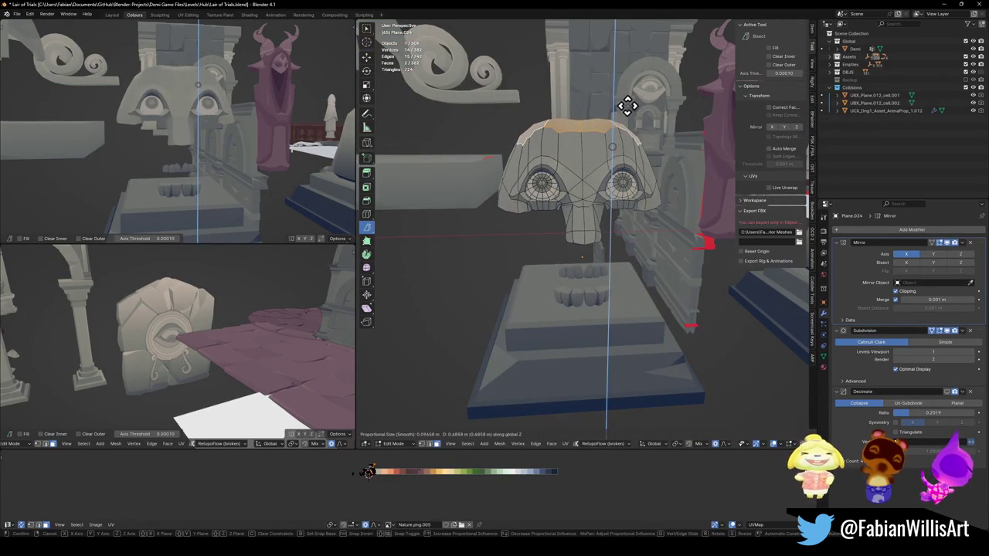
pyautogui.click(634, 110)
pyautogui.click(579, 136)
pyautogui.press('g')
pyautogui.press('z')
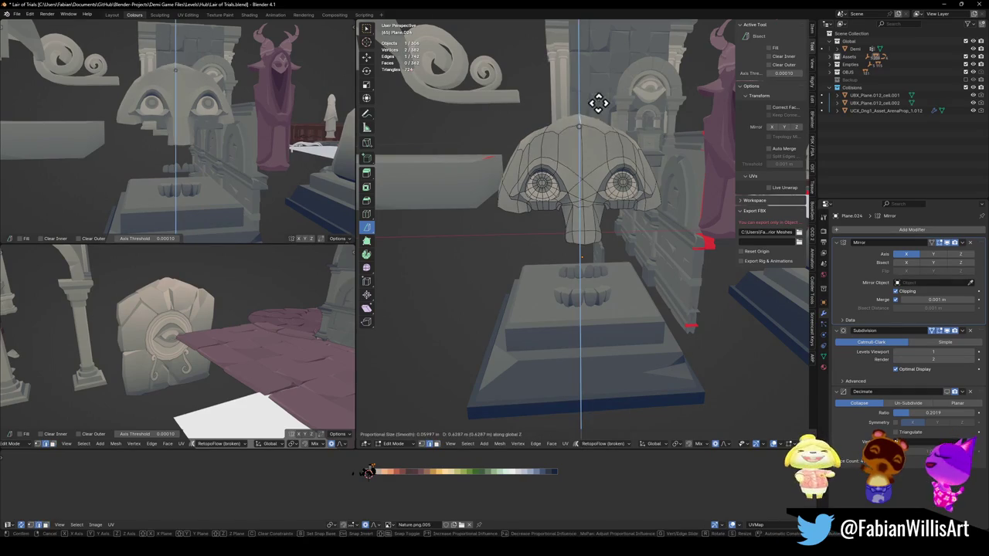
pyautogui.click(604, 116)
pyautogui.moveTo(239, 182); pyautogui.dragTo(258, 146, button='middle')
pyautogui.moveTo(685, 278)
pyautogui.mouseDown(button='middle')
pyautogui.moveTo(644, 250)
pyautogui.moveTo(707, 247)
pyautogui.moveTo(637, 247)
pyautogui.moveTo(620, 260)
pyautogui.moveTo(673, 261)
pyautogui.moveTo(643, 252)
pyautogui.moveTo(667, 252)
pyautogui.moveTo(631, 227)
pyautogui.moveTo(647, 280)
pyautogui.moveTo(618, 256)
pyautogui.moveTo(627, 245)
pyautogui.moveTo(641, 283)
pyautogui.mouseUp(button='middle')
# Step: Return the head mesh to Object Mode
pyautogui.hotkey('ctrl', 'Tab')
pyautogui.click(611, 246)
pyautogui.scroll(2, 657, 216)
# Step: In Edit Mode, select the lower mouth faces of the open-mouthed head and hide them
pyautogui.scroll(5, 636, 236)
pyautogui.press('Tab')
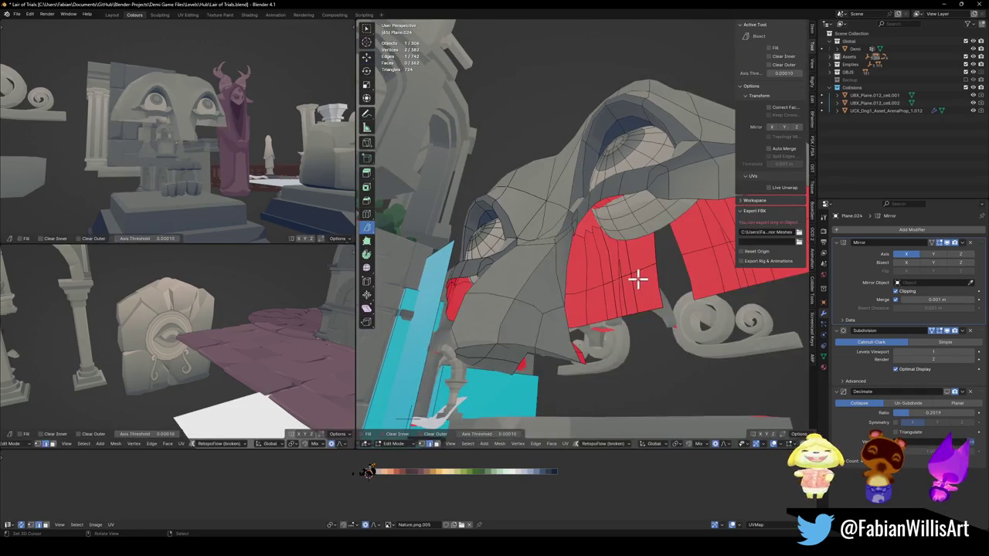
pyautogui.press('l')
pyautogui.moveTo(621, 233)
pyautogui.mouseDown(button='middle')
pyautogui.moveTo(603, 234)
pyautogui.moveTo(635, 259)
pyautogui.mouseUp(button='middle')
pyautogui.scroll(-4, 631, 245)
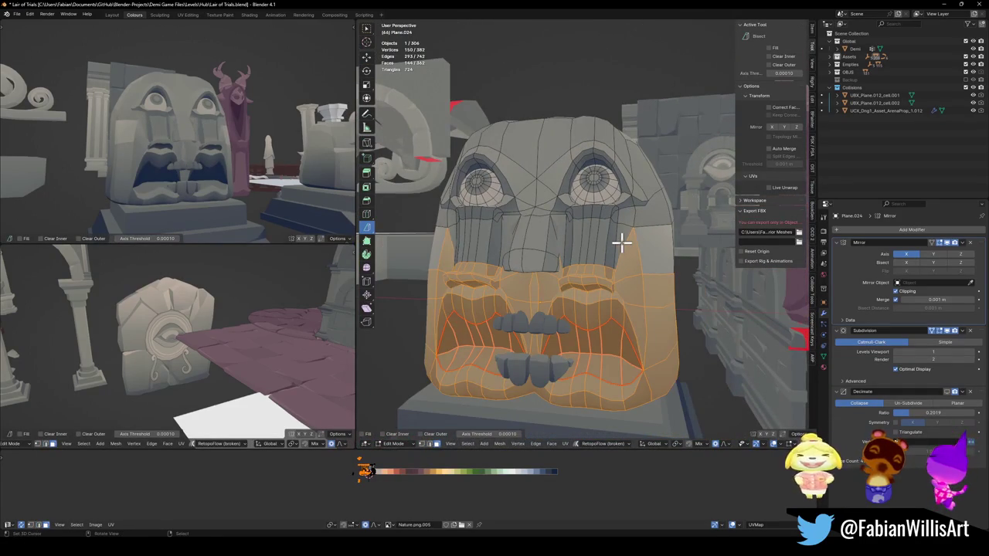
pyautogui.moveTo(250, 154)
pyautogui.mouseDown(button='middle')
pyautogui.moveTo(225, 165)
pyautogui.moveTo(279, 171)
pyautogui.mouseUp(button='middle')
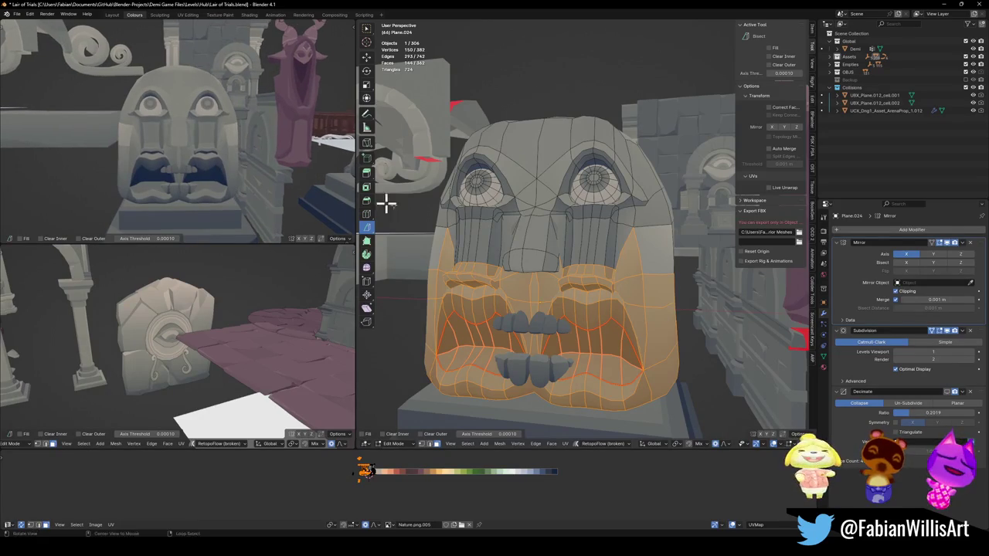
pyautogui.keyDown('shift'); pyautogui.moveTo(600, 299); pyautogui.dragTo(593, 281, button='middle'); pyautogui.keyUp('shift')
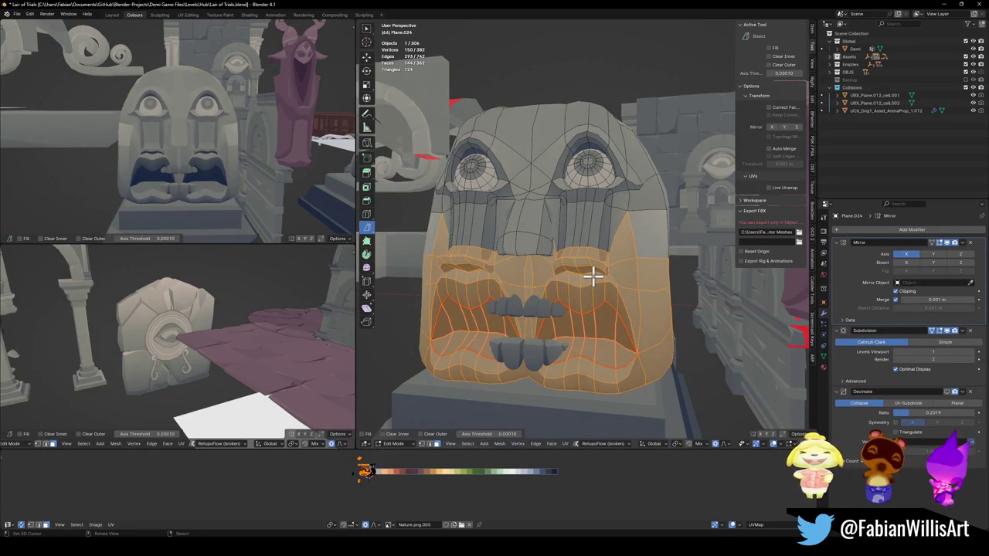
pyautogui.scroll(2, 593, 268)
pyautogui.moveTo(624, 234)
pyautogui.mouseDown(button='middle')
pyautogui.moveTo(595, 247)
pyautogui.moveTo(636, 223)
pyautogui.moveTo(658, 229)
pyautogui.moveTo(614, 237)
pyautogui.mouseUp(button='middle')
pyautogui.moveTo(722, 256)
pyautogui.mouseDown(button='middle')
pyautogui.moveTo(629, 268)
pyautogui.moveTo(638, 249)
pyautogui.moveTo(623, 237)
pyautogui.moveTo(652, 249)
pyautogui.moveTo(595, 247)
pyautogui.moveTo(667, 265)
pyautogui.moveTo(605, 282)
pyautogui.moveTo(654, 276)
pyautogui.moveTo(641, 260)
pyautogui.moveTo(673, 258)
pyautogui.moveTo(630, 251)
pyautogui.moveTo(490, 278)
pyautogui.moveTo(655, 276)
pyautogui.moveTo(652, 265)
pyautogui.mouseUp(button='middle')
pyautogui.press('h')
# Step: Delete the two stray vertices left on the face
pyautogui.click(691, 276)
pyautogui.press('x')
pyautogui.click(688, 255)
# Step: Reveal the mouth, hide the eyes, nose and brow, and isolate the mouth section in Local View
pyautogui.hotkey('alt', 'h')
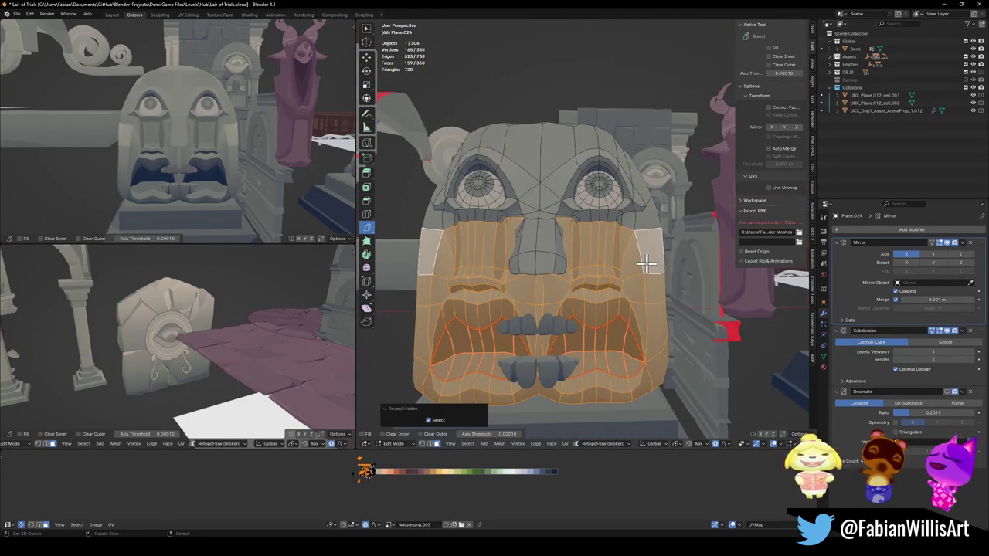
pyautogui.hotkey('ctrl', 'z')
pyautogui.moveTo(646, 262)
pyautogui.mouseDown(button='middle')
pyautogui.moveTo(628, 249)
pyautogui.moveTo(602, 260)
pyautogui.mouseUp(button='middle')
pyautogui.hotkey('shift', 'h')
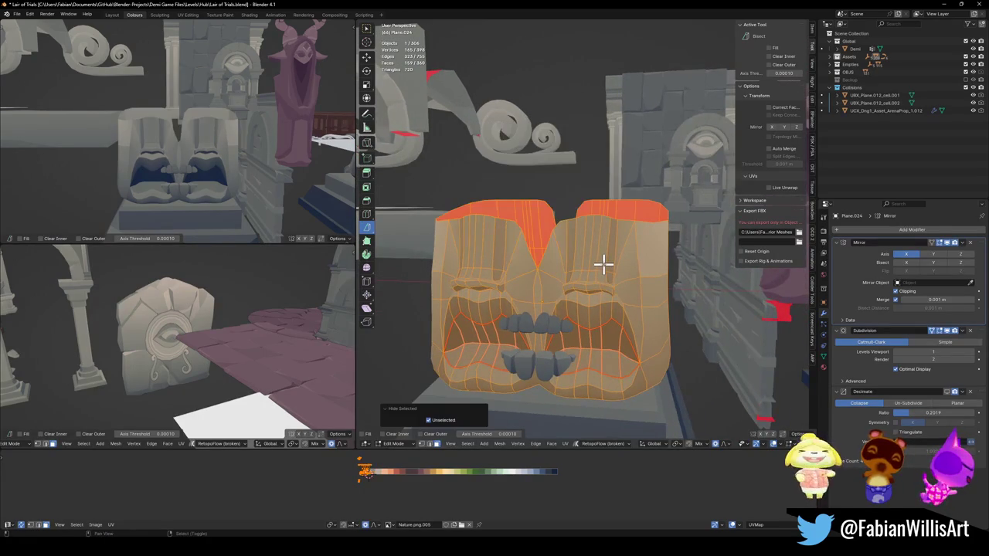
pyautogui.press('KP_Divide')
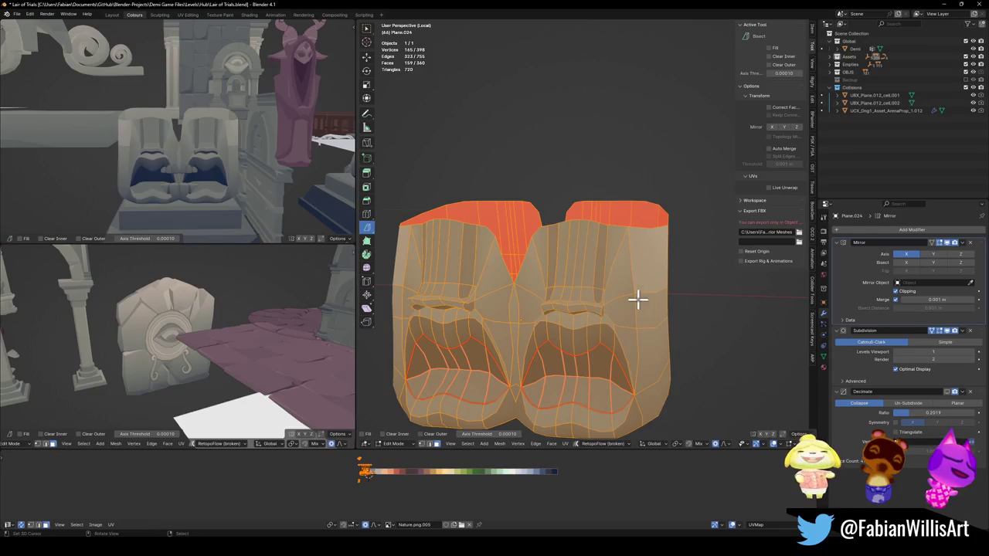
# Step: Split the face along its vertical centre loop and delete the linked middle section
pyautogui.moveTo(640, 292); pyautogui.dragTo(568, 281, button='middle')
pyautogui.scroll(-2, 592, 281)
pyautogui.scroll(4, 595, 282)
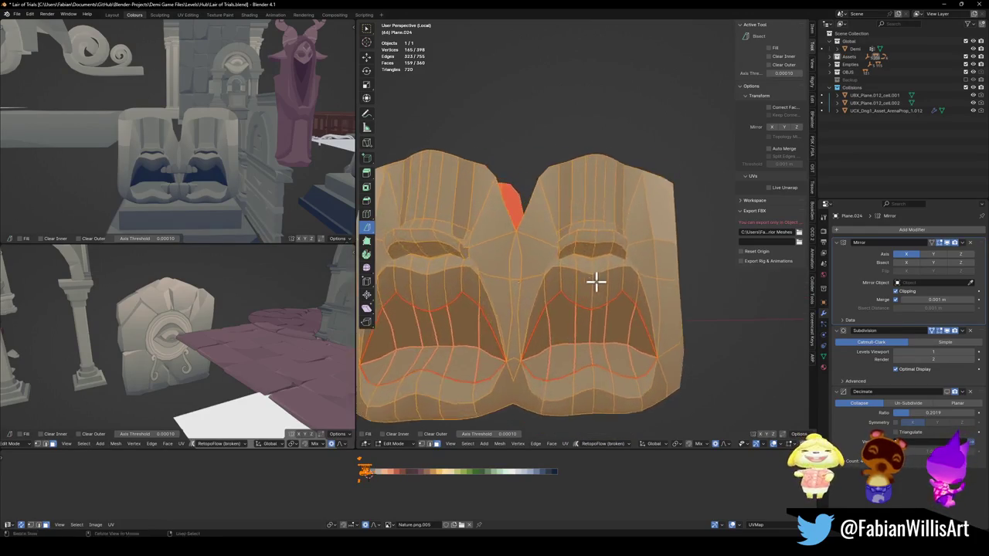
pyautogui.hotkey('alt', 'a')
pyautogui.keyDown('alt'); pyautogui.click(594, 283); pyautogui.keyUp('alt')
pyautogui.hotkey('ctrl', 'z')
pyautogui.hotkey('ctrl', 'z')
pyautogui.press('l')
pyautogui.moveTo(627, 228); pyautogui.dragTo(618, 249, button='middle')
pyautogui.press('x')
pyautogui.click(618, 248)
# Step: Move the remaining half face along X to centre it on the mirror
pyautogui.press('a')
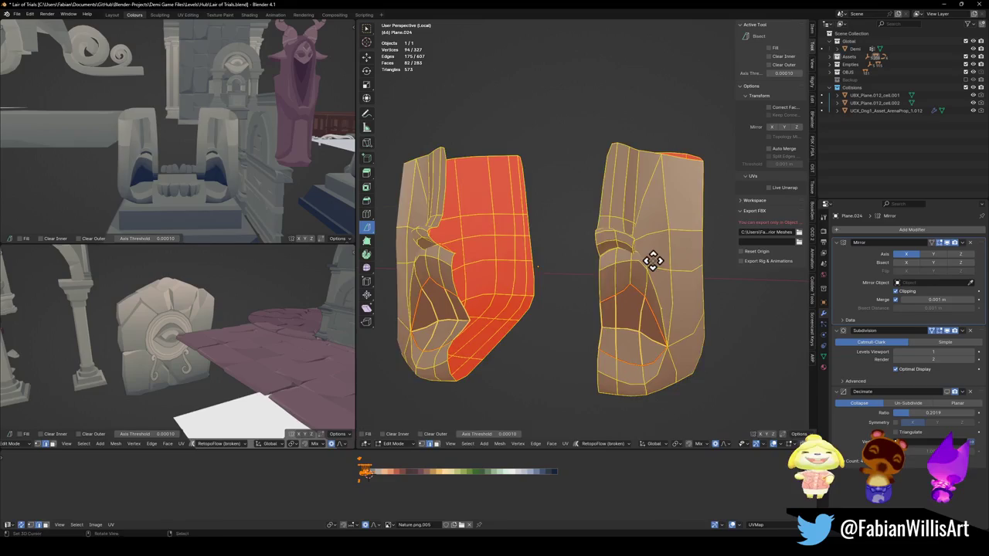
pyautogui.press('g')
pyautogui.press('x')
pyautogui.click(576, 261)
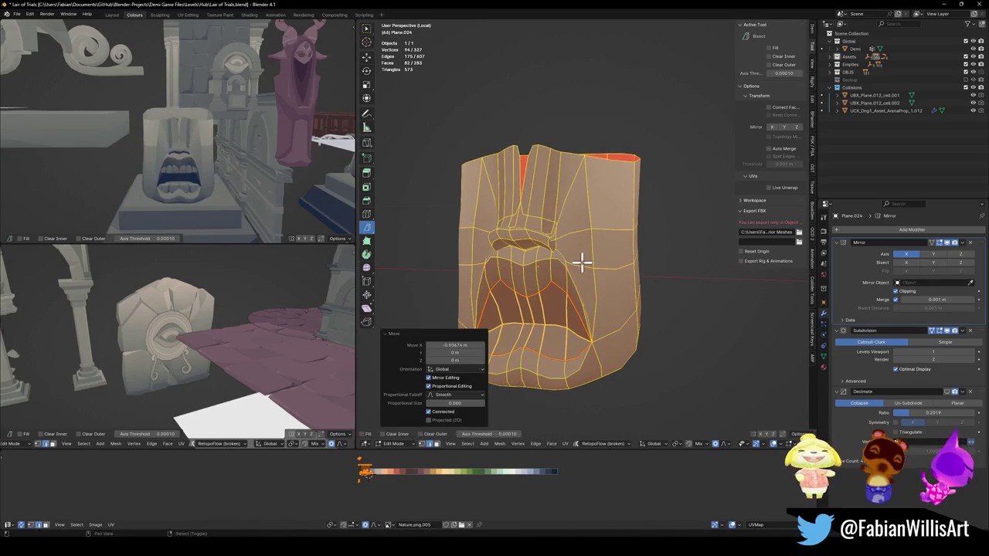
pyautogui.moveTo(576, 261); pyautogui.dragTo(540, 218, button='middle')
pyautogui.scroll(3, 540, 217)
# Step: Close the top notch by moving its vertex -0.31945 m along X with smooth proportional falloff
pyautogui.hotkey('alt', 'a')
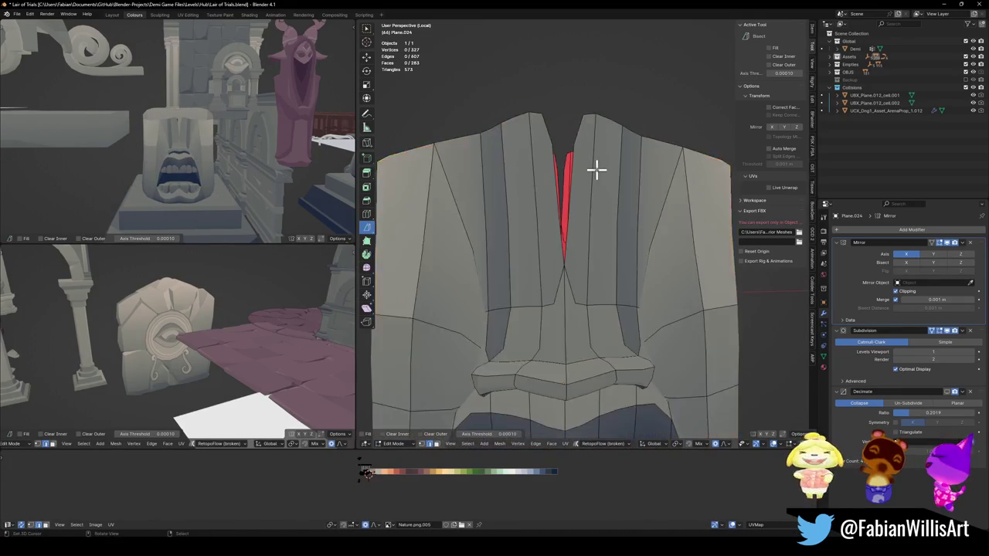
pyautogui.moveTo(595, 177); pyautogui.dragTo(580, 155, button='middle')
pyautogui.scroll(-2, 580, 155)
pyautogui.press('a')
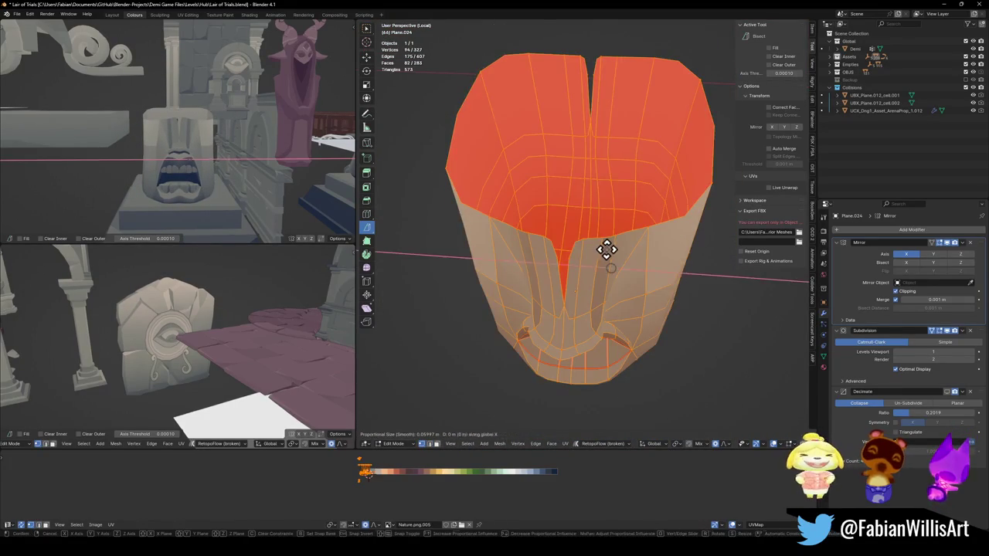
pyautogui.moveTo(600, 250); pyautogui.dragTo(611, 250, button='middle')
pyautogui.hotkey('alt', 'a')
pyautogui.click(578, 258)
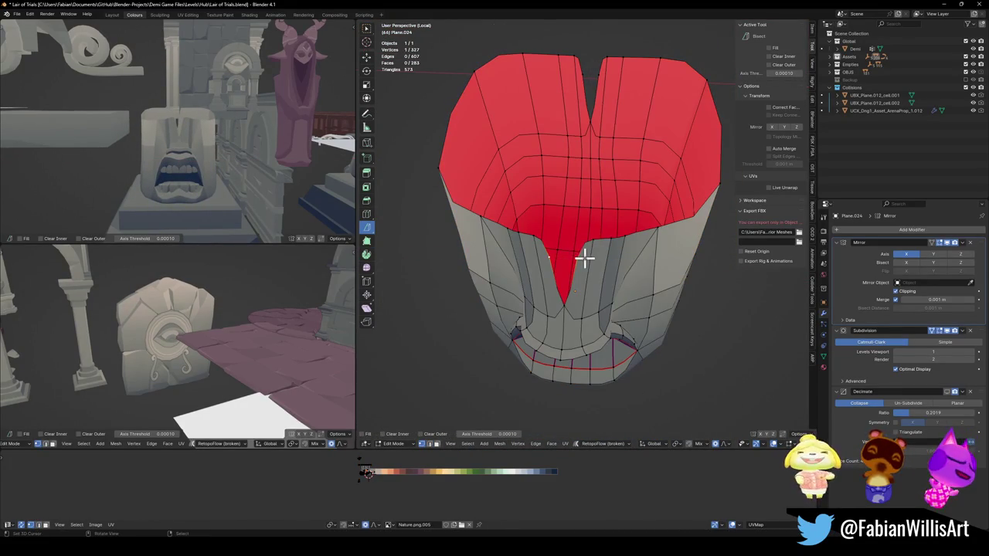
pyautogui.press('g')
pyautogui.press('x')
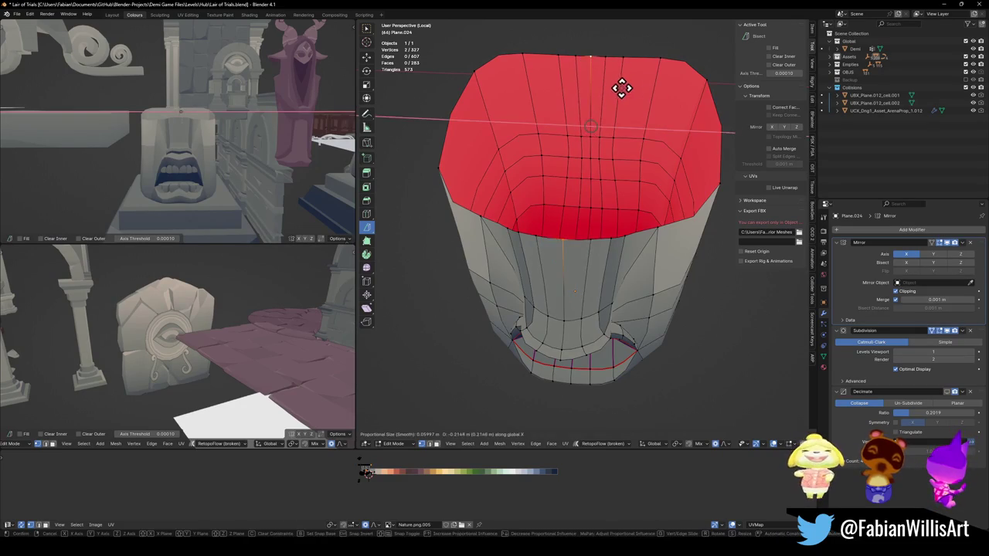
pyautogui.click(611, 103)
pyautogui.moveTo(611, 104)
pyautogui.mouseDown(button='middle')
pyautogui.moveTo(600, 206)
pyautogui.moveTo(627, 234)
pyautogui.mouseUp(button='middle')
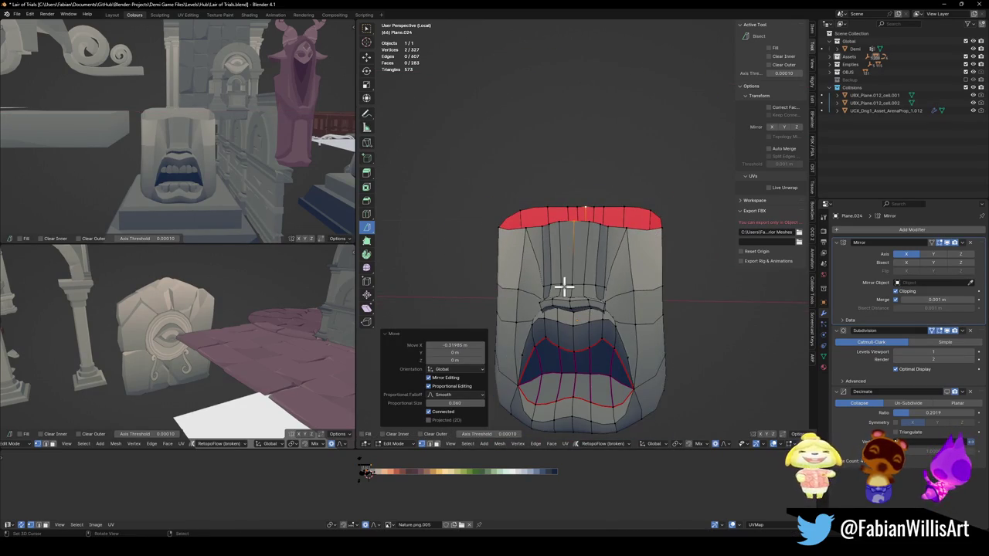
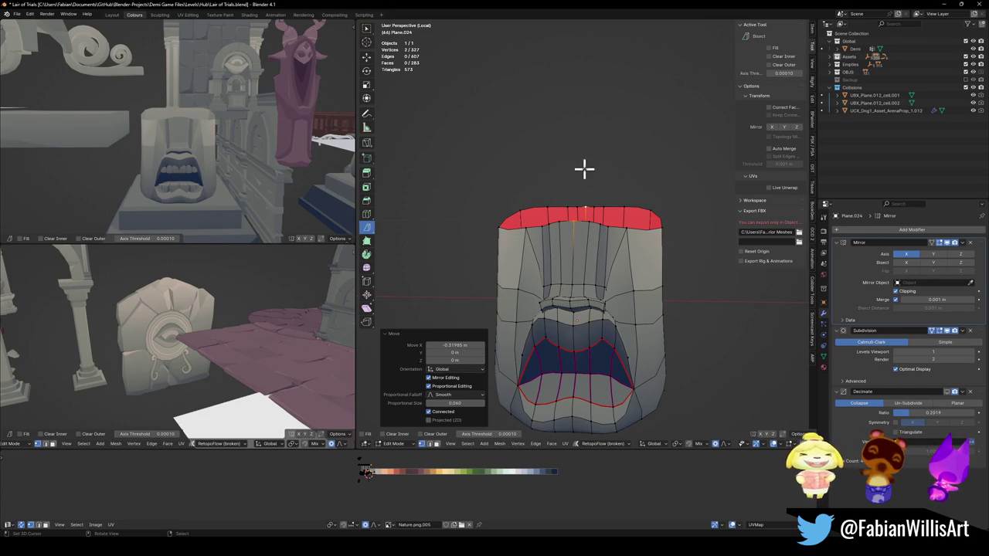
# Step: Isolate the face mesh and raise the brow edge loop vertically
pyautogui.click(580, 270)
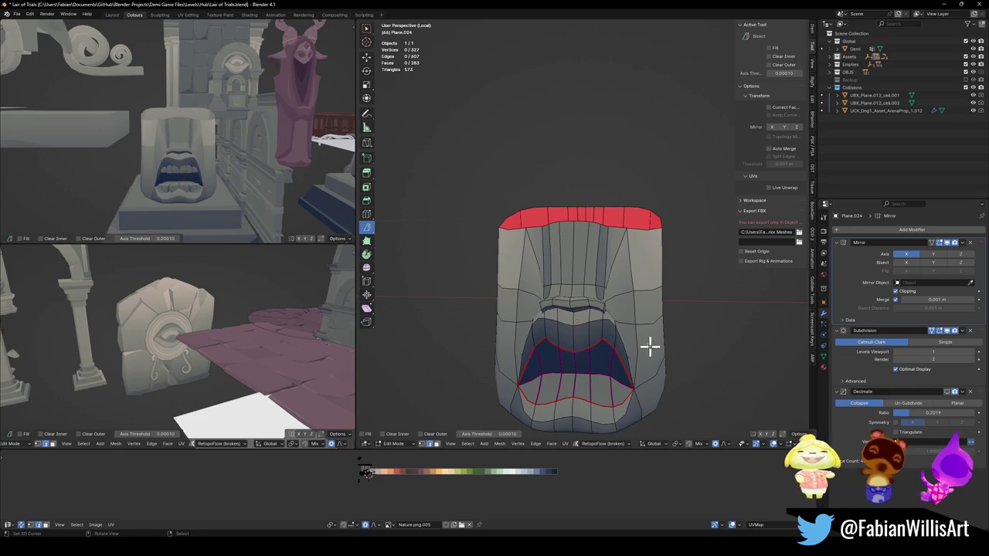
pyautogui.press('/')
pyautogui.moveTo(624, 265); pyautogui.dragTo(626, 259, button='middle')
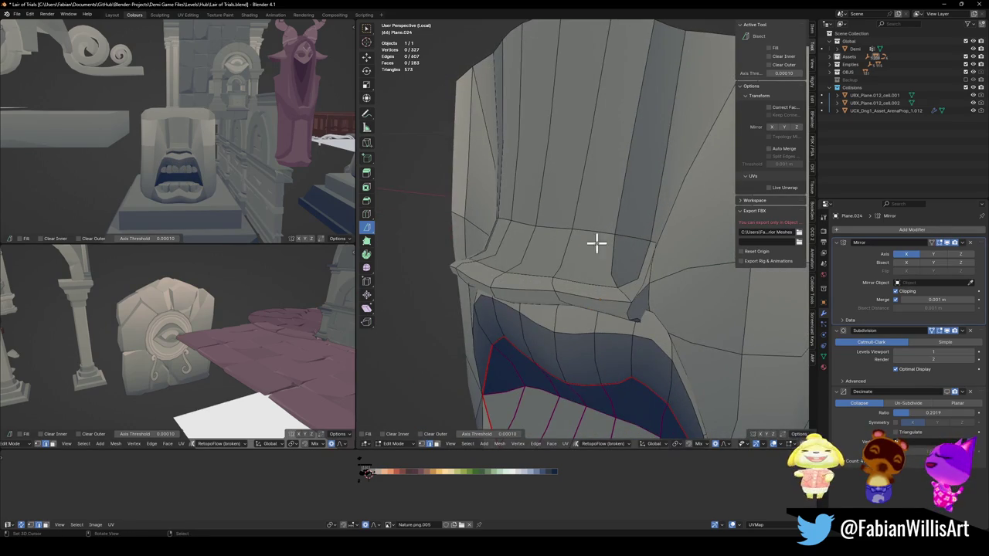
pyautogui.moveTo(553, 269); pyautogui.dragTo(535, 277, button='middle')
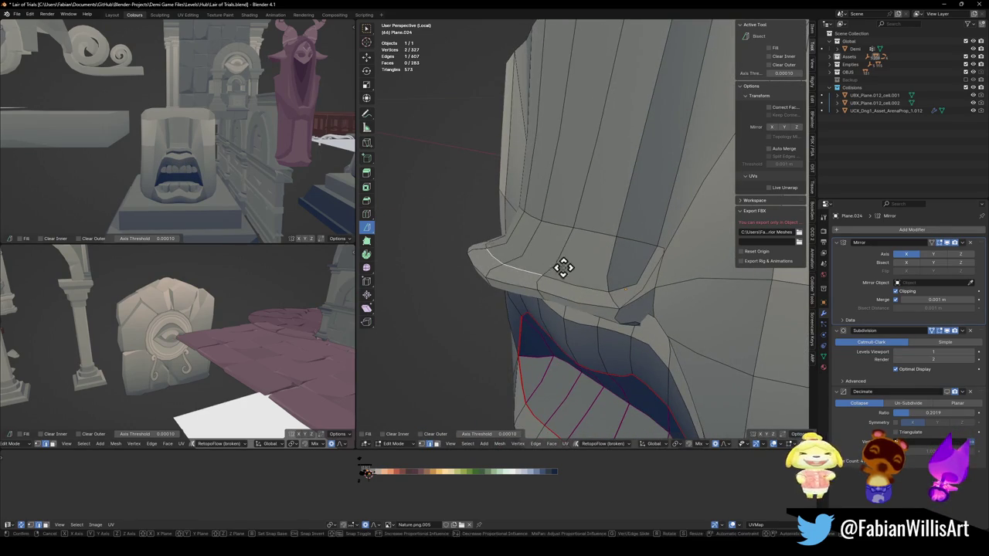
pyautogui.press('g')
pyautogui.press('z')
pyautogui.click(544, 231)
# Step: Raise a single brow face straight up along Z
pyautogui.click(552, 258)
pyautogui.press('g')
pyautogui.press('z')
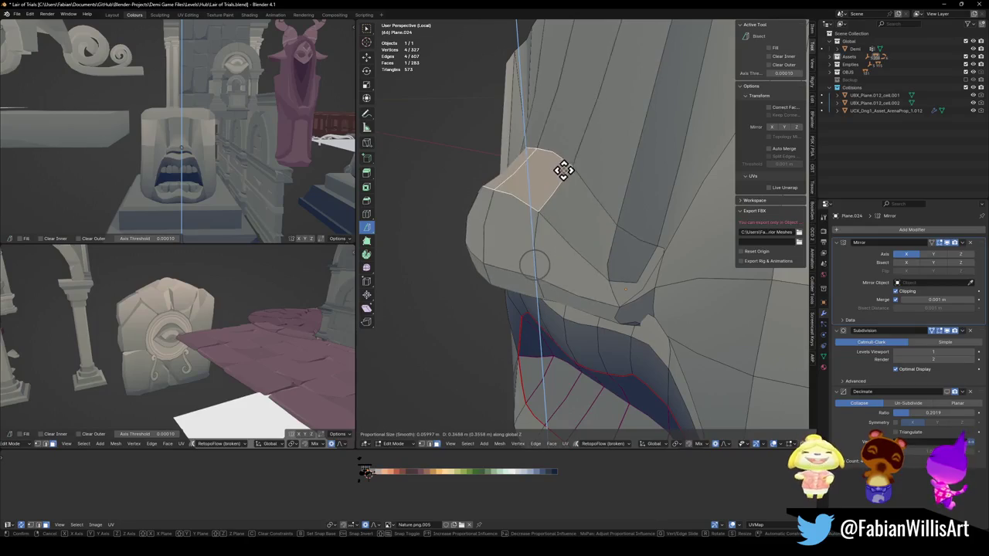
pyautogui.click(562, 179)
pyautogui.moveTo(563, 181); pyautogui.dragTo(572, 221, button='middle')
# Step: Select the neighbouring brow faces and move them to a new position
pyautogui.keyDown('shift'); pyautogui.click(593, 213); pyautogui.keyUp('shift')
pyautogui.press('g')
pyautogui.press('z')
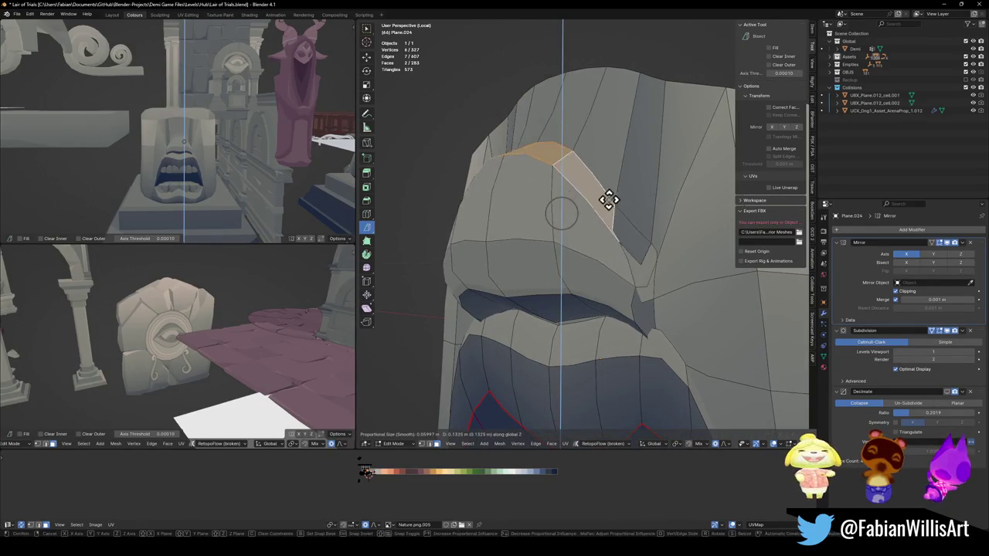
pyautogui.click(607, 203)
pyautogui.keyDown('shift'); pyautogui.click(541, 223); pyautogui.keyUp('shift')
pyautogui.press('g')
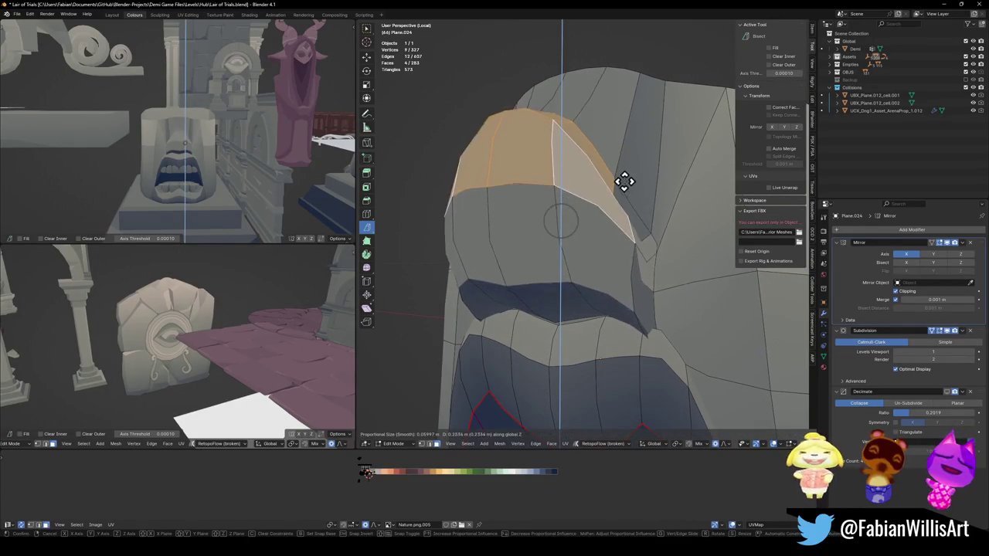
pyautogui.click(622, 217)
# Step: Add the lower front face and reshape the hood, pulling its lower edge upward
pyautogui.keyDown('shift'); pyautogui.click(543, 263); pyautogui.keyUp('shift')
pyautogui.press('g')
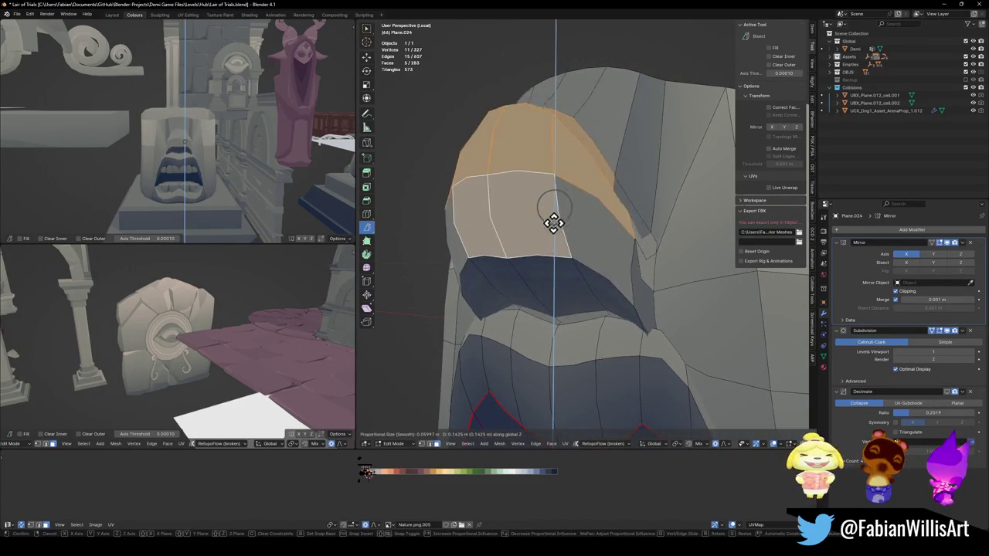
pyautogui.click(524, 245)
pyautogui.hotkey('alt', 'a')
pyautogui.moveTo(548, 216); pyautogui.dragTo(541, 172)
# Step: Try moving an edge under the hood with proportional falloff, save, then undo the move
pyautogui.moveTo(517, 239)
pyautogui.mouseDown(button='middle')
pyautogui.moveTo(546, 216)
pyautogui.moveTo(576, 243)
pyautogui.moveTo(658, 265)
pyautogui.moveTo(663, 349)
pyautogui.mouseUp(button='middle')
pyautogui.click(662, 348)
pyautogui.press('g')
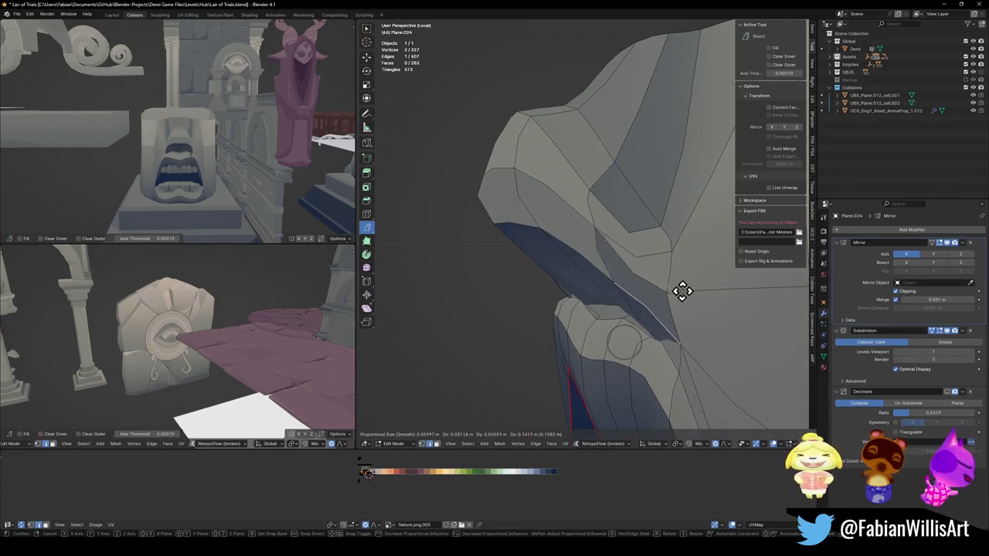
pyautogui.click(685, 287)
pyautogui.hotkey('alt', 'a')
pyautogui.hotkey('ctrl', 's')
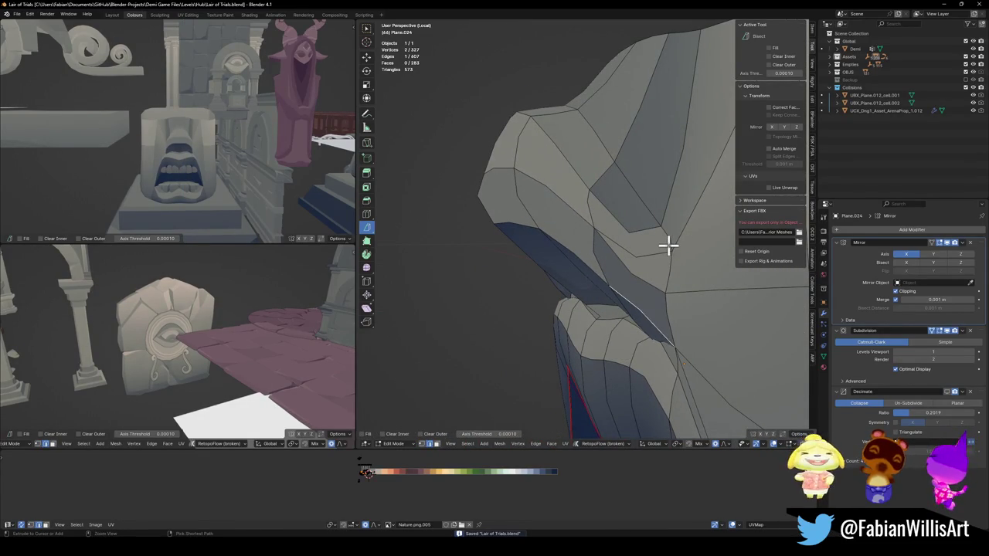
pyautogui.hotkey('ctrl', 'z')
# Step: Move a vertex sideways along X with proportional falloff, save, and reveal the hidden geometry
pyautogui.moveTo(665, 242)
pyautogui.mouseDown(button='middle')
pyautogui.moveTo(678, 271)
pyautogui.moveTo(654, 268)
pyautogui.moveTo(613, 236)
pyautogui.mouseUp(button='middle')
pyautogui.press('g')
pyautogui.press('x')
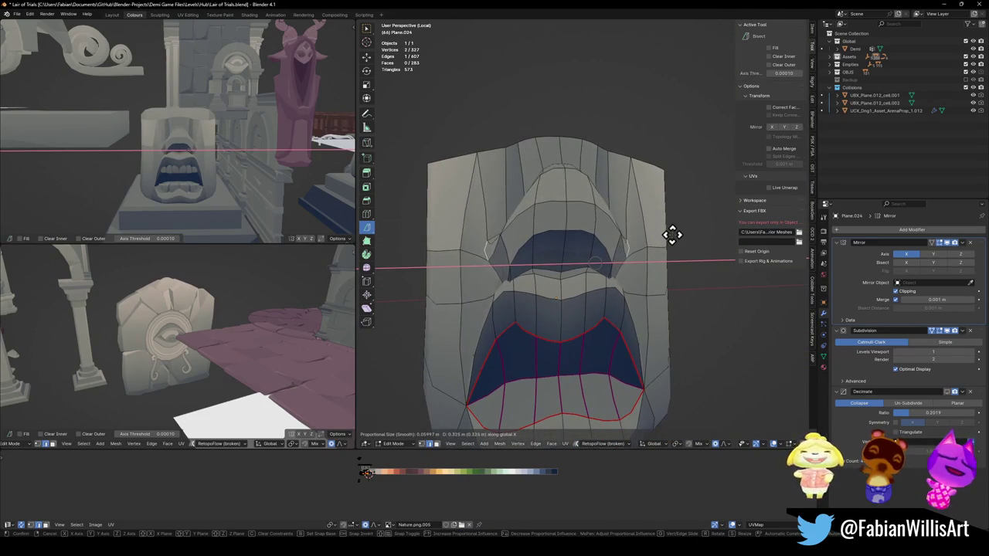
pyautogui.click(668, 232)
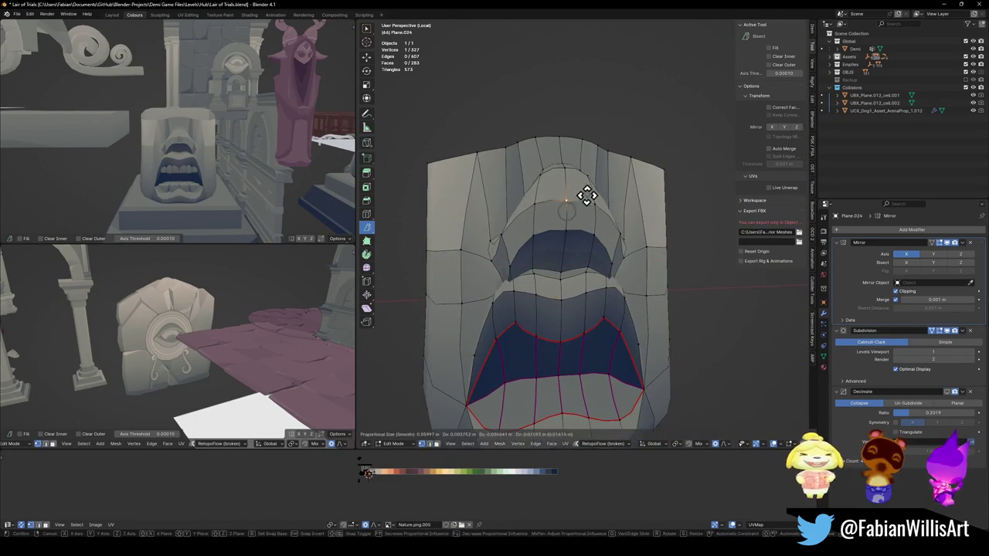
pyautogui.hotkey('ctrl', 's')
pyautogui.hotkey('alt', 'h')
# Step: Raise part of the upper head vertically with proportional falloff
pyautogui.click(664, 266)
pyautogui.moveTo(664, 265); pyautogui.dragTo(691, 254, button='middle')
pyautogui.press('g')
pyautogui.click(701, 188)
pyautogui.press('g')
pyautogui.press('z')
pyautogui.click(700, 170)
# Step: Select several side faces of the lower face
pyautogui.scroll(-5, 685, 203)
pyautogui.moveTo(662, 232); pyautogui.dragTo(710, 288, button='middle')
pyautogui.click(709, 288)
pyautogui.keyDown('shift'); pyautogui.click(717, 307); pyautogui.keyUp('shift')
pyautogui.keyDown('shift'); pyautogui.click(705, 246); pyautogui.keyUp('shift')
pyautogui.moveTo(705, 245)
pyautogui.mouseDown(button='middle')
pyautogui.moveTo(700, 206)
pyautogui.moveTo(673, 215)
pyautogui.mouseUp(button='middle')
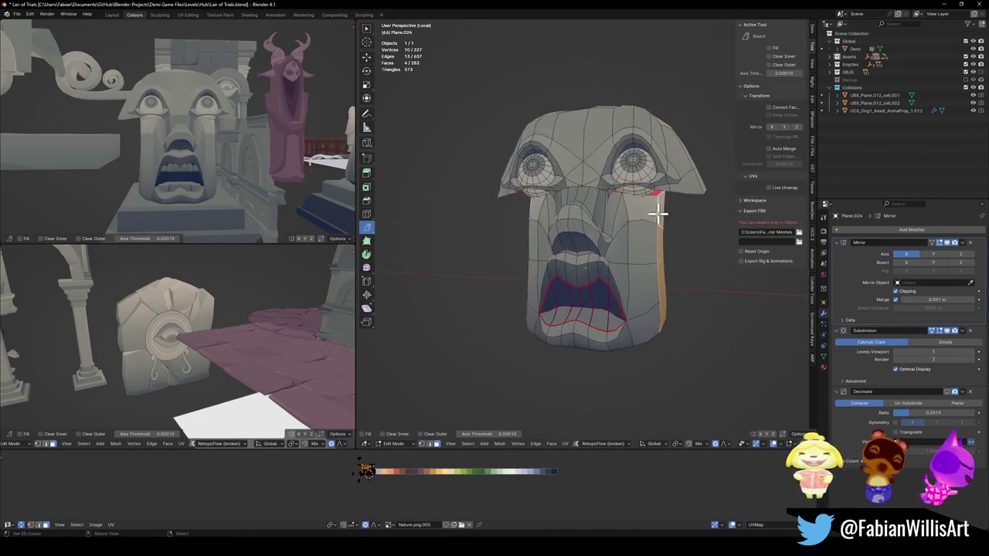
# Step: Push the side faces 0.34 m along X with proportional editing to widen the face
pyautogui.press('g')
pyautogui.press('x')
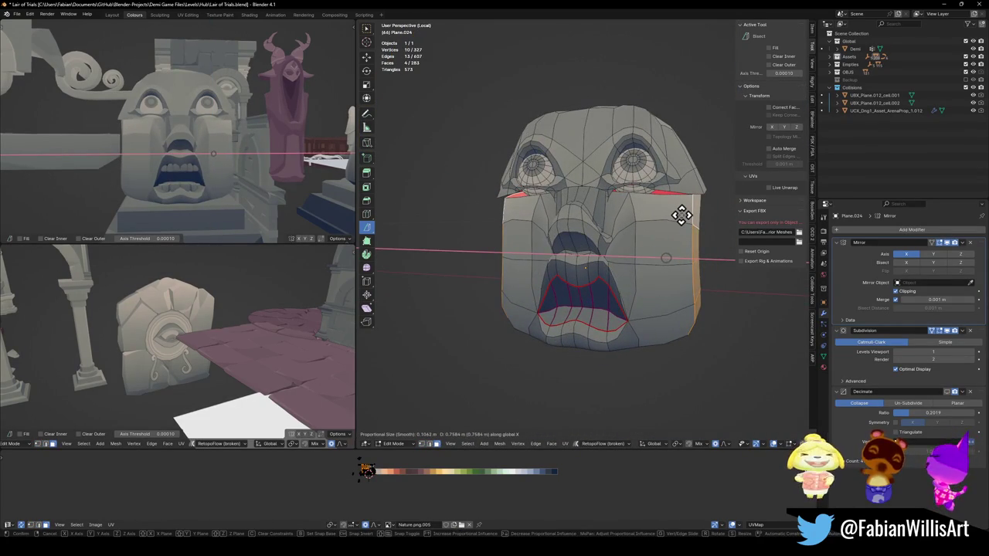
pyautogui.scroll(-4, 681, 215)
pyautogui.scroll(-6, 679, 215)
pyautogui.scroll(-5, 678, 215)
pyautogui.scroll(-6, 676, 215)
pyautogui.scroll(-1, 672, 212)
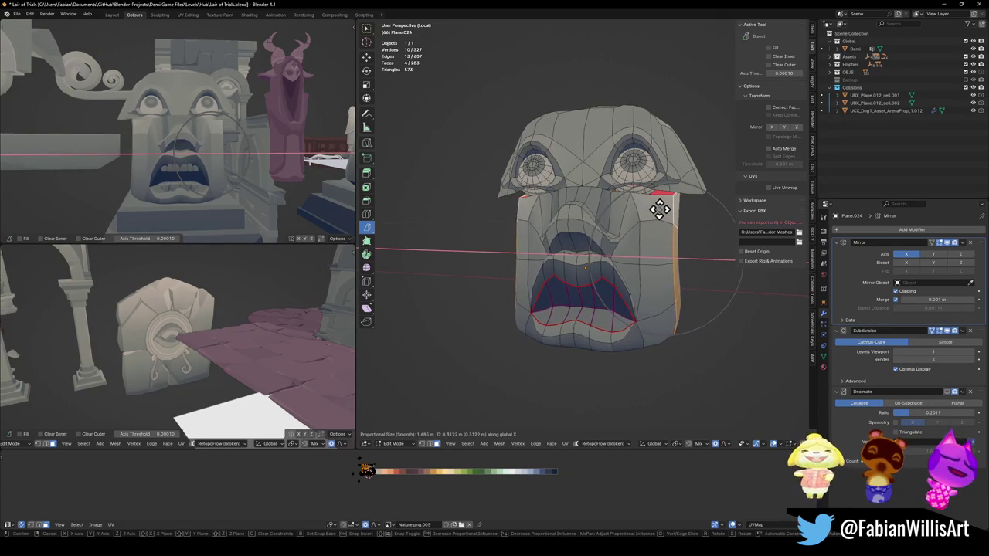
pyautogui.scroll(2, 659, 208)
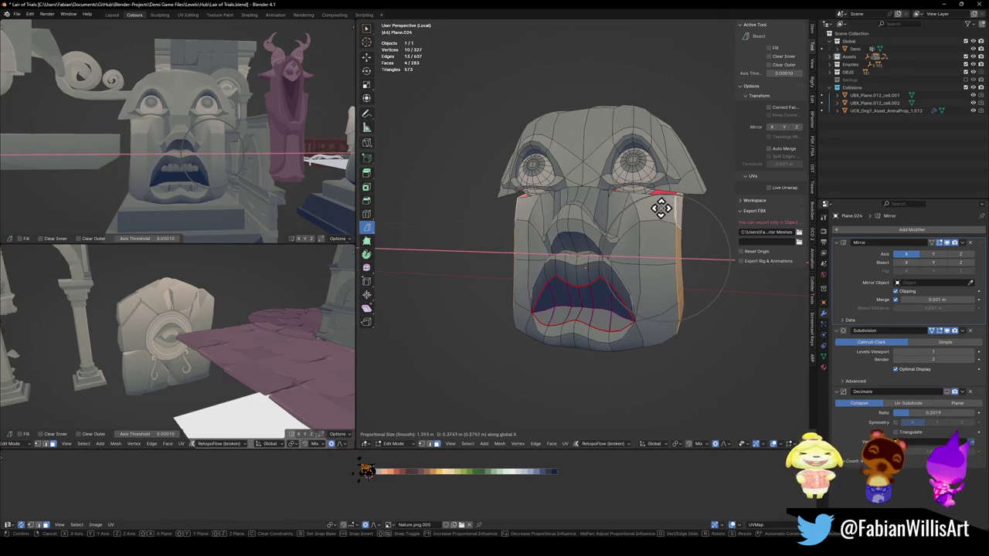
pyautogui.click(661, 208)
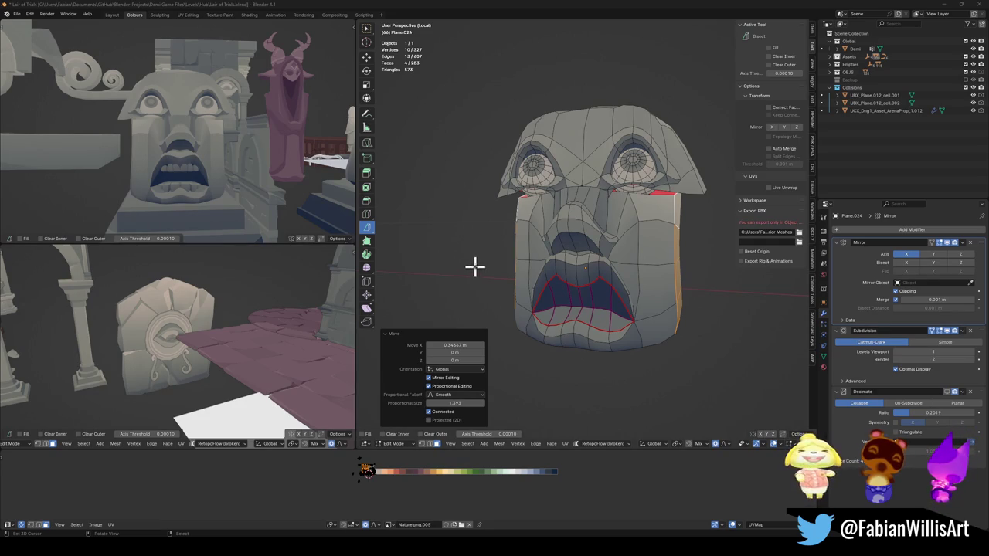
# Step: Select the linked lower-face geometry in vertex mode and cancel a trial X move
pyautogui.moveTo(619, 324)
pyautogui.mouseDown(button='middle')
pyautogui.moveTo(619, 316)
pyautogui.moveTo(563, 314)
pyautogui.moveTo(656, 284)
pyautogui.moveTo(654, 276)
pyautogui.mouseUp(button='middle')
pyautogui.click(657, 285)
pyautogui.press('1')
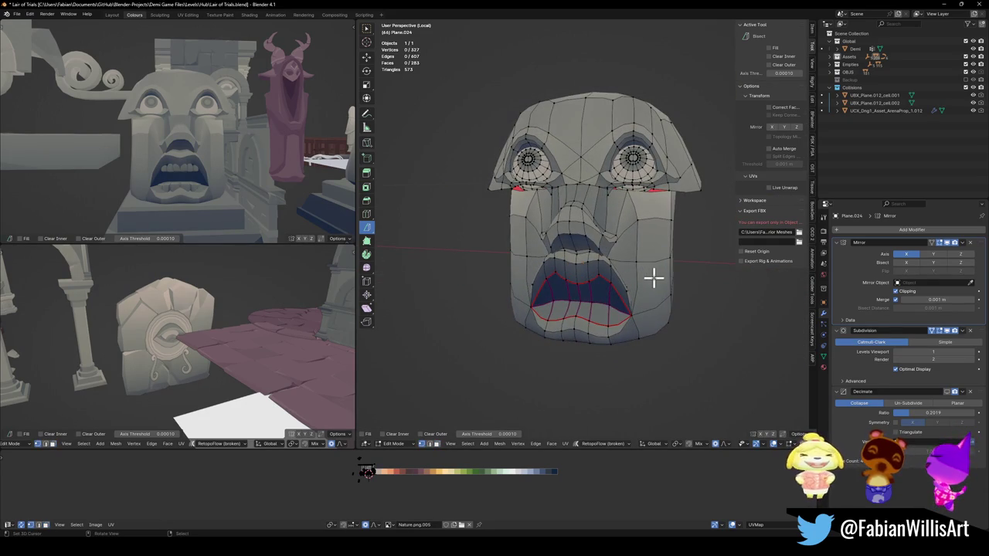
pyautogui.press('l')
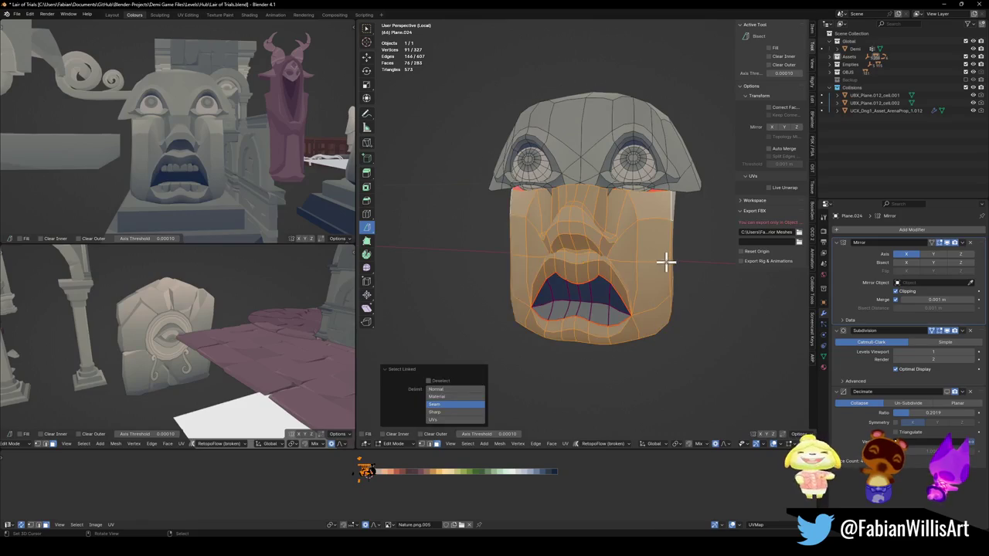
pyautogui.press('g')
pyautogui.press('x')
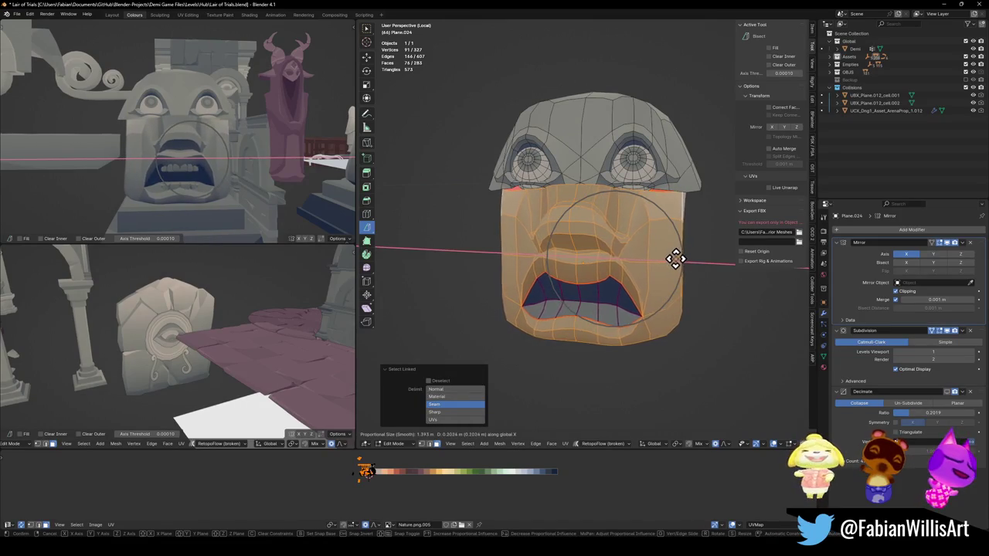
pyautogui.press('Escape')
# Step: Select the lower face and mouth interior with L, then invert to select the upper head
pyautogui.press('Tab')
pyautogui.press('Tab')
pyautogui.hotkey('alt', 'a')
pyautogui.press('l')
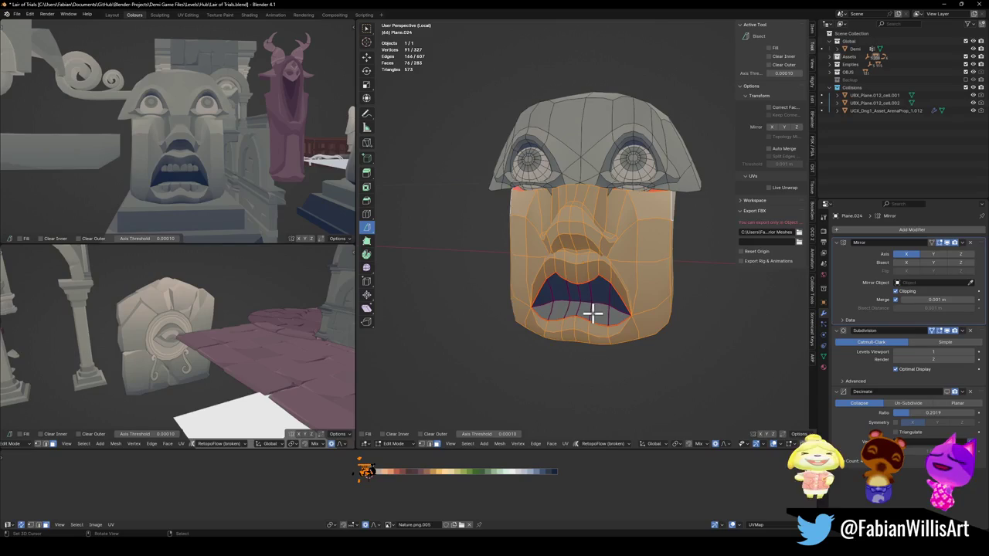
pyautogui.press('l')
pyautogui.hotkey('ctrl', 'i')
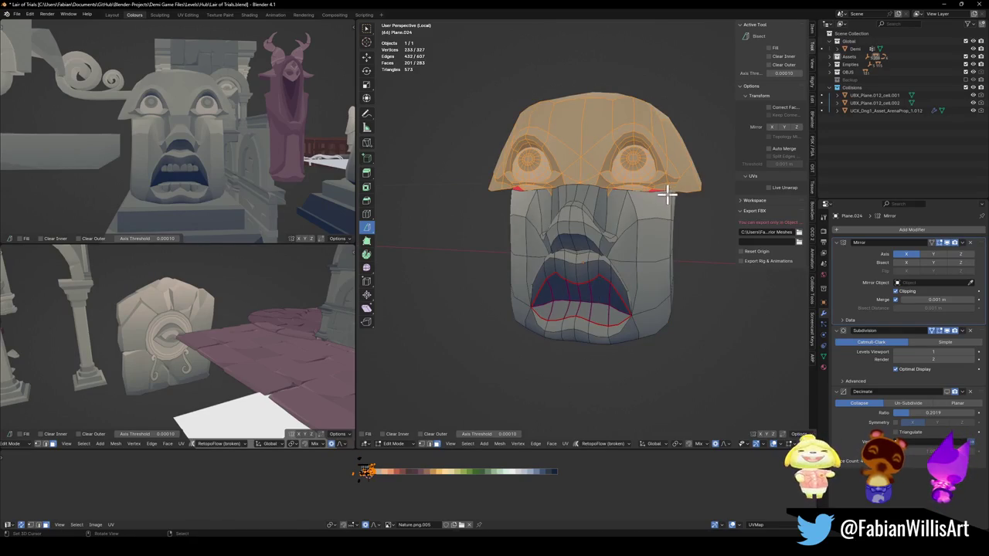
# Step: Shift the upper head along X and view it from the front
pyautogui.press('g')
pyautogui.press('x')
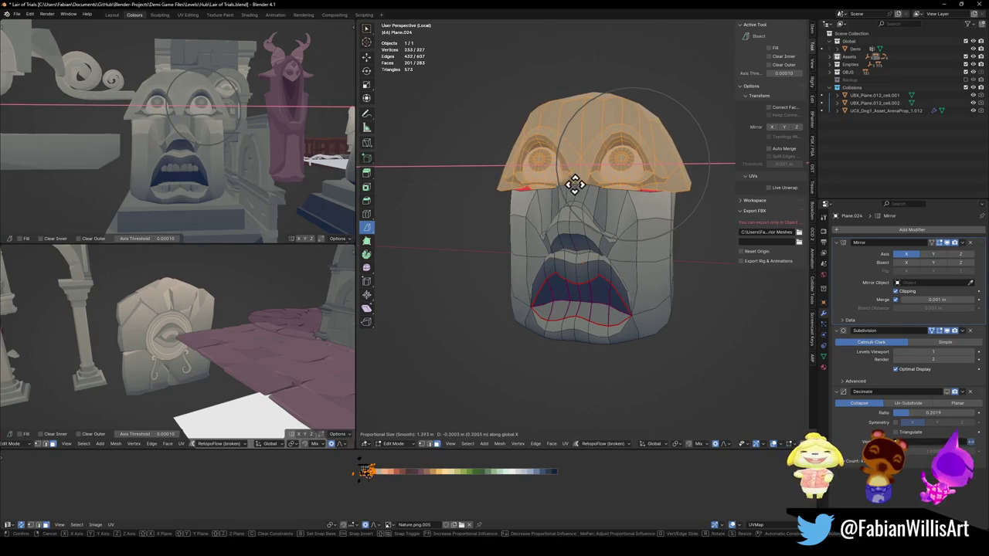
pyautogui.click(593, 181)
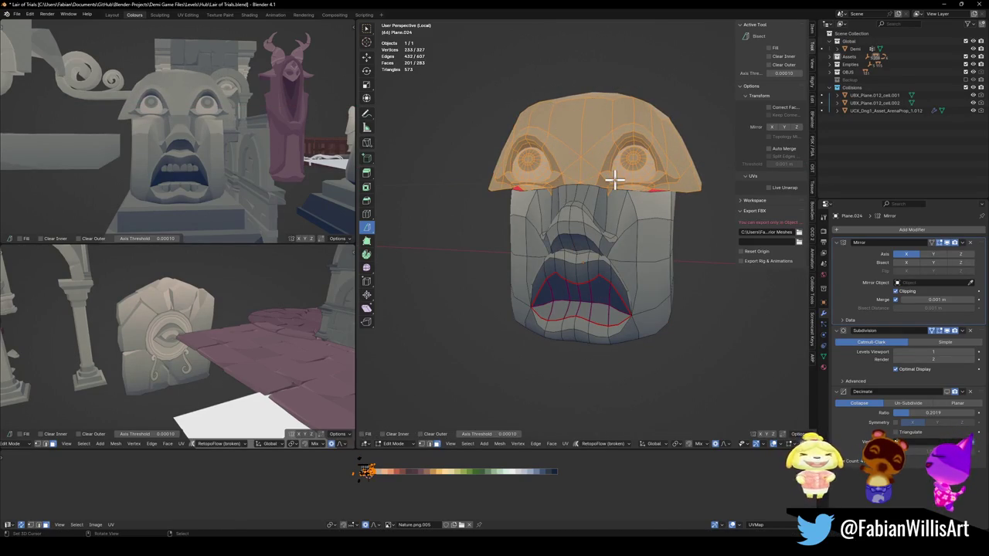
pyautogui.press('KP_1')
# Step: Test slight tilts of the upper head, including a 3.16° rotation, then undo them
pyautogui.press('r')
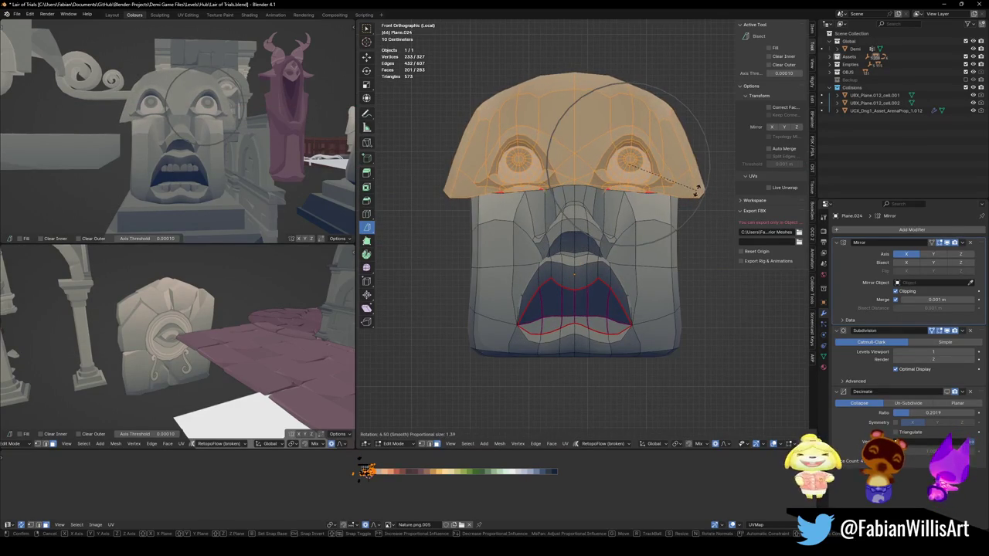
pyautogui.click(699, 188)
pyautogui.press('g')
pyautogui.click(698, 189)
pyautogui.press('r')
pyautogui.click(698, 190)
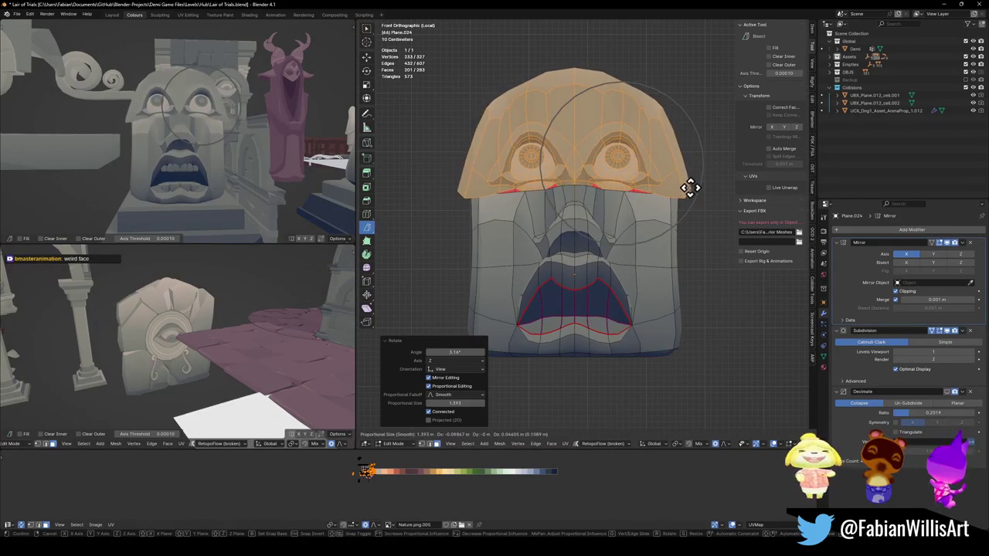
pyautogui.hotkey('ctrl', 'z')
pyautogui.hotkey('ctrl', 'z')
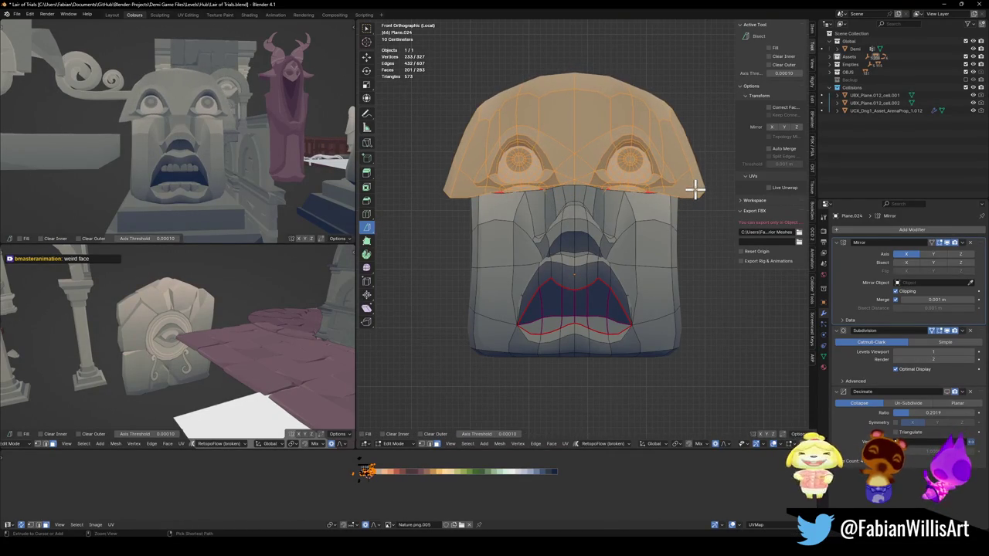
# Step: Raise the upper head 0.4225 m along Z with proportional editing and clear the selection
pyautogui.moveTo(690, 189)
pyautogui.mouseDown(button='middle')
pyautogui.moveTo(608, 221)
pyautogui.moveTo(644, 205)
pyautogui.mouseUp(button='middle')
pyautogui.scroll(4, 626, 213)
pyautogui.scroll(-5, 644, 205)
pyautogui.press('g')
pyautogui.press('z')
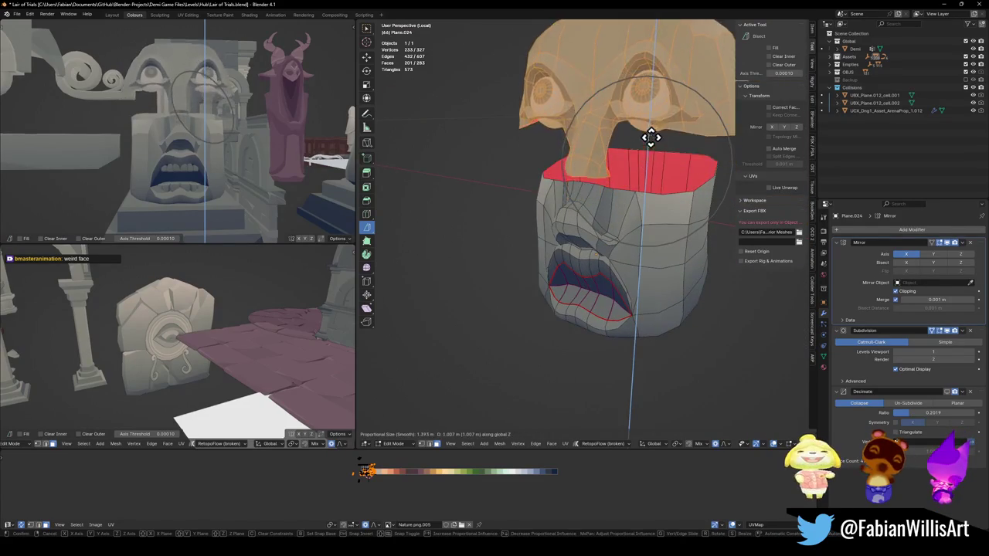
pyautogui.click(626, 178)
pyautogui.moveTo(616, 192)
pyautogui.mouseDown(button='middle')
pyautogui.moveTo(589, 204)
pyautogui.moveTo(603, 203)
pyautogui.mouseUp(button='middle')
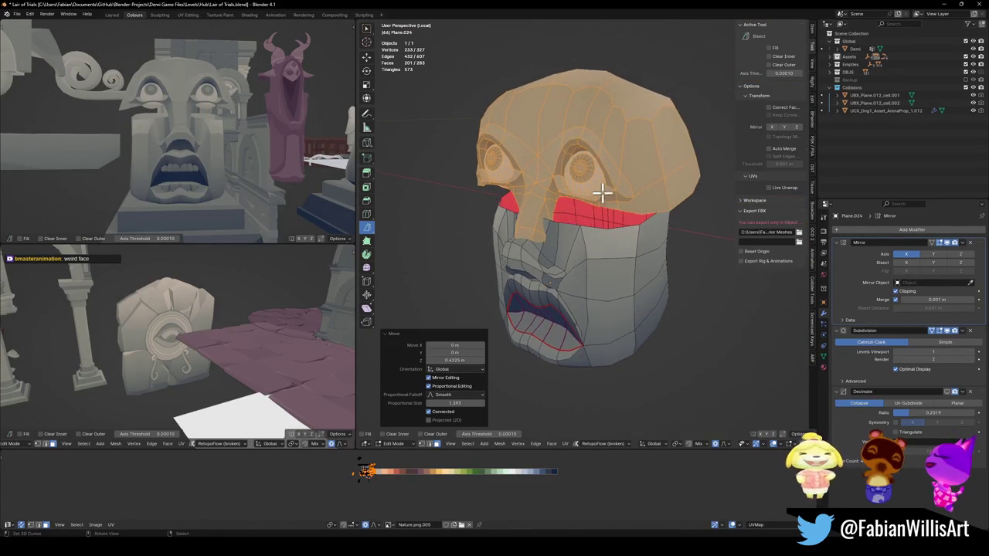
pyautogui.scroll(4, 601, 225)
pyautogui.hotkey('alt', 'a')
pyautogui.moveTo(600, 240); pyautogui.dragTo(560, 226, button='middle')
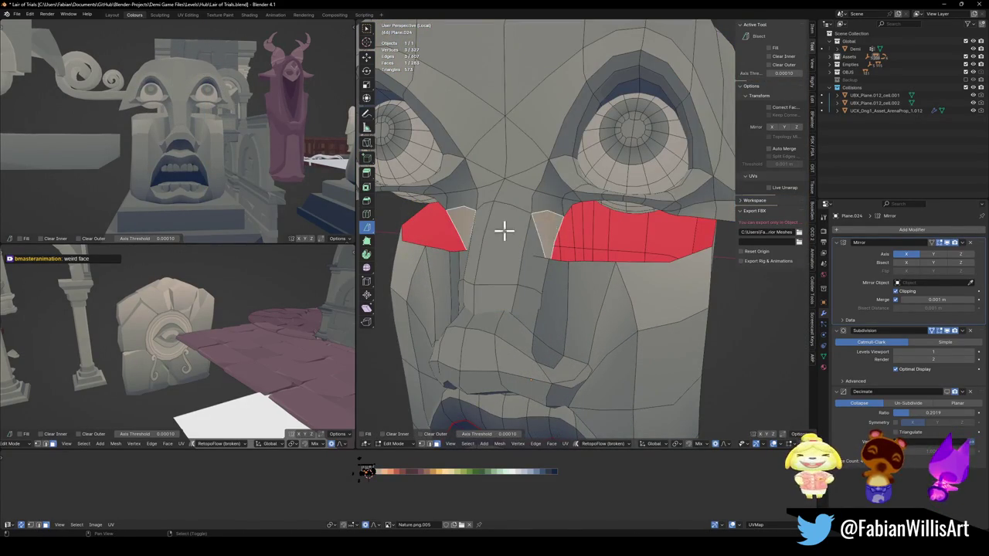
# Step: Delete the faces between the two red areas and fill the hole below the lips
pyautogui.keyDown('shift'); pyautogui.click(530, 225); pyautogui.keyUp('shift')
pyautogui.keyDown('shift'); pyautogui.click(532, 249); pyautogui.keyUp('shift')
pyautogui.press('x')
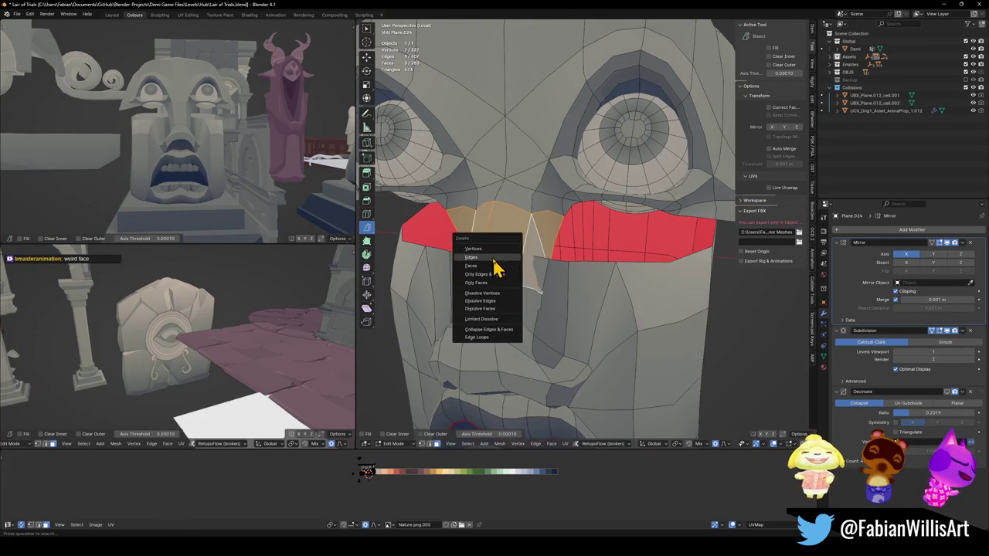
pyautogui.click(493, 274)
pyautogui.keyDown('alt'); pyautogui.click(510, 302); pyautogui.keyUp('alt')
pyautogui.press('f')
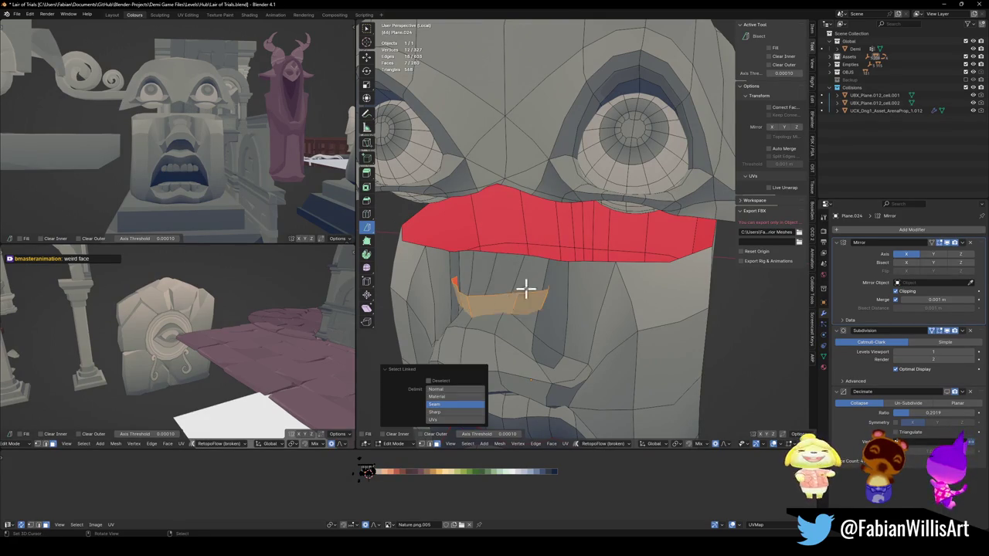
pyautogui.press('x')
pyautogui.click(547, 211)
# Step: Fill faces between edge pairs above the lip band
pyautogui.scroll(-5, 548, 211)
pyautogui.moveTo(580, 206)
pyautogui.mouseDown(button='middle')
pyautogui.moveTo(554, 177)
pyautogui.moveTo(616, 221)
pyautogui.moveTo(596, 194)
pyautogui.moveTo(579, 249)
pyautogui.moveTo(622, 229)
pyautogui.mouseUp(button='middle')
pyautogui.scroll(4, 525, 261)
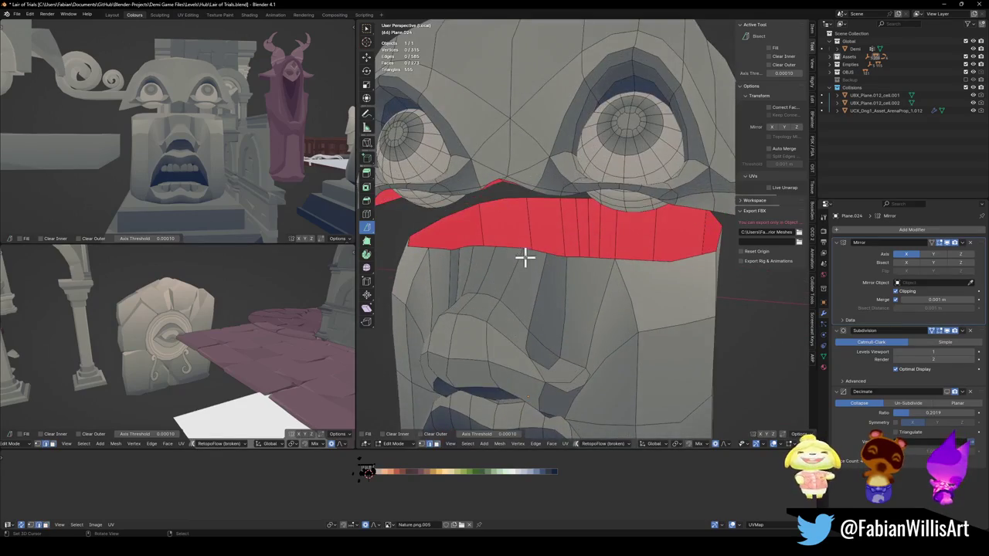
pyautogui.moveTo(519, 194)
pyautogui.mouseDown(button='middle')
pyautogui.moveTo(545, 242)
pyautogui.moveTo(539, 259)
pyautogui.mouseUp(button='middle')
pyautogui.keyDown('shift'); pyautogui.click(522, 207); pyautogui.keyUp('shift')
pyautogui.press('f')
pyautogui.hotkey('alt', 'a')
pyautogui.press('f')
pyautogui.hotkey('alt', 'a')
# Step: Fill a face near the brow and the remaining hole beside the lip band
pyautogui.moveTo(561, 260)
pyautogui.mouseDown(button='middle')
pyautogui.moveTo(580, 227)
pyautogui.moveTo(541, 258)
pyautogui.mouseUp(button='middle')
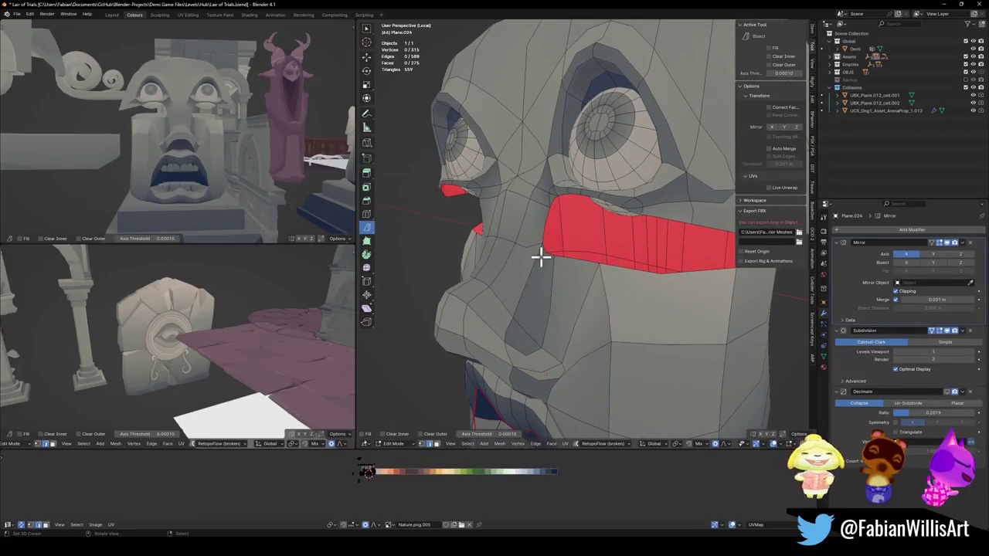
pyautogui.moveTo(534, 223); pyautogui.dragTo(517, 212, button='middle')
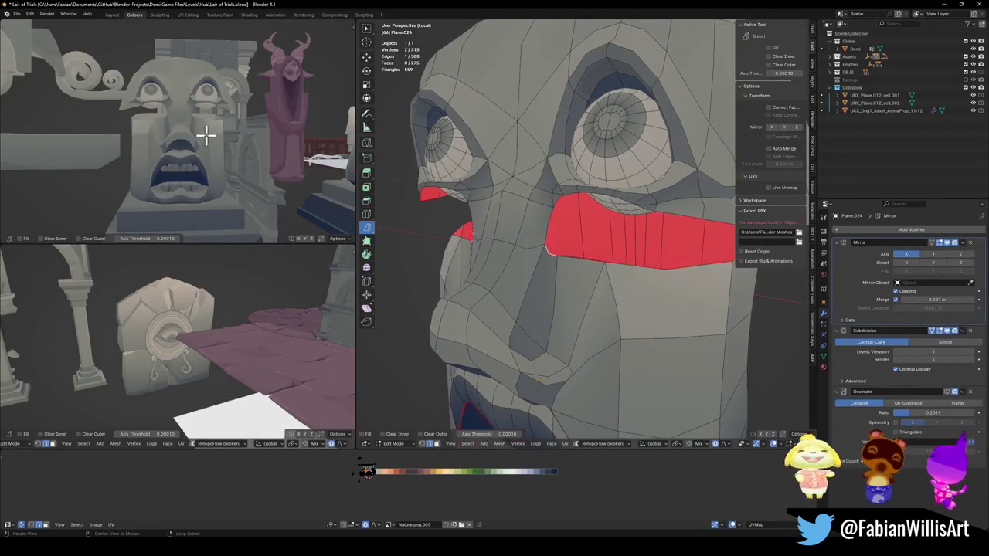
pyautogui.moveTo(204, 134); pyautogui.dragTo(242, 144, button='middle')
pyautogui.moveTo(524, 196)
pyautogui.mouseDown(button='middle')
pyautogui.moveTo(579, 232)
pyautogui.moveTo(596, 225)
pyautogui.moveTo(592, 262)
pyautogui.moveTo(578, 221)
pyautogui.moveTo(596, 227)
pyautogui.moveTo(618, 194)
pyautogui.mouseUp(button='middle')
pyautogui.press('f')
pyautogui.hotkey('alt', 'a')
pyautogui.keyDown('alt'); pyautogui.click(585, 224); pyautogui.keyUp('alt')
pyautogui.press('f')
pyautogui.hotkey('alt', 'a')
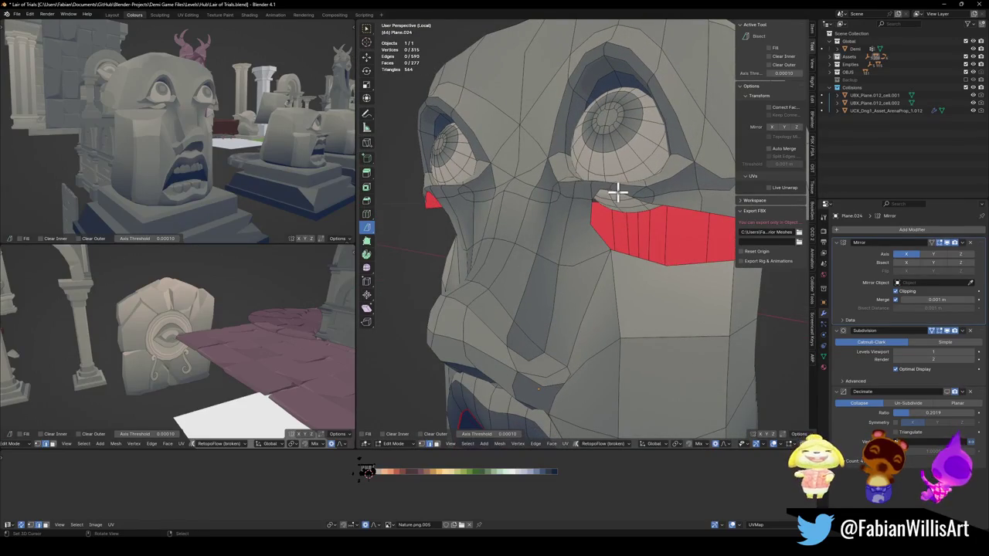
# Step: Select an edge atop the red strip, then deselect and inspect the face side-on
pyautogui.keyDown('shift'); pyautogui.click(631, 214); pyautogui.keyUp('shift')
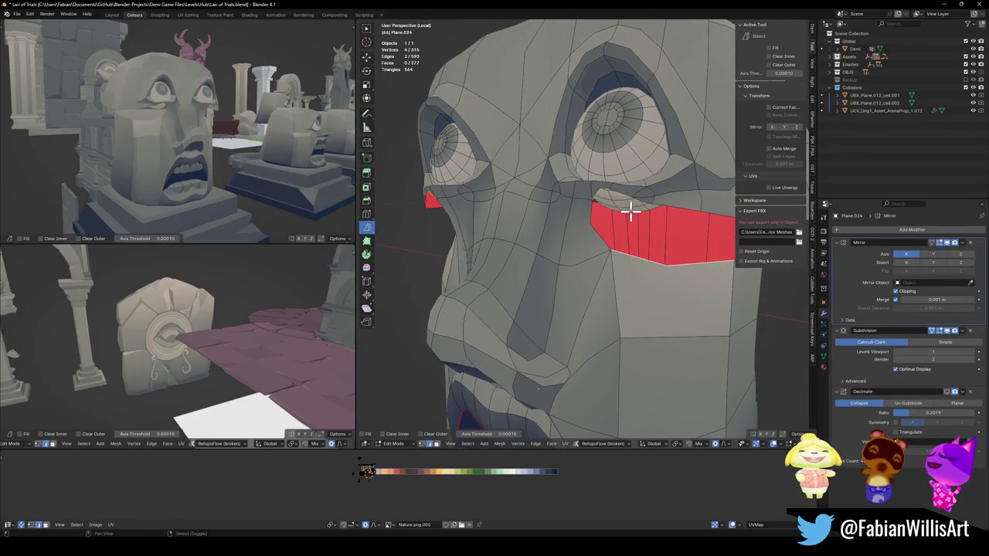
pyautogui.moveTo(629, 195); pyautogui.dragTo(667, 221, button='middle')
pyautogui.hotkey('alt', 'a')
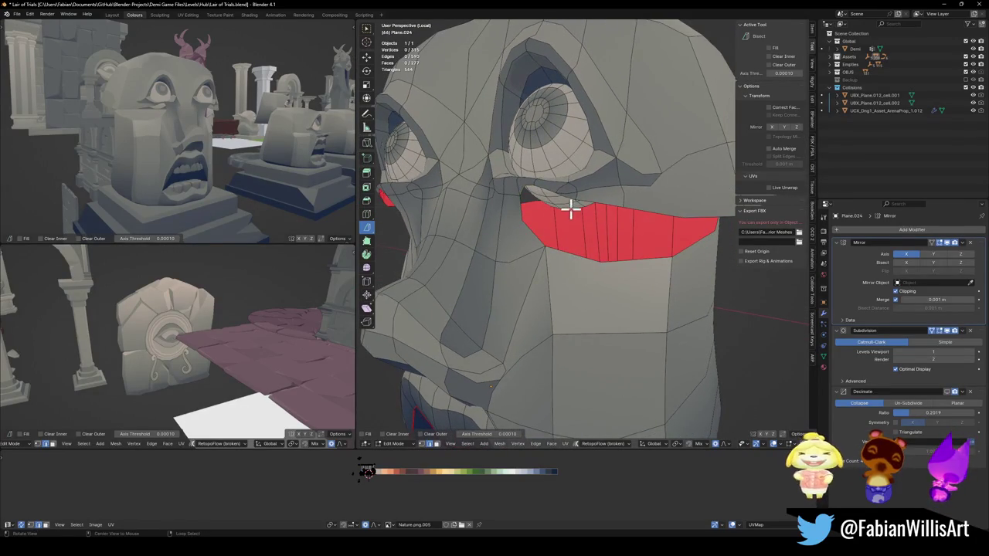
pyautogui.moveTo(570, 209); pyautogui.dragTo(595, 212, button='middle')
pyautogui.scroll(4, 579, 205)
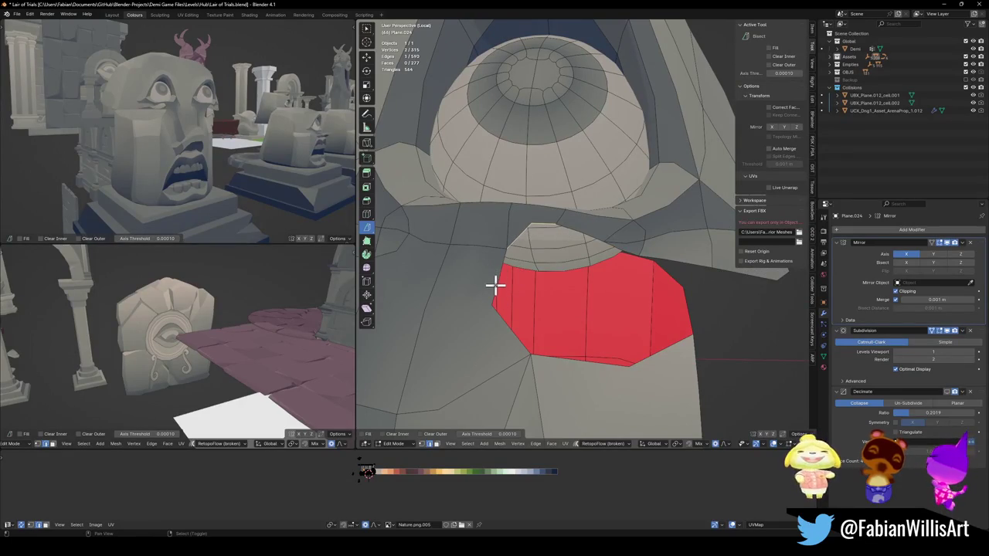
# Step: Build new faces at the red band's left edge beside the eye socket
pyautogui.moveTo(495, 286); pyautogui.dragTo(554, 269)
pyautogui.moveTo(583, 284); pyautogui.dragTo(587, 353, button='middle')
pyautogui.click(592, 349)
pyautogui.scroll(-3, 596, 309)
pyautogui.moveTo(596, 258)
pyautogui.mouseDown(button='middle')
pyautogui.moveTo(603, 285)
pyautogui.moveTo(612, 270)
pyautogui.moveTo(595, 273)
pyautogui.moveTo(623, 239)
pyautogui.moveTo(583, 255)
pyautogui.mouseUp(button='middle')
pyautogui.click(550, 239)
pyautogui.scroll(5, 611, 232)
pyautogui.scroll(2, 586, 228)
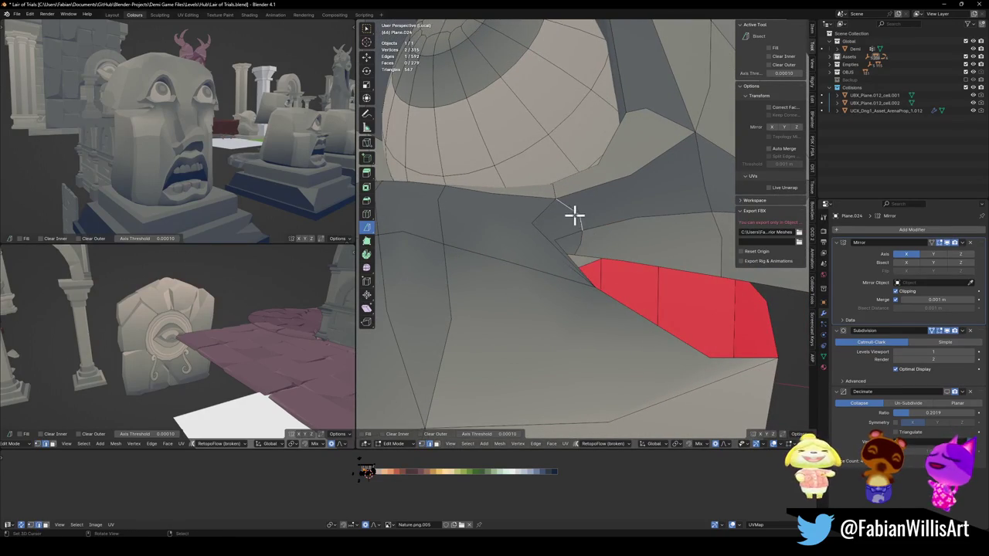
# Step: Merge the notch vertex and delete the small spike triangle face
pyautogui.moveTo(585, 222); pyautogui.dragTo(584, 241)
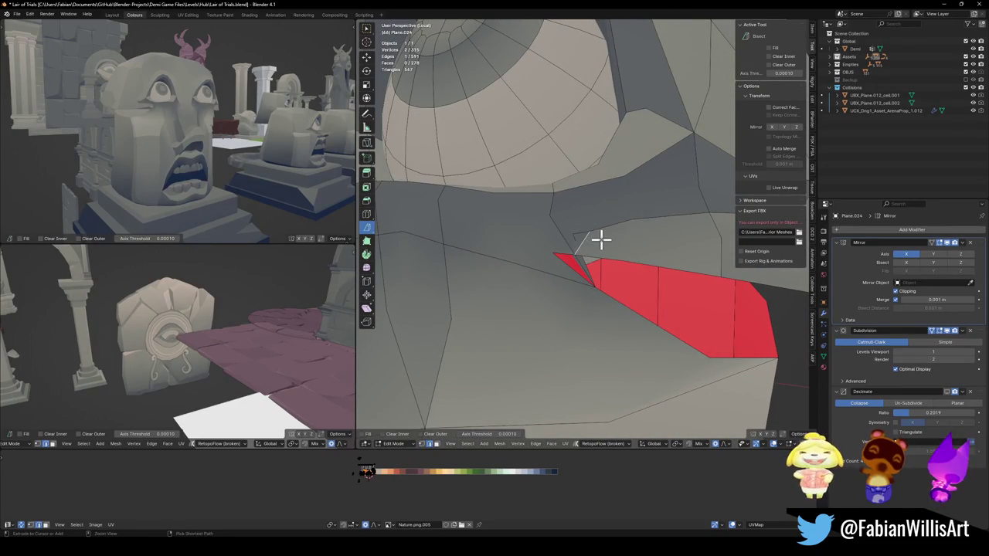
pyautogui.click(601, 240)
pyautogui.moveTo(598, 250)
pyautogui.mouseDown(button='middle')
pyautogui.moveTo(578, 229)
pyautogui.moveTo(641, 236)
pyautogui.moveTo(594, 240)
pyautogui.moveTo(624, 245)
pyautogui.moveTo(599, 245)
pyautogui.moveTo(569, 236)
pyautogui.moveTo(625, 232)
pyautogui.moveTo(607, 249)
pyautogui.moveTo(596, 230)
pyautogui.moveTo(631, 249)
pyautogui.moveTo(625, 261)
pyautogui.moveTo(654, 254)
pyautogui.moveTo(636, 249)
pyautogui.mouseUp(button='middle')
pyautogui.click(578, 241)
pyautogui.press('x')
pyautogui.click(608, 263)
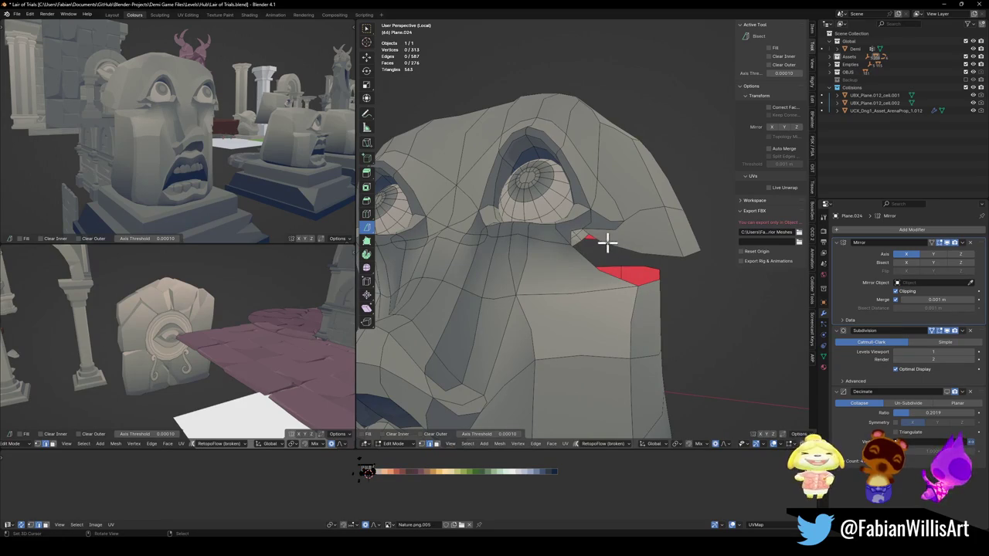
# Step: Dissolve the stray vertex and fill the three remaining gaps with new faces
pyautogui.hotkey('ctrl', 'x')
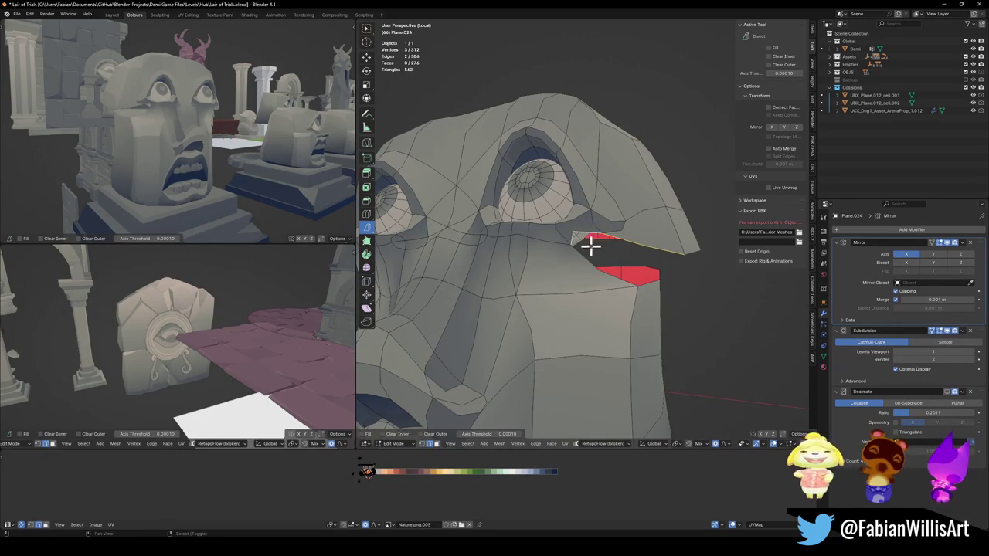
pyautogui.press('f')
pyautogui.hotkey('alt', 'a')
pyautogui.moveTo(640, 258)
pyautogui.mouseDown(button='middle')
pyautogui.moveTo(549, 258)
pyautogui.moveTo(597, 242)
pyautogui.mouseUp(button='middle')
pyautogui.press('f')
pyautogui.hotkey('alt', 'a')
pyautogui.moveTo(616, 282)
pyautogui.mouseDown(button='middle')
pyautogui.moveTo(623, 250)
pyautogui.moveTo(596, 263)
pyautogui.moveTo(521, 265)
pyautogui.mouseUp(button='middle')
pyautogui.press('f')
pyautogui.moveTo(665, 242)
pyautogui.mouseDown(button='middle')
pyautogui.moveTo(685, 254)
pyautogui.moveTo(611, 253)
pyautogui.moveTo(601, 234)
pyautogui.moveTo(716, 239)
pyautogui.moveTo(631, 245)
pyautogui.mouseUp(button='middle')
pyautogui.click(688, 234)
# Step: Dissolve two vertical edge loops across the top of the head
pyautogui.press('g')
pyautogui.rightClick(605, 233)
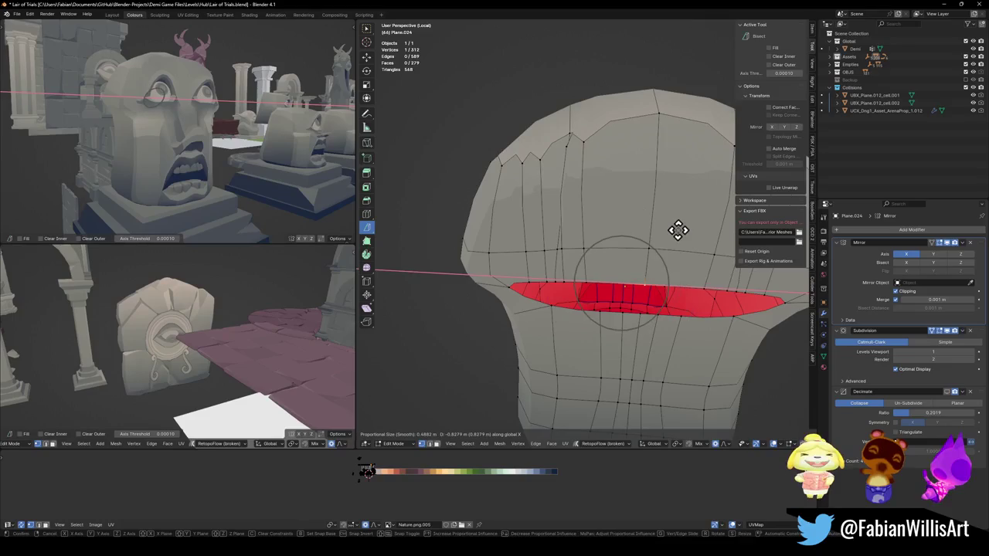
pyautogui.moveTo(598, 207); pyautogui.dragTo(589, 222, button='middle')
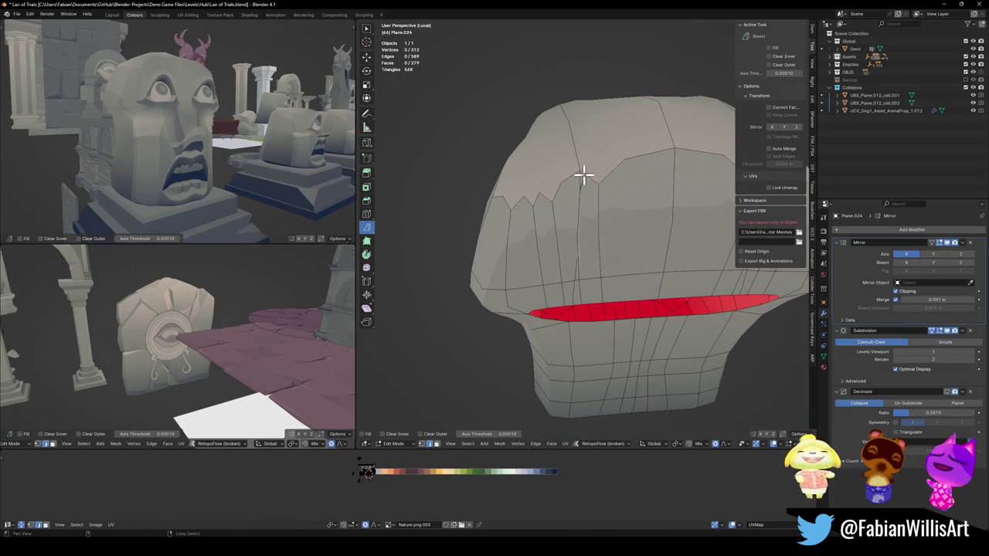
pyautogui.press('g')
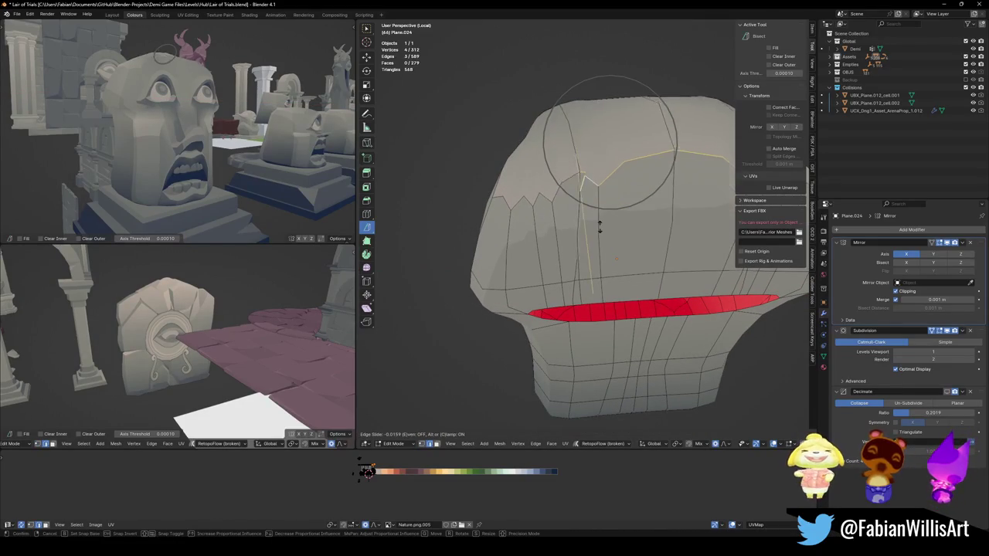
pyautogui.rightClick(598, 235)
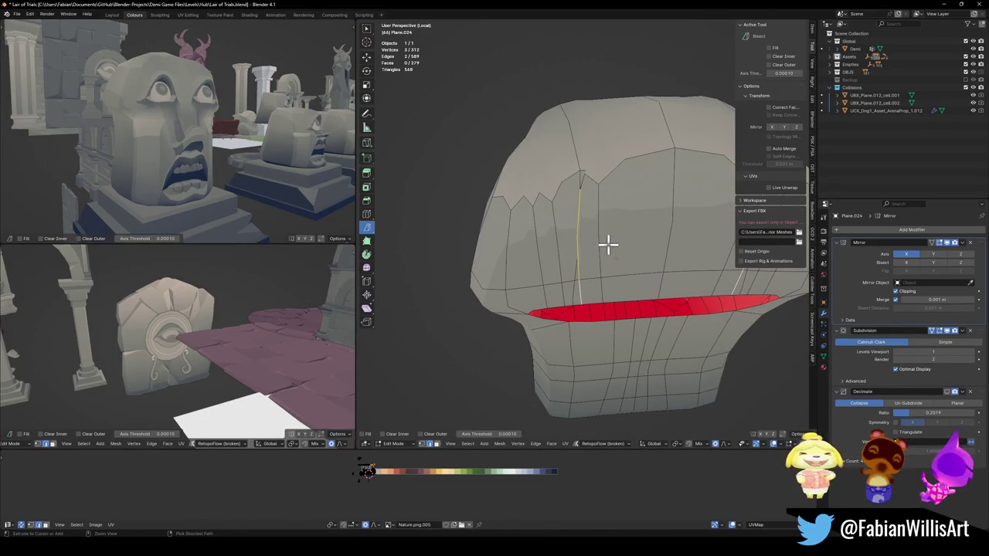
pyautogui.hotkey('ctrl', 'x')
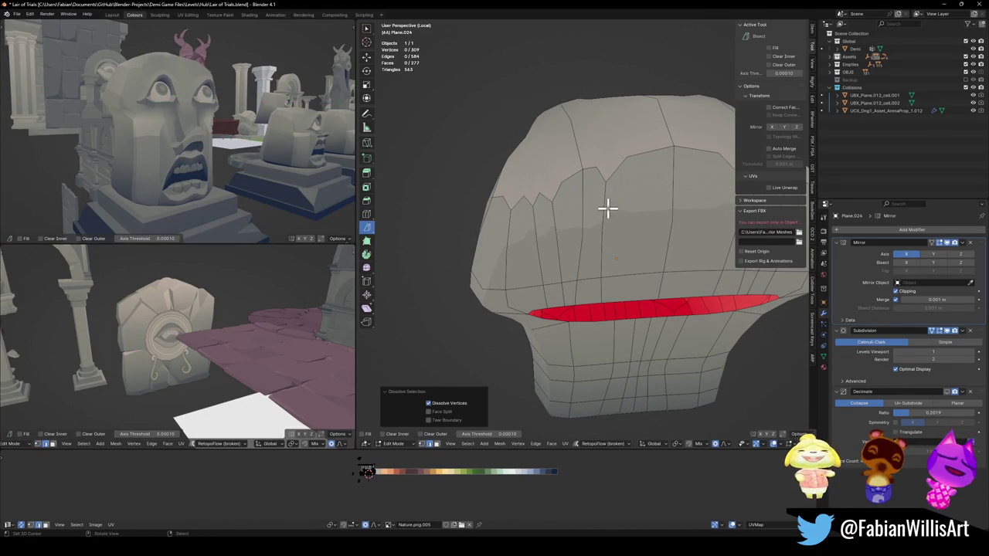
pyautogui.click(607, 207)
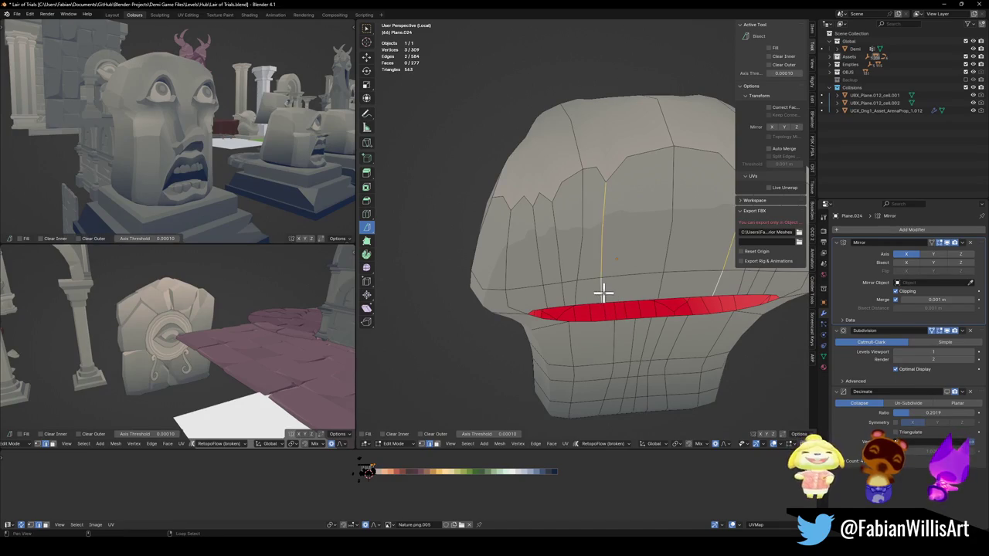
pyautogui.hotkey('ctrl', 'x')
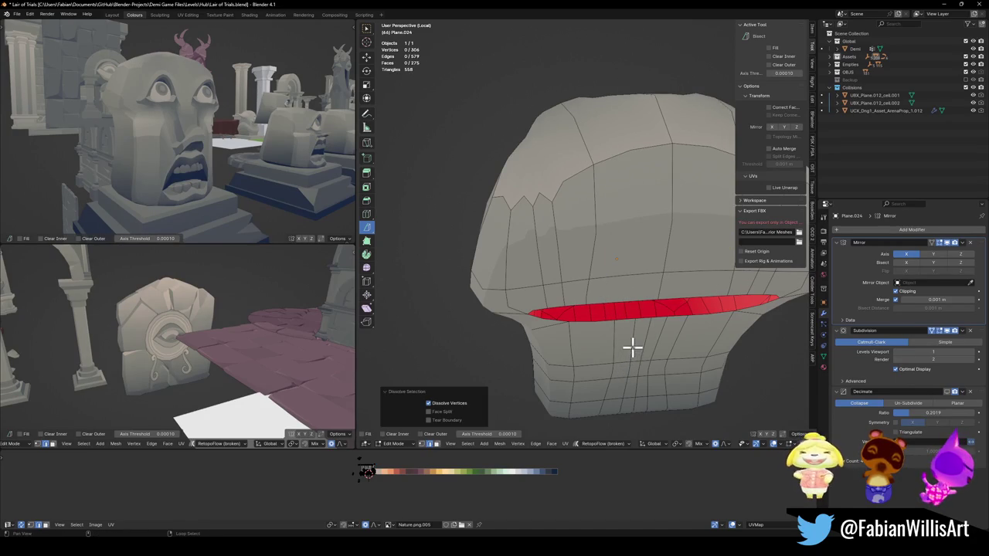
# Step: Undo an extra loop dissolve, then start moving the vertices beside the nose along X
pyautogui.click(634, 345)
pyautogui.hotkey('ctrl', 'x')
pyautogui.moveTo(636, 342)
pyautogui.mouseDown(button='middle')
pyautogui.moveTo(680, 320)
pyautogui.moveTo(639, 263)
pyautogui.moveTo(665, 260)
pyautogui.moveTo(652, 260)
pyautogui.moveTo(656, 270)
pyautogui.moveTo(635, 288)
pyautogui.moveTo(645, 268)
pyautogui.moveTo(657, 267)
pyautogui.mouseUp(button='middle')
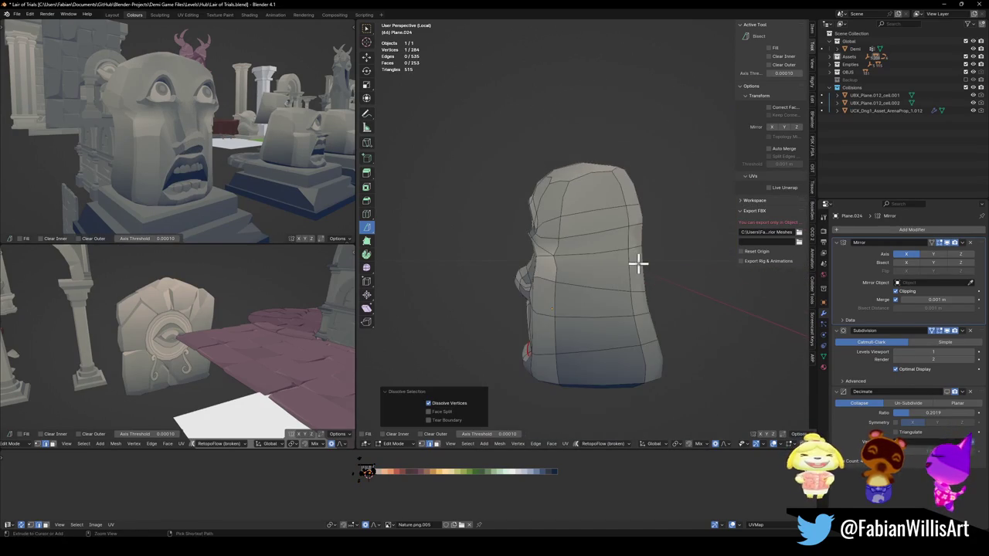
pyautogui.hotkey('ctrl', 'z')
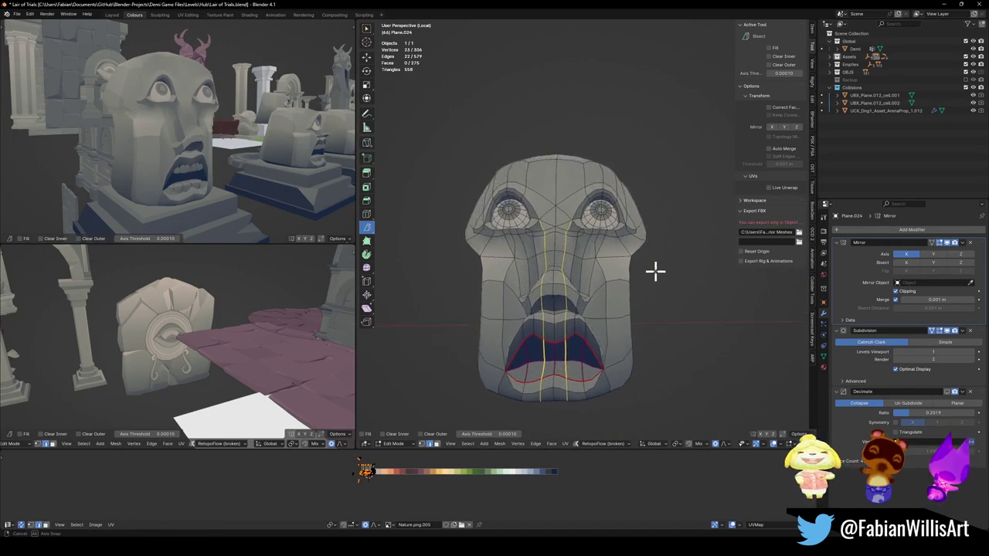
pyautogui.scroll(3, 656, 271)
pyautogui.click(637, 286)
pyautogui.click(657, 267)
pyautogui.press('g')
pyautogui.press('x')
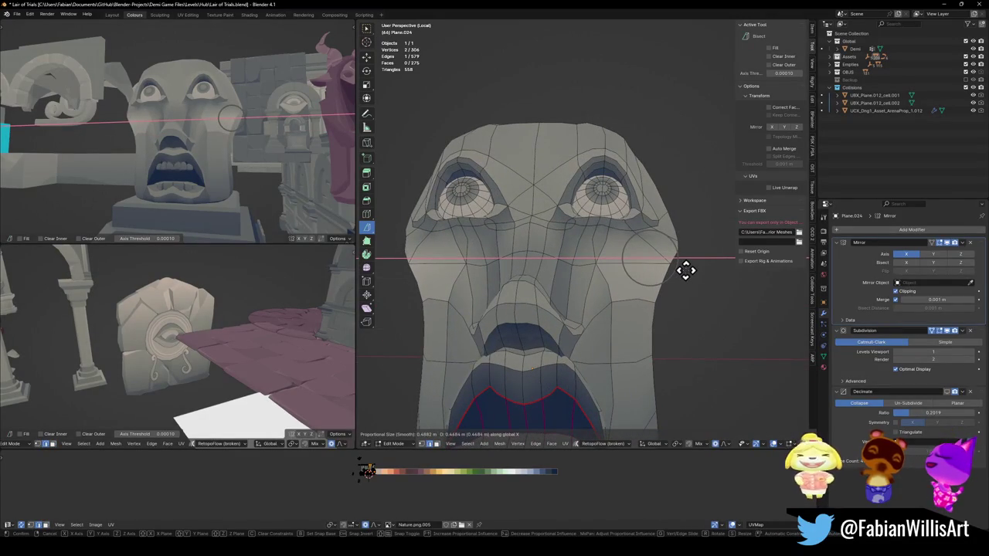
# Step: Widen the face by pushing its side vertices outward along X
pyautogui.moveTo(686, 276)
pyautogui.mouseDown(button='middle')
pyautogui.moveTo(652, 329)
pyautogui.moveTo(688, 310)
pyautogui.mouseUp(button='middle')
pyautogui.scroll(-3, 688, 308)
pyautogui.scroll(-2, 691, 296)
pyautogui.scroll(-3, 691, 296)
pyautogui.scroll(-3, 699, 292)
pyautogui.click(680, 287)
# Step: Raise the nostril vertices vertically and save Lair of Trials.blend
pyautogui.moveTo(194, 124); pyautogui.dragTo(209, 132, button='middle')
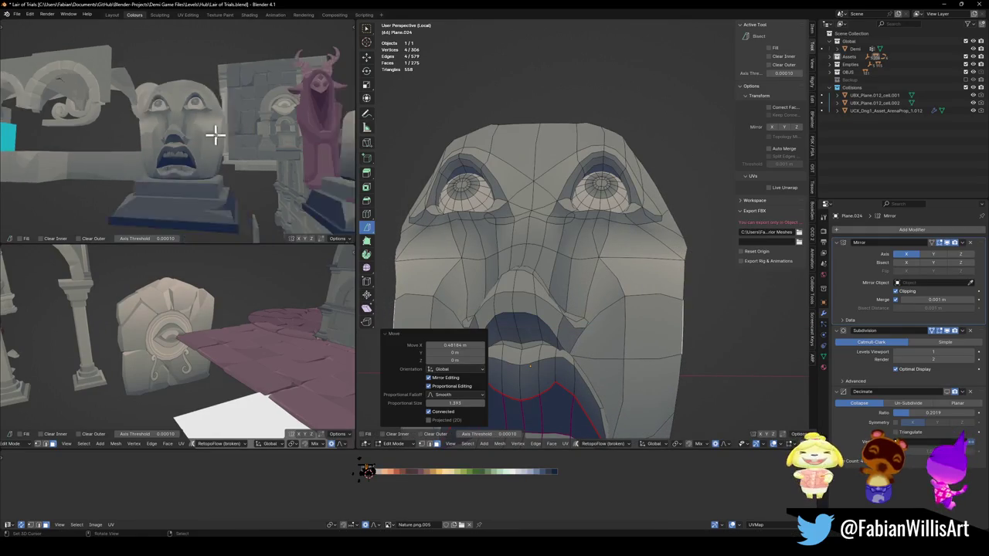
pyautogui.scroll(-3, 216, 149)
pyautogui.scroll(2, 224, 143)
pyautogui.scroll(2, 218, 146)
pyautogui.scroll(2, 219, 146)
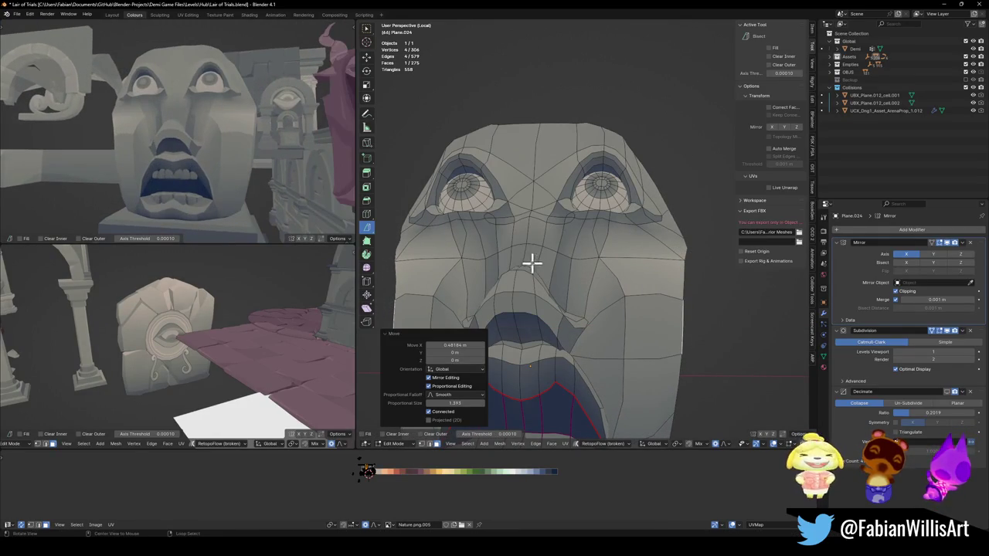
pyautogui.moveTo(569, 334); pyautogui.dragTo(574, 293, button='middle')
pyautogui.press('g')
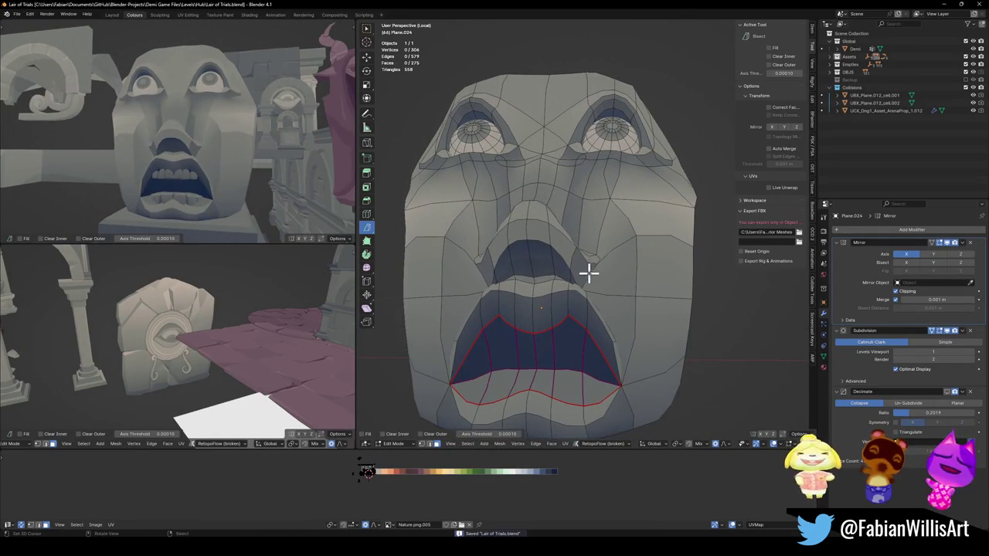
pyautogui.press('z')
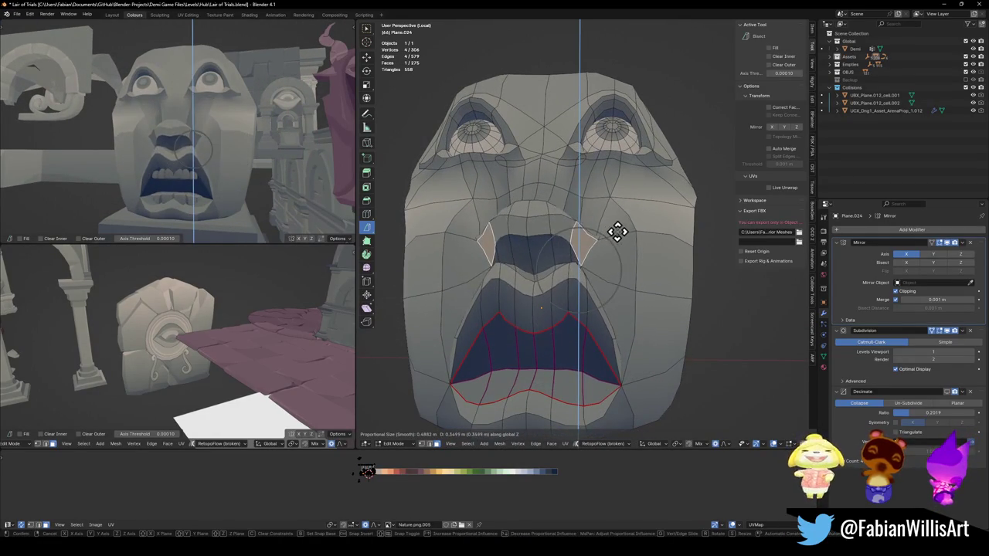
pyautogui.click(623, 243)
pyautogui.hotkey('alt', 'a')
pyautogui.hotkey('ctrl', 's')
# Step: Raise four vertices near the nose and select the cheek faces up to the eye
pyautogui.moveTo(623, 247)
pyautogui.mouseDown(button='middle')
pyautogui.moveTo(567, 279)
pyautogui.moveTo(551, 269)
pyautogui.mouseUp(button='middle')
pyautogui.keyDown('alt'); pyautogui.click(525, 289); pyautogui.keyUp('alt')
pyautogui.press('g')
pyautogui.press('z')
pyautogui.click(553, 262)
pyautogui.click(544, 251)
pyautogui.keyDown('ctrl'); pyautogui.click(558, 194); pyautogui.keyUp('ctrl')
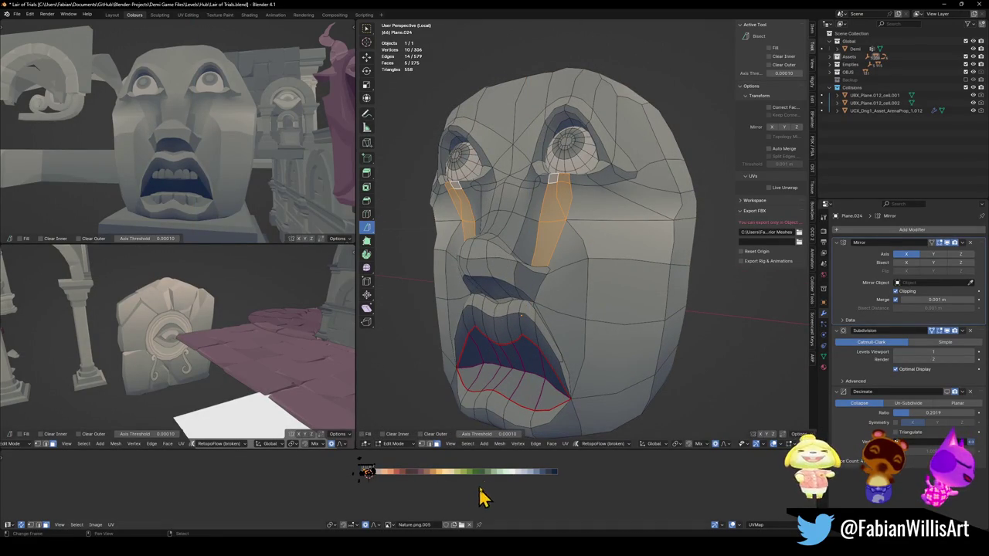
# Step: Shrink the under-eye strip's UVs and slide them along X onto a new palette colour
pyautogui.press('s')
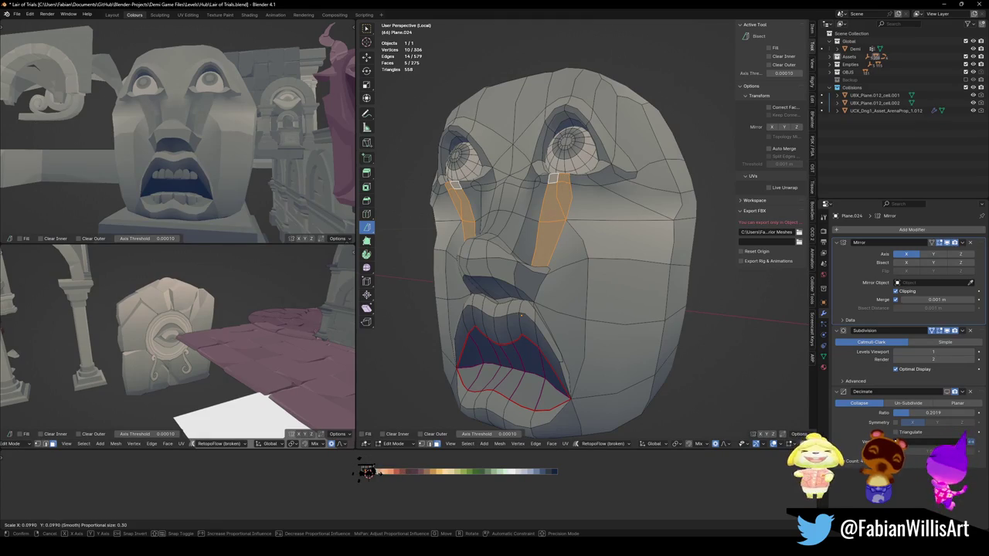
pyautogui.press('g')
pyautogui.press('x')
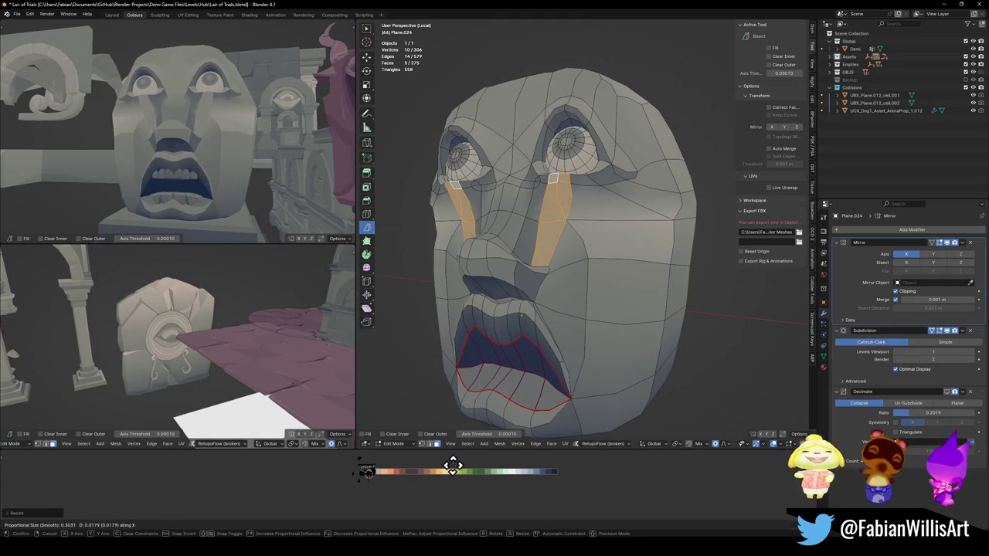
pyautogui.click(454, 466)
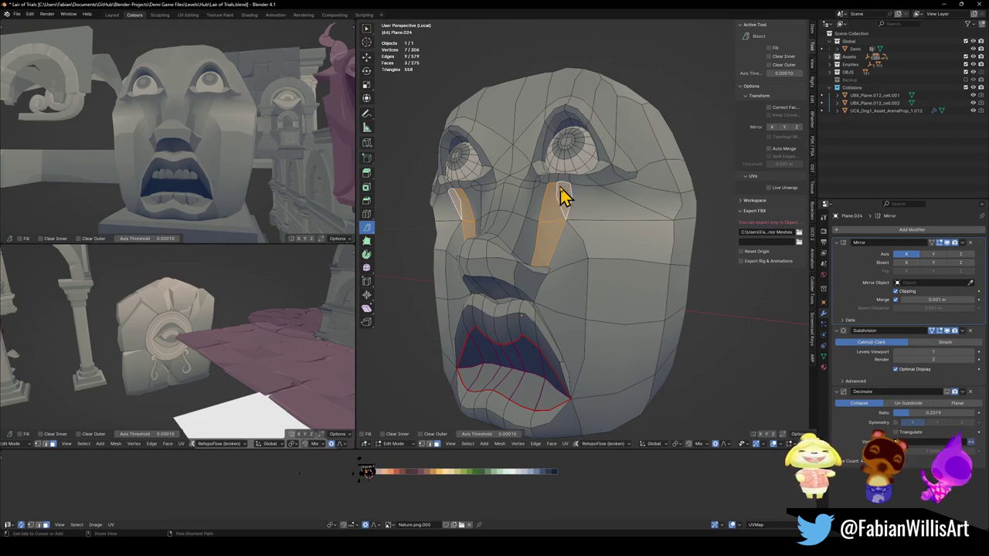
pyautogui.click(564, 206)
pyautogui.keyDown('ctrl'); pyautogui.click(545, 226); pyautogui.keyUp('ctrl')
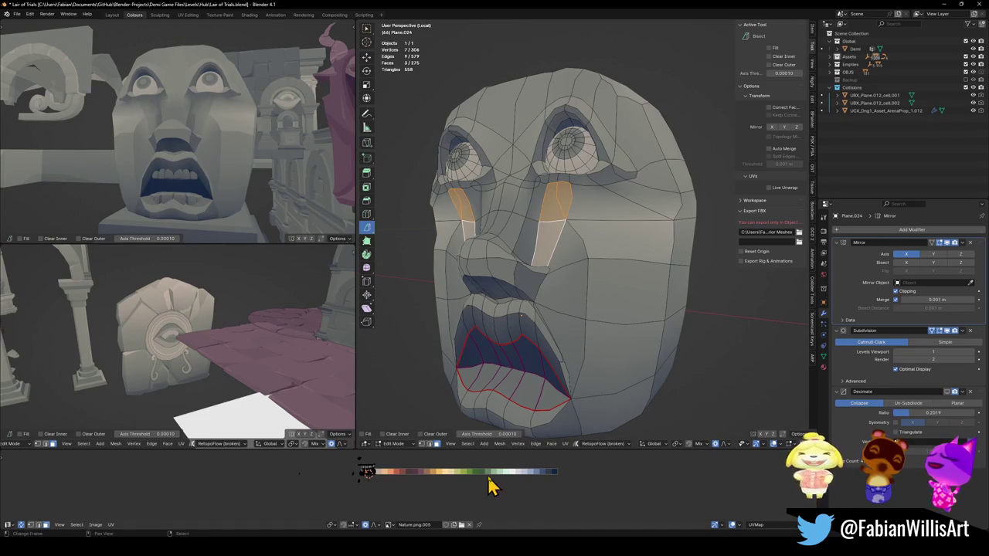
pyautogui.press('g')
pyautogui.press('x')
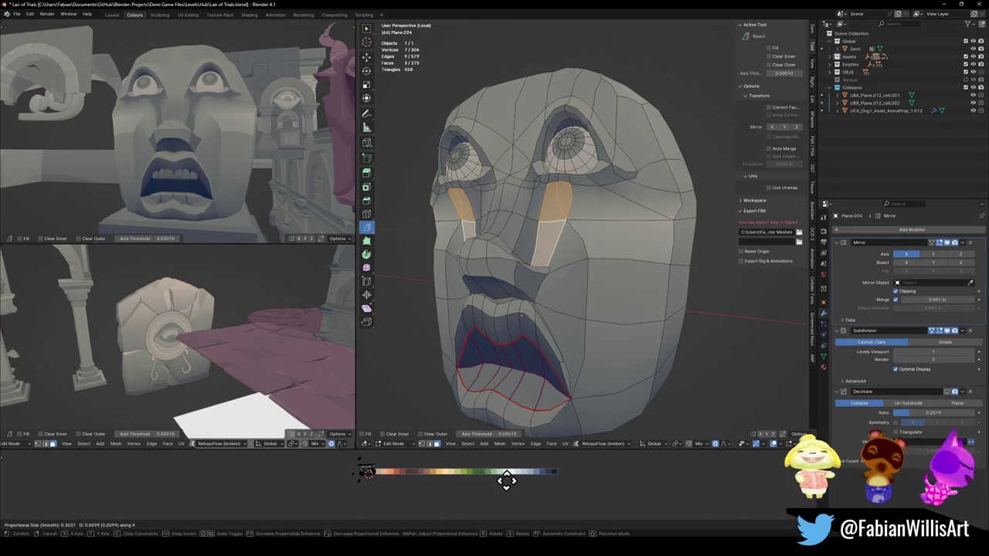
pyautogui.click(506, 480)
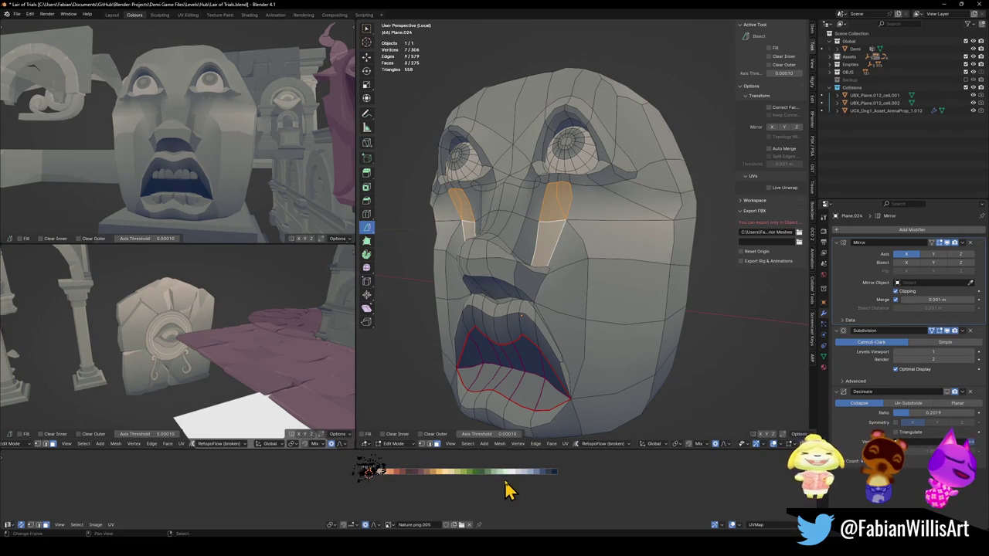
# Step: Shrink the upper cheek UV island twice and shift it horizontally
pyautogui.keyDown('shift'); pyautogui.click(564, 241); pyautogui.keyUp('shift')
pyautogui.press('s')
pyautogui.click(397, 482)
pyautogui.press('g')
pyautogui.click(408, 483)
pyautogui.press('g')
pyautogui.press('x')
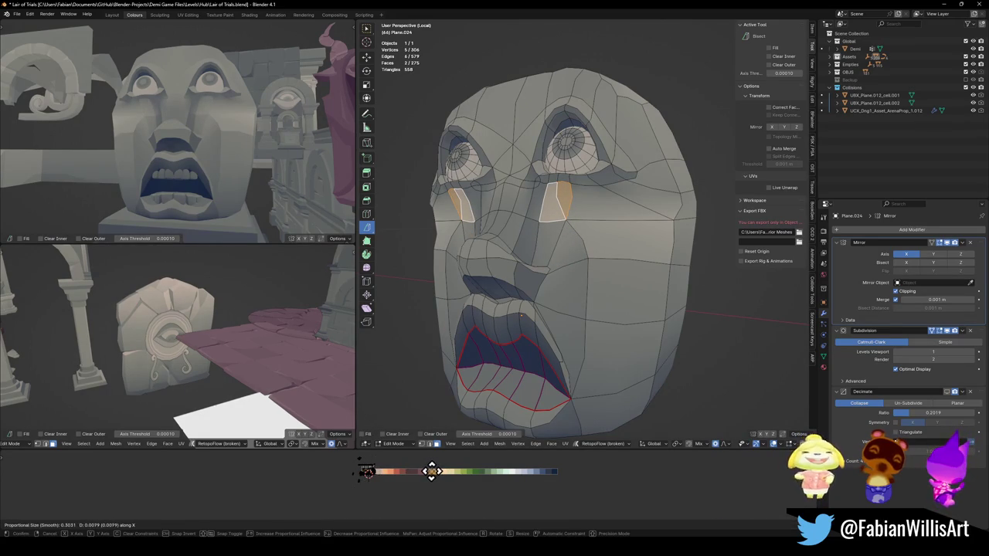
pyautogui.click(431, 471)
# Step: Scale the cheek UV island further and slide it onto the new swatch
pyautogui.press('s')
pyautogui.click(369, 472)
pyautogui.press('g')
pyautogui.press('x')
pyautogui.click(394, 473)
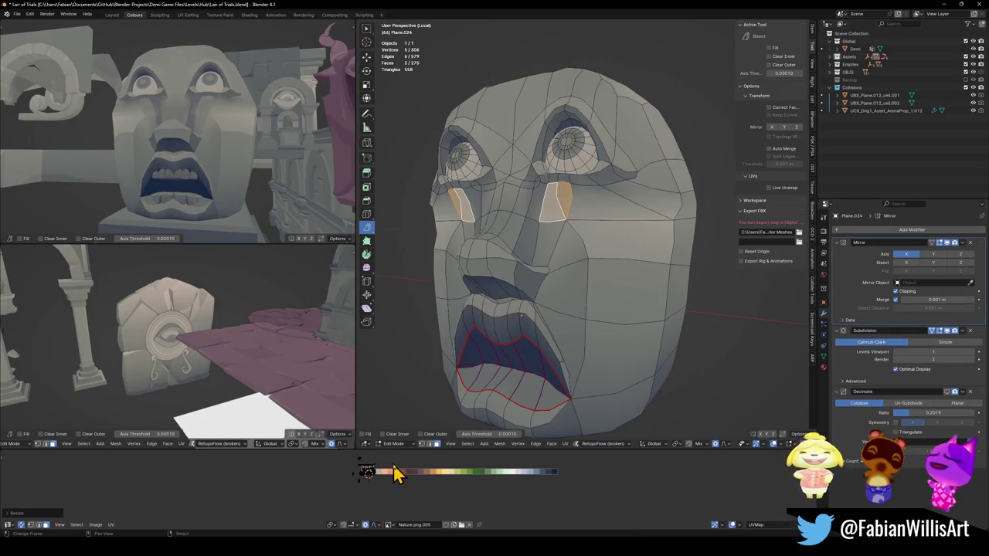
pyautogui.keyDown('ctrl'); pyautogui.click(603, 203); pyautogui.keyUp('ctrl')
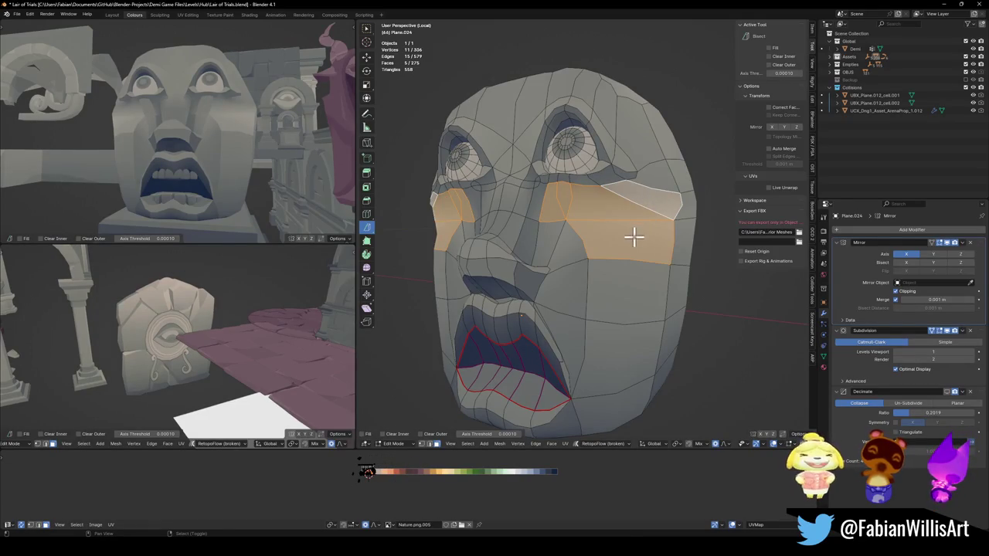
# Step: Add the side faces to the cheek band, then scale and shift its UVs along X
pyautogui.moveTo(665, 256); pyautogui.dragTo(623, 256, button='middle')
pyautogui.keyDown('ctrl'); pyautogui.click(614, 208); pyautogui.keyUp('ctrl')
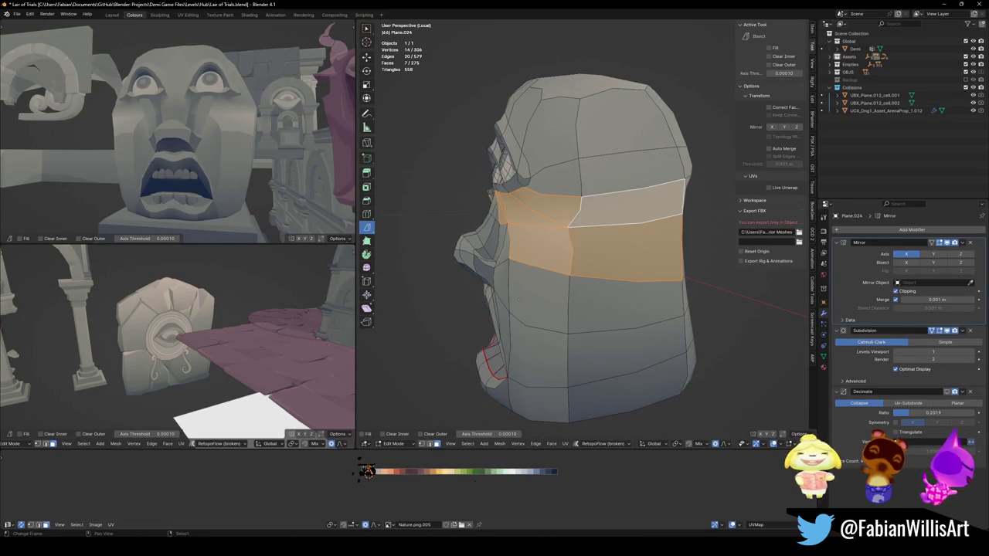
pyautogui.press('s')
pyautogui.click(368, 471)
pyautogui.press('g')
pyautogui.press('x')
pyautogui.click(371, 479)
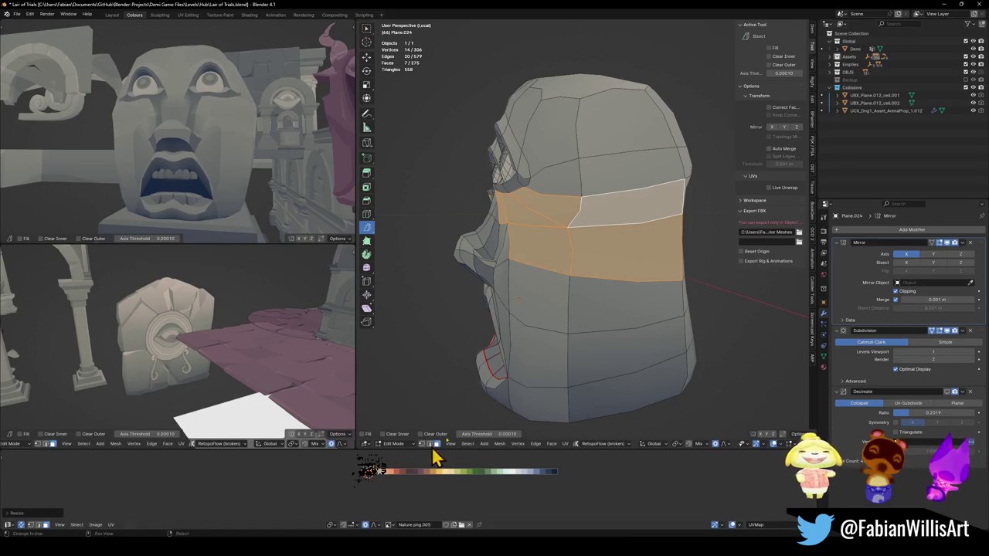
# Step: Move a single cheek face's UVs horizontally onto another palette colour
pyautogui.keyDown('shift'); pyautogui.click(564, 250); pyautogui.keyUp('shift')
pyautogui.keyDown('shift'); pyautogui.click(543, 270); pyautogui.keyUp('shift')
pyautogui.moveTo(543, 270); pyautogui.dragTo(614, 258, button='middle')
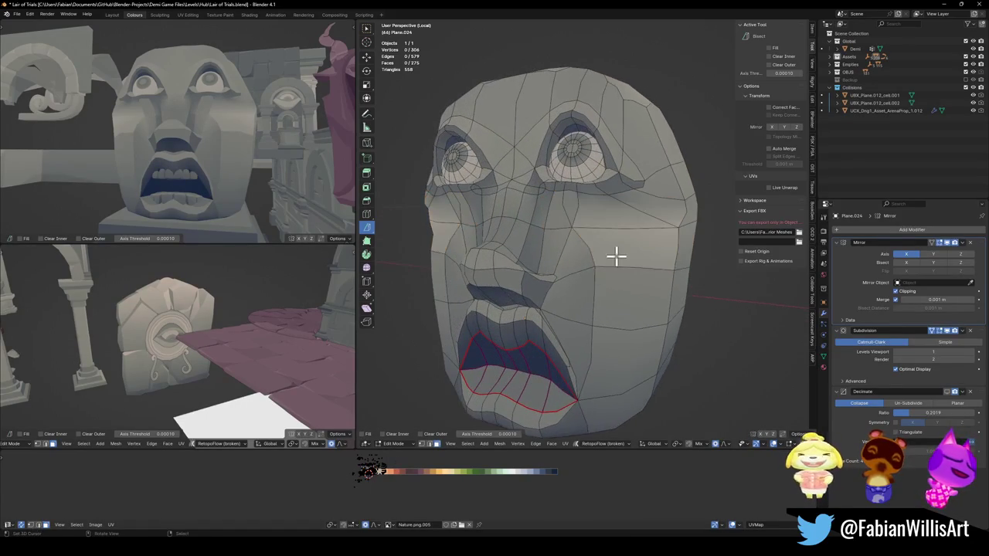
pyautogui.click(614, 258)
pyautogui.press('g')
pyautogui.press('x')
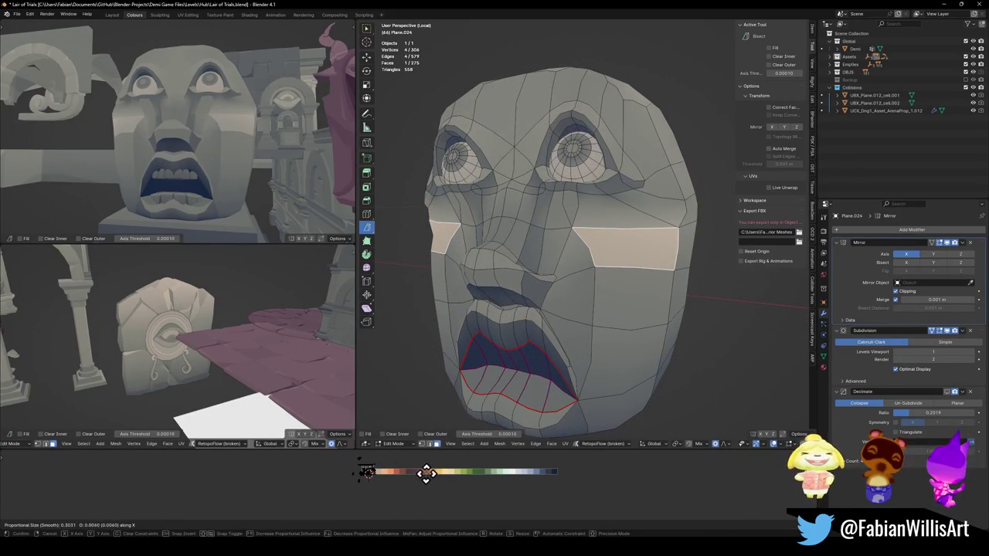
pyautogui.click(425, 473)
# Step: Raise that cheek face vertically in the 3D view
pyautogui.press('g')
pyautogui.press('z')
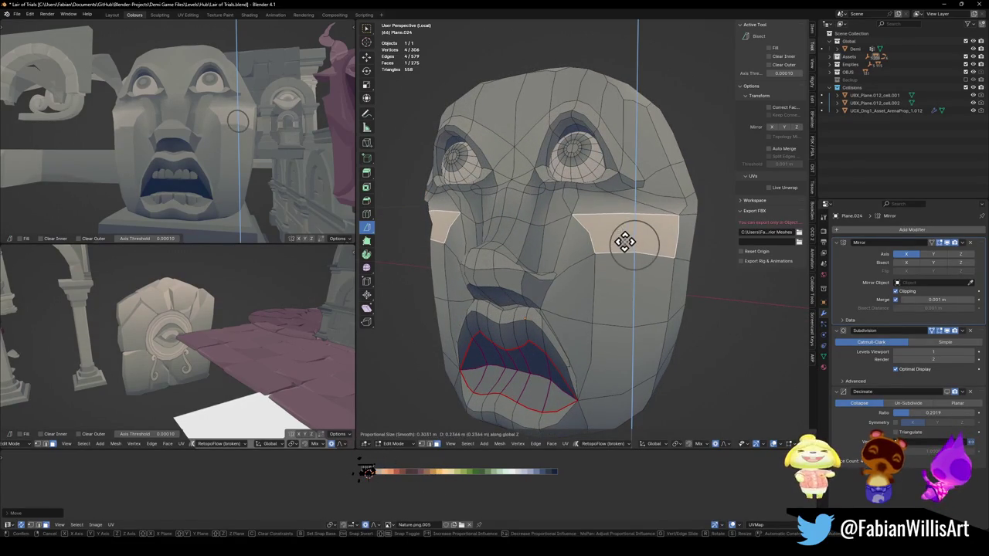
pyautogui.click(625, 242)
pyautogui.hotkey('alt', 'a')
pyautogui.moveTo(177, 154); pyautogui.dragTo(224, 154, button='middle')
pyautogui.scroll(-2, 585, 237)
# Step: Nudge a face edge sideways along X and save the file
pyautogui.click(591, 270)
pyautogui.press('g')
pyautogui.press('x')
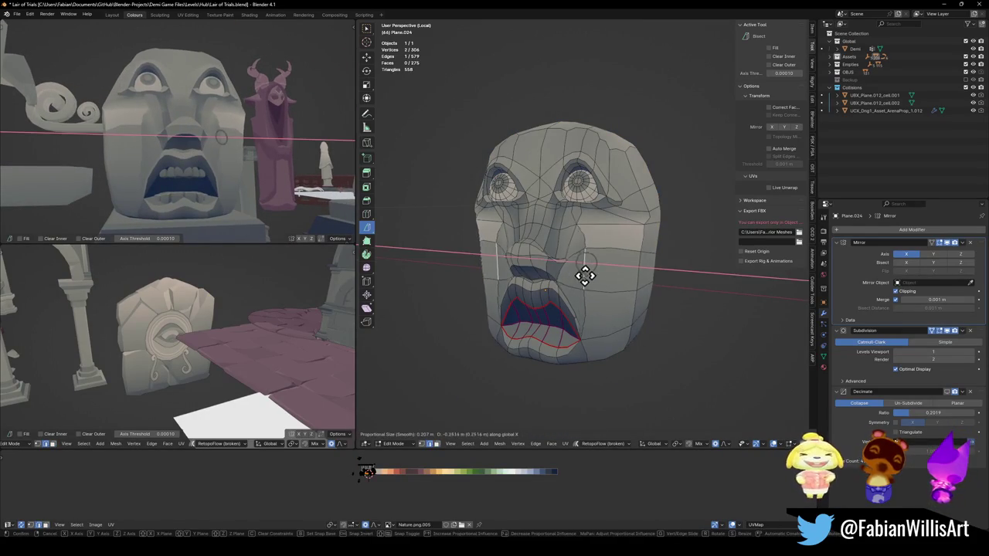
pyautogui.click(580, 274)
pyautogui.hotkey('alt', 'a')
pyautogui.moveTo(148, 170); pyautogui.dragTo(232, 179, button='middle')
pyautogui.hotkey('ctrl', 's')
# Step: Scale the head's vertical side face strip to 0.438 along X and shift it sideways
pyautogui.moveTo(389, 192)
pyautogui.mouseDown(button='middle')
pyautogui.moveTo(597, 257)
pyautogui.moveTo(645, 342)
pyautogui.mouseUp(button='middle')
pyautogui.click(645, 343)
pyautogui.keyDown('ctrl'); pyautogui.click(635, 186); pyautogui.keyUp('ctrl')
pyautogui.moveTo(623, 221); pyautogui.dragTo(674, 214, button='middle')
pyautogui.press('s')
pyautogui.press('x')
pyautogui.click(645, 221)
pyautogui.press('g')
pyautogui.press('x')
pyautogui.scroll(-2, 649, 225)
pyautogui.scroll(-4, 647, 225)
pyautogui.scroll(-4, 648, 225)
pyautogui.scroll(-4, 649, 224)
pyautogui.scroll(-4, 649, 224)
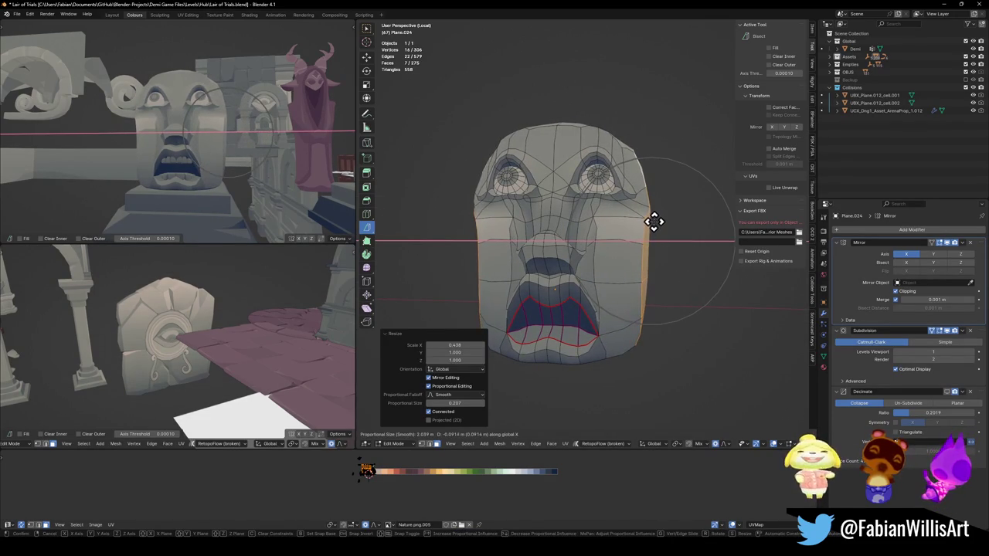
# Step: Undo the head-side widening and push the upper mouth corners outward along X
pyautogui.click(653, 222)
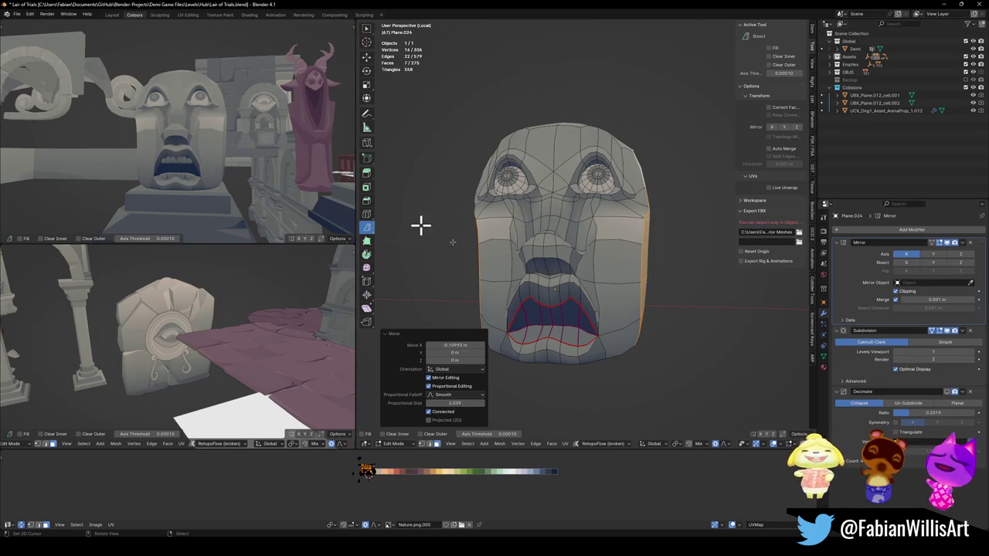
pyautogui.hotkey('ctrl', 'z')
pyautogui.hotkey('ctrl', 'z')
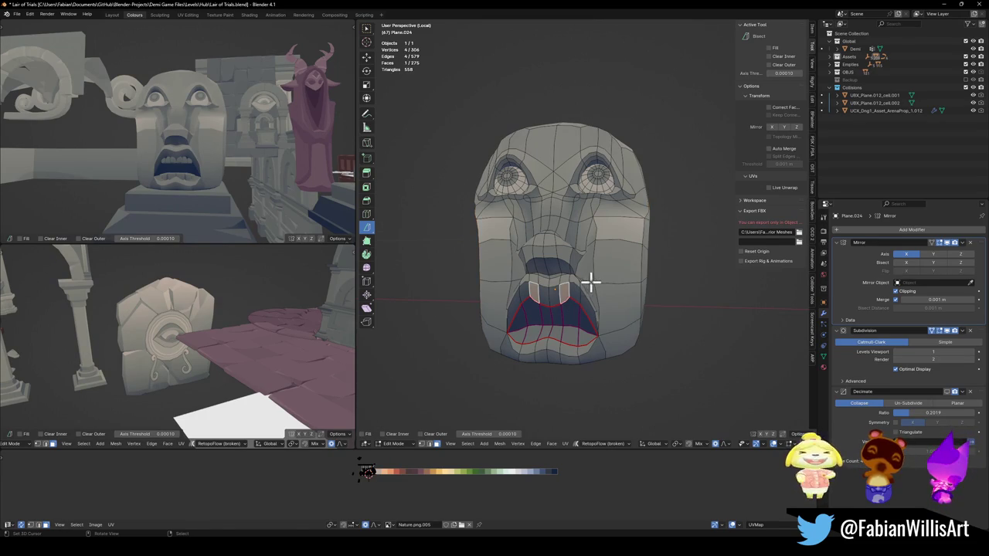
pyautogui.press('g')
pyautogui.press('z')
pyautogui.click(605, 275)
pyautogui.hotkey('ctrl', 'z')
pyautogui.hotkey('ctrl', 'z')
pyautogui.hotkey('ctrl', 'shift', 'z')
pyautogui.press('g')
pyautogui.press('x')
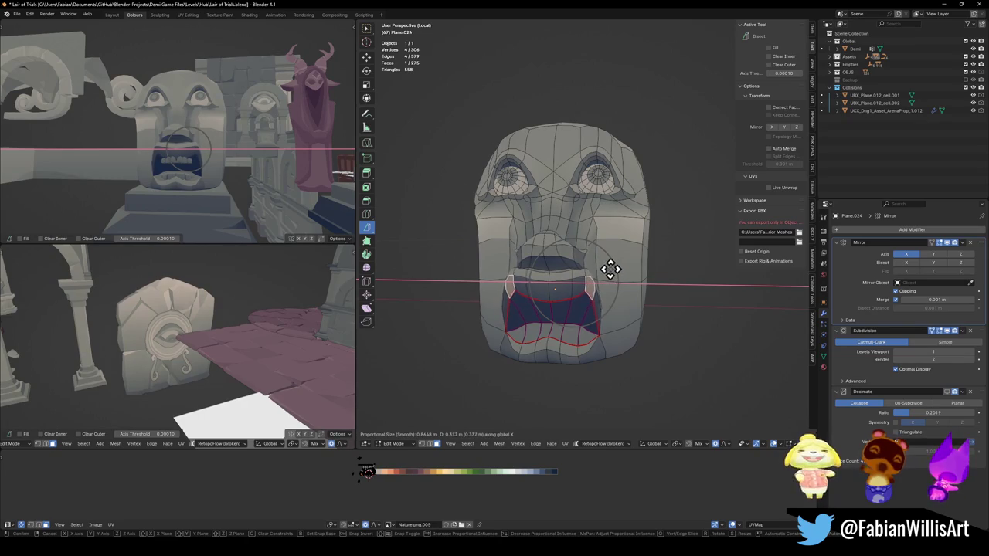
pyautogui.click(610, 268)
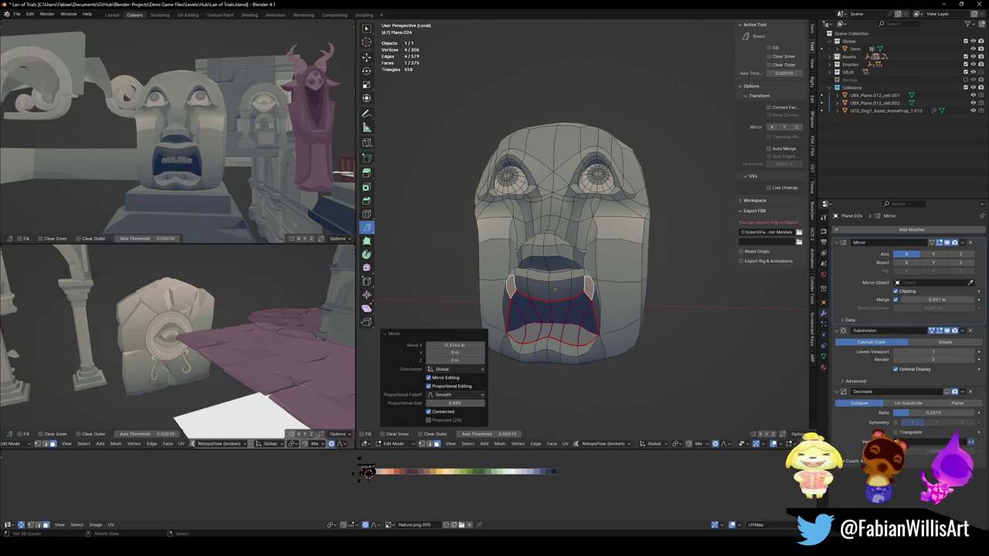
# Step: Shift the lower lip vertices along Z with a widened proportional falloff
pyautogui.moveTo(578, 307); pyautogui.dragTo(585, 300, button='middle')
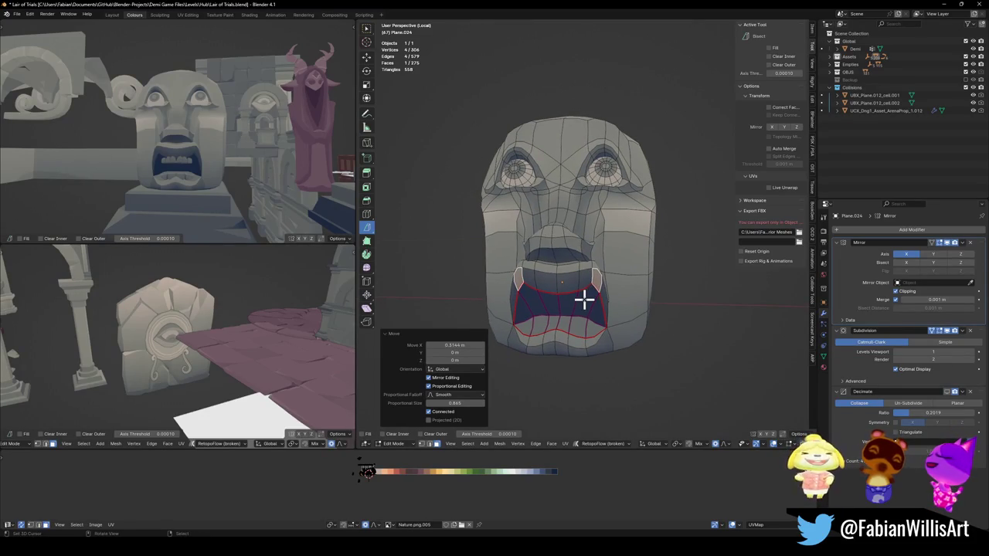
pyautogui.click(563, 344)
pyautogui.press('g')
pyautogui.press('z')
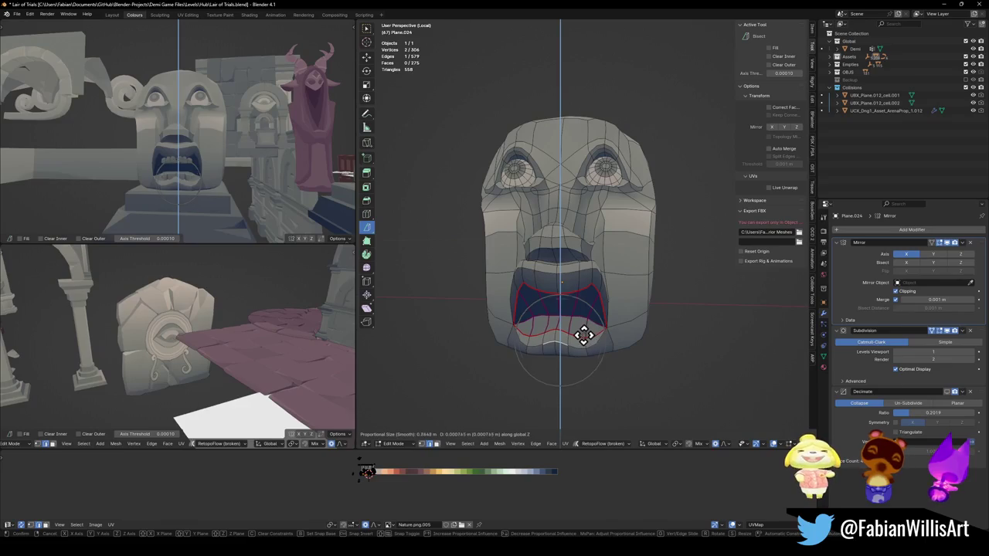
pyautogui.scroll(9, 583, 336)
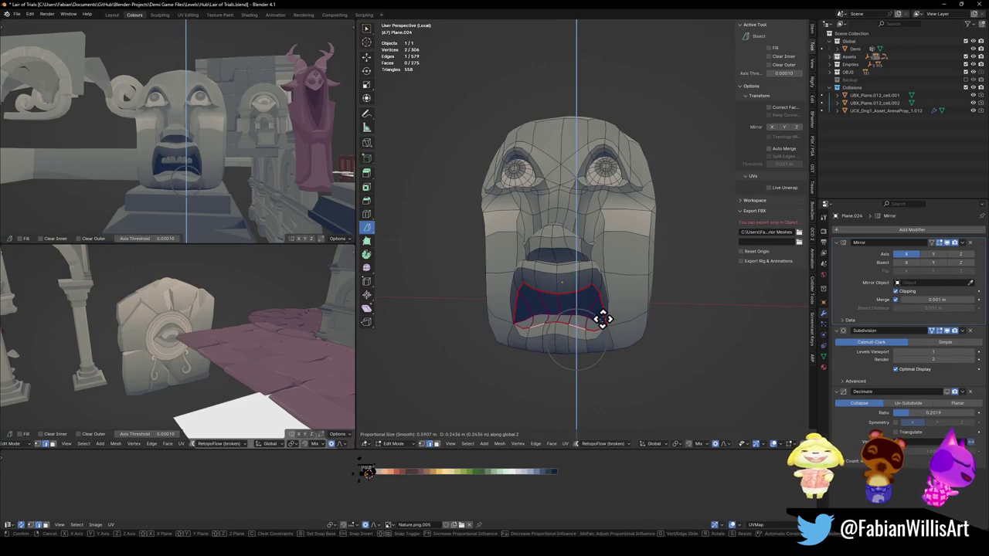
pyautogui.scroll(2, 603, 317)
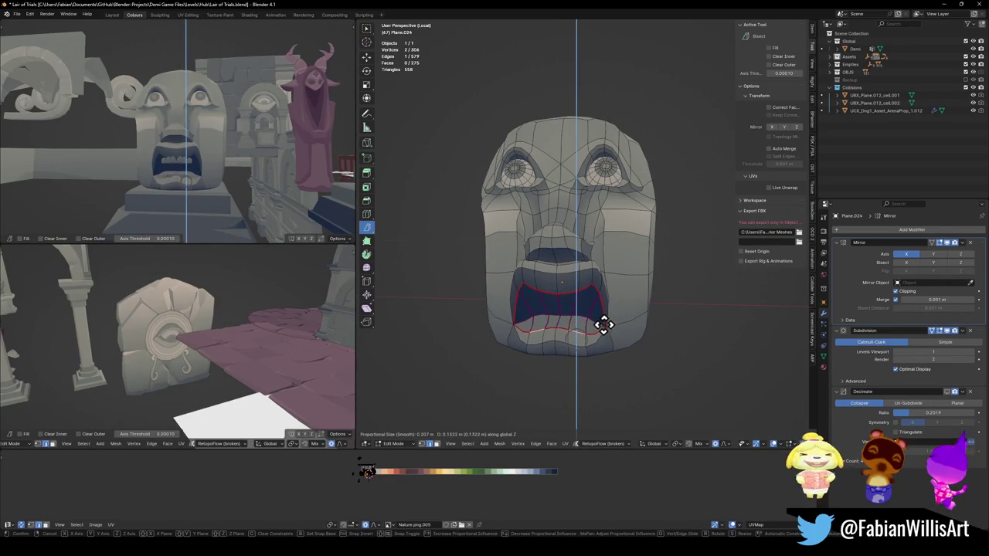
pyautogui.click(602, 335)
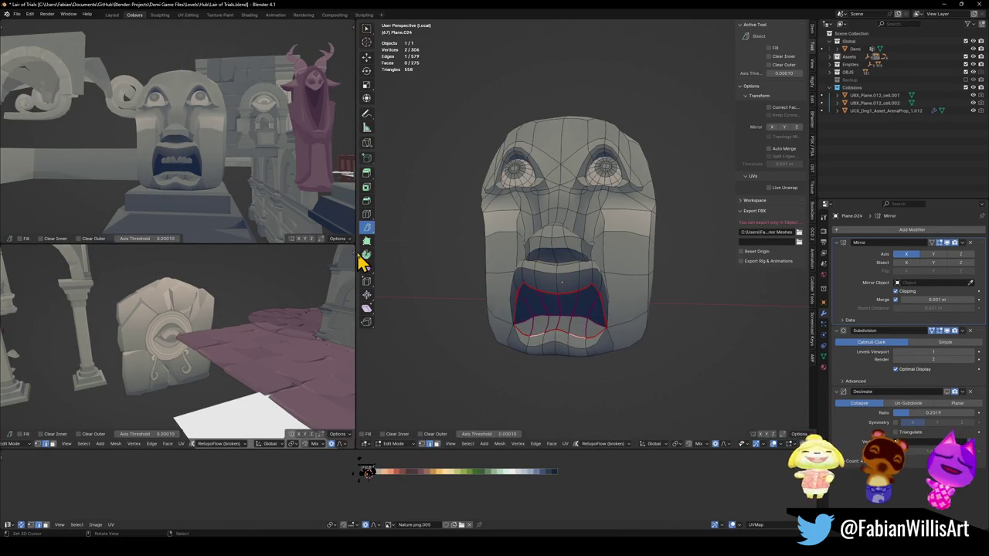
pyautogui.moveTo(618, 269)
pyautogui.mouseDown(button='middle')
pyautogui.moveTo(611, 286)
pyautogui.moveTo(523, 311)
pyautogui.mouseUp(button='middle')
# Step: Frame the mouth and push its lower edge loop back -0.42478 m along Y
pyautogui.press('KP_Decimal')
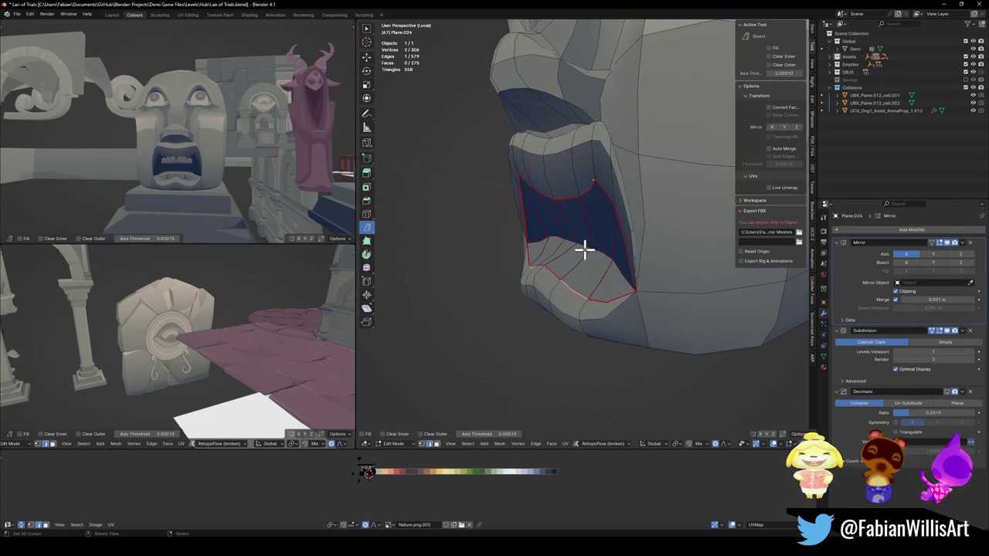
pyautogui.keyDown('alt'); pyautogui.keyDown('shift'); pyautogui.click(595, 248); pyautogui.keyUp('shift'); pyautogui.keyUp('alt')
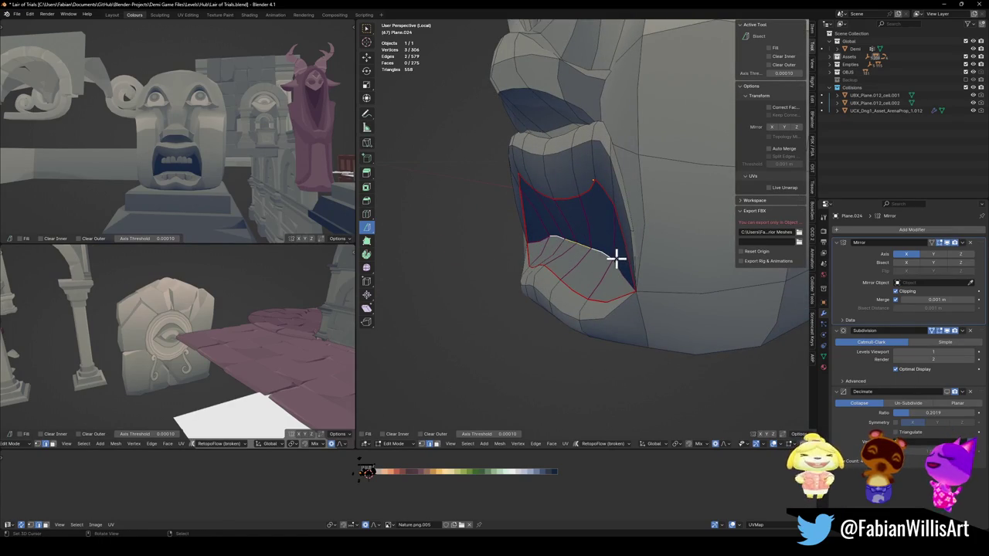
pyautogui.press('g')
pyautogui.press('y')
pyautogui.click(644, 243)
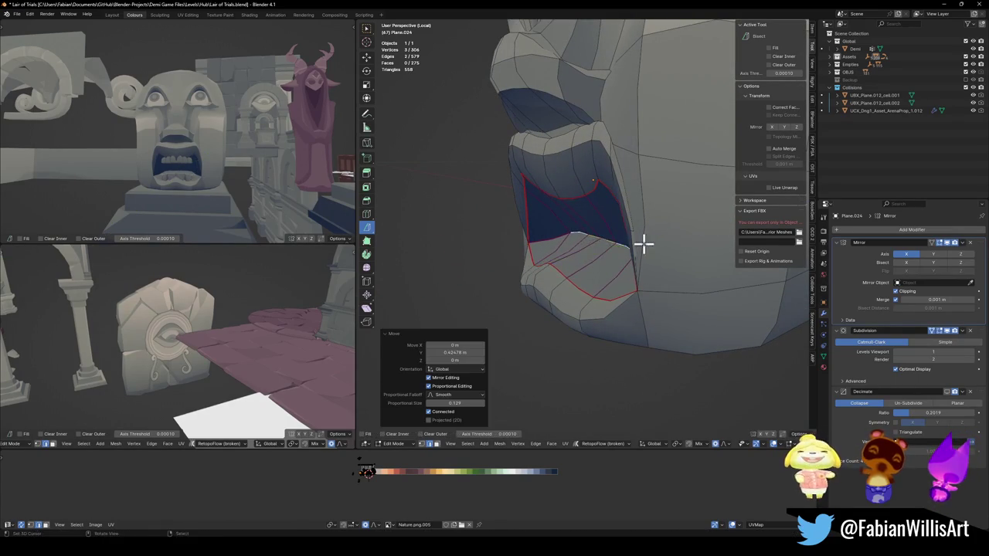
# Step: Adjust the mouth edge loop's height along Z, then deselect and return to the front view
pyautogui.press('g')
pyautogui.press('z')
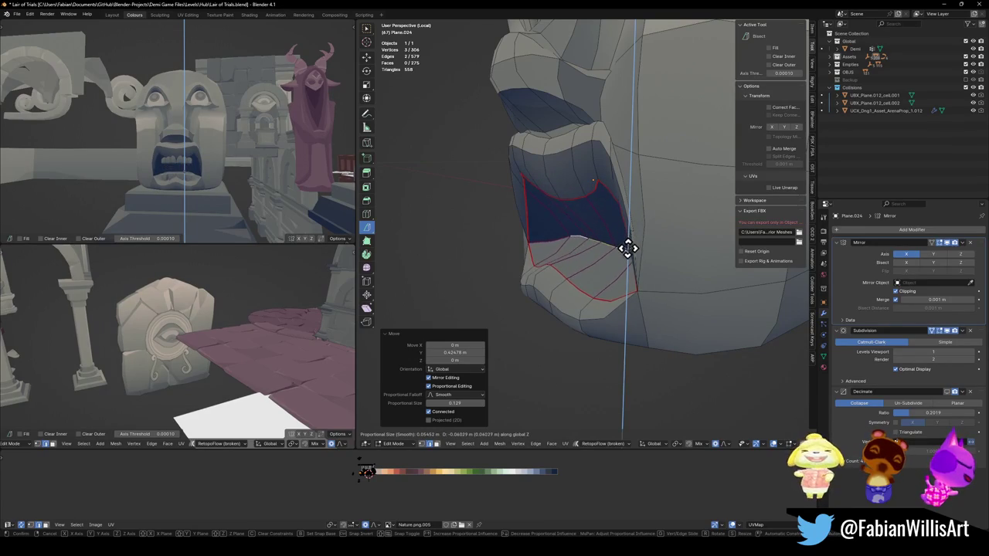
pyautogui.click(629, 250)
pyautogui.hotkey('alt', 'a')
pyautogui.moveTo(103, 155)
pyautogui.mouseDown(button='middle')
pyautogui.moveTo(190, 168)
pyautogui.moveTo(129, 170)
pyautogui.moveTo(212, 152)
pyautogui.mouseUp(button='middle')
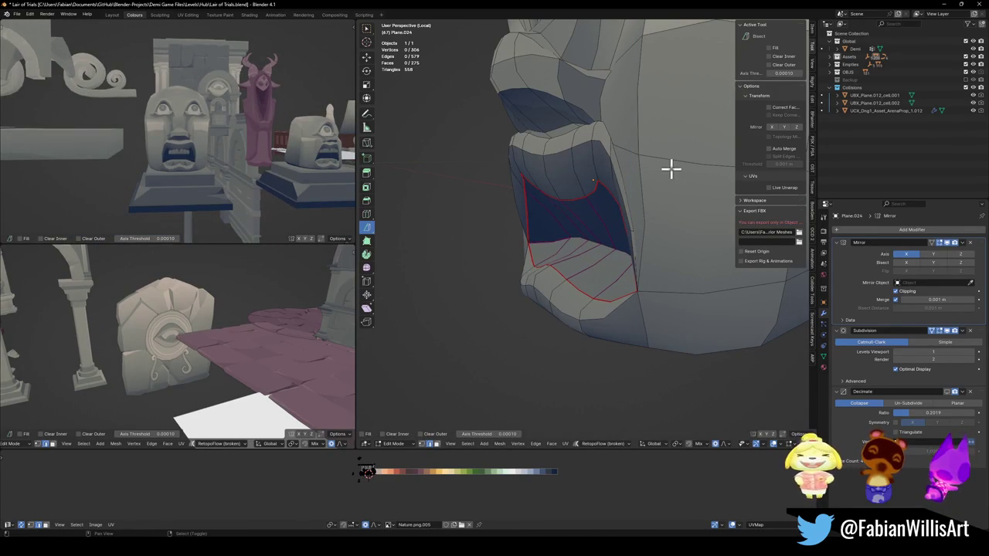
pyautogui.moveTo(669, 161)
pyautogui.mouseDown(button='middle')
pyautogui.moveTo(643, 294)
pyautogui.moveTo(649, 181)
pyautogui.mouseUp(button='middle')
pyautogui.scroll(-4, 627, 201)
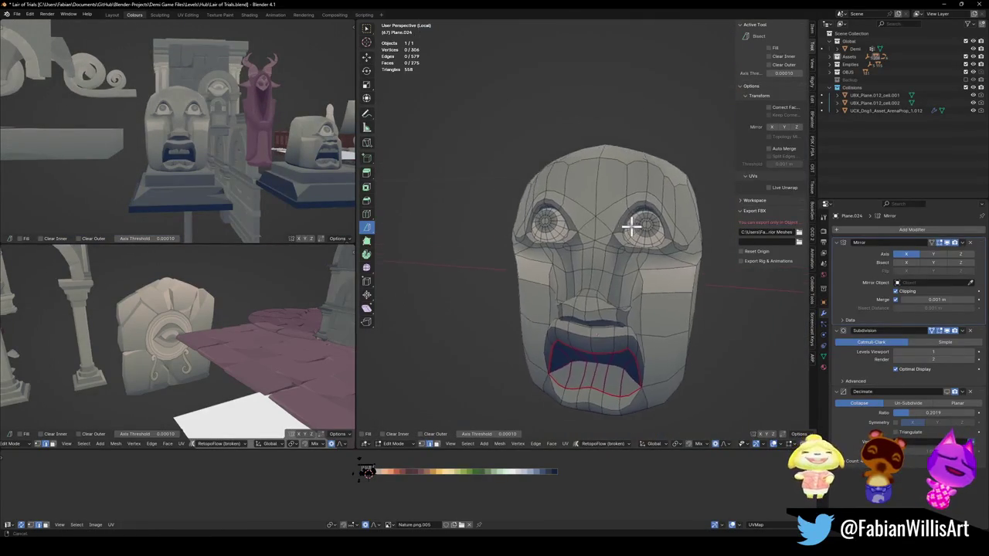
# Step: Select the brow vertices above the eye and move the brow loop along Y
pyautogui.scroll(3, 632, 228)
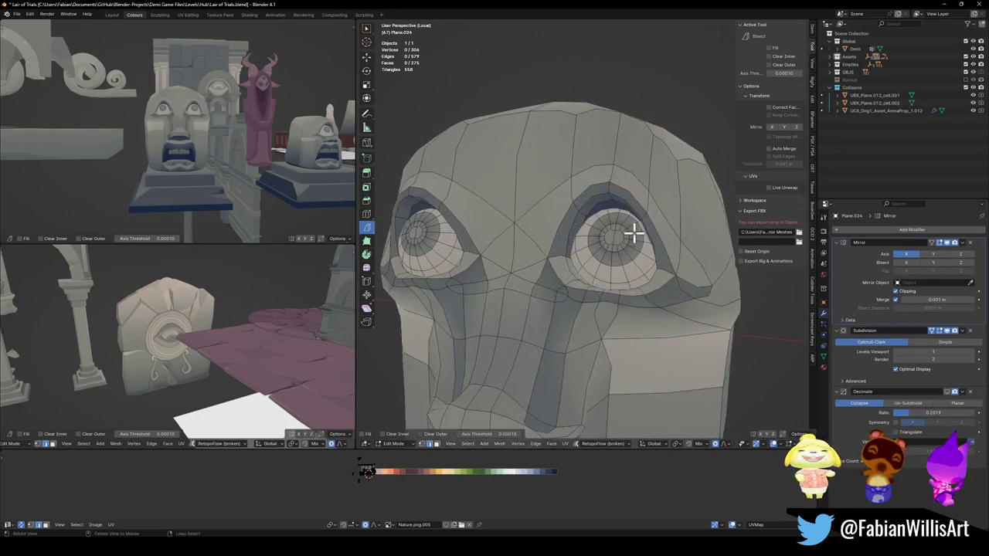
pyautogui.moveTo(634, 230); pyautogui.dragTo(598, 252, button='middle')
pyautogui.click(601, 161)
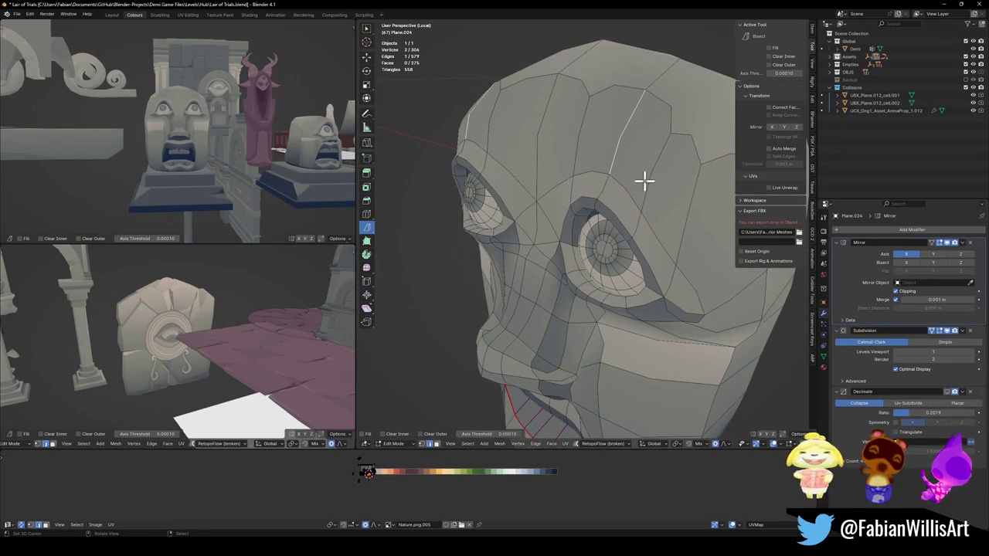
pyautogui.keyDown('alt'); pyautogui.click(587, 170); pyautogui.keyUp('alt')
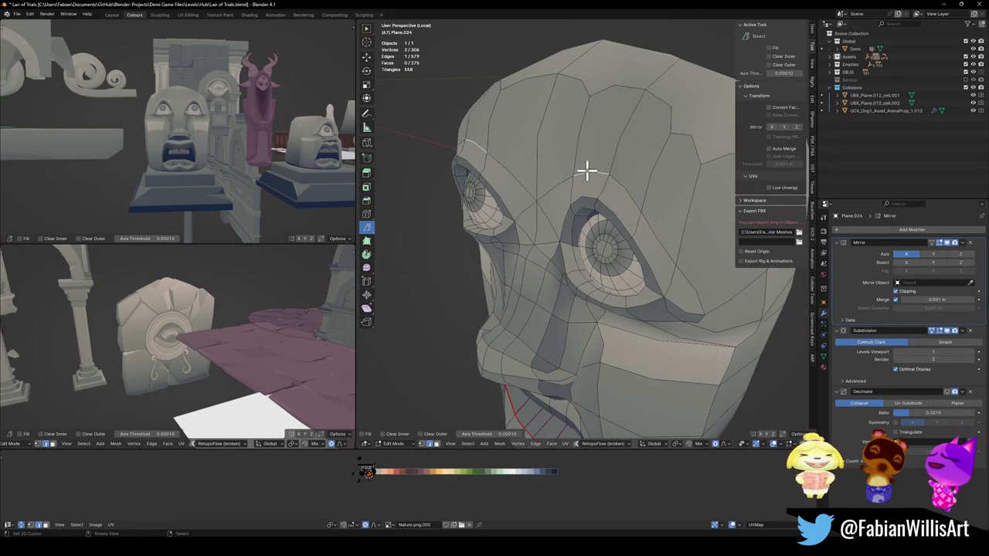
pyautogui.keyDown('shift'); pyautogui.click(628, 197); pyautogui.keyUp('shift')
pyautogui.press('g')
pyautogui.press('y')
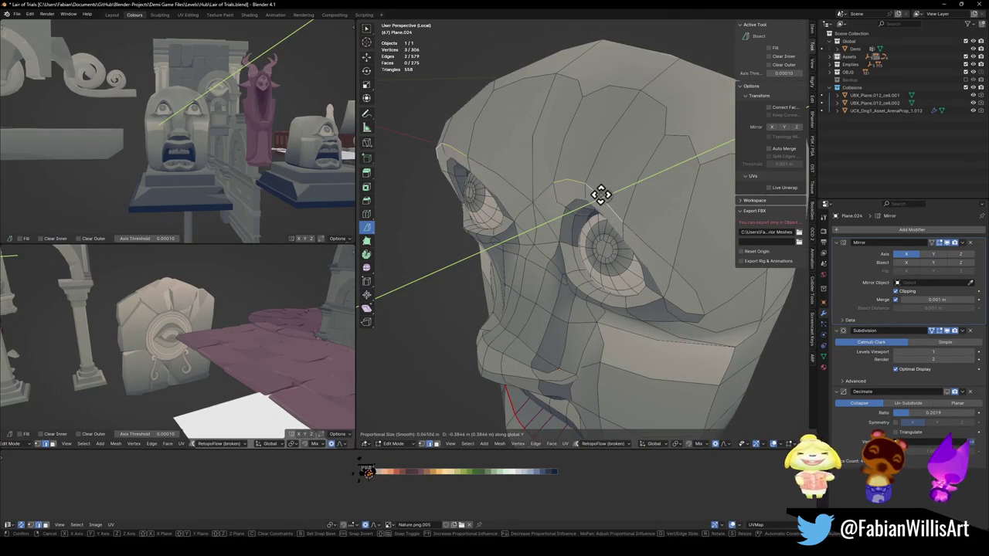
pyautogui.scroll(1, 600, 195)
pyautogui.moveTo(609, 191); pyautogui.dragTo(623, 177, button='middle')
pyautogui.press('g')
pyautogui.press('y')
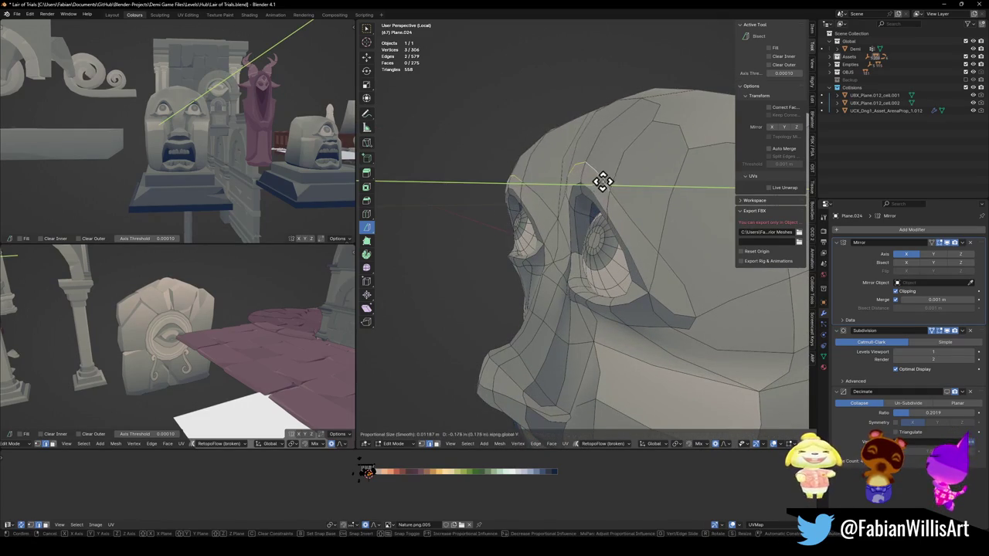
pyautogui.click(600, 184)
# Step: Add an edge loop across the brow and nudge the brow face strip along X
pyautogui.moveTo(600, 184)
pyautogui.mouseDown(button='middle')
pyautogui.moveTo(633, 181)
pyautogui.moveTo(616, 173)
pyautogui.mouseUp(button='middle')
pyautogui.hotkey('ctrl', 'r')
pyautogui.click(649, 167)
pyautogui.press('3')
pyautogui.click(644, 205)
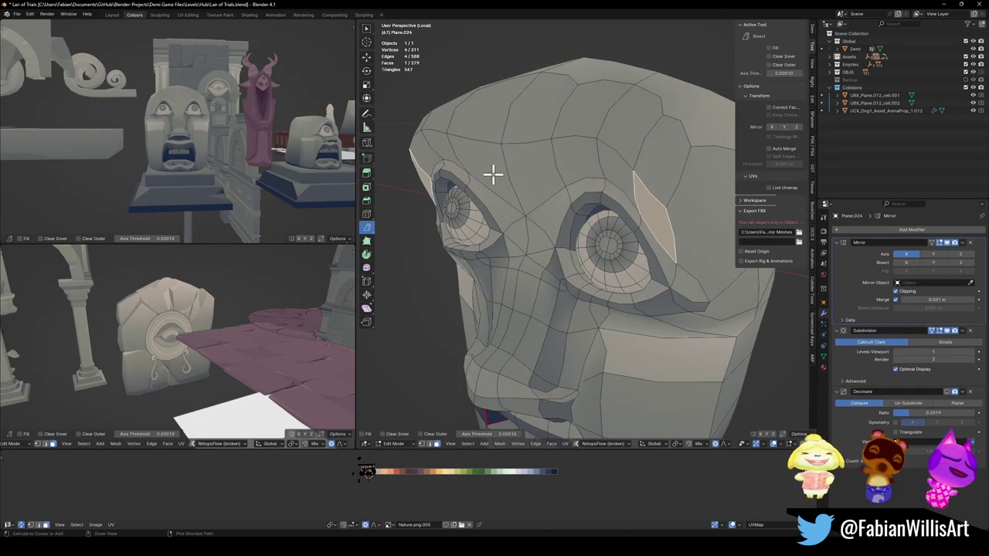
pyautogui.keyDown('ctrl'); pyautogui.click(501, 201); pyautogui.keyUp('ctrl')
pyautogui.press('g')
pyautogui.press('x')
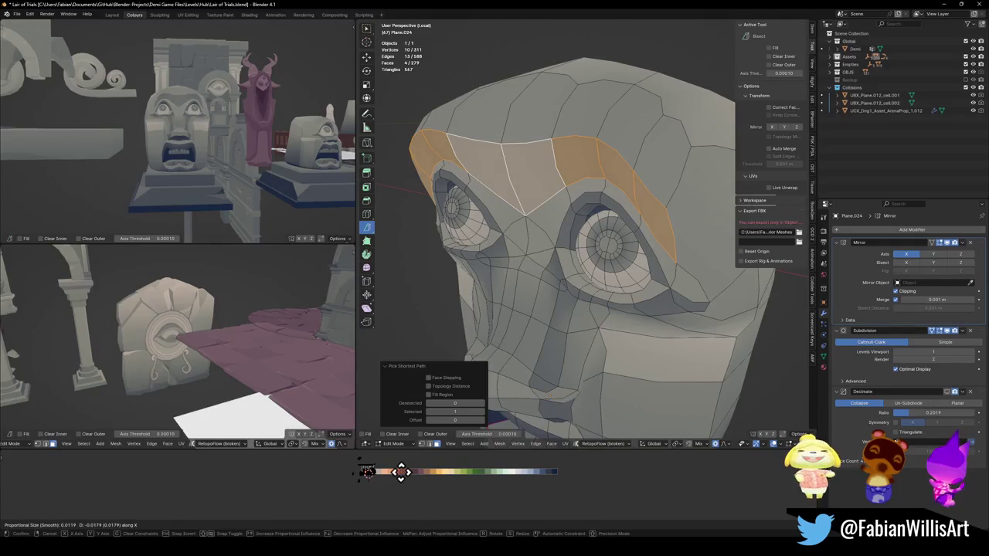
pyautogui.click(399, 471)
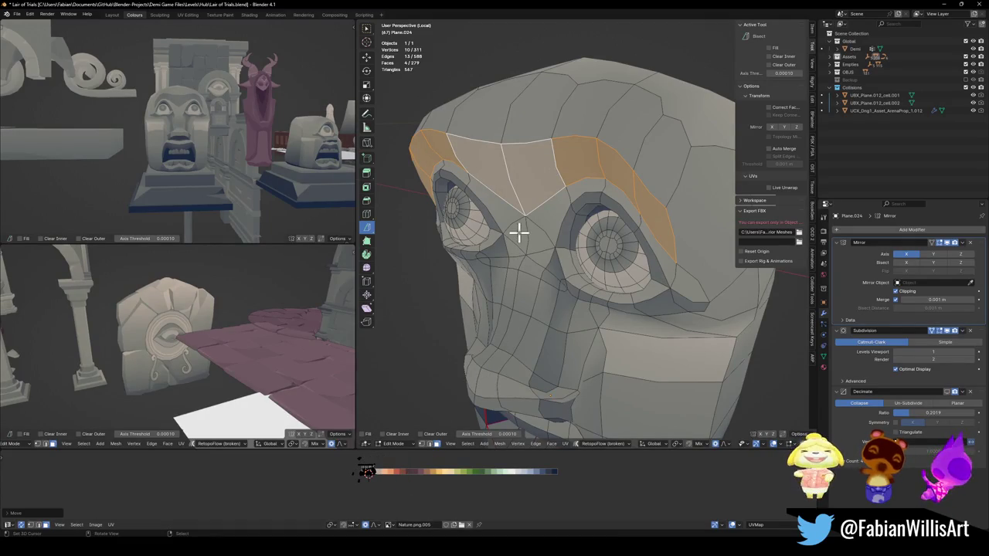
# Step: Cancel the single brow-face move and dissolve the extra brow edge loop
pyautogui.hotkey('alt', 'a')
pyautogui.click(528, 191)
pyautogui.press('g')
pyautogui.press('x')
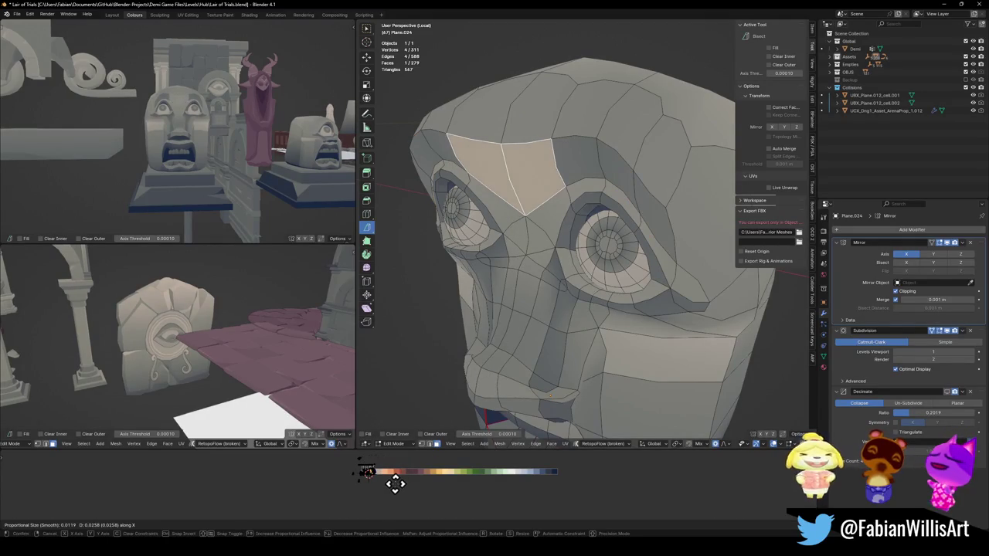
pyautogui.press('Escape')
pyautogui.hotkey('ctrl', 'z')
pyautogui.hotkey('ctrl', 'z')
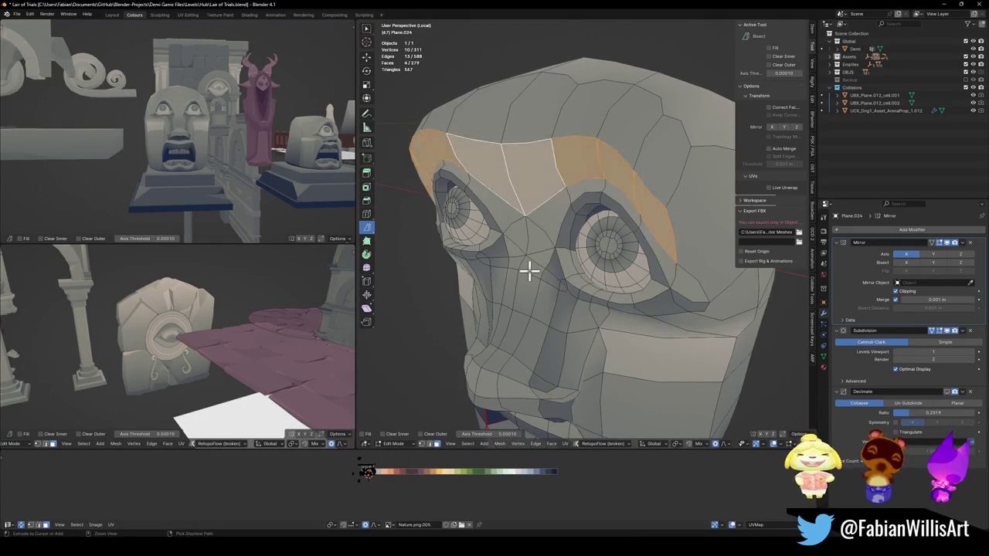
pyautogui.hotkey('ctrl', 'shift', 'z')
pyautogui.hotkey('ctrl', 'x')
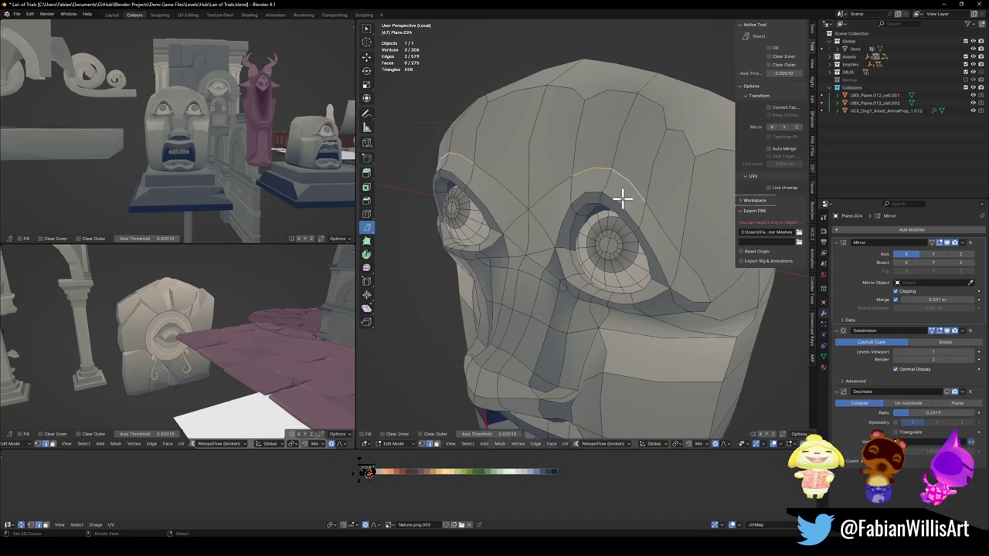
# Step: Raise the centre brow vertex along Z
pyautogui.moveTo(596, 200); pyautogui.dragTo(616, 173, button='middle')
pyautogui.click(603, 190)
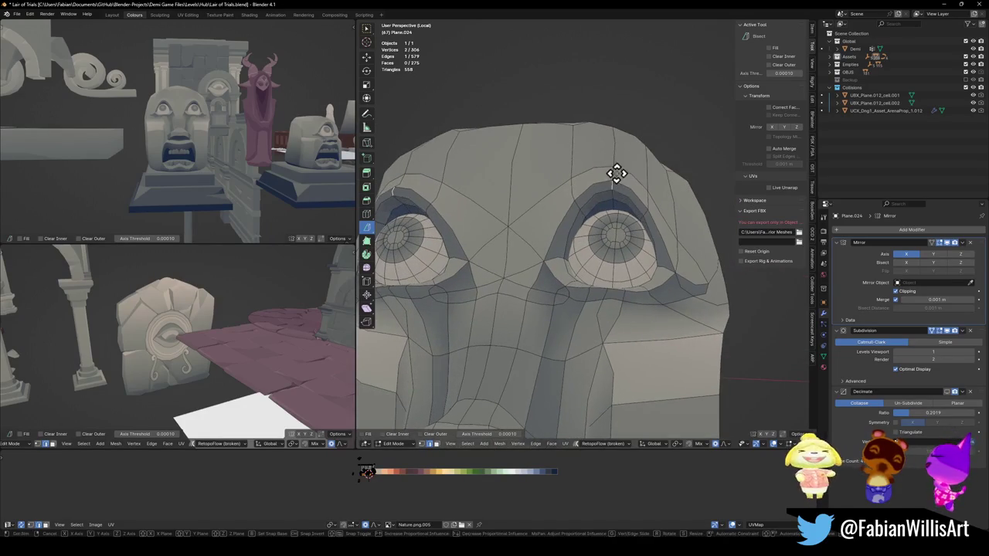
pyautogui.press('g')
pyautogui.press('z')
pyautogui.click(612, 203)
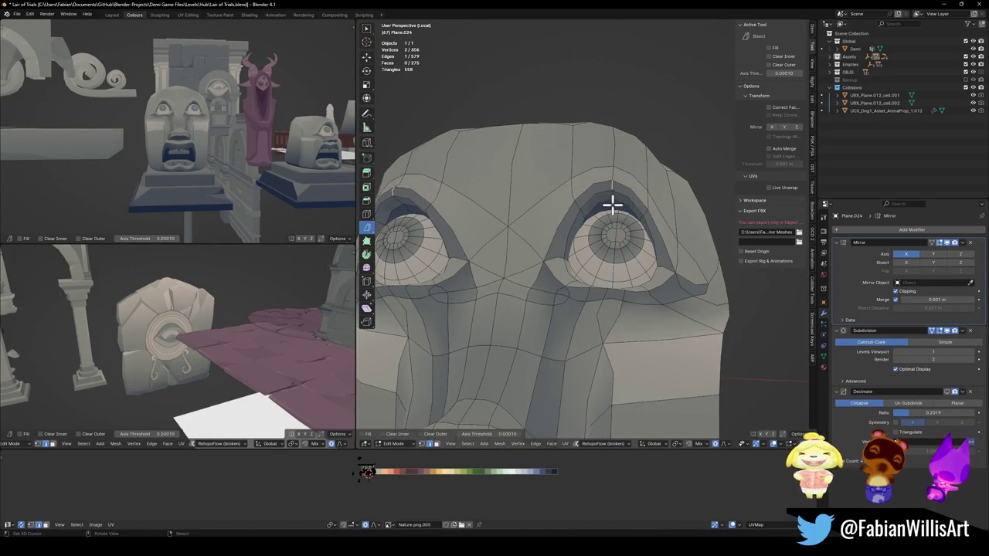
pyautogui.scroll(-3, 585, 333)
pyautogui.keyDown('shift'); pyautogui.moveTo(585, 333); pyautogui.dragTo(579, 230, button='middle'); pyautogui.keyUp('shift')
pyautogui.click(598, 367)
# Step: Widen the mouth corner along X and lower it along Z
pyautogui.press('g')
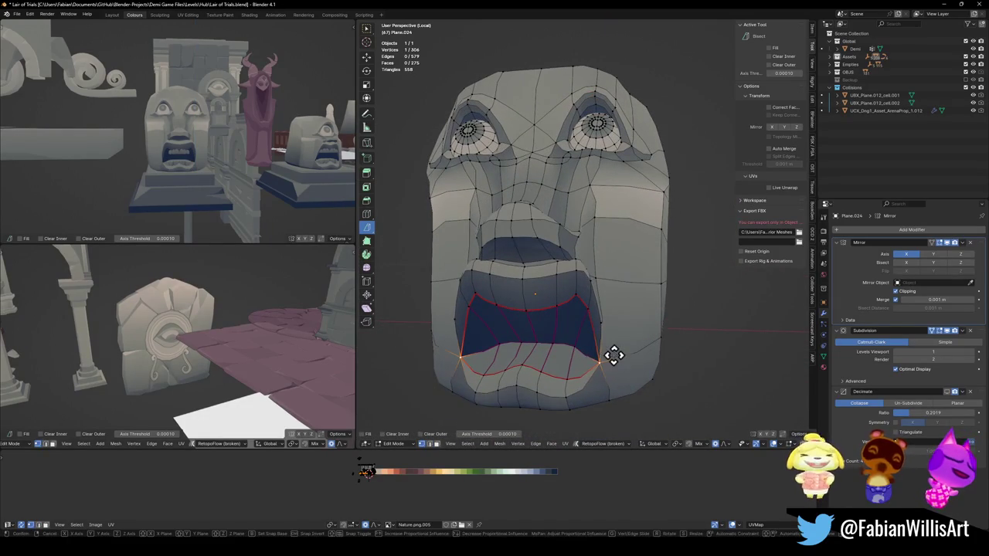
pyautogui.press('x')
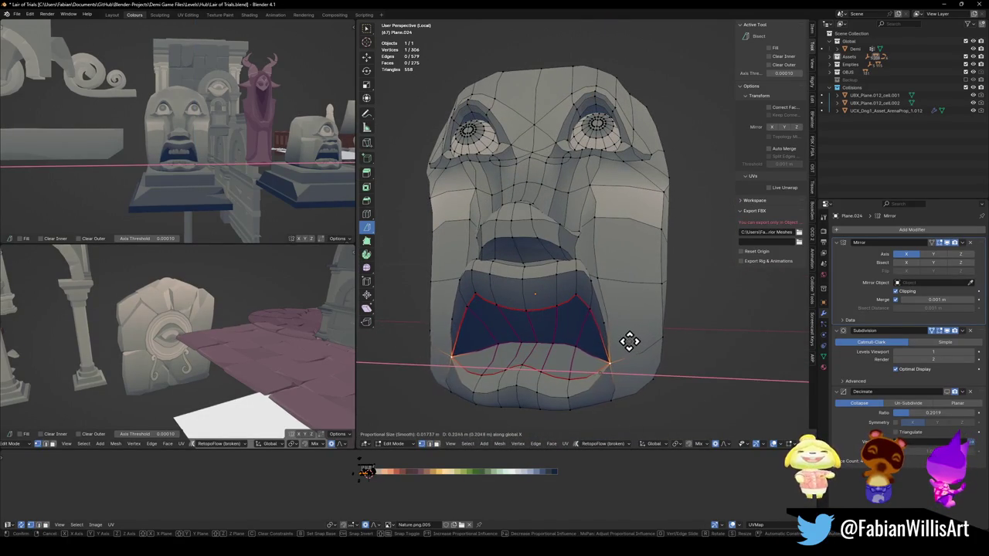
pyautogui.click(627, 338)
pyautogui.press('g')
pyautogui.press('z')
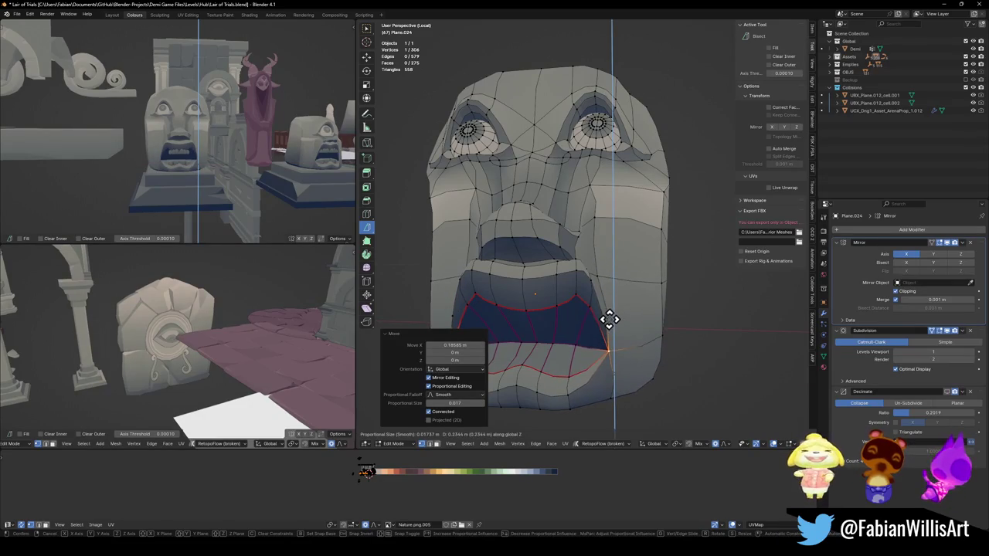
pyautogui.click(608, 320)
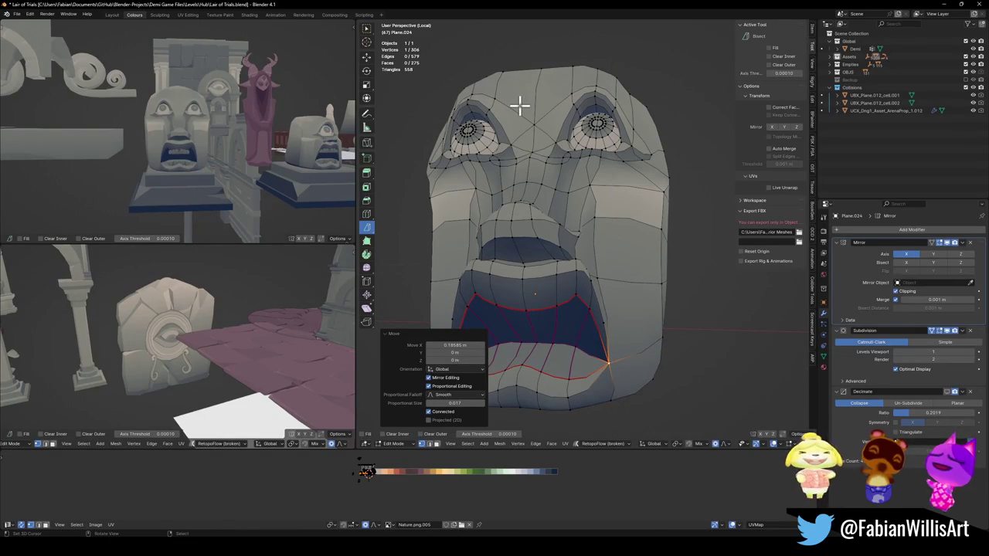
# Step: Reshape the selected face vertices vertically with an adjusted proportional falloff
pyautogui.moveTo(600, 165)
pyautogui.mouseDown(button='middle')
pyautogui.moveTo(596, 187)
pyautogui.moveTo(588, 178)
pyautogui.moveTo(596, 195)
pyautogui.mouseUp(button='middle')
pyautogui.press('g')
pyautogui.press('z')
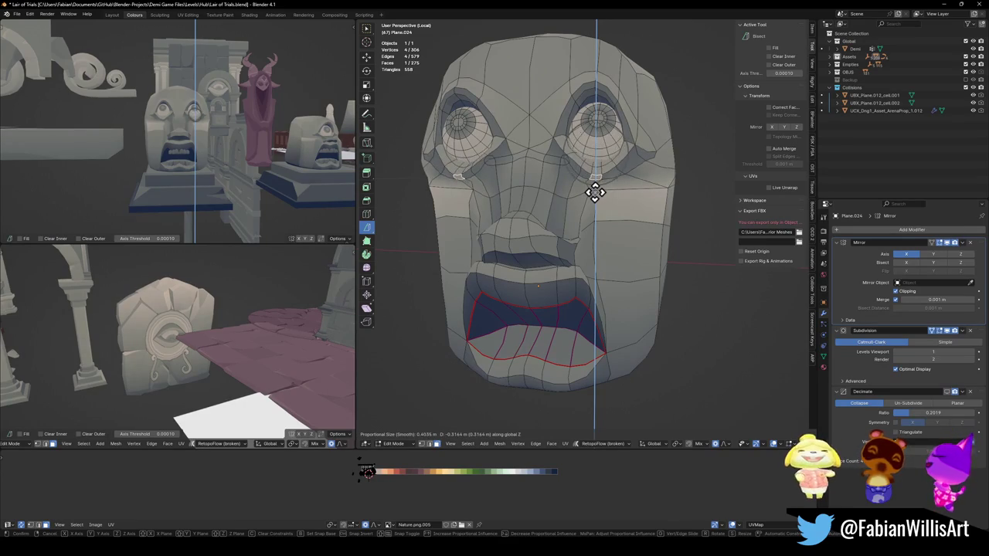
pyautogui.scroll(-4, 595, 190)
pyautogui.scroll(-5, 596, 187)
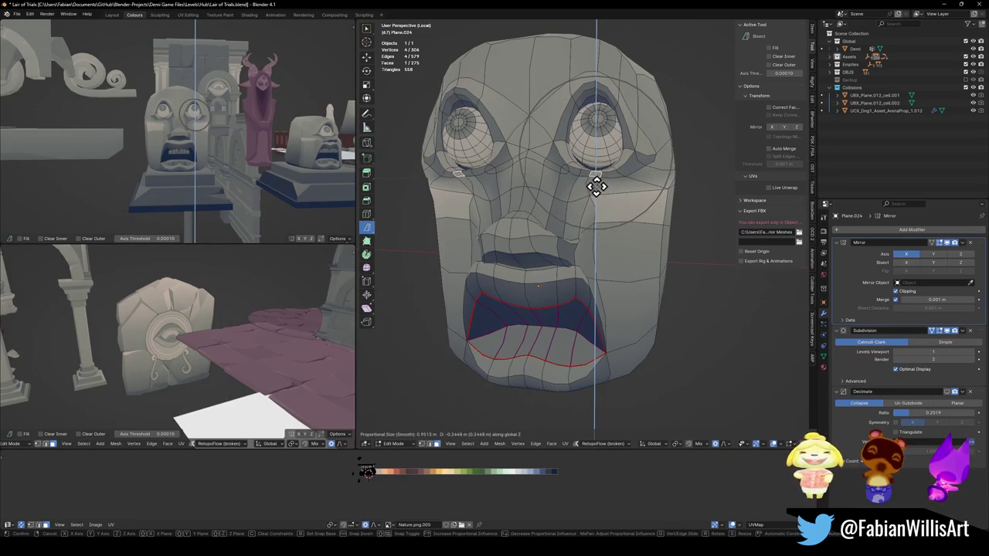
pyautogui.scroll(-1, 600, 176)
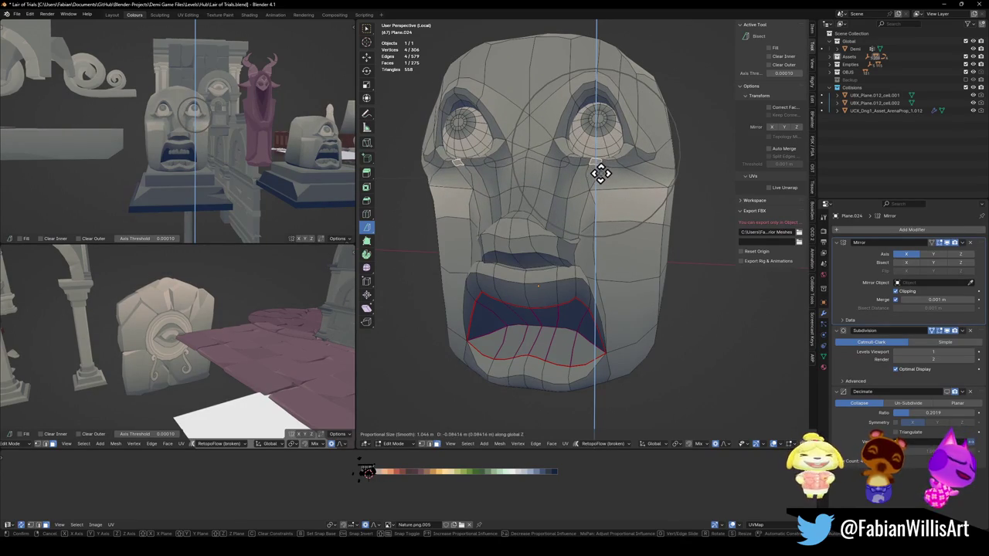
pyautogui.click(615, 164)
# Step: Adjust the vertex beside the eye with a resized proportional falloff
pyautogui.click(637, 152)
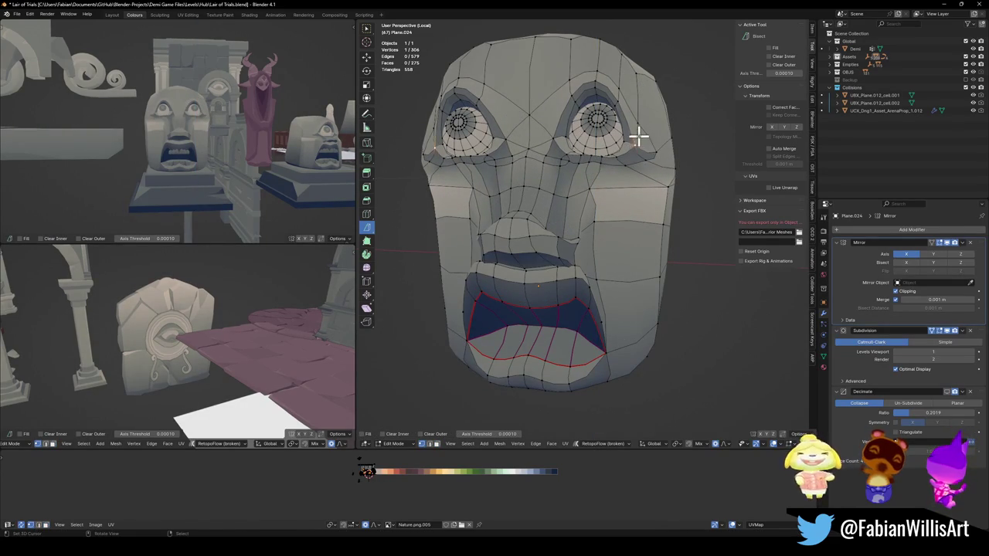
pyautogui.press('g')
pyautogui.scroll(1, 653, 138)
pyautogui.scroll(1, 655, 136)
pyautogui.scroll(1, 657, 135)
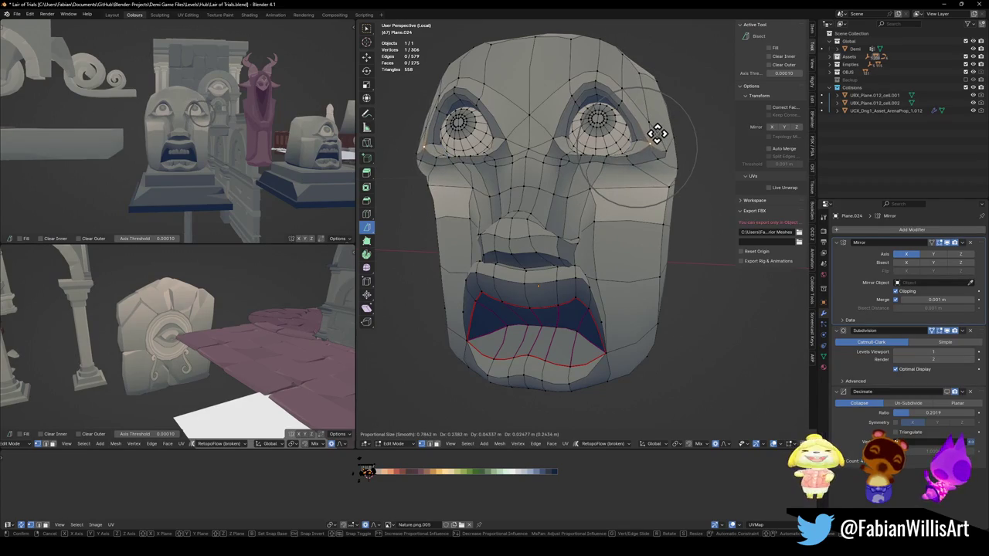
pyautogui.click(657, 135)
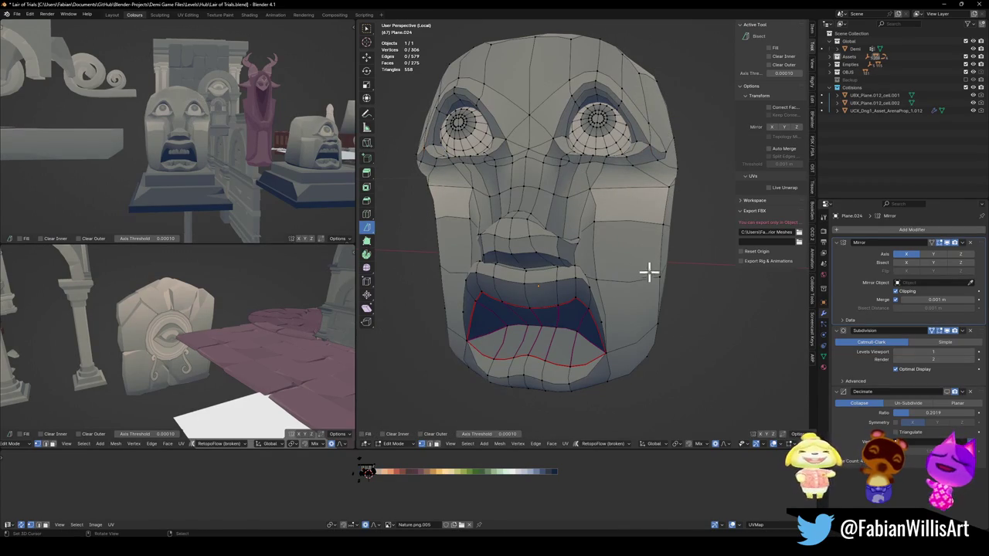
# Step: Push the cheek face outward along X
pyautogui.click(626, 247)
pyautogui.press('g')
pyautogui.press('x')
pyautogui.scroll(1, 653, 249)
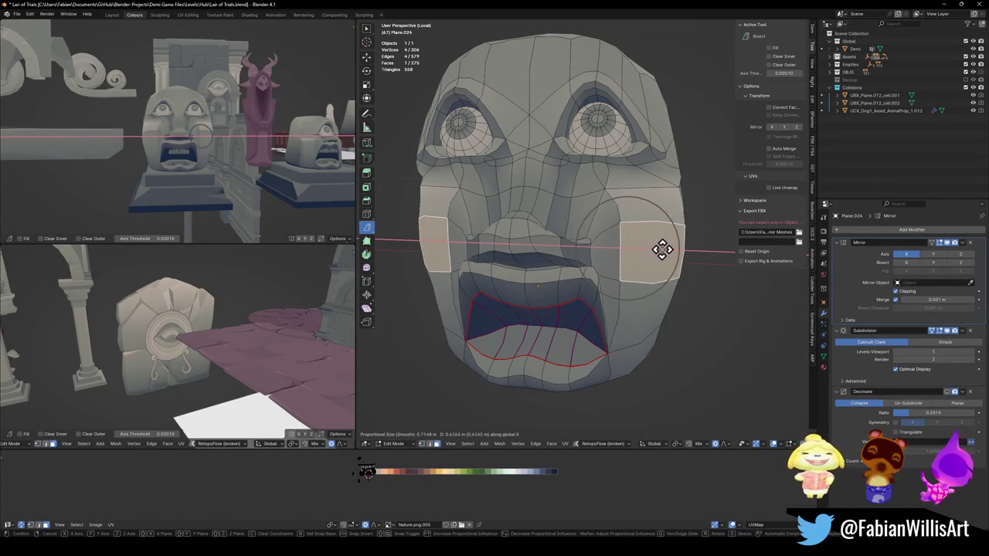
pyautogui.click(670, 248)
# Step: Move the cheek faces on both sides along X, then scale them narrower
pyautogui.moveTo(254, 139)
pyautogui.mouseDown(button='middle')
pyautogui.moveTo(270, 154)
pyautogui.moveTo(248, 149)
pyautogui.moveTo(225, 170)
pyautogui.mouseUp(button='middle')
pyautogui.hotkey('alt', 'a')
pyautogui.keyDown('shift'); pyautogui.click(562, 197); pyautogui.keyUp('shift')
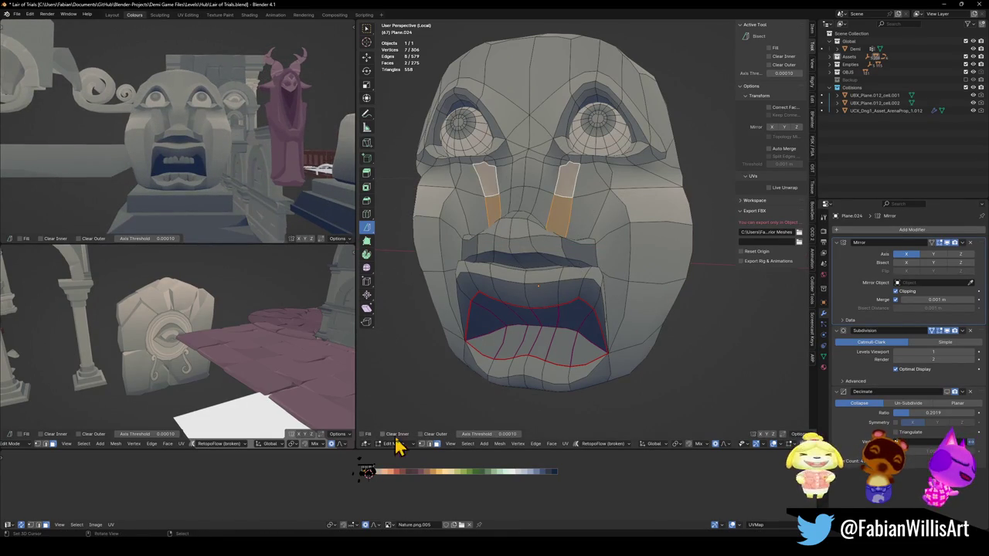
pyautogui.press('g')
pyautogui.press('x')
pyautogui.click(413, 483)
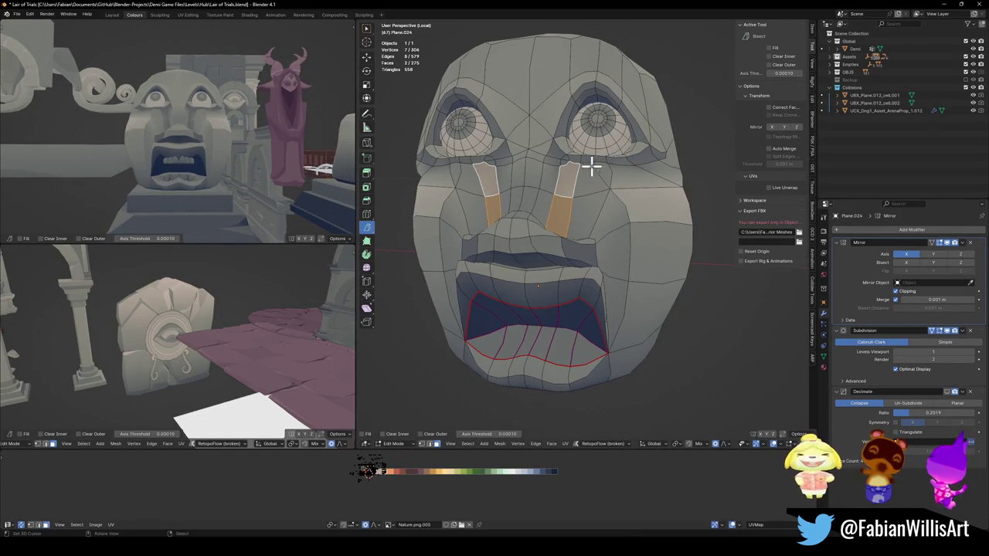
pyautogui.press('s')
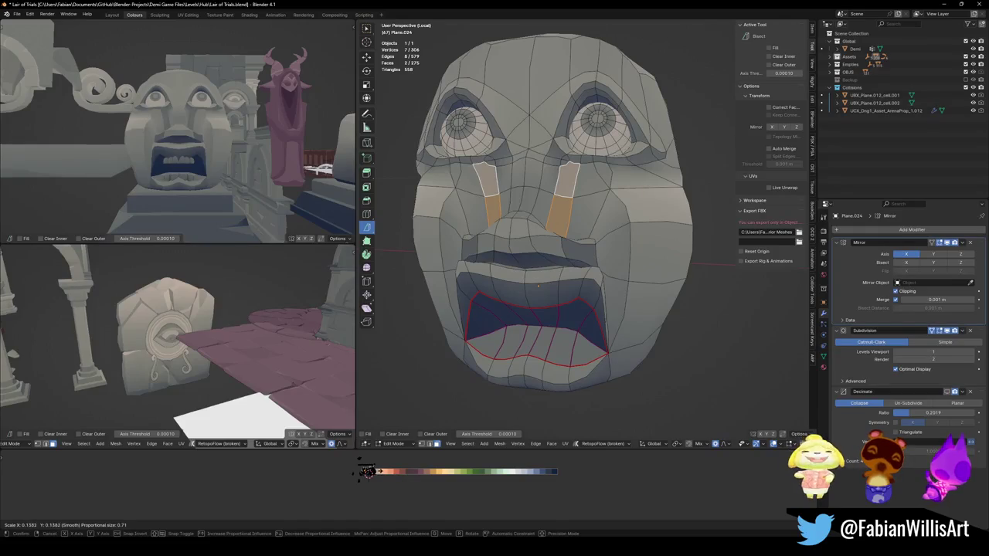
pyautogui.click(376, 471)
# Step: Raise the nose vertices along Z
pyautogui.hotkey('alt', 'a')
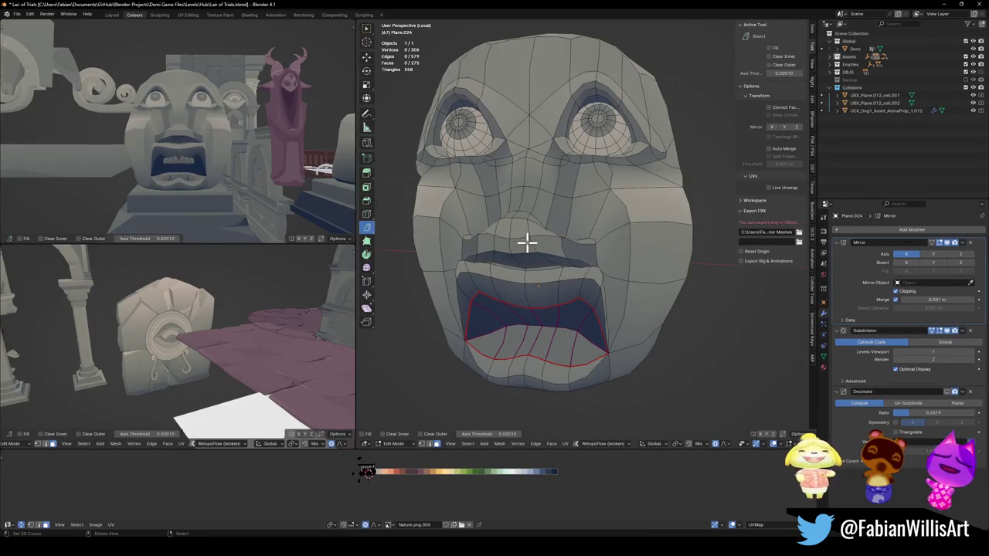
pyautogui.press('g')
pyautogui.press('z')
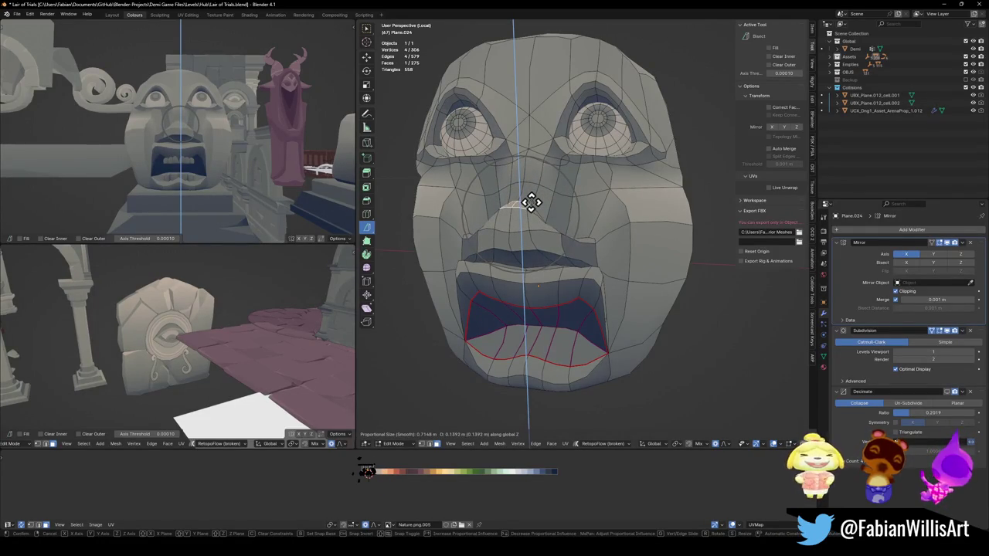
pyautogui.click(530, 205)
pyautogui.hotkey('alt', 'a')
# Step: Move the vertex between the eyes vertically
pyautogui.moveTo(590, 267)
pyautogui.mouseDown(button='middle')
pyautogui.moveTo(570, 270)
pyautogui.moveTo(567, 229)
pyautogui.mouseUp(button='middle')
pyautogui.click(567, 230)
pyautogui.press('g')
pyautogui.press('z')
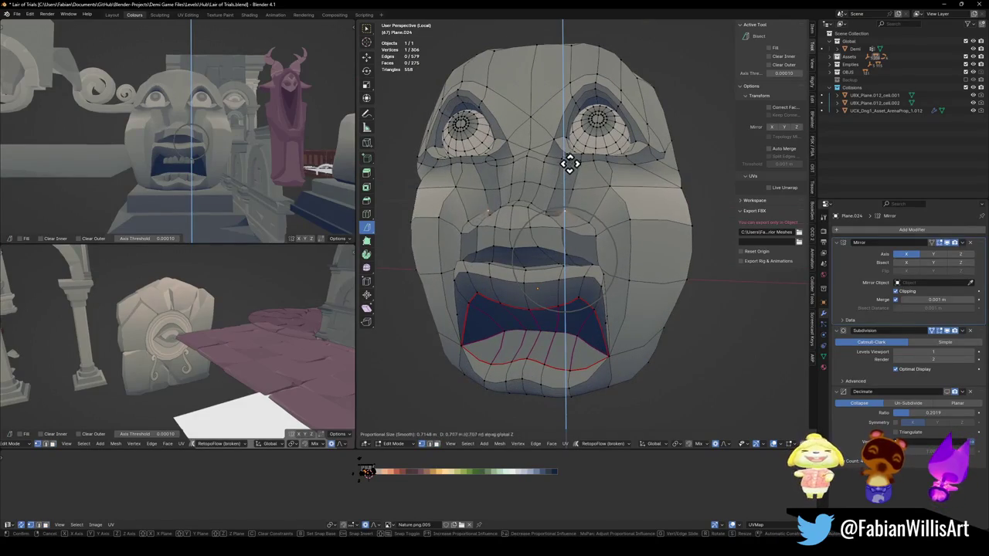
pyautogui.scroll(-4, 567, 173)
pyautogui.click(567, 180)
pyautogui.hotkey('alt', 'a')
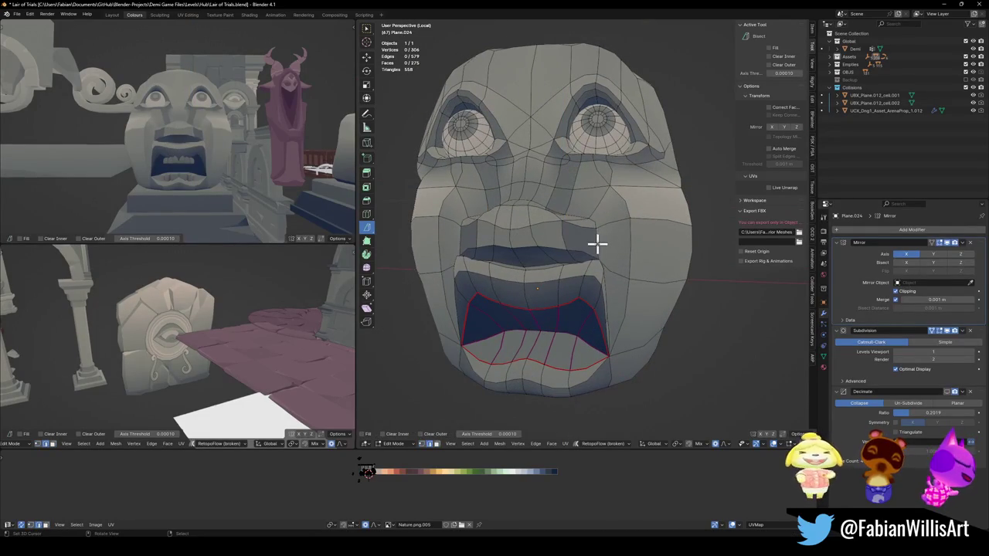
# Step: Scale the mouth-corner vertices inward, cancelling the extra sideways move
pyautogui.press('g')
pyautogui.press('x')
pyautogui.click(596, 237)
pyautogui.press('s')
pyautogui.scroll(5, 592, 237)
pyautogui.click(583, 238)
pyautogui.press('g')
pyautogui.press('x')
pyautogui.rightClick(580, 238)
# Step: Orbit to face the head and select the edge at the top of the head
pyautogui.moveTo(172, 132)
pyautogui.mouseDown(button='middle')
pyautogui.moveTo(205, 150)
pyautogui.moveTo(172, 150)
pyautogui.moveTo(210, 148)
pyautogui.mouseUp(button='middle')
pyautogui.scroll(3, 207, 149)
pyautogui.scroll(1, 204, 151)
pyautogui.moveTo(609, 148); pyautogui.dragTo(592, 294, button='middle')
pyautogui.scroll(-3, 592, 294)
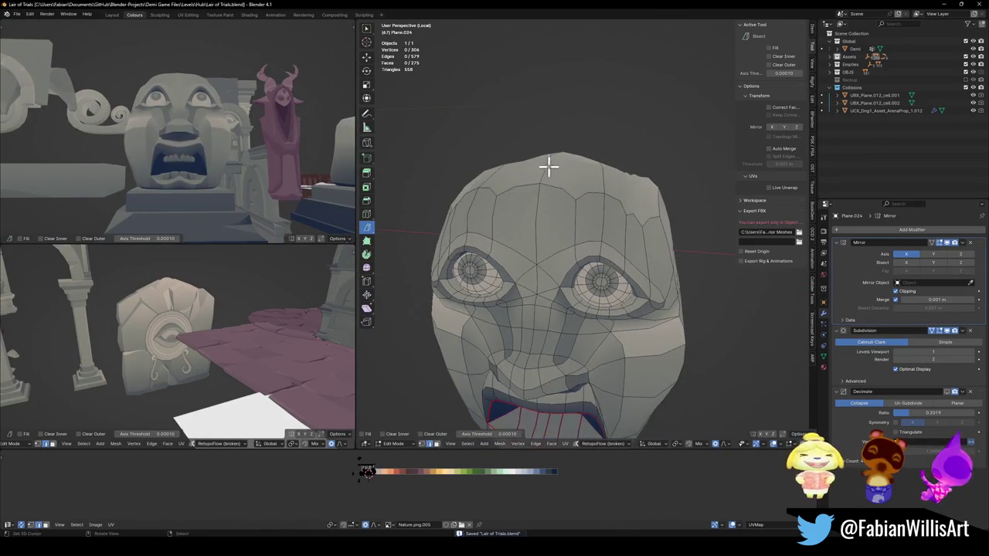
pyautogui.click(552, 176)
pyautogui.moveTo(552, 181); pyautogui.dragTo(576, 209, button='middle')
# Step: Raise the crown 0.44016 m along Z with a widened proportional falloff
pyautogui.press('g')
pyautogui.press('z')
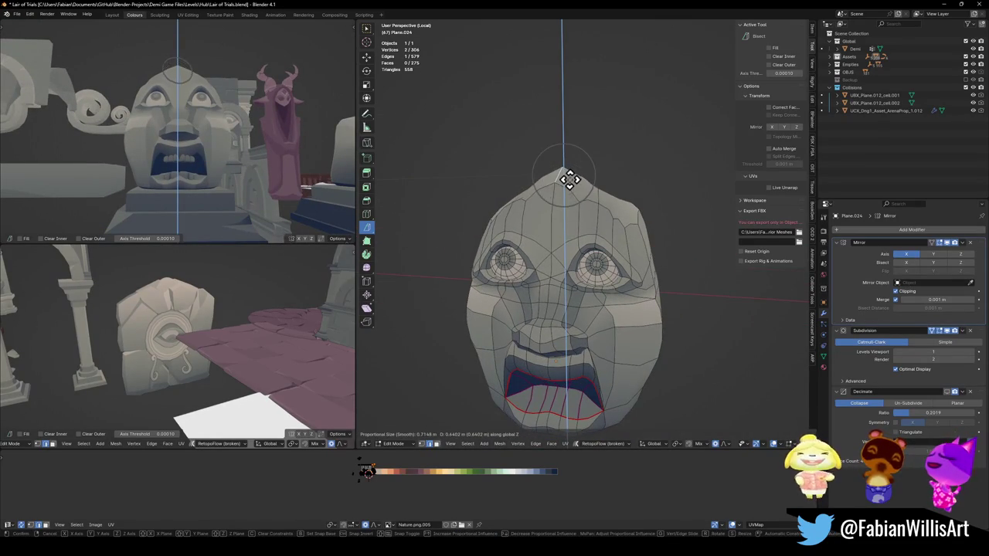
pyautogui.scroll(-5, 568, 181)
pyautogui.scroll(-3, 568, 180)
pyautogui.scroll(-2, 568, 180)
pyautogui.scroll(-2, 567, 180)
pyautogui.scroll(-2, 567, 182)
pyautogui.click(564, 185)
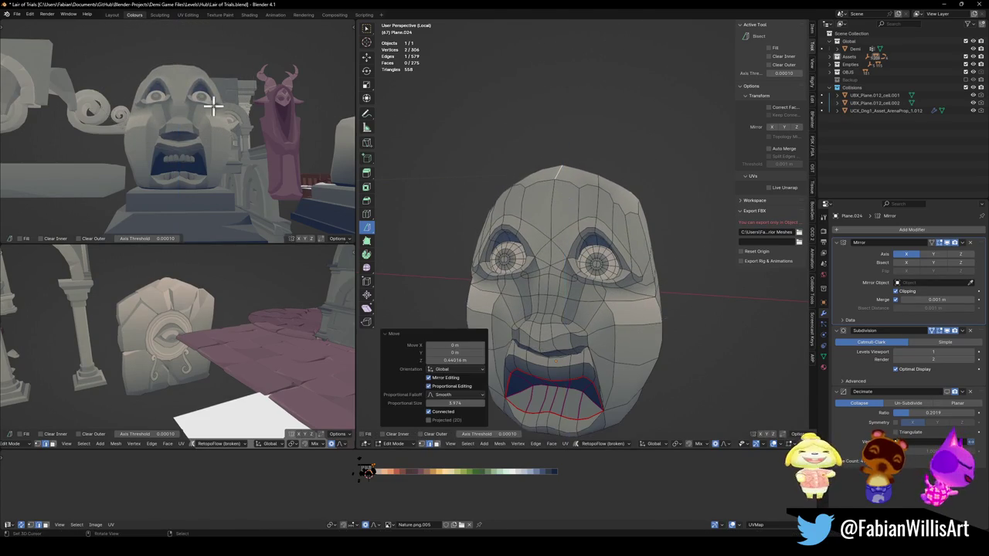
# Step: Re-angle the reference and main views to the face and select the mouth-corner vertex
pyautogui.moveTo(215, 106); pyautogui.dragTo(225, 126, button='middle')
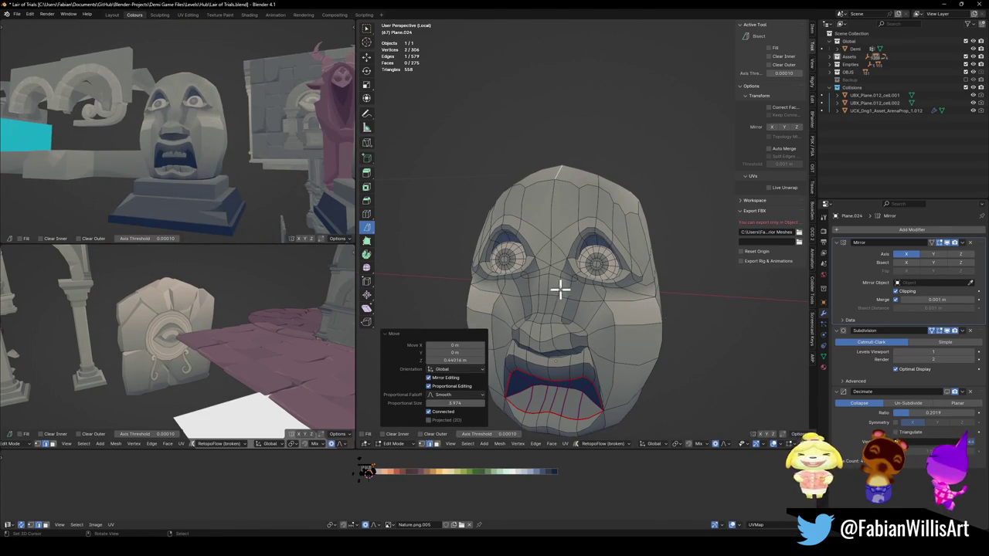
pyautogui.moveTo(220, 130)
pyautogui.mouseDown(button='middle')
pyautogui.moveTo(209, 154)
pyautogui.moveTo(232, 139)
pyautogui.mouseUp(button='middle')
pyautogui.moveTo(541, 309)
pyautogui.mouseDown(button='middle')
pyautogui.moveTo(569, 320)
pyautogui.moveTo(600, 353)
pyautogui.mouseUp(button='middle')
pyautogui.click(599, 350)
# Step: Pull the mouth-corner vertex down along Z with proportional editing
pyautogui.press('g')
pyautogui.press('z')
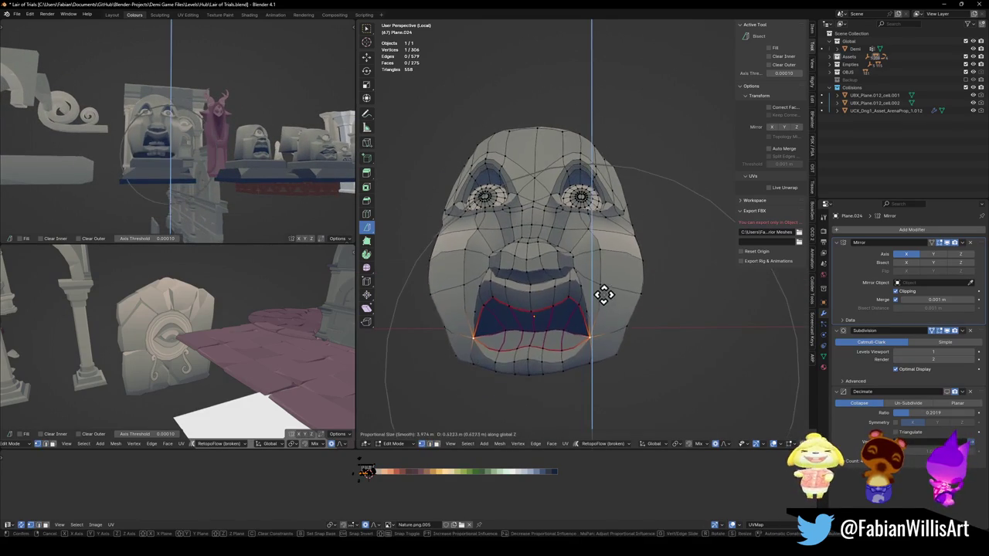
pyautogui.scroll(20, 601, 295)
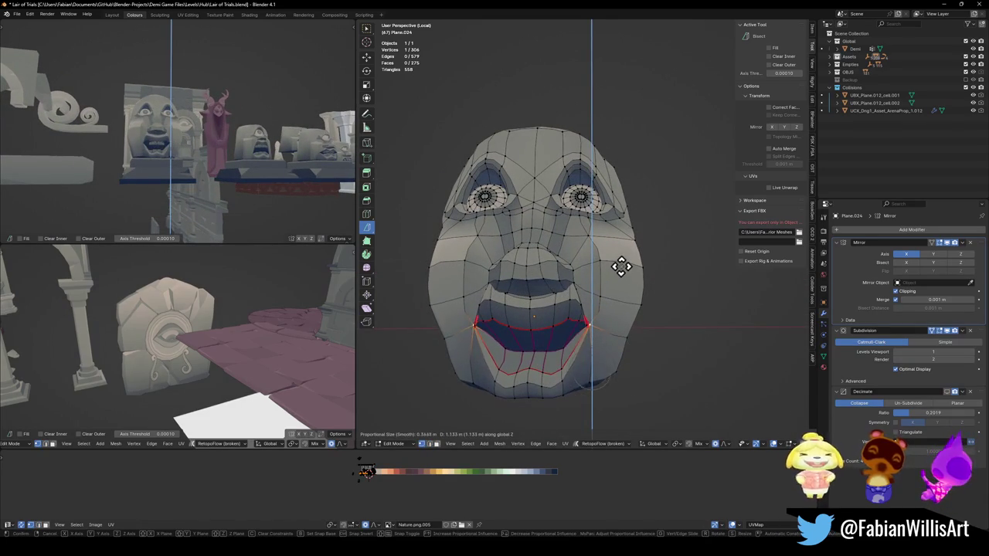
pyautogui.click(618, 283)
pyautogui.moveTo(309, 167)
pyautogui.mouseDown(button='middle')
pyautogui.moveTo(303, 176)
pyautogui.moveTo(245, 172)
pyautogui.mouseUp(button='middle')
# Step: Try another sideways and vertical move of the corner, then cancel and undo it
pyautogui.press('g')
pyautogui.press('x')
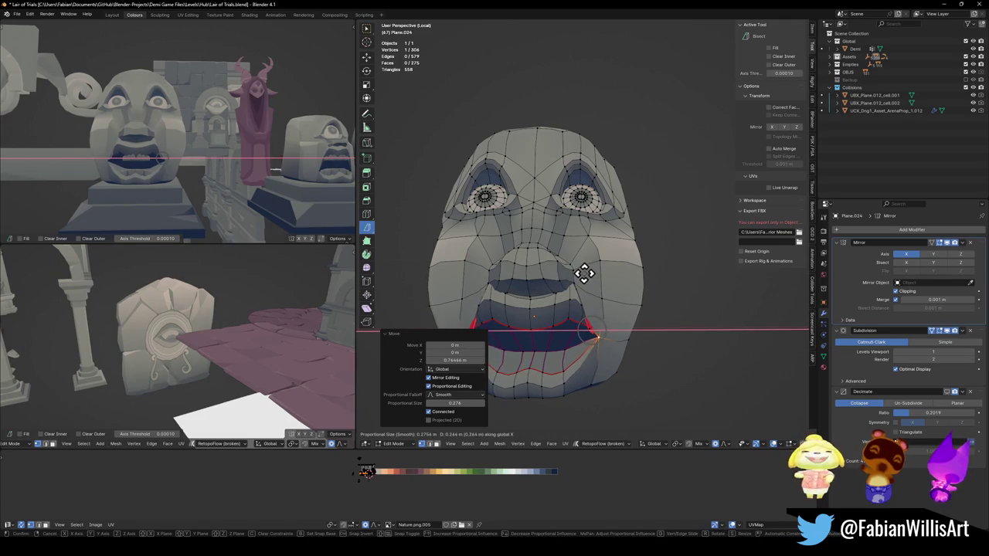
pyautogui.press('z')
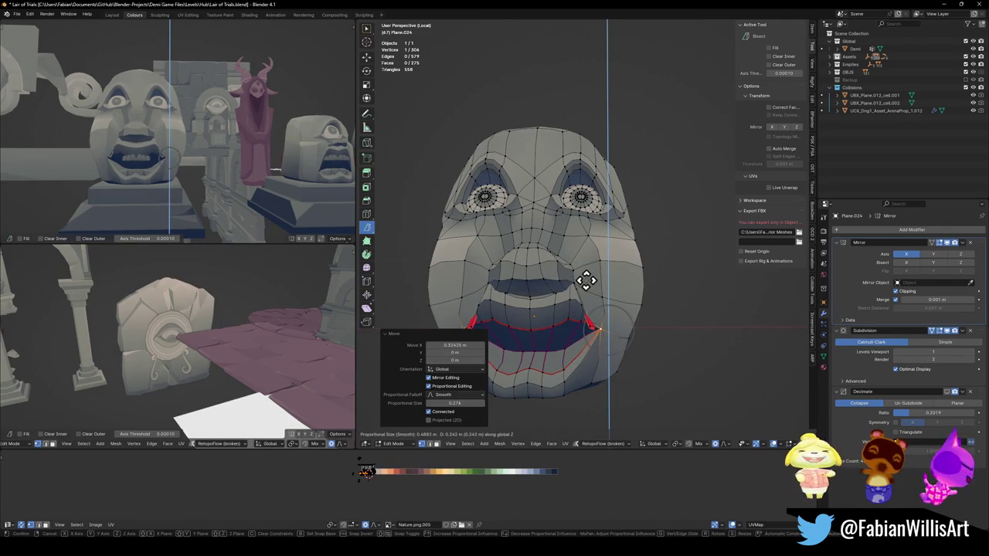
pyautogui.rightClick(584, 280)
pyautogui.hotkey('ctrl', 'z')
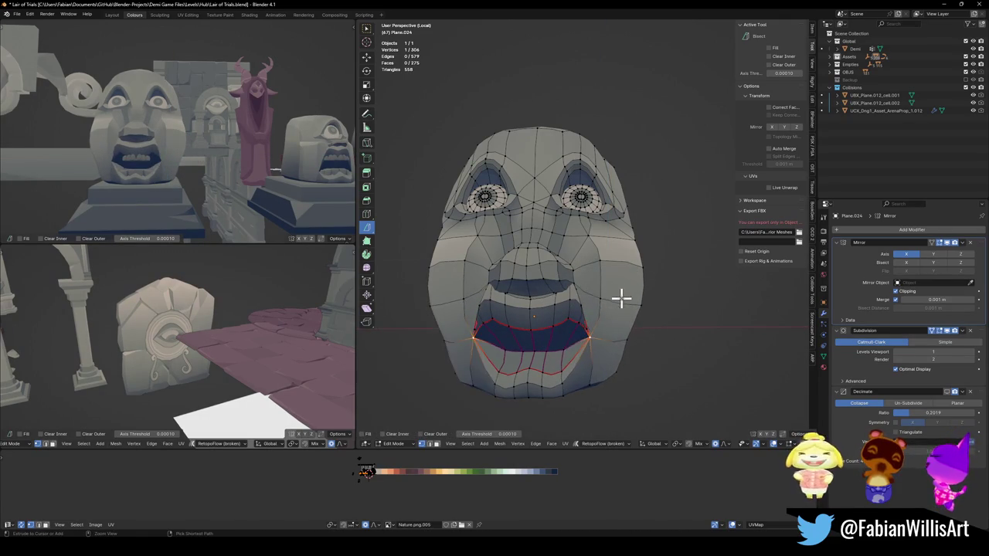
pyautogui.scroll(5, 603, 296)
pyautogui.moveTo(568, 298)
pyautogui.mouseDown(button='middle')
pyautogui.moveTo(573, 280)
pyautogui.moveTo(623, 294)
pyautogui.mouseUp(button='middle')
# Step: Lower the mouth corner vertically once more, then deselect it
pyautogui.press('g')
pyautogui.press('z')
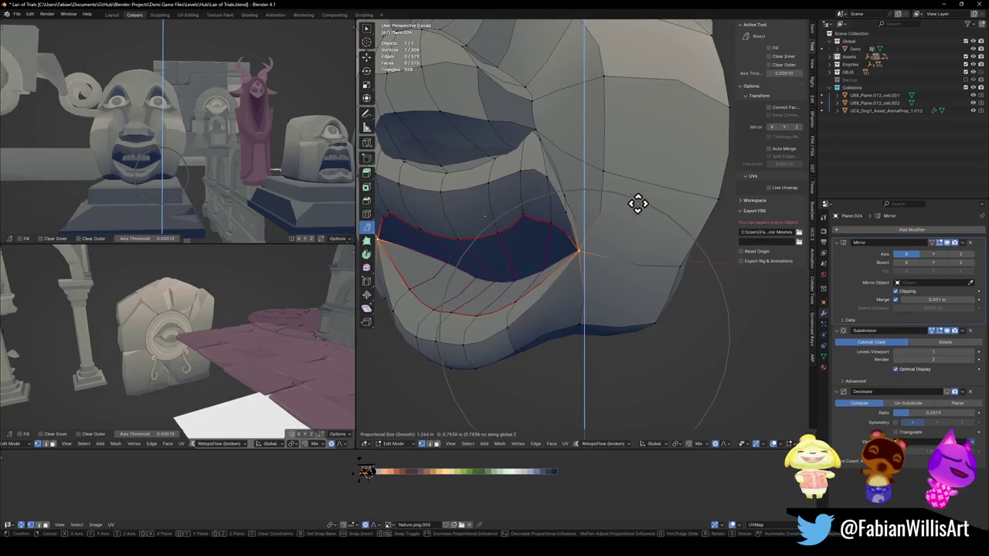
pyautogui.click(646, 203)
pyautogui.scroll(-5, 194, 155)
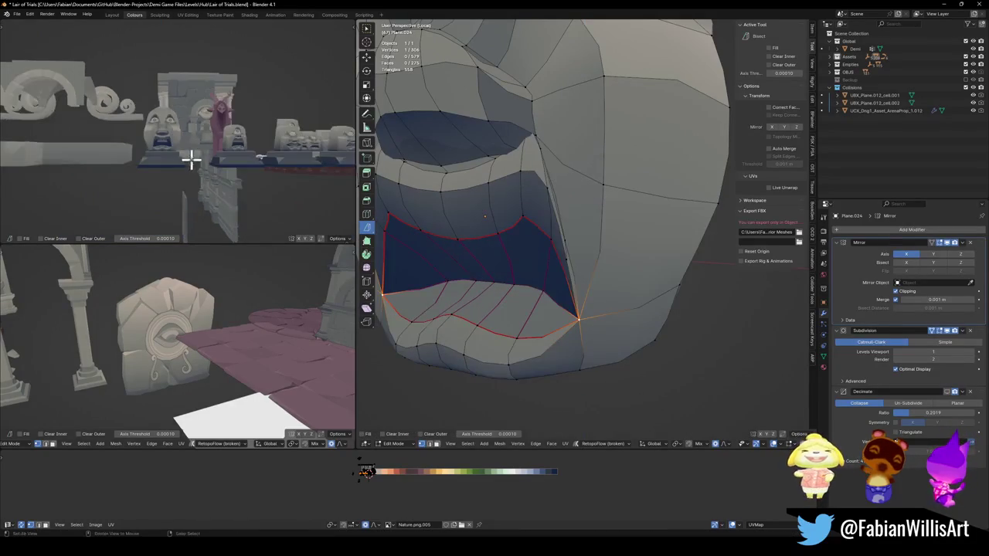
pyautogui.scroll(3, 219, 152)
pyautogui.scroll(-3, 579, 162)
pyautogui.scroll(-2, 572, 203)
pyautogui.moveTo(572, 203)
pyautogui.mouseDown(button='middle')
pyautogui.moveTo(602, 207)
pyautogui.moveTo(622, 176)
pyautogui.mouseUp(button='middle')
pyautogui.hotkey('alt', 'a')
# Step: Save the file, select both eyes and raise them along Z
pyautogui.hotkey('ctrl', 's')
pyautogui.press('l')
pyautogui.press('g')
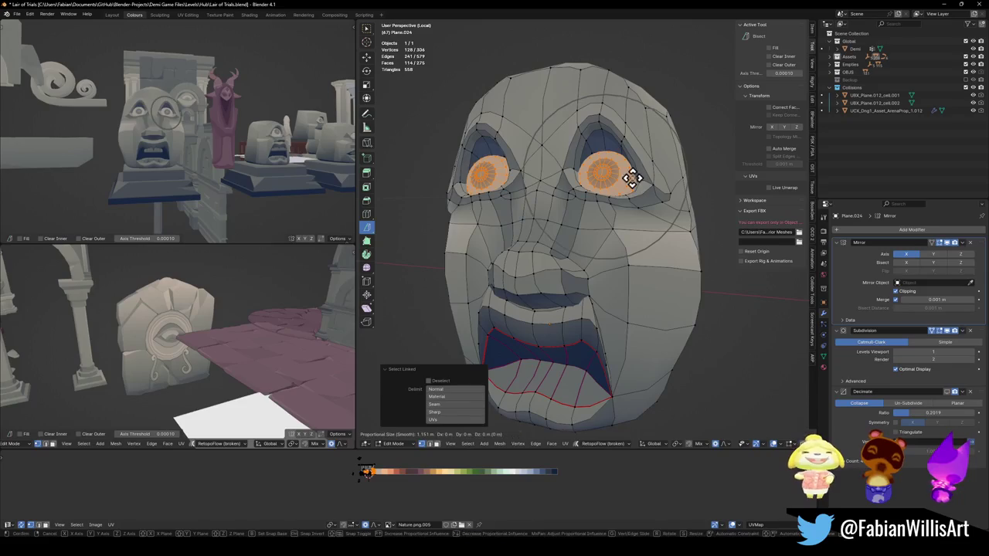
pyautogui.press('z')
pyautogui.click(634, 148)
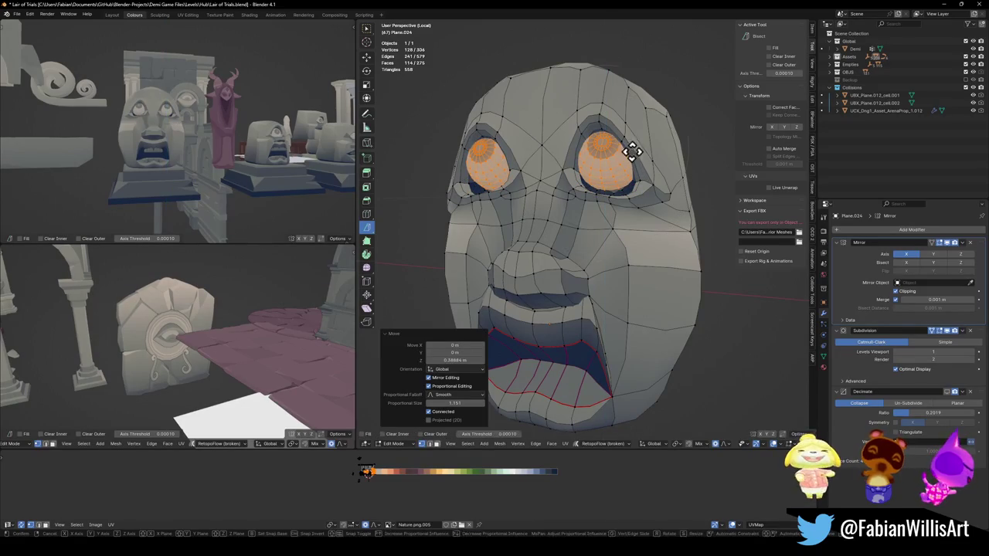
pyautogui.press('g')
pyautogui.press('z')
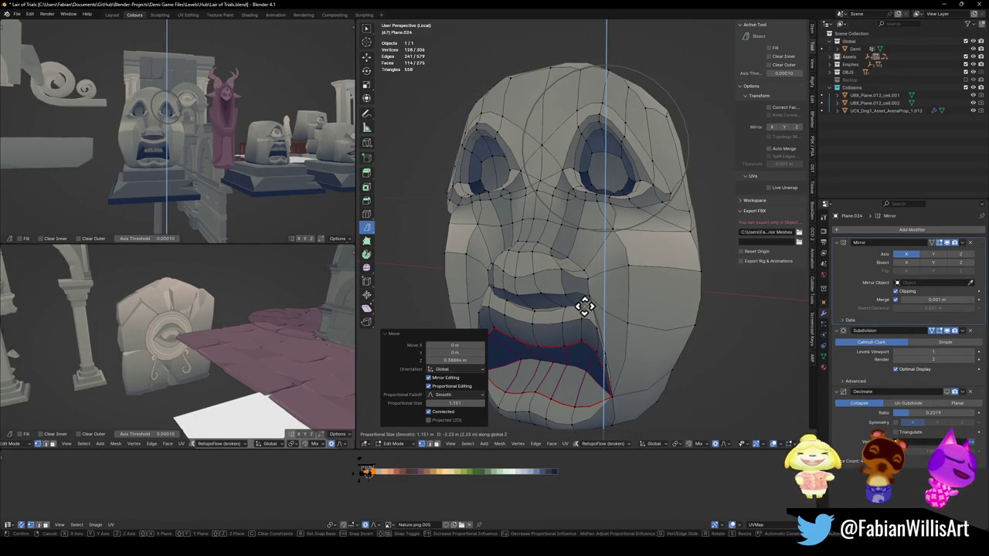
pyautogui.rightClick(584, 304)
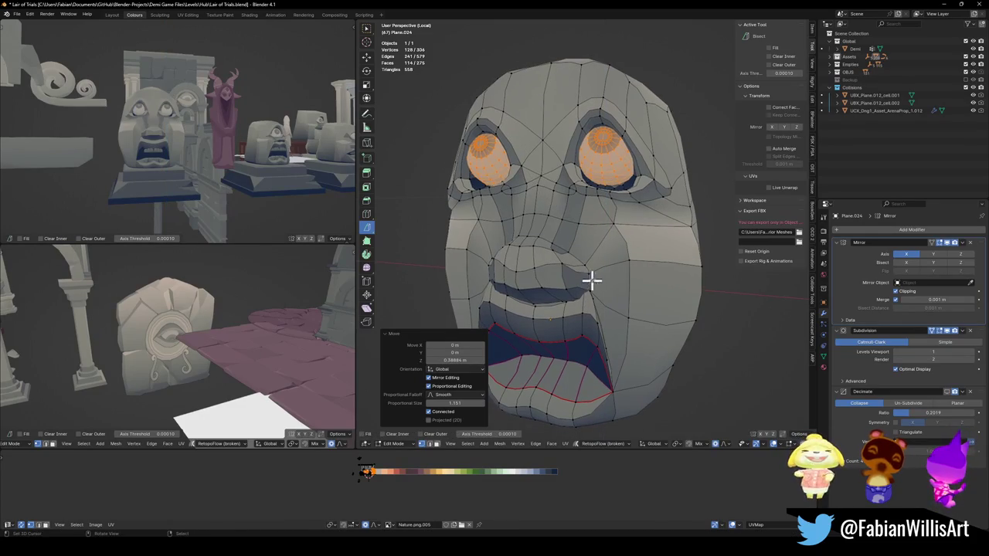
# Step: Resize the eyes and set them slightly lower in the head
pyautogui.press('s')
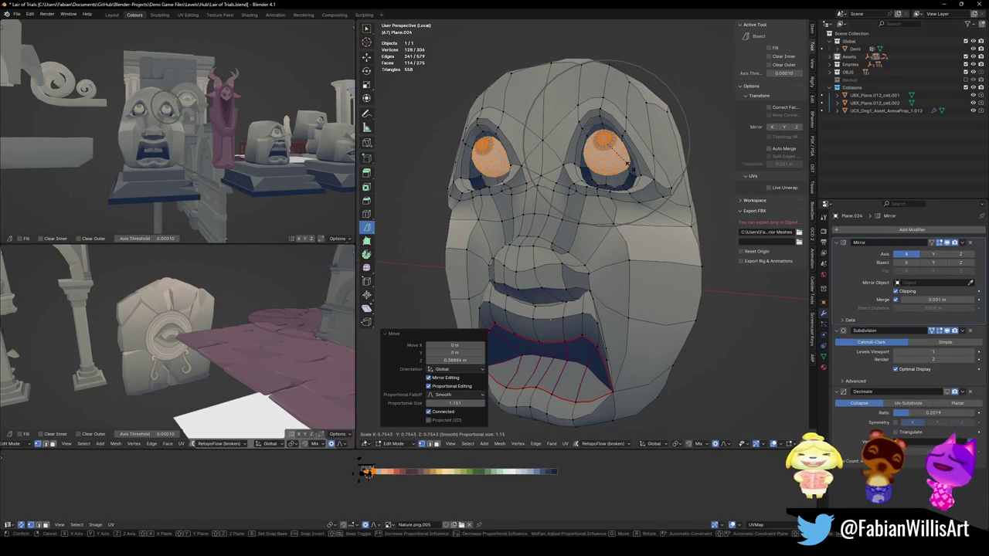
pyautogui.click(628, 167)
pyautogui.moveTo(629, 166); pyautogui.dragTo(624, 177, button='middle')
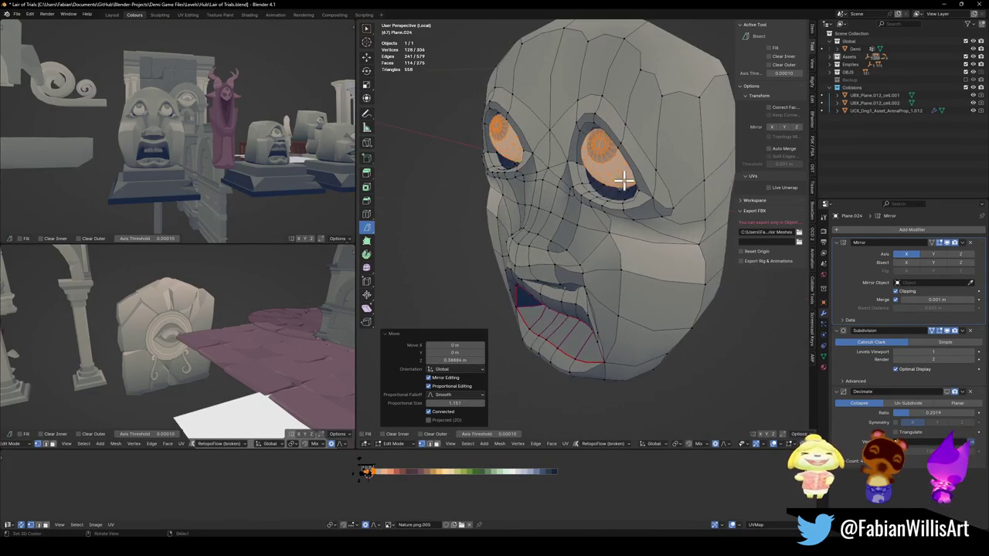
pyautogui.press('g')
pyautogui.press('y')
pyautogui.press('z')
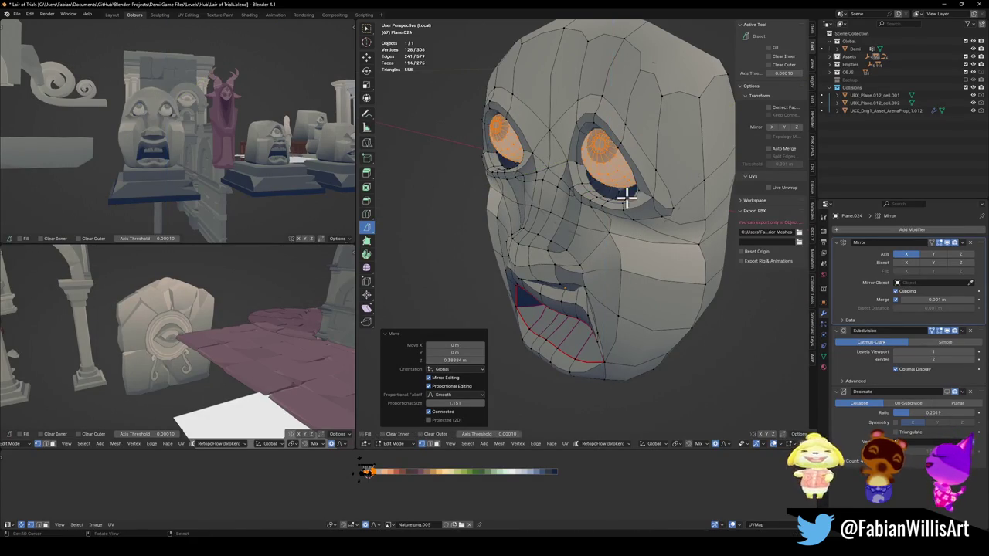
pyautogui.rightClick(627, 199)
pyautogui.hotkey('ctrl', 'z')
# Step: Exit local view to show the full level, then select the upper teeth
pyautogui.moveTo(487, 225); pyautogui.dragTo(592, 261, button='middle')
pyautogui.press('KP_Divide')
pyautogui.press('Tab')
pyautogui.click(552, 335)
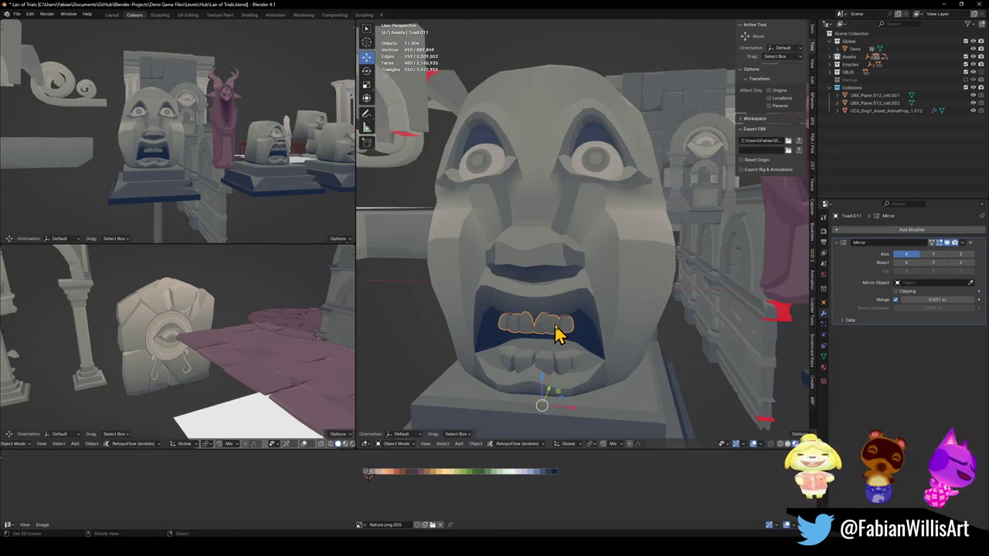
# Step: Enlarge the upper teeth mesh and shift it sideways along X
pyautogui.press('KP_Decimal')
pyautogui.press('Tab')
pyautogui.press('g')
pyautogui.press('s')
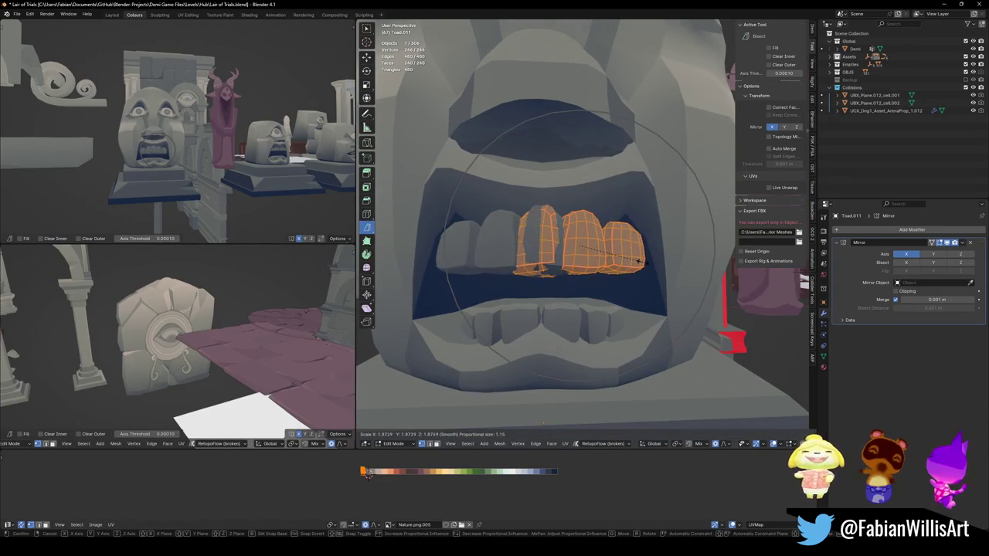
pyautogui.click(622, 261)
pyautogui.press('g')
pyautogui.press('x')
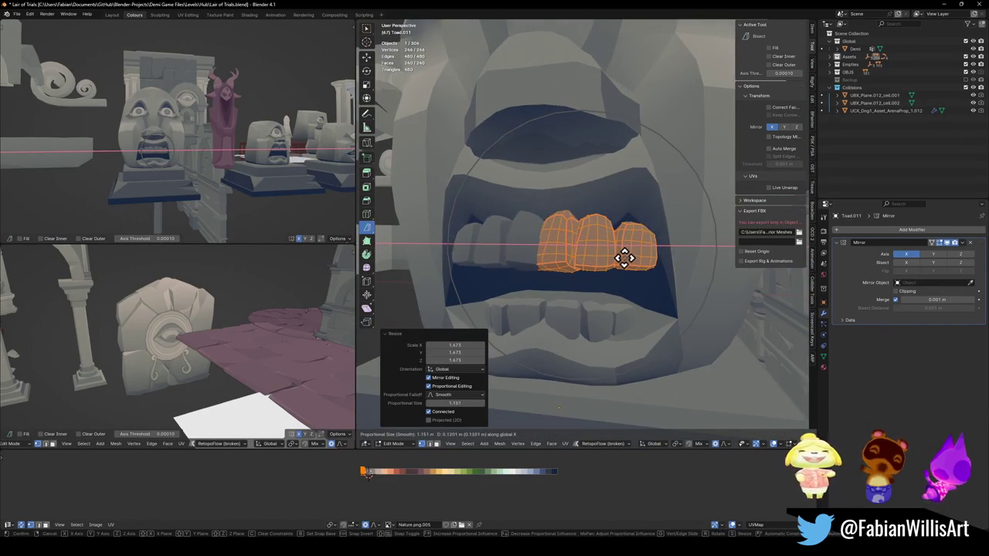
pyautogui.click(626, 254)
# Step: Push the upper teeth back along Y, rotate them 14.4° about Z, and raise them
pyautogui.moveTo(634, 247); pyautogui.dragTo(611, 256, button='middle')
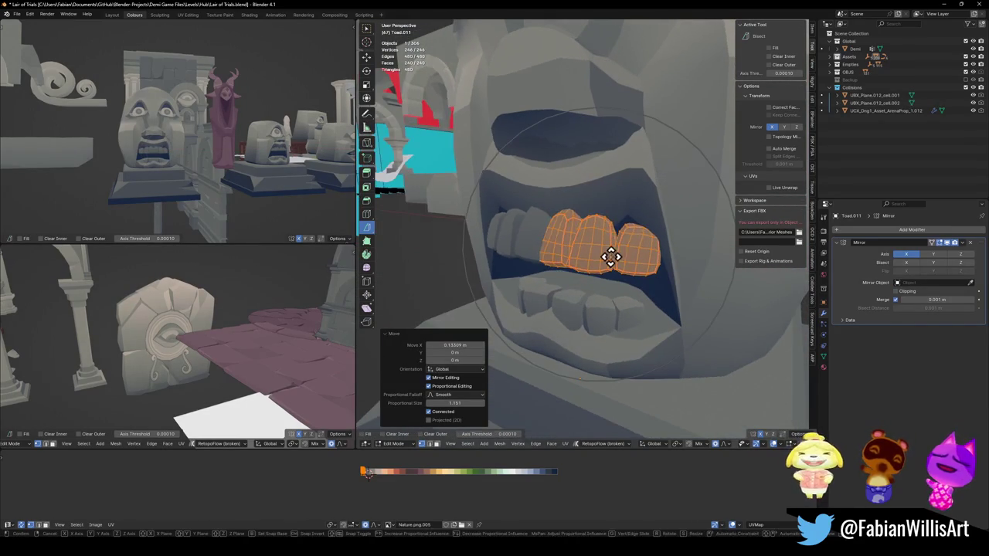
pyautogui.press('g')
pyautogui.press('y')
pyautogui.click(622, 261)
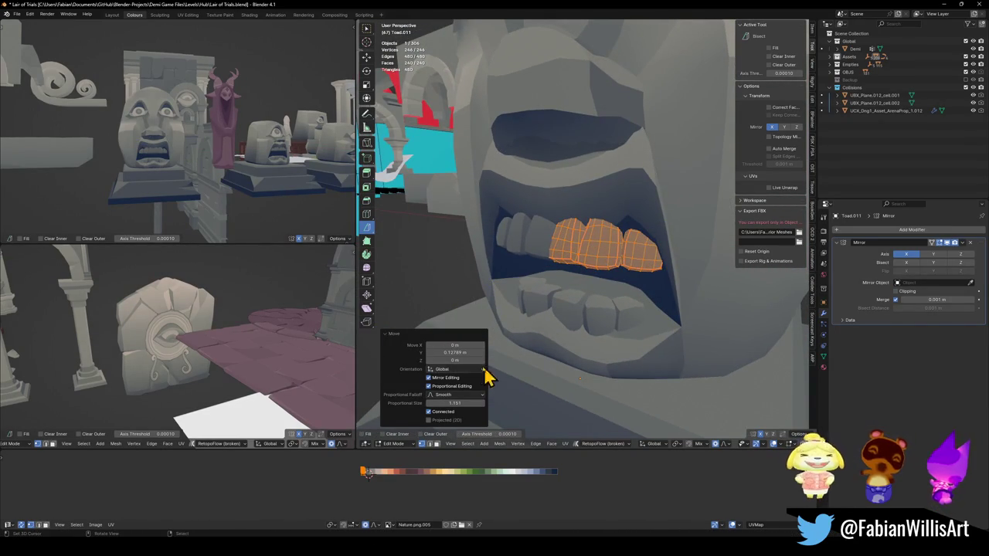
pyautogui.moveTo(631, 246)
pyautogui.mouseDown(button='middle')
pyautogui.moveTo(656, 283)
pyautogui.moveTo(629, 258)
pyautogui.mouseUp(button='middle')
pyautogui.press('r')
pyautogui.press('z')
pyautogui.click(658, 260)
pyautogui.press('g')
pyautogui.press('z')
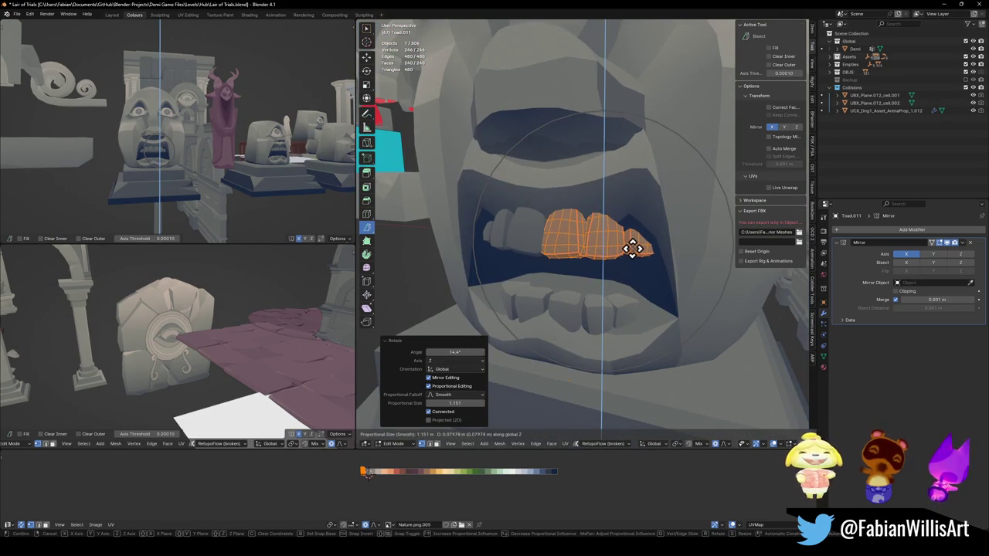
pyautogui.click(632, 251)
# Step: Nudge the teeth along X, rotate slightly about Z, raise them, then select the lower teeth
pyautogui.moveTo(632, 251); pyautogui.dragTo(625, 250, button='middle')
pyautogui.press('g')
pyautogui.press('x')
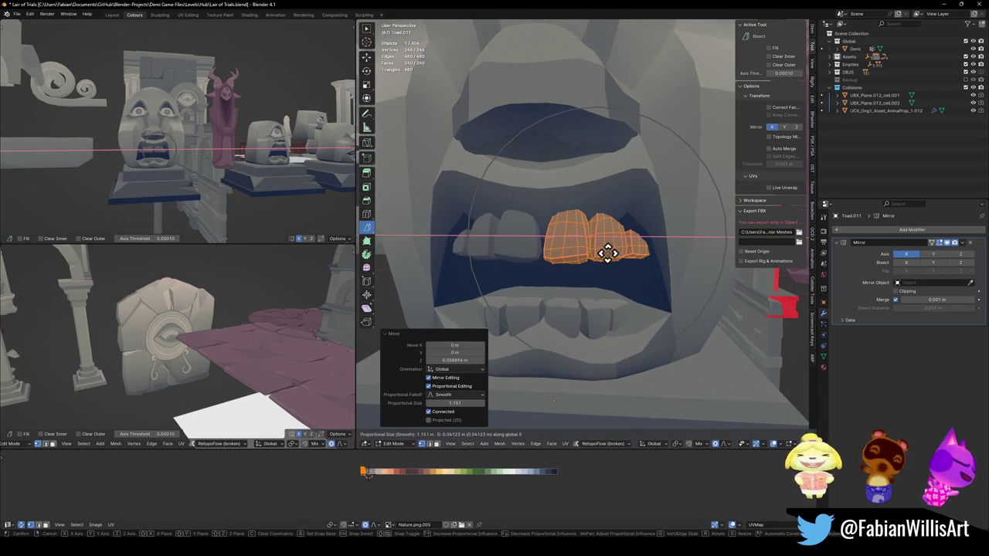
pyautogui.click(611, 251)
pyautogui.press('r')
pyautogui.press('z')
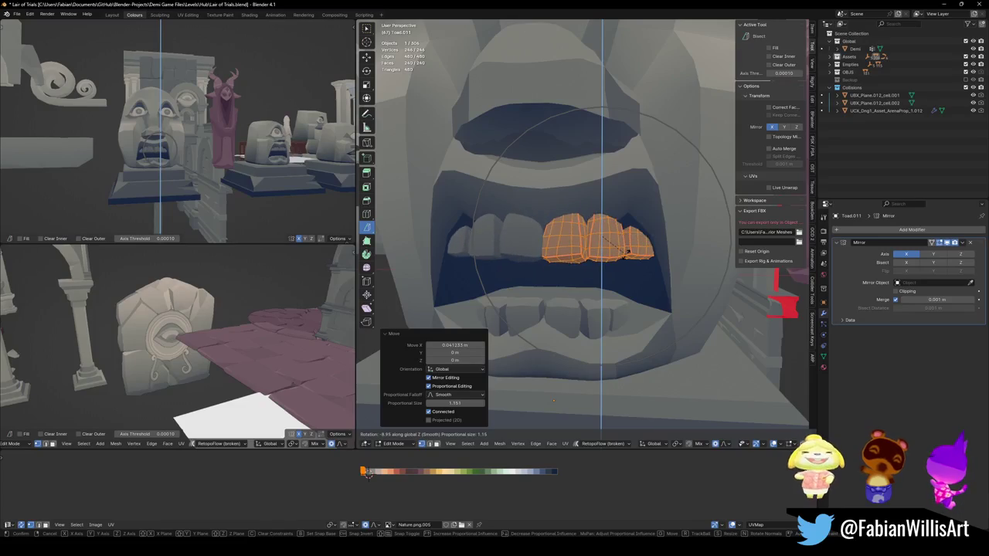
pyautogui.click(629, 250)
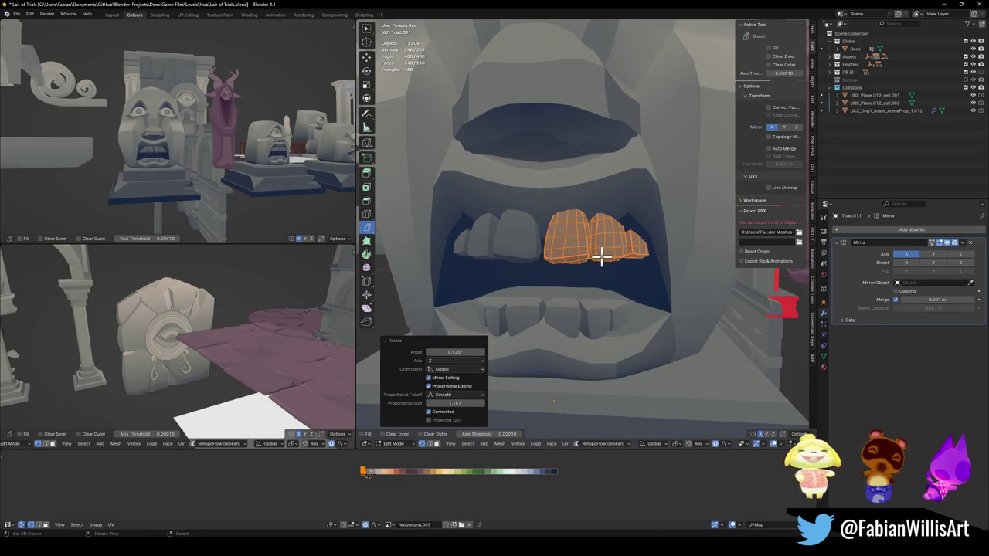
pyautogui.press('g')
pyautogui.press('z')
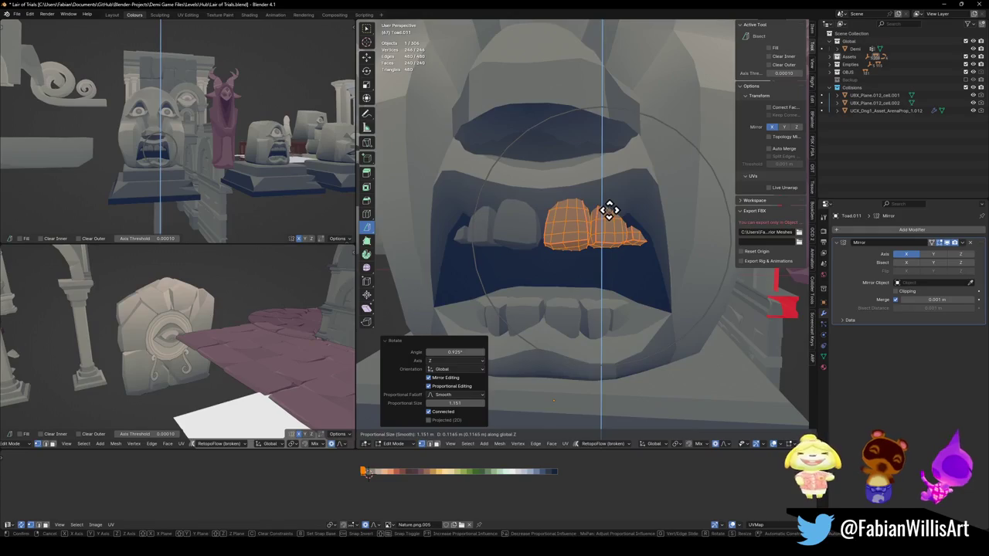
pyautogui.click(608, 214)
pyautogui.moveTo(596, 221)
pyautogui.mouseDown(button='middle')
pyautogui.moveTo(579, 206)
pyautogui.moveTo(587, 326)
pyautogui.mouseUp(button='middle')
pyautogui.press('Tab')
pyautogui.click(600, 331)
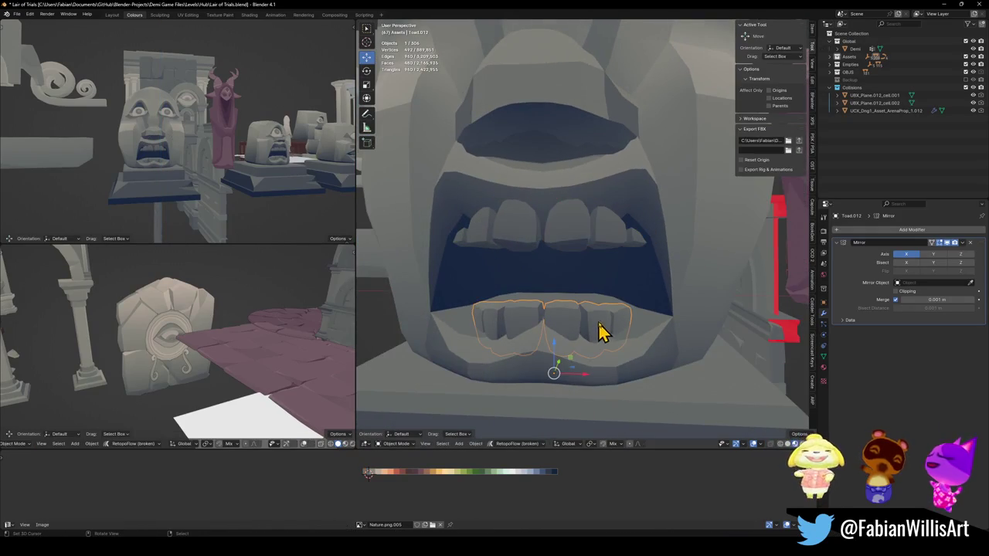
# Step: Enlarge the lower teeth, make them taller on Z, and shift them along X
pyautogui.press('Tab')
pyautogui.press('a')
pyautogui.press('s')
pyautogui.click(616, 311)
pyautogui.press('s')
pyautogui.press('z')
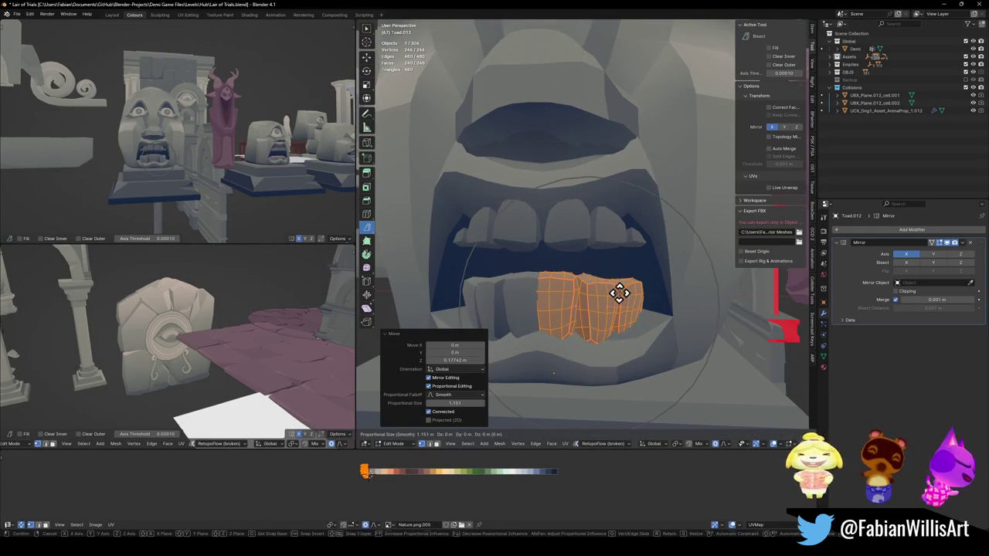
pyautogui.click(622, 294)
pyautogui.press('g')
pyautogui.press('x')
pyautogui.click(638, 287)
# Step: Tilt the lower teeth 26.9° about X and lower them along Z
pyautogui.moveTo(638, 287); pyautogui.dragTo(618, 282, button='middle')
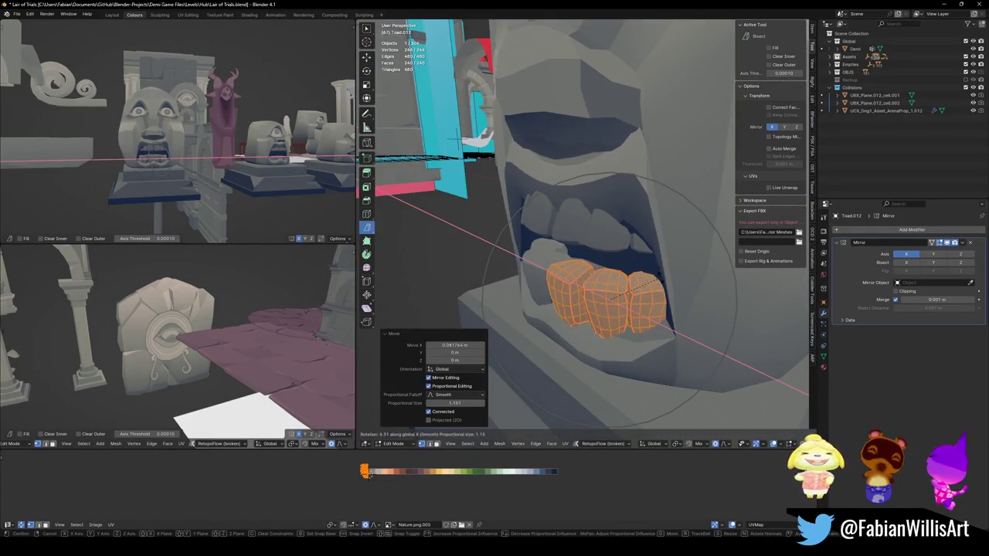
pyautogui.press('r')
pyautogui.press('x')
pyautogui.click(658, 248)
pyautogui.press('g')
pyautogui.press('z')
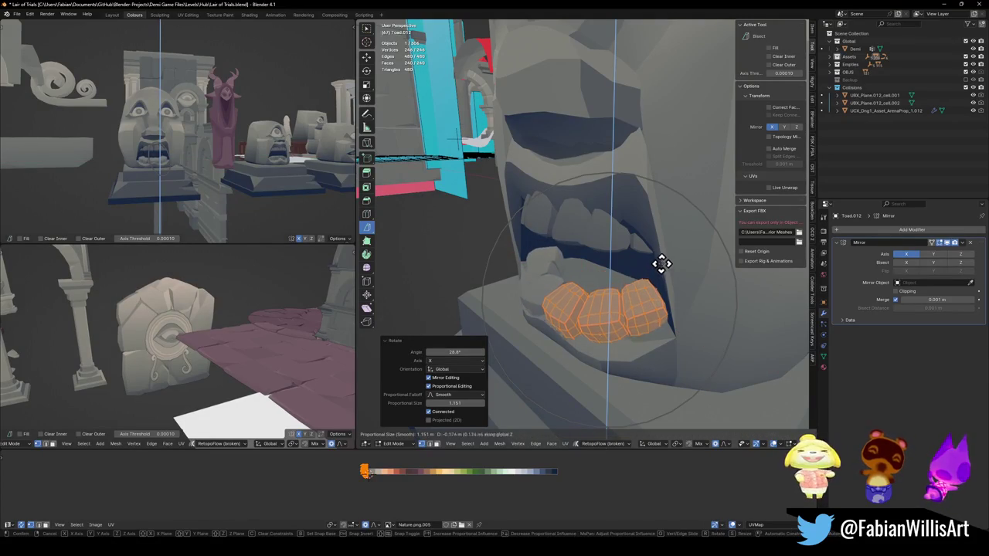
pyautogui.click(657, 272)
pyautogui.press('r')
pyautogui.press('Escape')
# Step: Select the upper teeth and tilt them -14.9° about X
pyautogui.hotkey('alt', 'a')
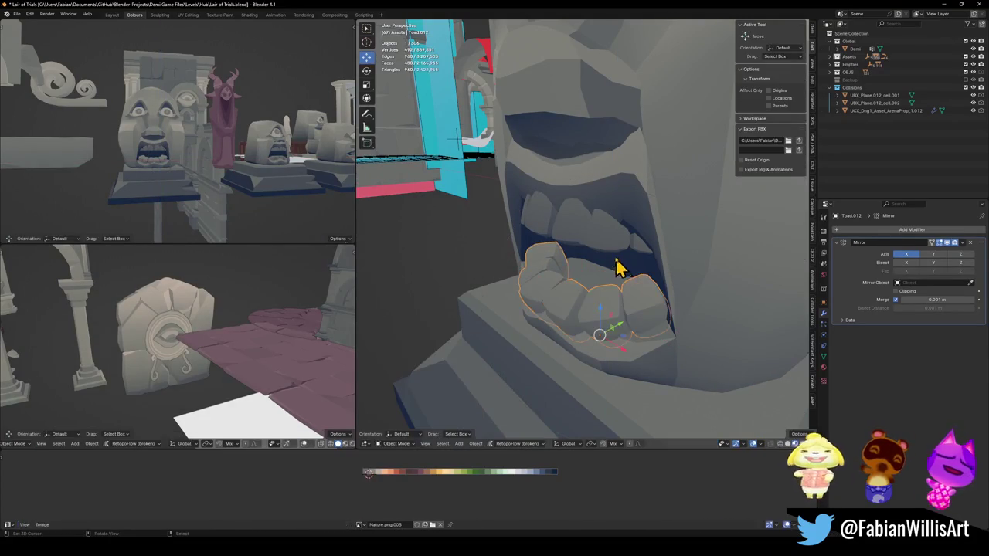
pyautogui.press('l')
pyautogui.press('r')
pyautogui.press('x')
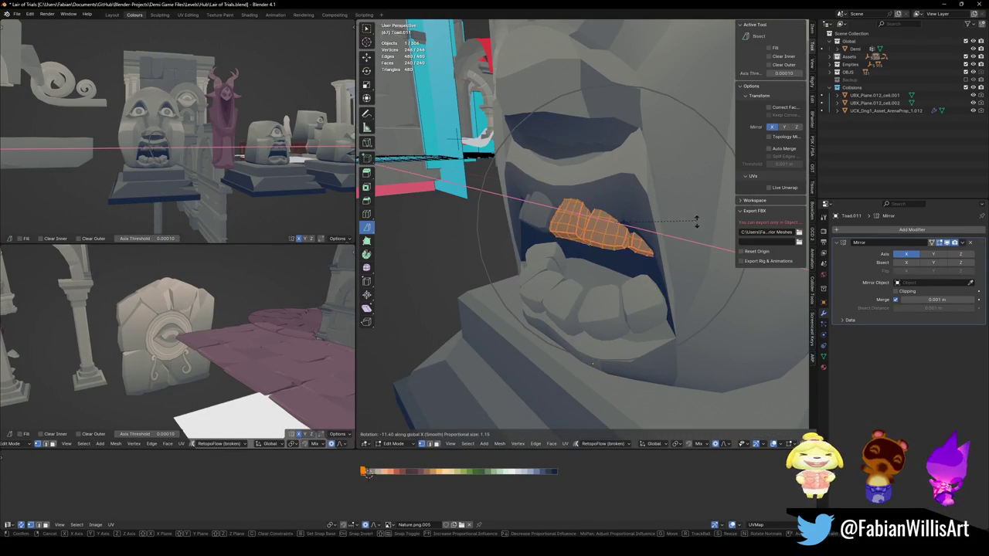
pyautogui.click(660, 247)
pyautogui.press('r')
pyautogui.press('Escape')
# Step: Edit the face mesh, select the mouth-corner faces and begin moving them vertically
pyautogui.press('Tab')
pyautogui.click(649, 196)
pyautogui.press('Tab')
pyautogui.keyDown('alt'); pyautogui.click(640, 204); pyautogui.keyUp('alt')
pyautogui.press('g')
pyautogui.press('z')
pyautogui.scroll(-7, 638, 178)
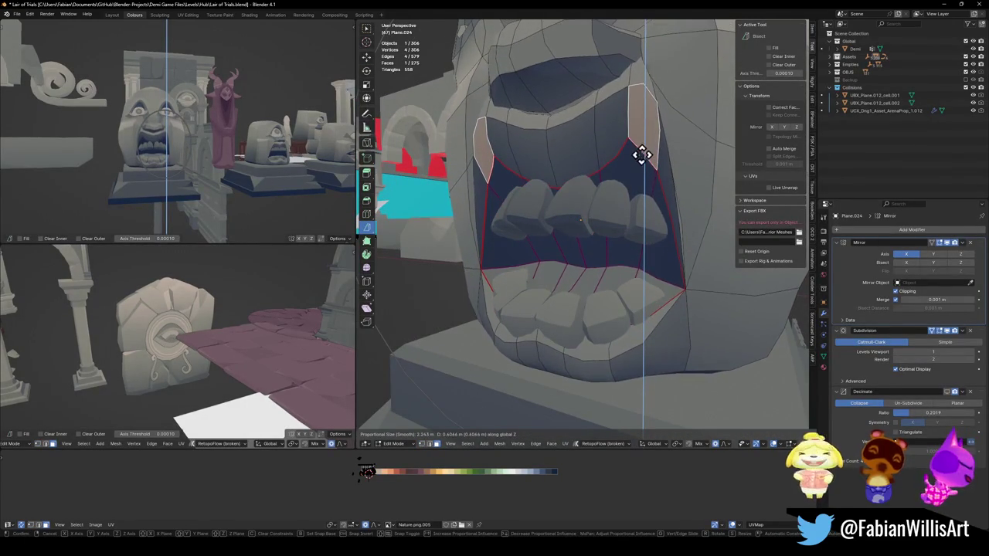
# Step: Raise the upper-lip edge 0.17443 m along Z with proportional editing
pyautogui.rightClick(646, 157)
pyautogui.click(563, 170)
pyautogui.press('g')
pyautogui.press('z')
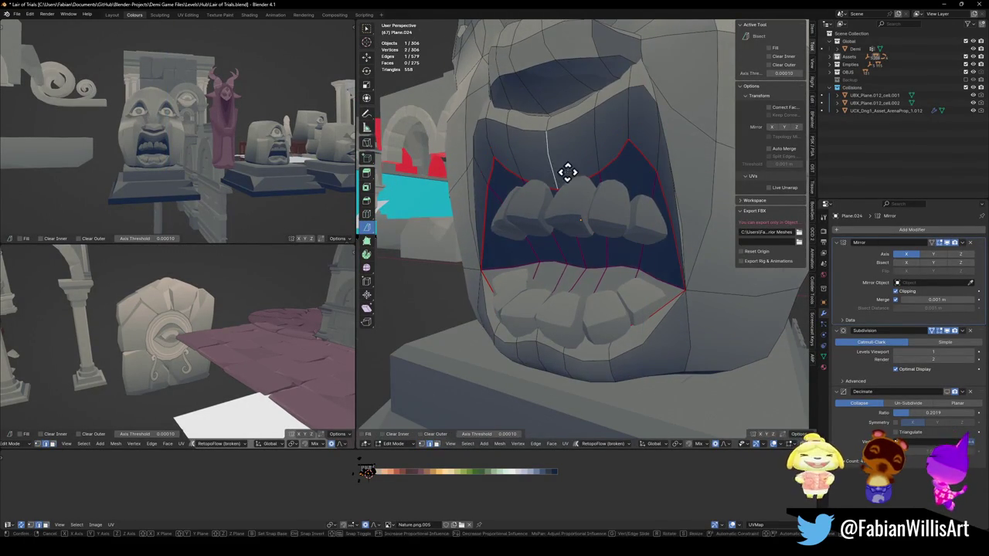
pyautogui.scroll(4, 576, 159)
pyautogui.scroll(12, 585, 147)
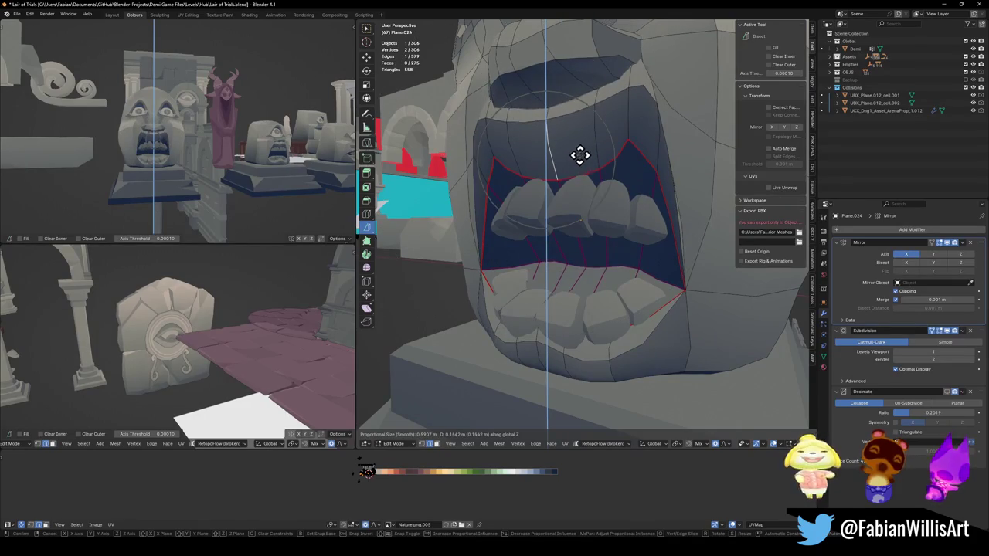
pyautogui.click(583, 151)
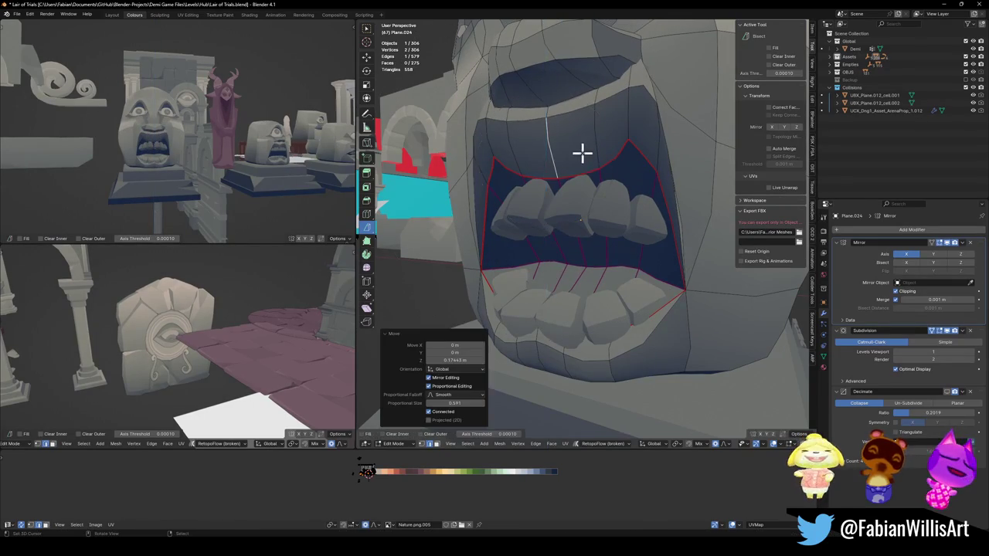
pyautogui.scroll(-3, 581, 154)
pyautogui.moveTo(580, 154)
pyautogui.mouseDown(button='middle')
pyautogui.moveTo(564, 214)
pyautogui.moveTo(581, 203)
pyautogui.moveTo(625, 219)
pyautogui.mouseUp(button='middle')
# Step: From a side view, push the mouth region -0.57879 m along Y
pyautogui.moveTo(554, 335)
pyautogui.mouseDown(button='middle')
pyautogui.moveTo(561, 304)
pyautogui.moveTo(629, 260)
pyautogui.moveTo(618, 265)
pyautogui.mouseUp(button='middle')
pyautogui.press('g')
pyautogui.press('y')
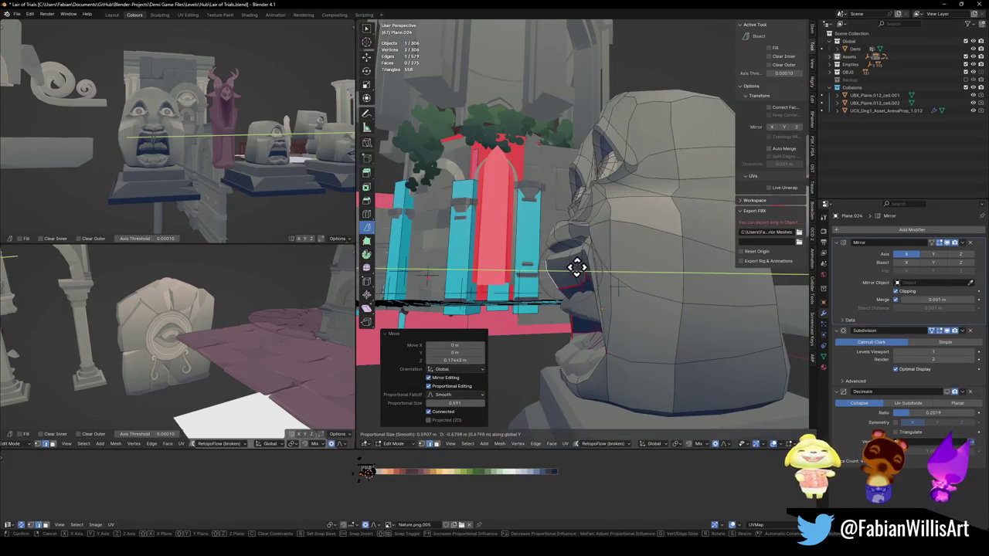
pyautogui.scroll(-8, 580, 266)
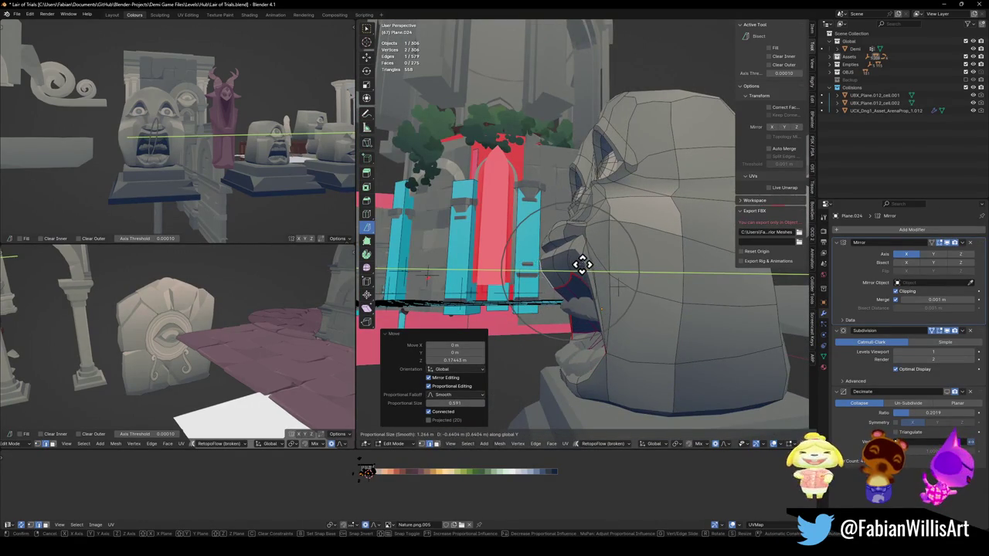
pyautogui.click(585, 262)
pyautogui.moveTo(162, 137)
pyautogui.mouseDown(button='middle')
pyautogui.moveTo(217, 133)
pyautogui.moveTo(166, 139)
pyautogui.moveTo(214, 146)
pyautogui.mouseUp(button='middle')
pyautogui.scroll(2, 214, 146)
pyautogui.scroll(2, 214, 146)
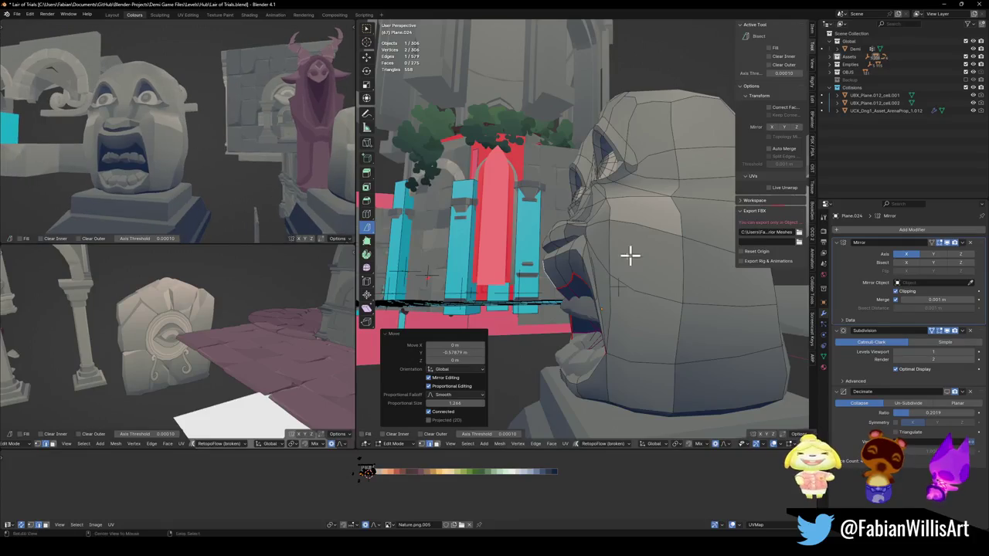
# Step: Leave the face mesh and enter Edit Mode on the upper teeth
pyautogui.press('Tab')
pyautogui.moveTo(651, 248); pyautogui.dragTo(585, 320, button='middle')
pyautogui.click(595, 318)
pyautogui.press('Tab')
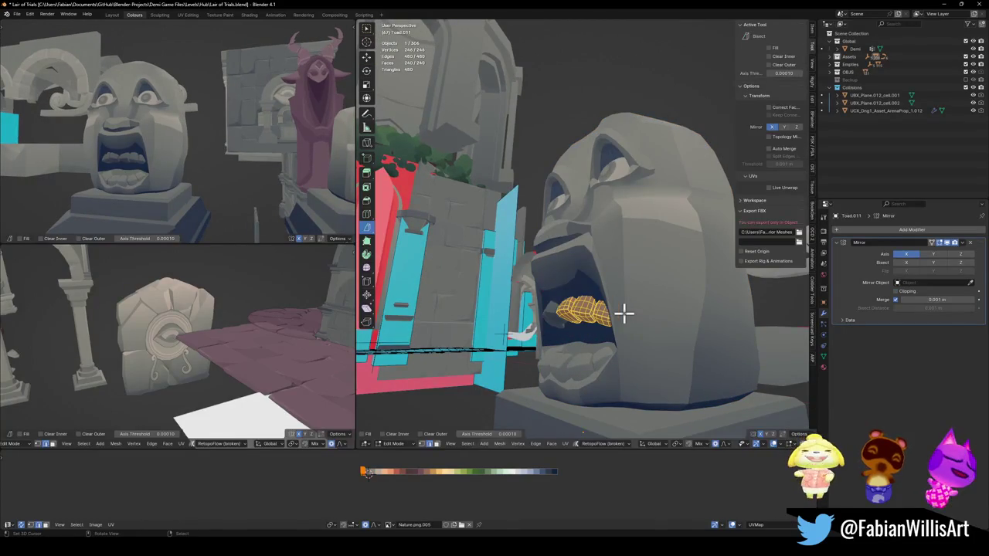
# Step: Push the upper teeth back along Y and raise them slightly along Z
pyautogui.press('a')
pyautogui.press('g')
pyautogui.press('y')
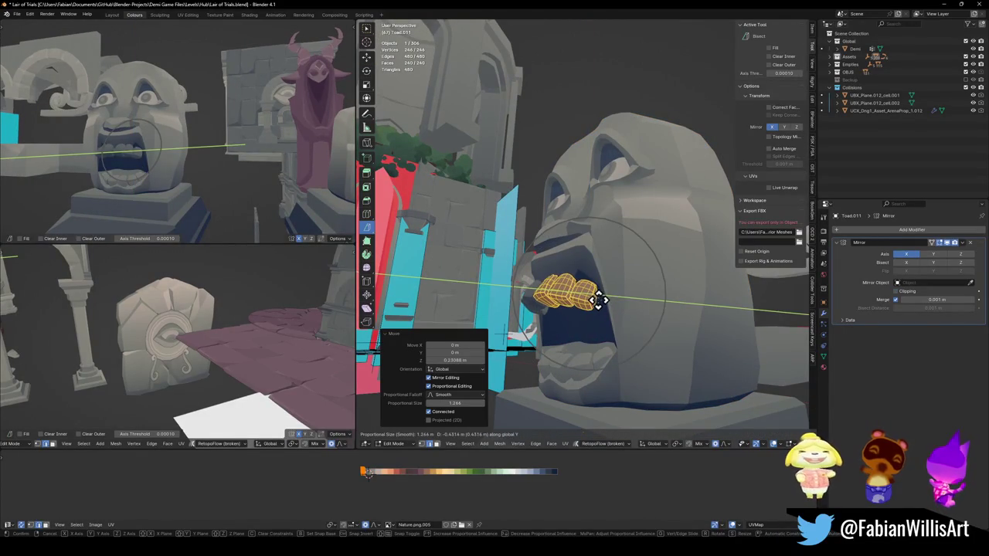
pyautogui.click(592, 288)
pyautogui.press('r')
pyautogui.press('x')
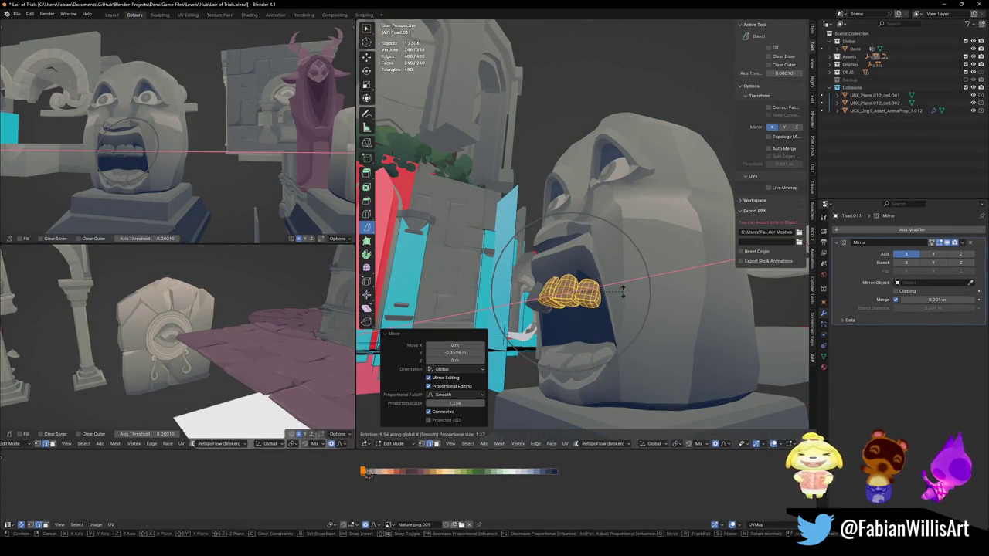
pyautogui.press('Escape')
pyautogui.press('g')
pyautogui.press('z')
pyautogui.click(618, 290)
# Step: Widen the upper teeth by scaling them along X
pyautogui.moveTo(224, 147)
pyautogui.mouseDown(button='middle')
pyautogui.moveTo(262, 149)
pyautogui.moveTo(232, 136)
pyautogui.mouseUp(button='middle')
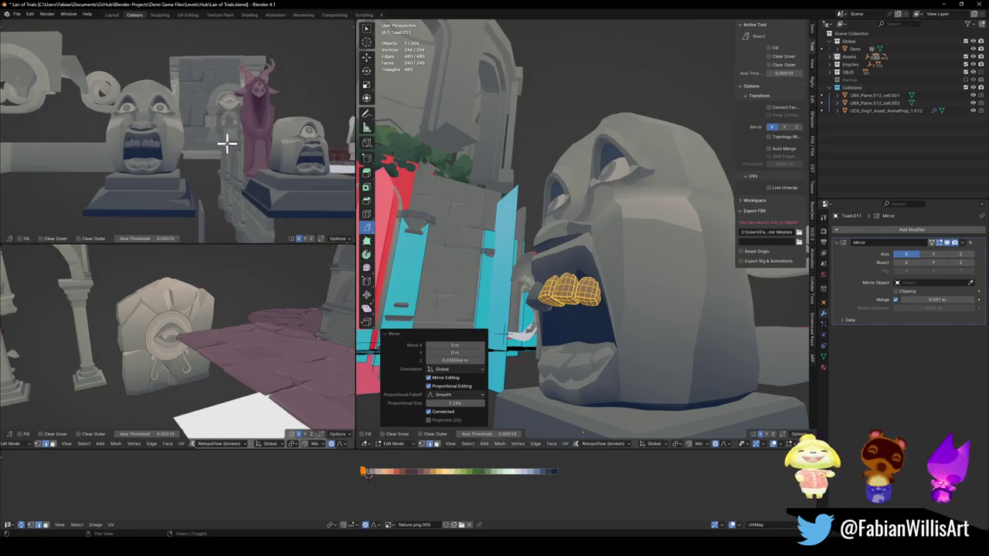
pyautogui.press('g')
pyautogui.press('x')
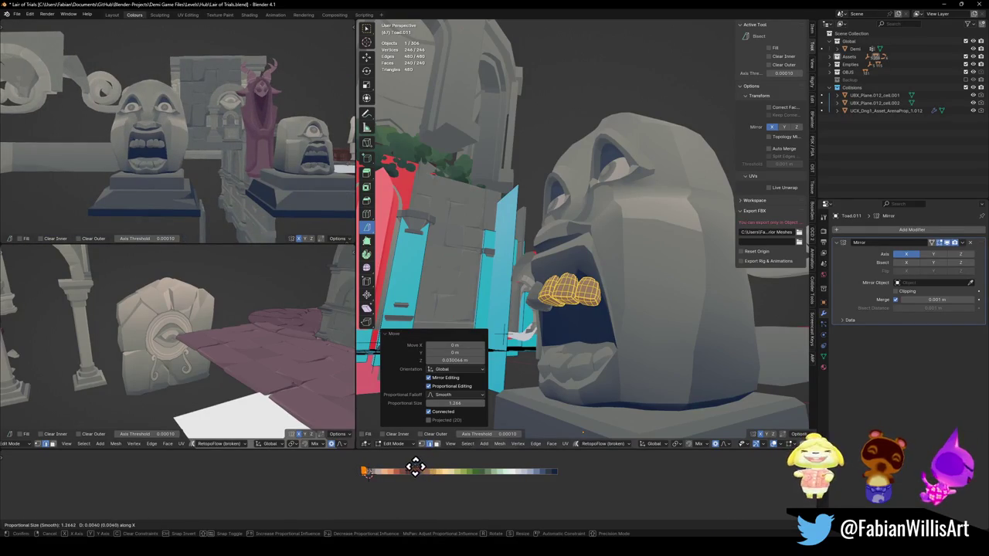
pyautogui.press('s')
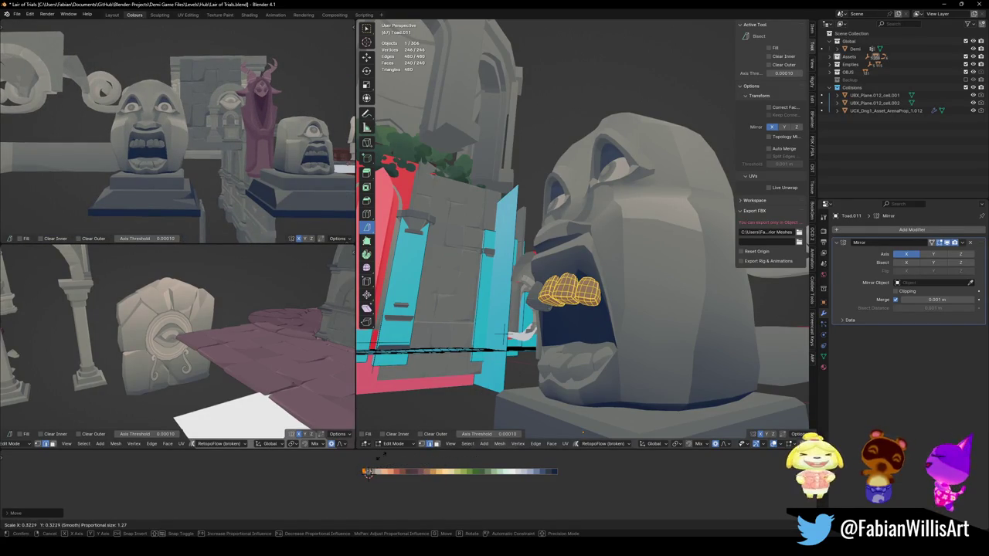
pyautogui.click(292, 509)
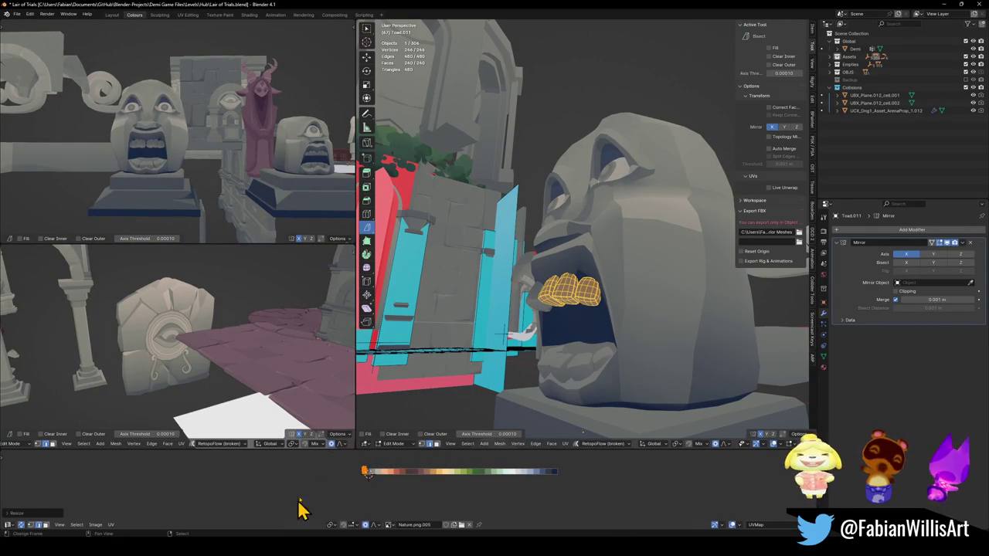
# Step: Shift the upper teeth along Y again and tilt them under the upper lip
pyautogui.scroll(3, 227, 200)
pyautogui.moveTo(198, 162)
pyautogui.mouseDown(button='middle')
pyautogui.moveTo(172, 166)
pyautogui.moveTo(194, 165)
pyautogui.mouseUp(button='middle')
pyautogui.scroll(-3, 175, 172)
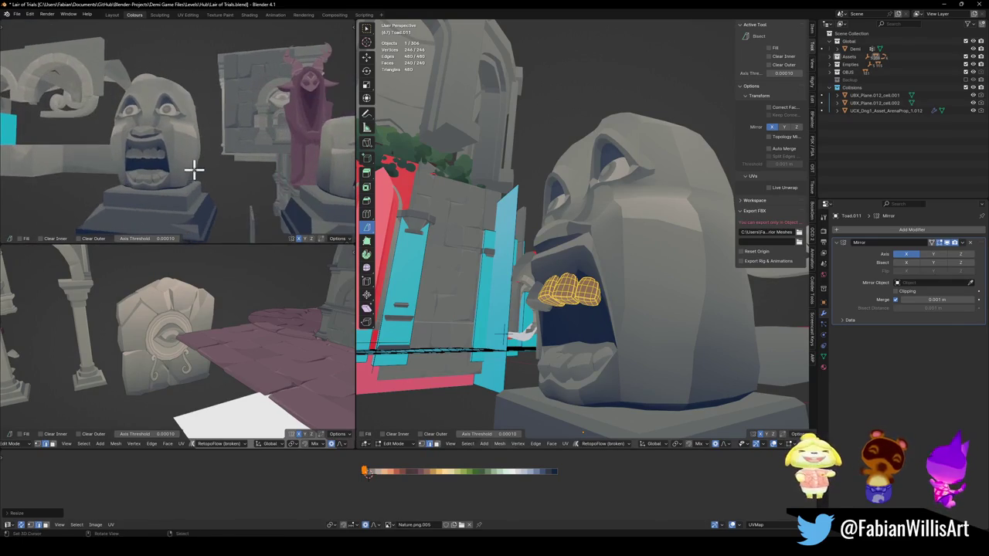
pyautogui.scroll(2, 194, 165)
pyautogui.press('g')
pyautogui.press('y')
pyautogui.click(194, 168)
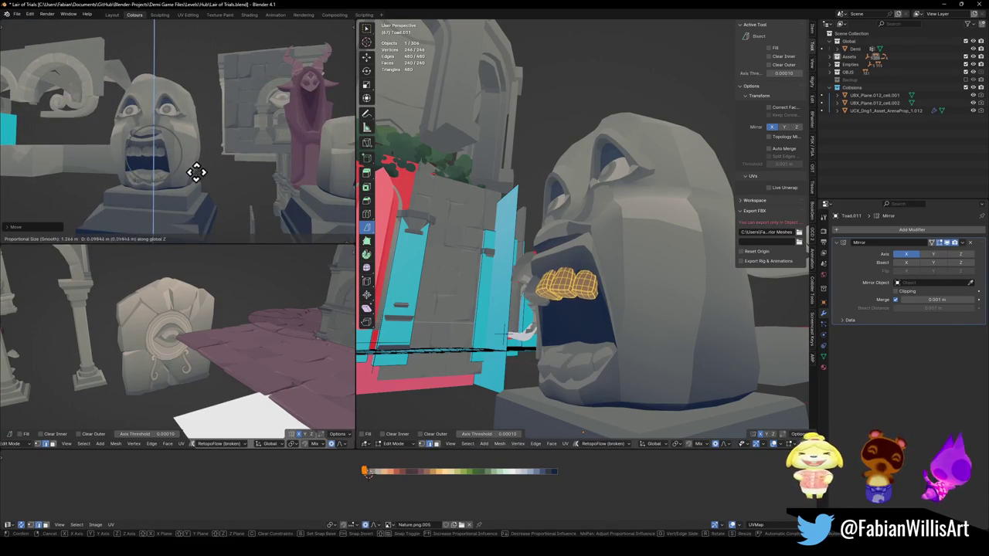
pyautogui.press('r')
pyautogui.click(206, 169)
# Step: Nudge the upper teeth along X, then view the statue head-on
pyautogui.moveTo(205, 169); pyautogui.dragTo(207, 153, button='middle')
pyautogui.scroll(5, 221, 157)
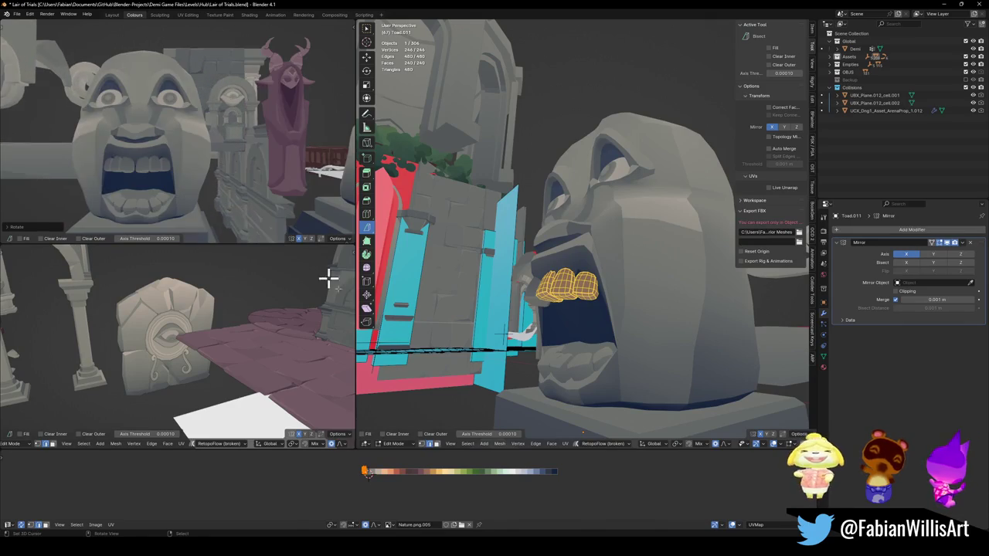
pyautogui.press('g')
pyautogui.press('x')
pyautogui.click(427, 481)
pyautogui.scroll(-3, 221, 159)
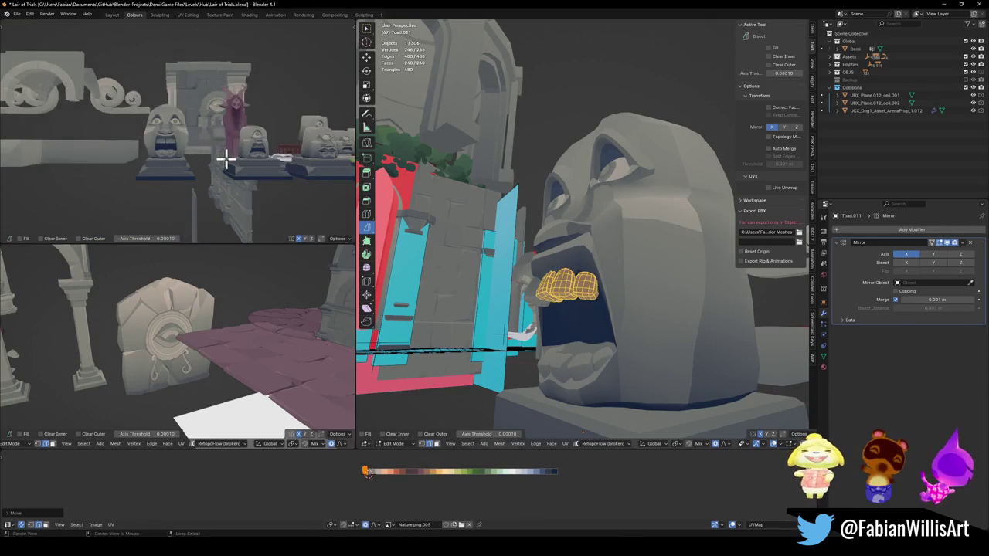
pyautogui.scroll(-1, 222, 159)
pyautogui.scroll(1, 206, 170)
pyautogui.scroll(-1, 228, 155)
pyautogui.scroll(1, 228, 155)
pyautogui.scroll(1, 229, 152)
pyautogui.scroll(2, 229, 160)
pyautogui.moveTo(583, 301); pyautogui.dragTo(576, 340, button='middle')
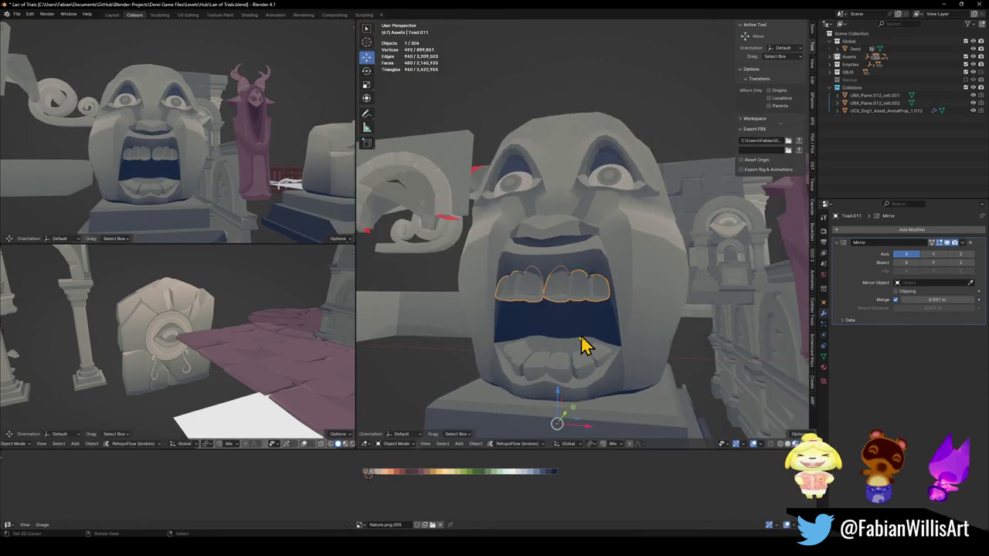
# Step: Switch editing to the statue face, raise a mouth vertex along Z, and save
pyautogui.hotkey('alt', 'q')
pyautogui.click(560, 313)
pyautogui.press('g')
pyautogui.press('z')
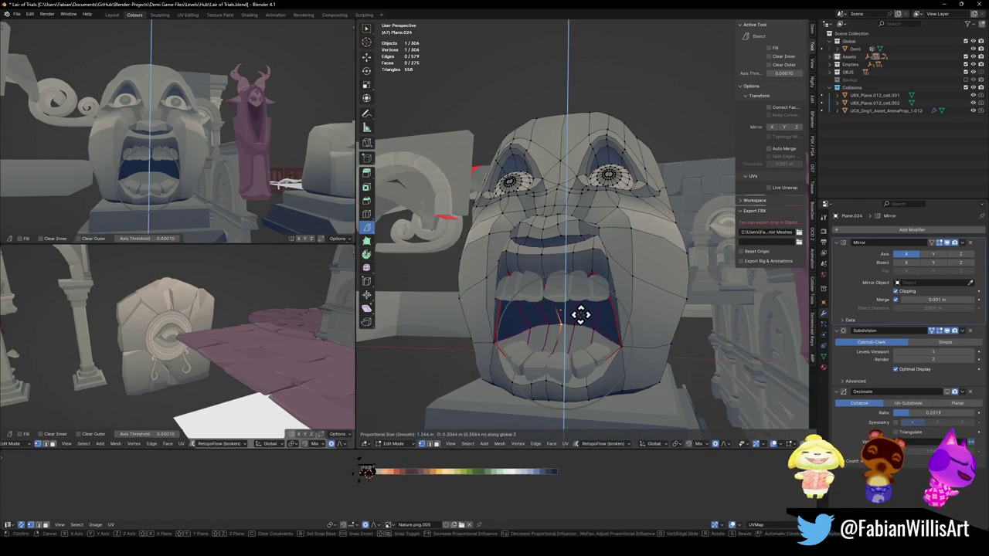
pyautogui.scroll(-2, 582, 317)
pyautogui.scroll(-2, 582, 317)
pyautogui.scroll(-1, 581, 317)
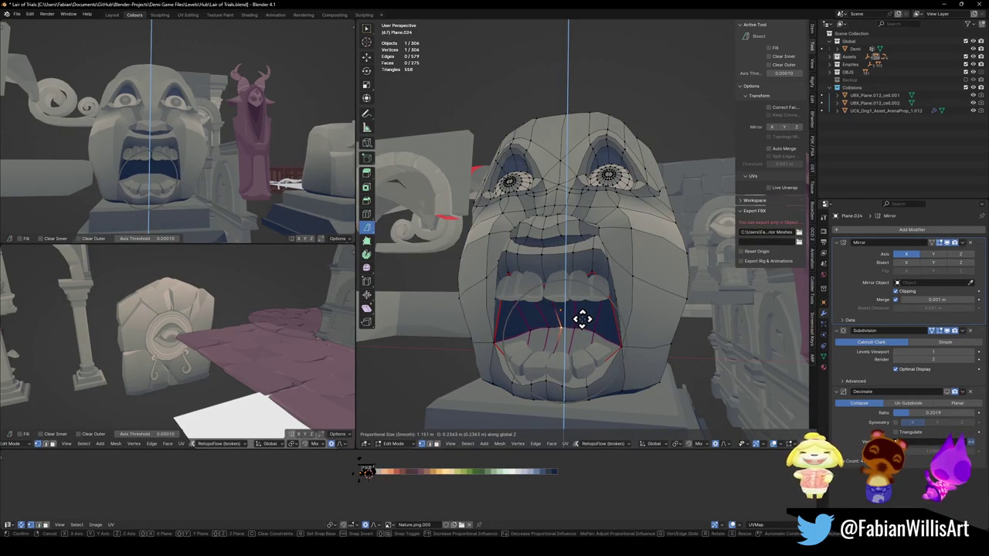
pyautogui.click(582, 317)
pyautogui.hotkey('ctrl', 's')
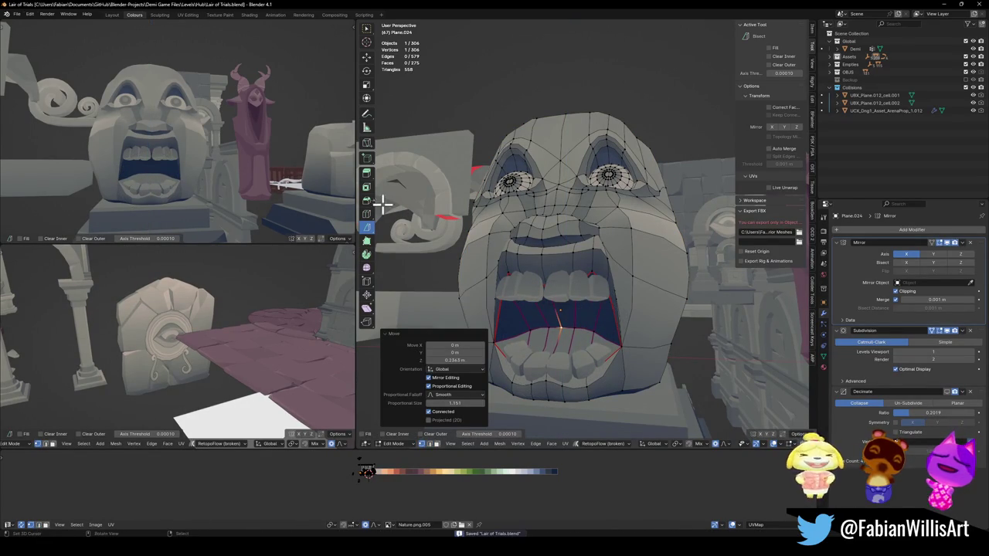
# Step: Lift the mouth vertices 0.1132 m along Z, then shift them -0.6439 m along X
pyautogui.moveTo(234, 140); pyautogui.dragTo(296, 147, button='middle')
pyautogui.moveTo(617, 213); pyautogui.dragTo(622, 223, button='middle')
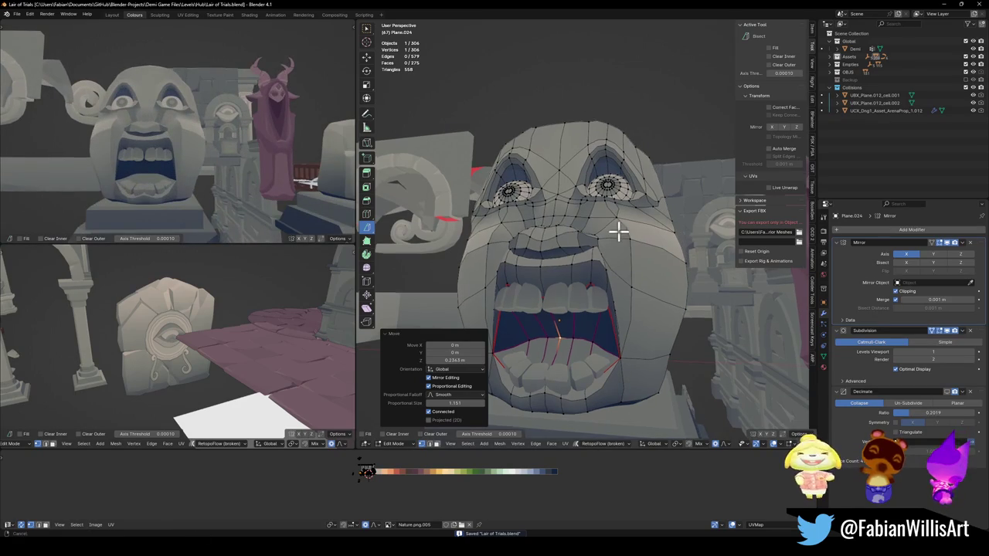
pyautogui.hotkey('alt', 'a')
pyautogui.press('g')
pyautogui.press('z')
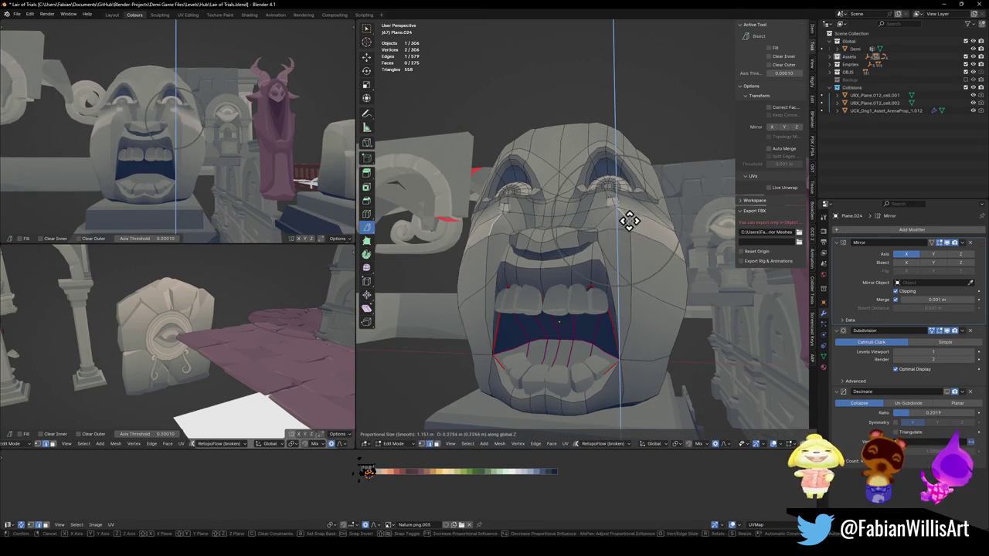
pyautogui.scroll(6, 629, 224)
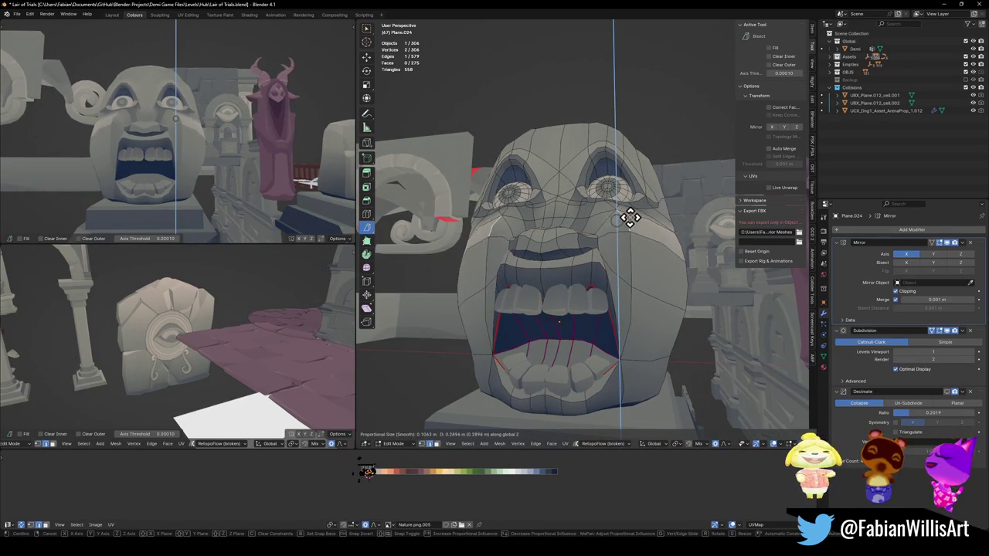
pyautogui.click(628, 224)
pyautogui.press('g')
pyautogui.press('x')
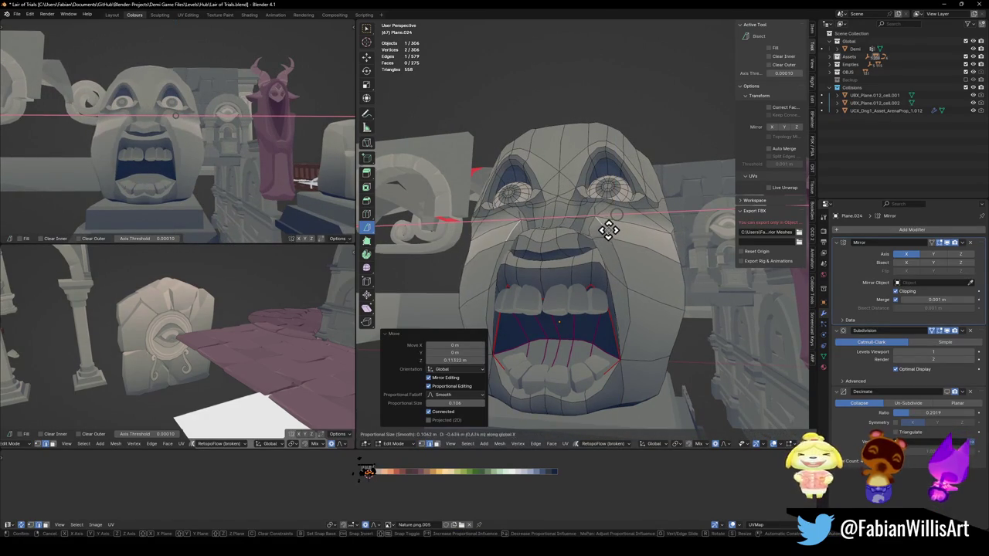
pyautogui.click(607, 225)
# Step: Select the matching strips on both sides of the mouth
pyautogui.moveTo(232, 100)
pyautogui.mouseDown(button='middle')
pyautogui.moveTo(253, 91)
pyautogui.moveTo(232, 151)
pyautogui.mouseUp(button='middle')
pyautogui.scroll(1, 600, 254)
pyautogui.click(629, 314)
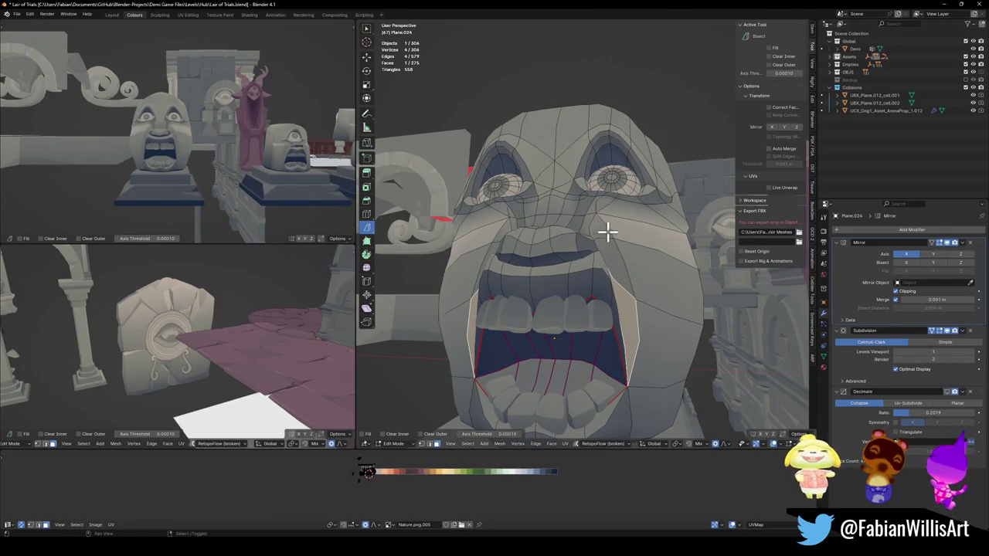
pyautogui.keyDown('ctrl'); pyautogui.click(482, 274); pyautogui.keyUp('ctrl')
# Step: Slide the strips beside the mouth along X and save the file
pyautogui.press('g')
pyautogui.press('x')
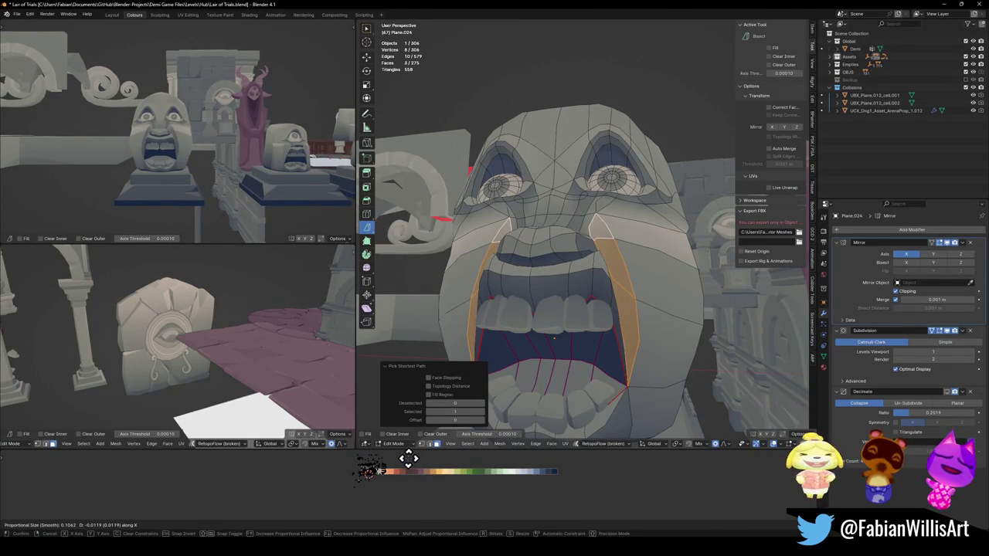
pyautogui.click(409, 458)
pyautogui.moveTo(210, 188)
pyautogui.mouseDown(button='middle')
pyautogui.moveTo(201, 132)
pyautogui.moveTo(239, 154)
pyautogui.moveTo(214, 159)
pyautogui.moveTo(193, 148)
pyautogui.moveTo(293, 173)
pyautogui.mouseUp(button='middle')
pyautogui.hotkey('ctrl', 's')
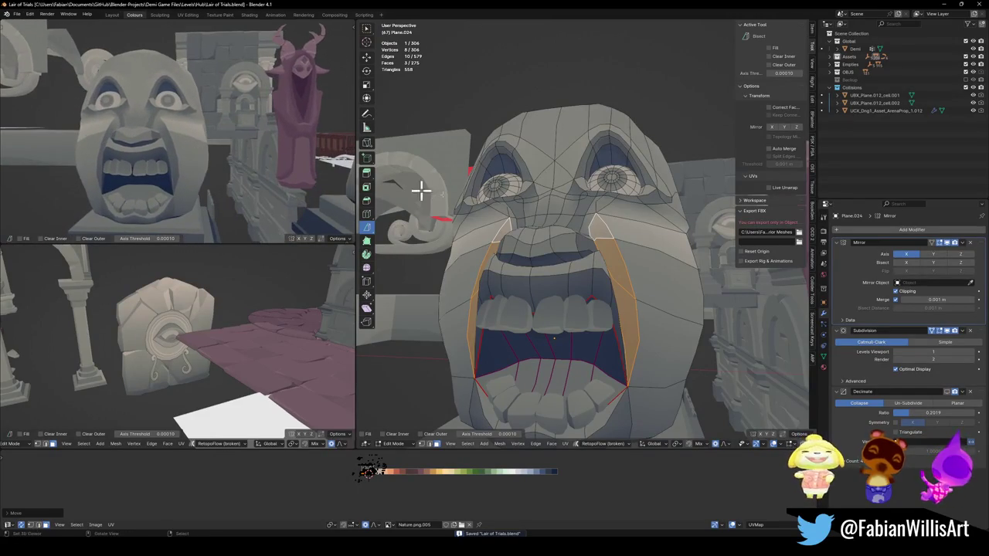
# Step: Select the strips under both eyes, slide them along X, and save
pyautogui.scroll(2, 572, 230)
pyautogui.click(592, 227)
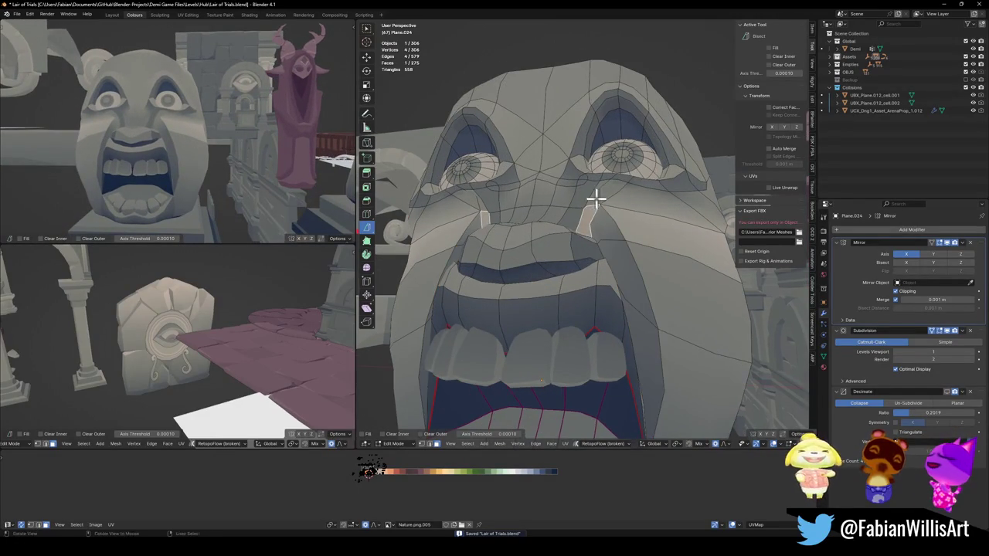
pyautogui.moveTo(596, 199); pyautogui.dragTo(611, 188, button='middle')
pyautogui.keyDown('ctrl'); pyautogui.click(610, 188); pyautogui.keyUp('ctrl')
pyautogui.press('g')
pyautogui.press('x')
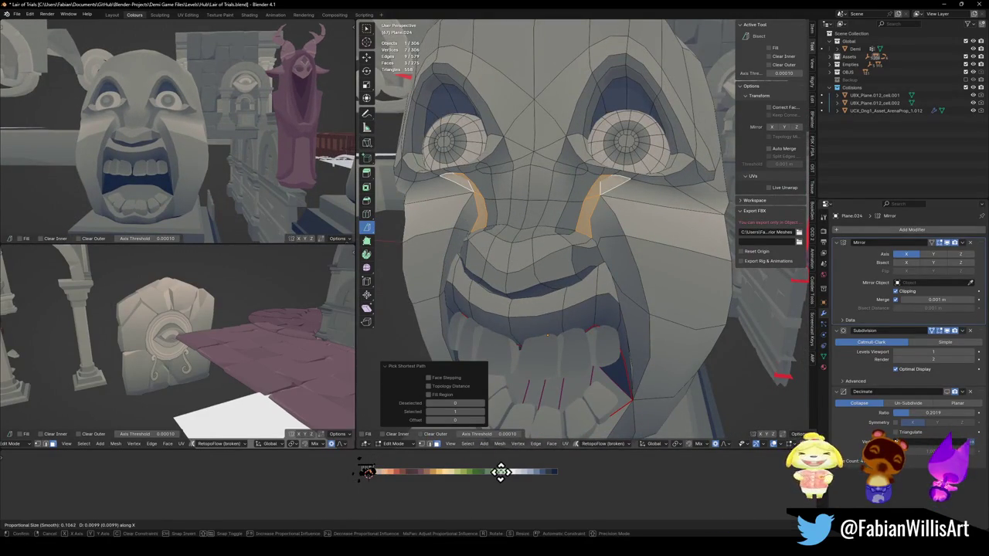
pyautogui.click(522, 472)
pyautogui.moveTo(255, 155)
pyautogui.mouseDown(button='middle')
pyautogui.moveTo(248, 142)
pyautogui.moveTo(236, 159)
pyautogui.mouseUp(button='middle')
pyautogui.hotkey('ctrl', 's')
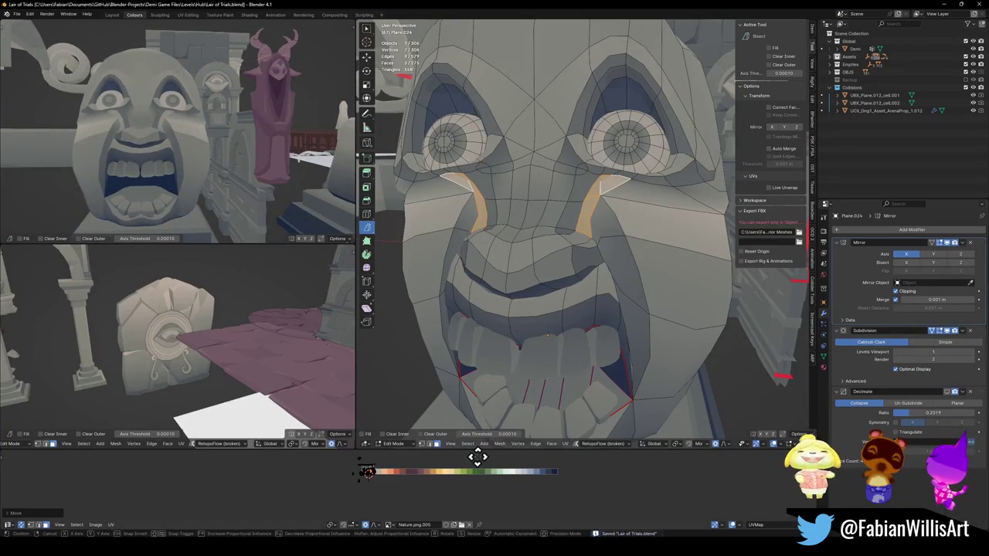
# Step: Inspect the open mouth from several angles and save again
pyautogui.scroll(-4, 209, 100)
pyautogui.moveTo(210, 100); pyautogui.dragTo(232, 126, button='middle')
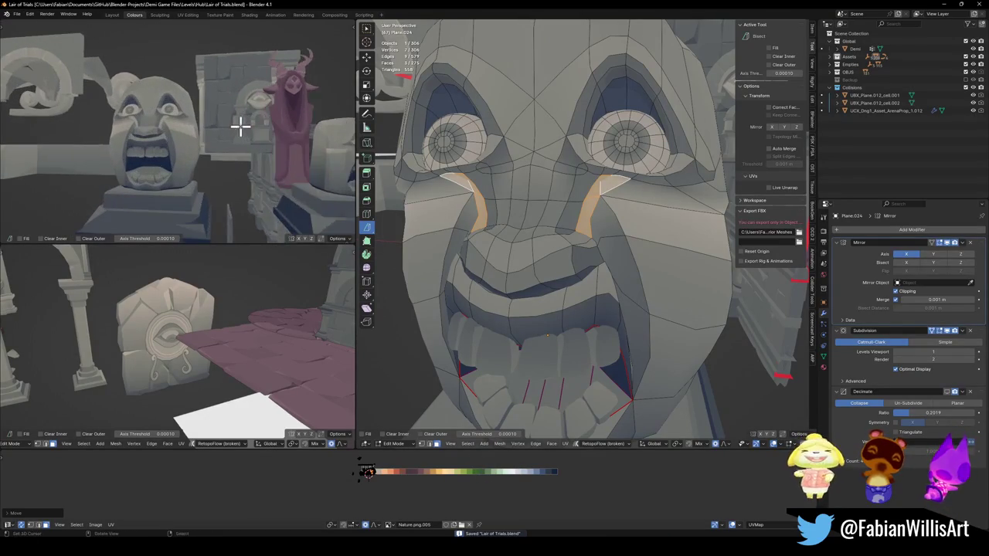
pyautogui.scroll(3, 232, 126)
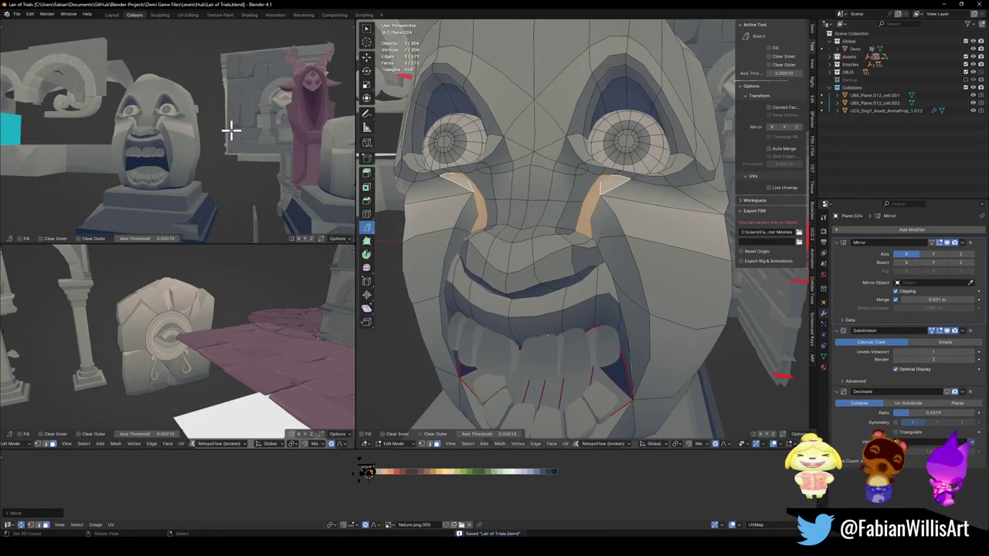
pyautogui.moveTo(582, 330)
pyautogui.mouseDown(button='middle')
pyautogui.moveTo(598, 343)
pyautogui.moveTo(602, 418)
pyautogui.mouseUp(button='middle')
pyautogui.scroll(-3, 169, 164)
pyautogui.moveTo(168, 155)
pyautogui.mouseDown(button='middle')
pyautogui.moveTo(194, 146)
pyautogui.moveTo(193, 166)
pyautogui.moveTo(204, 160)
pyautogui.mouseUp(button='middle')
pyautogui.scroll(3, 205, 155)
pyautogui.hotkey('ctrl', 's')
pyautogui.scroll(-3, 204, 164)
pyautogui.scroll(3, 193, 166)
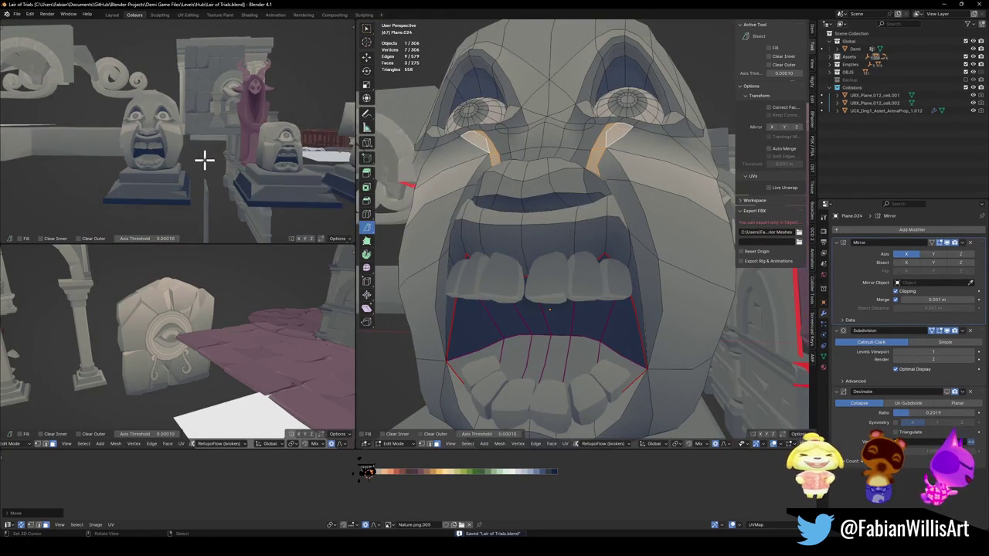
# Step: Clear the selection, save, and select the lower-lip edge loop
pyautogui.moveTo(683, 153)
pyautogui.mouseDown(button='middle')
pyautogui.moveTo(610, 187)
pyautogui.moveTo(620, 96)
pyautogui.mouseUp(button='middle')
pyautogui.hotkey('alt', 'a')
pyautogui.moveTo(278, 144)
pyautogui.mouseDown(button='middle')
pyautogui.moveTo(203, 150)
pyautogui.moveTo(232, 161)
pyautogui.moveTo(223, 163)
pyautogui.moveTo(252, 161)
pyautogui.moveTo(209, 162)
pyautogui.mouseUp(button='middle')
pyautogui.scroll(2, 237, 139)
pyautogui.hotkey('ctrl', 's')
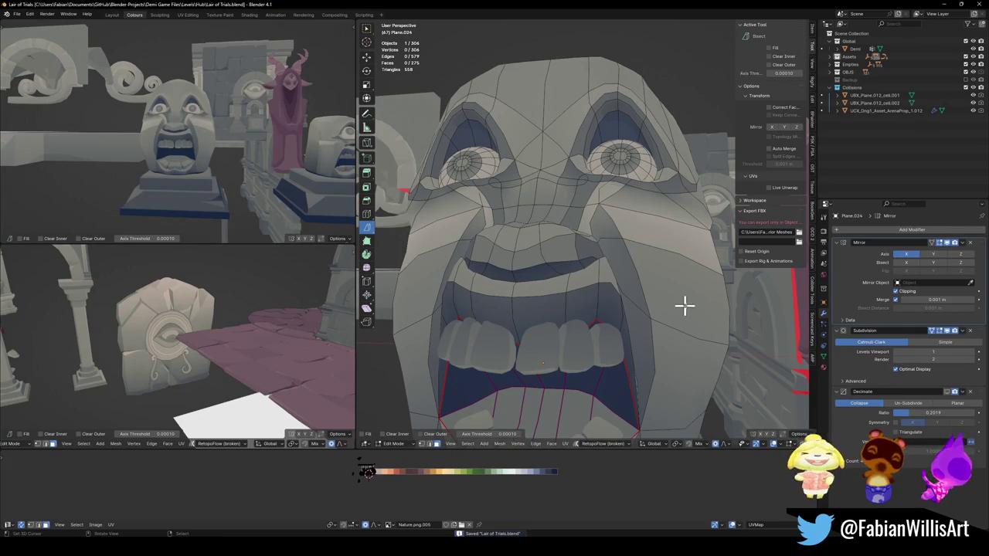
pyautogui.scroll(-2, 632, 294)
pyautogui.moveTo(633, 294); pyautogui.dragTo(609, 372, button='middle')
pyautogui.keyDown('ctrl'); pyautogui.click(550, 386); pyautogui.keyUp('ctrl')
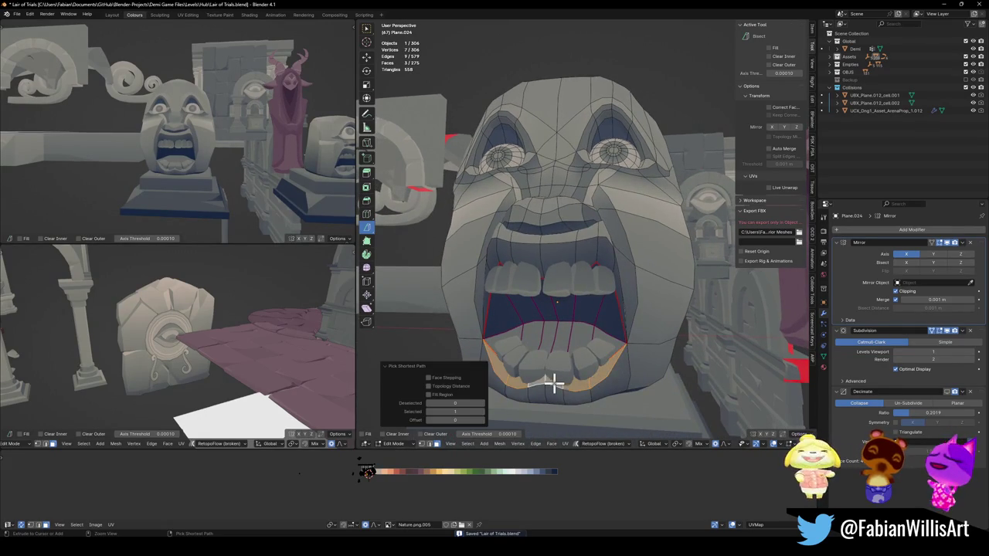
# Step: Slide the lower-lip edge loop sideways along X
pyautogui.press('g')
pyautogui.press('x')
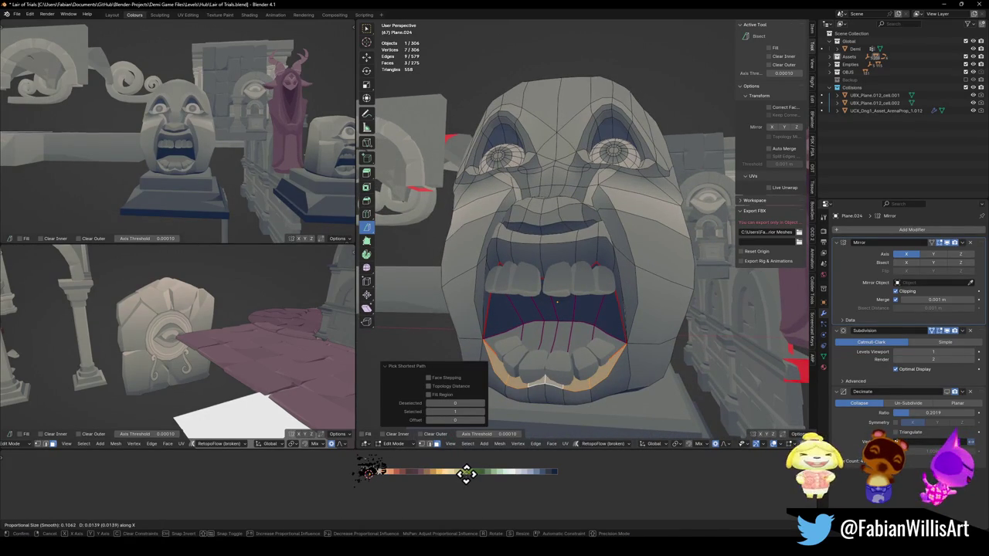
pyautogui.click(460, 473)
pyautogui.scroll(3, 218, 142)
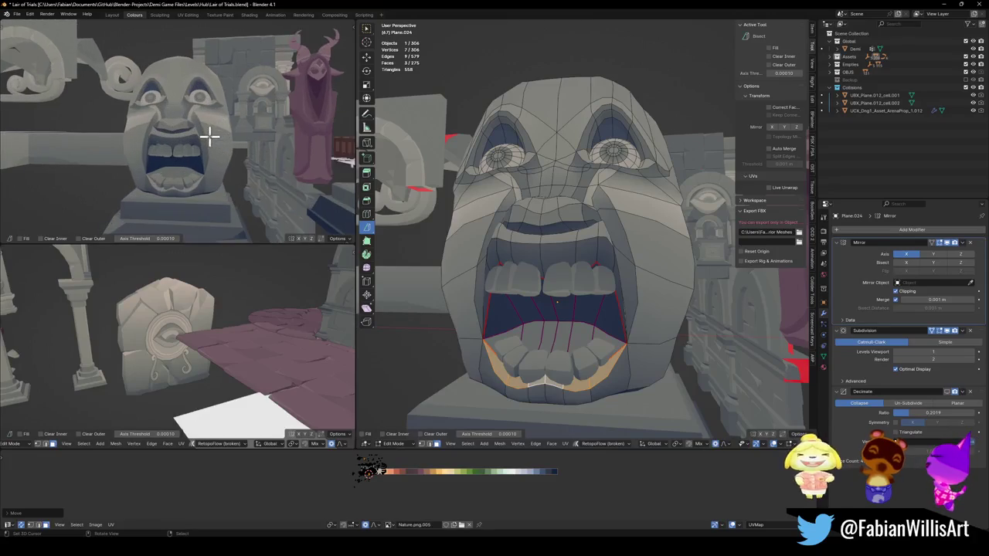
pyautogui.scroll(1, 321, 125)
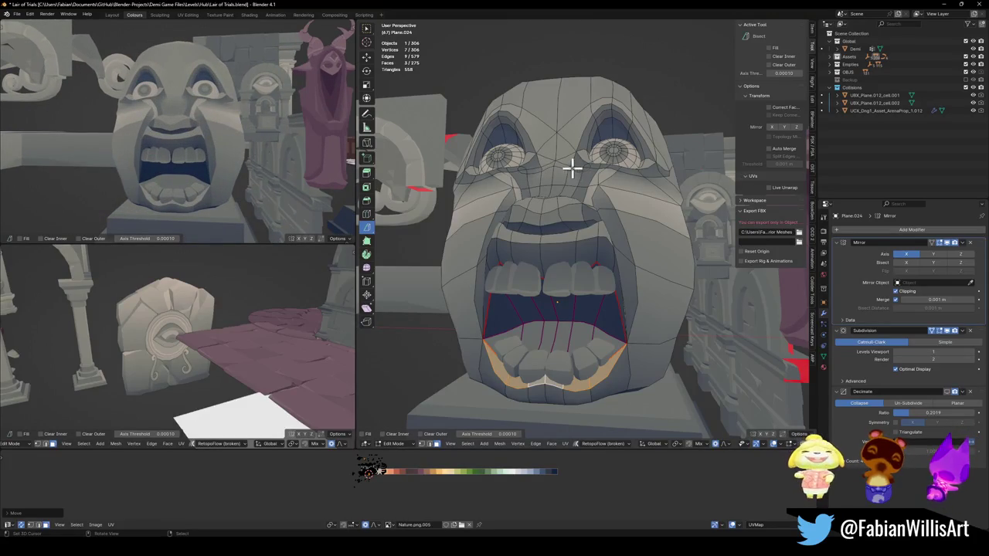
# Step: Move a single upper cheek face along X
pyautogui.click(646, 195)
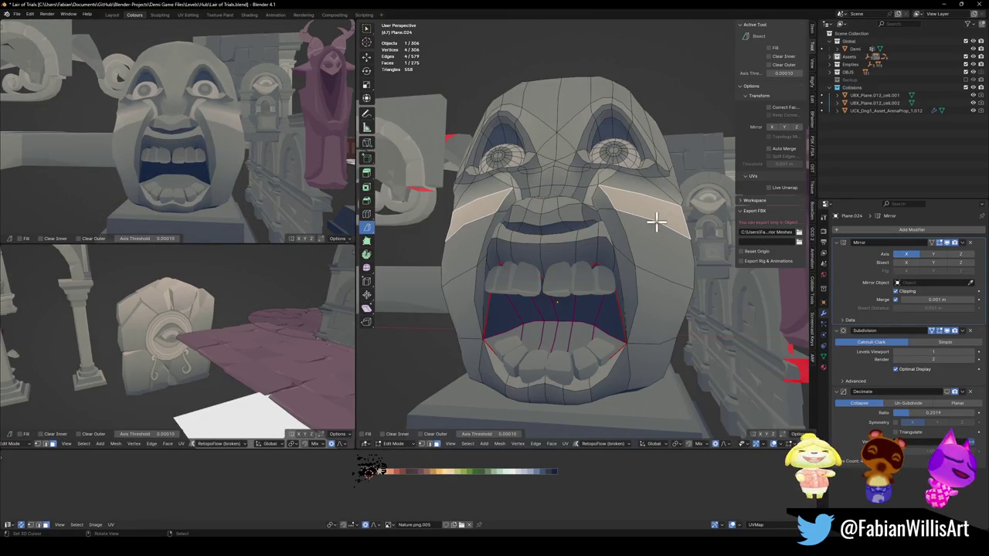
pyautogui.press('g')
pyautogui.press('x')
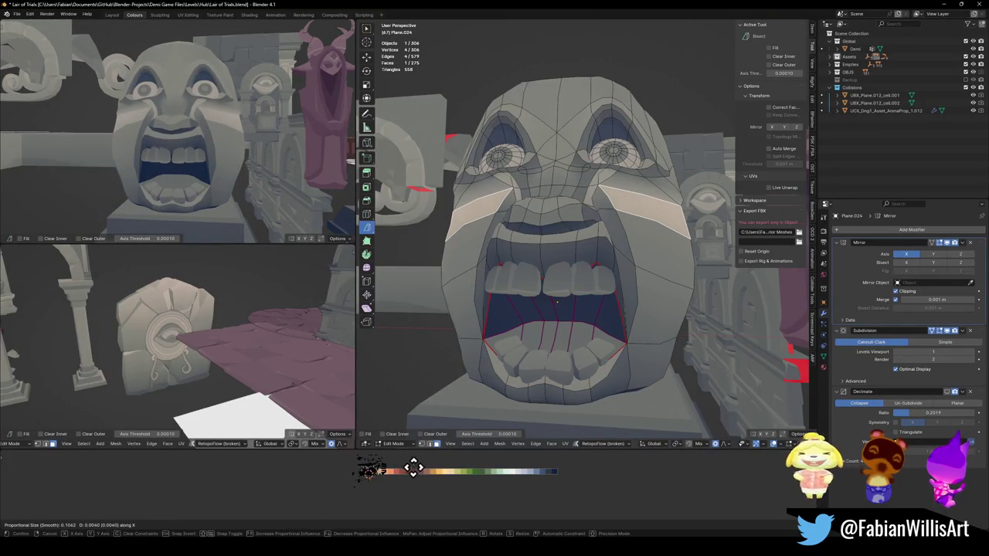
pyautogui.click(353, 457)
# Step: Select more cheek faces, abandon a scale, and slide them along X instead
pyautogui.keyDown('shift'); pyautogui.click(644, 193); pyautogui.keyUp('shift')
pyautogui.keyDown('shift'); pyautogui.click(673, 193); pyautogui.keyUp('shift')
pyautogui.press('s')
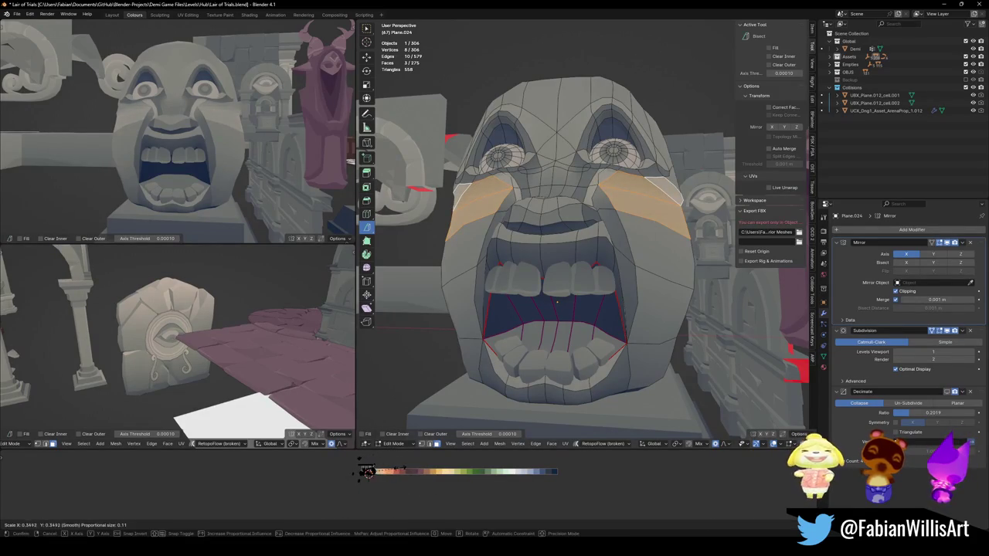
pyautogui.rightClick(363, 467)
pyautogui.press('g')
pyautogui.press('x')
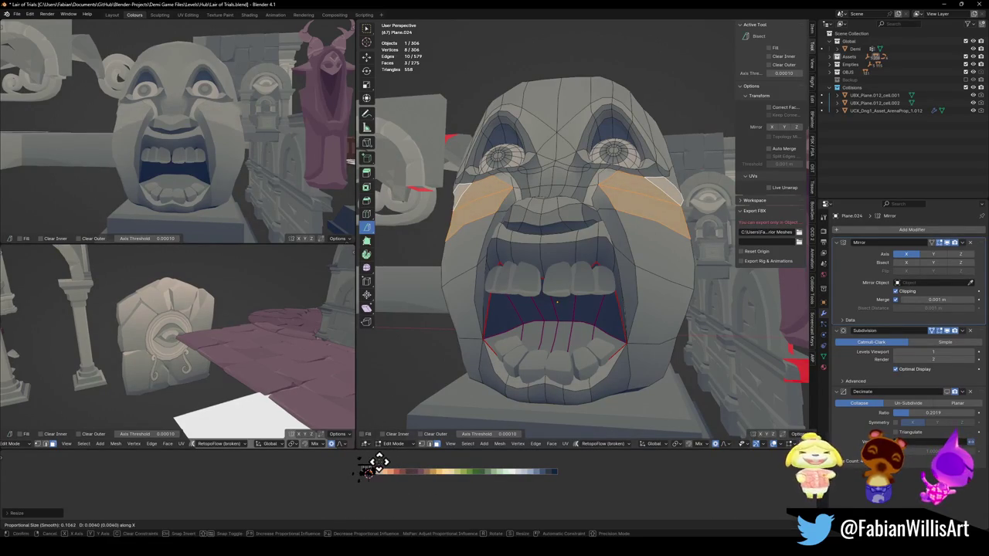
pyautogui.click(339, 457)
pyautogui.moveTo(261, 132)
pyautogui.mouseDown(button='middle')
pyautogui.moveTo(186, 159)
pyautogui.moveTo(243, 155)
pyautogui.moveTo(240, 142)
pyautogui.moveTo(208, 164)
pyautogui.moveTo(232, 158)
pyautogui.mouseUp(button='middle')
pyautogui.hotkey('alt', 'a')
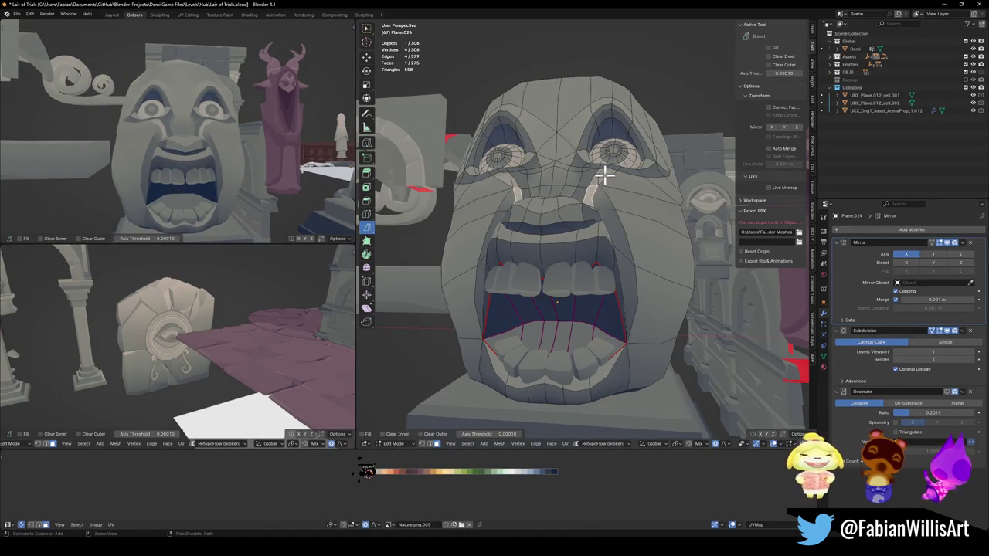
# Step: Slide the faces beside the nose along X, then reposition them freely
pyautogui.keyDown('ctrl'); pyautogui.click(605, 182); pyautogui.keyUp('ctrl')
pyautogui.press('g')
pyautogui.press('x')
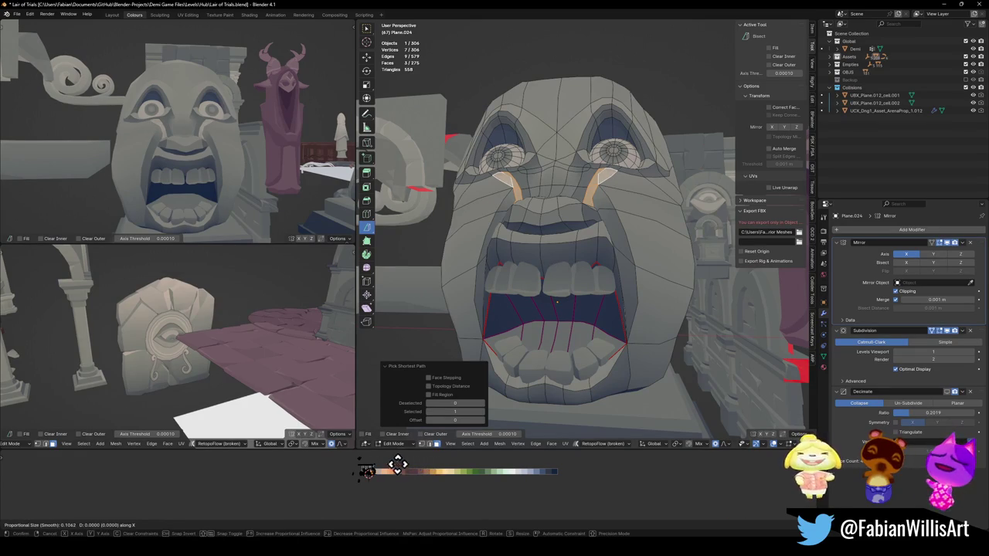
pyautogui.click(334, 516)
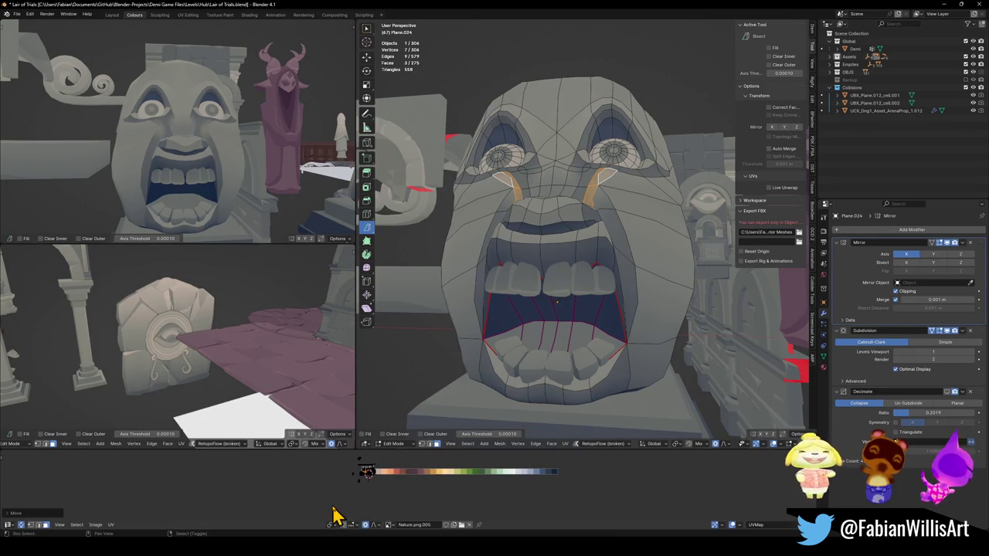
pyautogui.scroll(-5, 247, 163)
pyautogui.moveTo(247, 163)
pyautogui.mouseDown(button='middle')
pyautogui.moveTo(232, 159)
pyautogui.moveTo(233, 170)
pyautogui.mouseUp(button='middle')
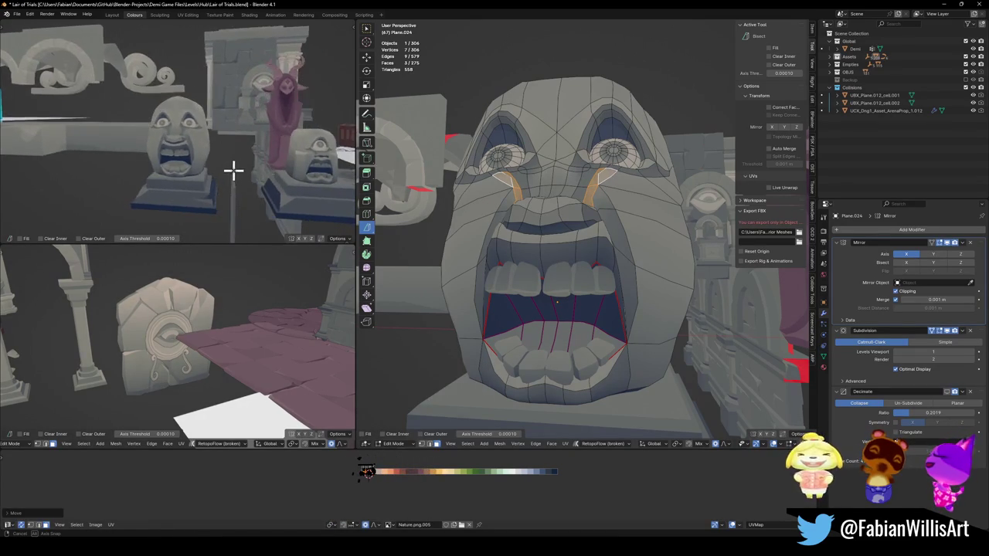
pyautogui.scroll(3, 247, 167)
pyautogui.scroll(2, 247, 168)
pyautogui.press('g')
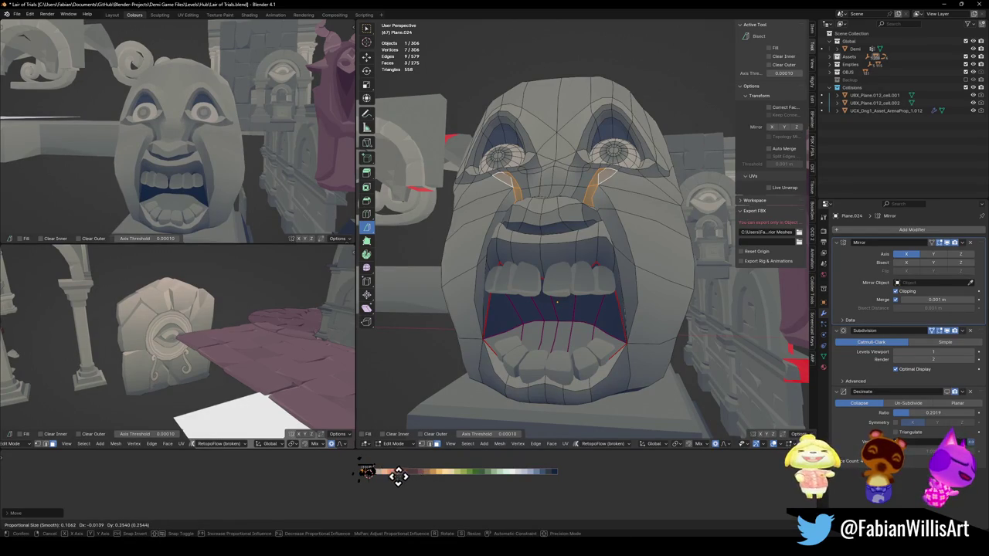
pyautogui.click(427, 475)
# Step: Save the file, then add an eye-rim vertex to the selection and undo it
pyautogui.scroll(-5, 224, 150)
pyautogui.moveTo(225, 150)
pyautogui.mouseDown(button='middle')
pyautogui.moveTo(187, 130)
pyautogui.moveTo(228, 126)
pyautogui.moveTo(230, 143)
pyautogui.mouseUp(button='middle')
pyautogui.scroll(2, 221, 144)
pyautogui.scroll(3, 221, 121)
pyautogui.scroll(-4, 227, 126)
pyautogui.hotkey('ctrl', 's')
pyautogui.scroll(4, 212, 141)
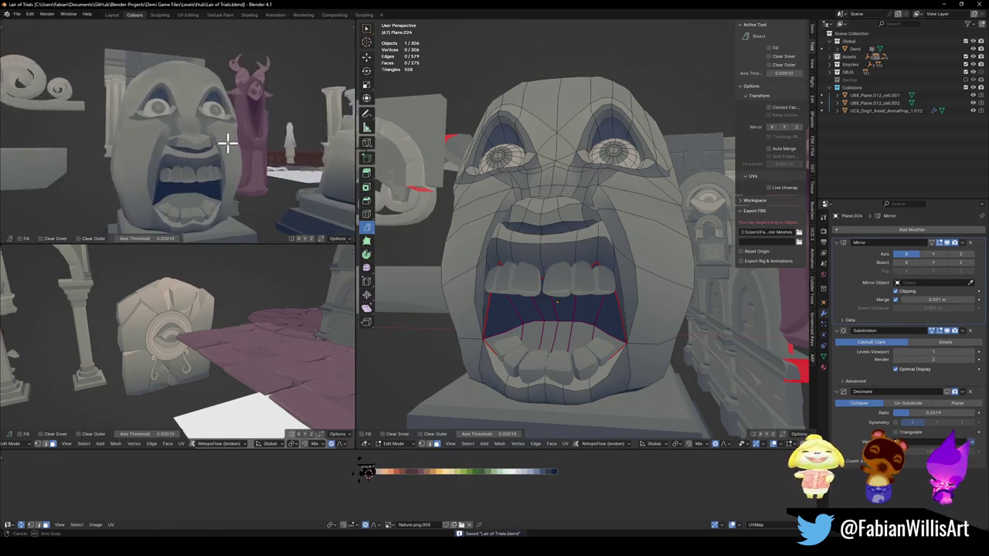
pyautogui.scroll(-4, 229, 143)
pyautogui.scroll(-1, 227, 147)
pyautogui.keyDown('shift'); pyautogui.click(627, 134); pyautogui.keyUp('shift')
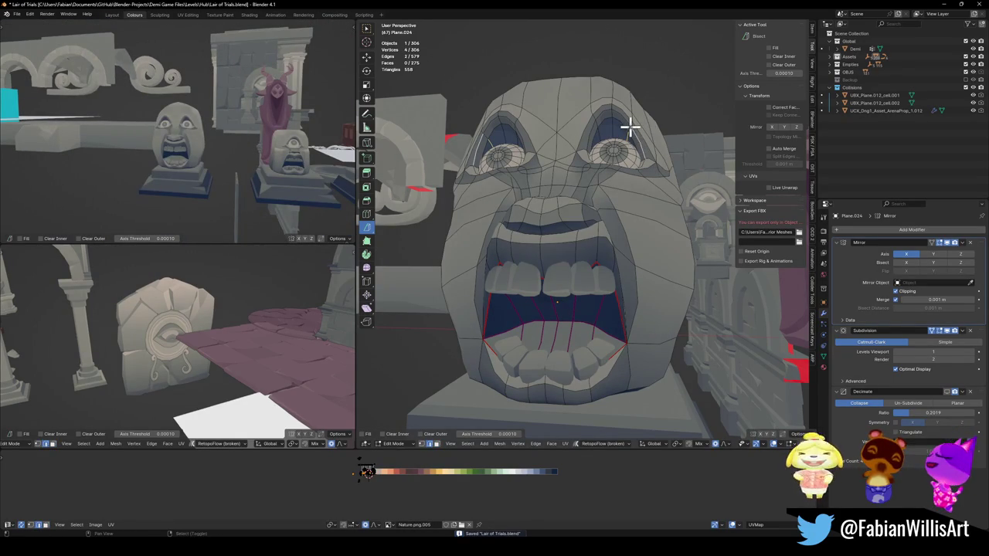
pyautogui.hotkey('ctrl', 'z')
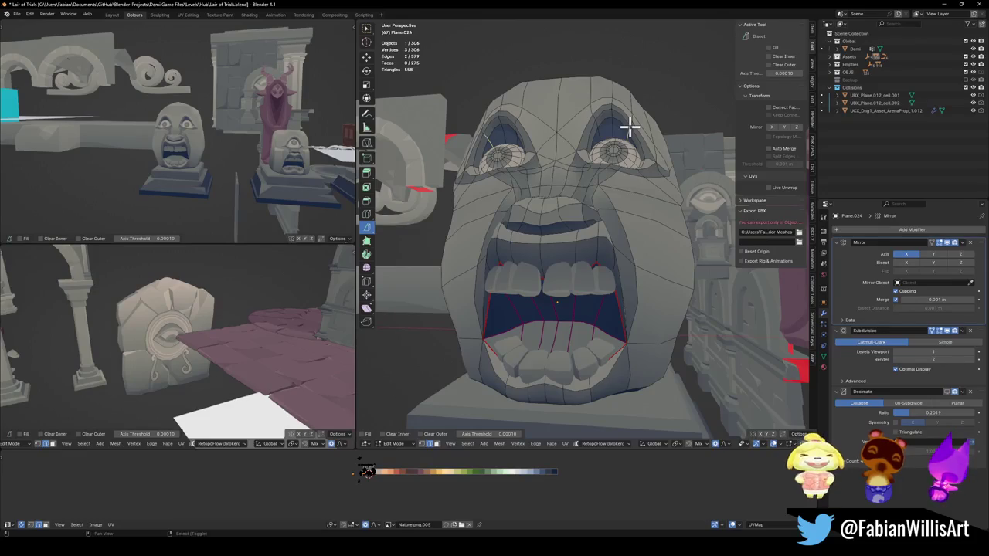
pyautogui.scroll(2, 630, 128)
pyautogui.scroll(2, 626, 170)
# Step: Shift the mesh beside the eye about 0.14 m along X and zoom onto the eye
pyautogui.press('g')
pyautogui.press('x')
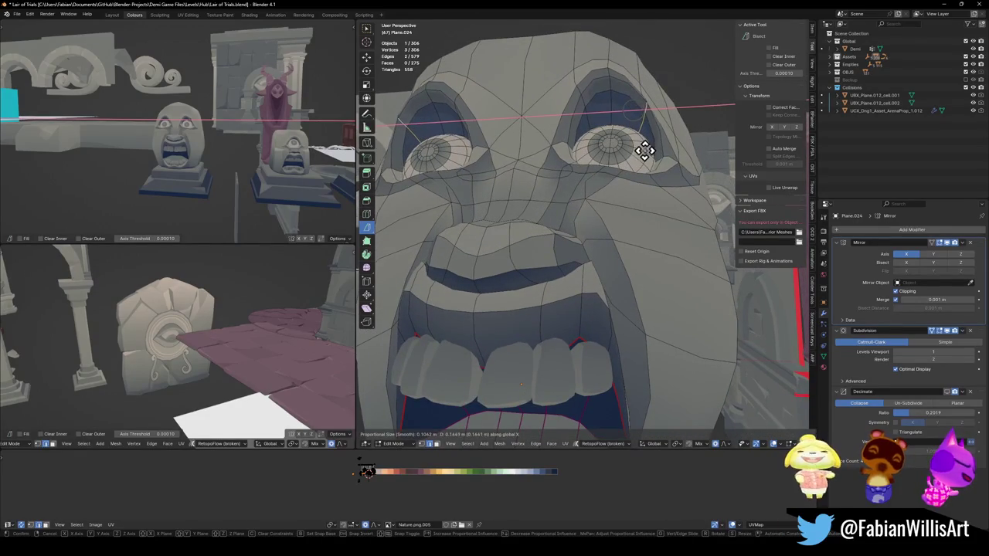
pyautogui.click(642, 150)
pyautogui.moveTo(641, 150); pyautogui.dragTo(625, 159, button='middle')
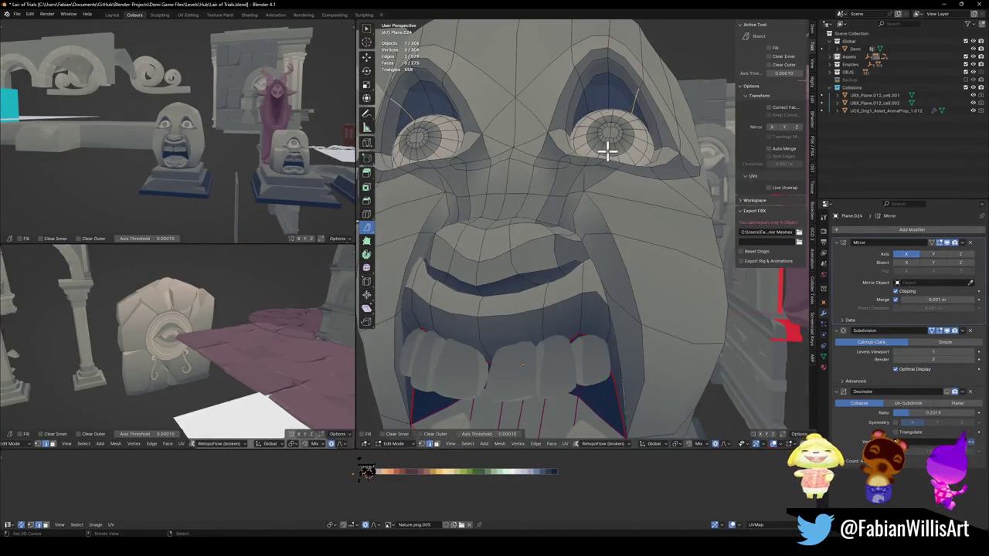
pyautogui.scroll(2, 623, 139)
pyautogui.scroll(3, 633, 149)
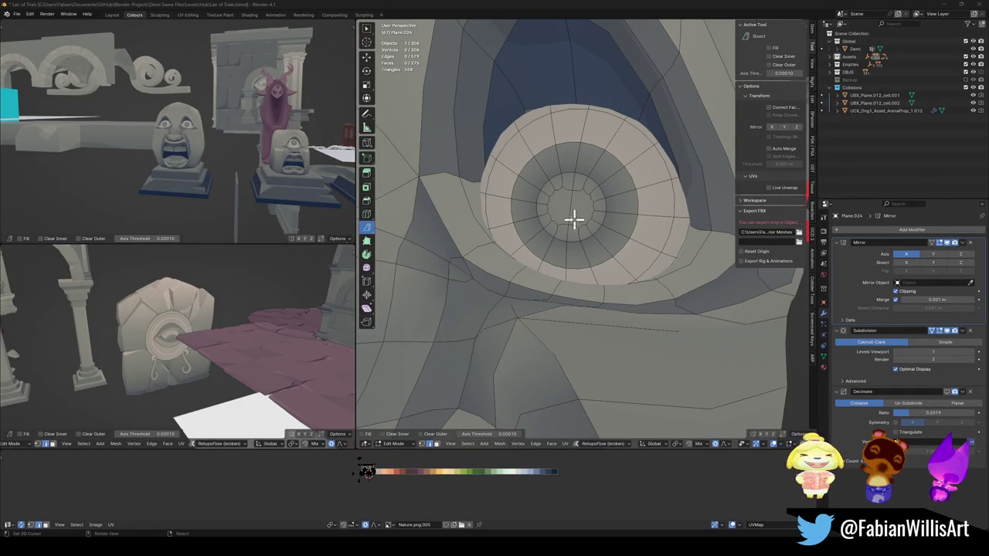
# Step: Select the iris's outer ring and its two inner face rings
pyautogui.scroll(1, 599, 231)
pyautogui.scroll(2, 610, 235)
pyautogui.scroll(2, 602, 278)
pyautogui.keyDown('alt'); pyautogui.click(594, 286); pyautogui.keyUp('alt')
pyautogui.keyDown('alt'); pyautogui.keyDown('shift'); pyautogui.click(574, 255); pyautogui.keyUp('shift'); pyautogui.keyUp('alt')
pyautogui.keyDown('alt'); pyautogui.keyDown('shift'); pyautogui.click(516, 226); pyautogui.keyUp('shift'); pyautogui.keyUp('alt')
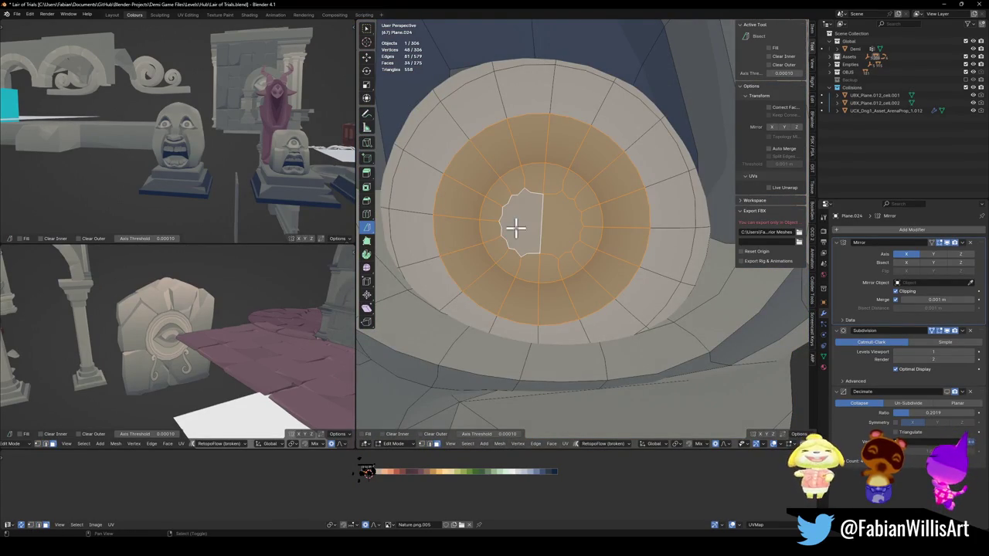
# Step: Save the blend file
pyautogui.scroll(-2, 537, 271)
pyautogui.scroll(-2, 554, 283)
pyautogui.hotkey('ctrl', 's')
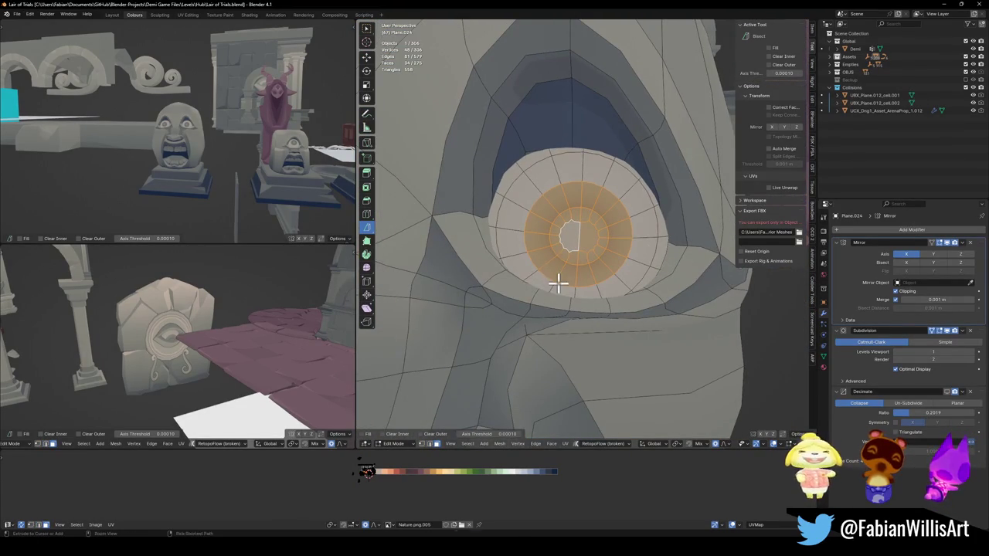
# Step: Shift the iris rings along X and shrink them, twice over
pyautogui.scroll(3, 138, 178)
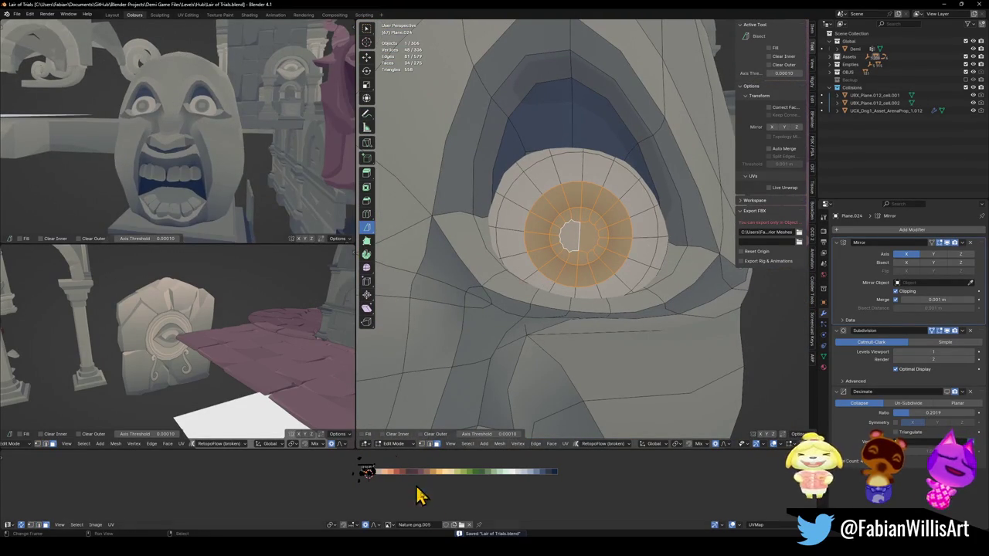
pyautogui.press('g')
pyautogui.press('x')
pyautogui.click(371, 473)
pyautogui.press('s')
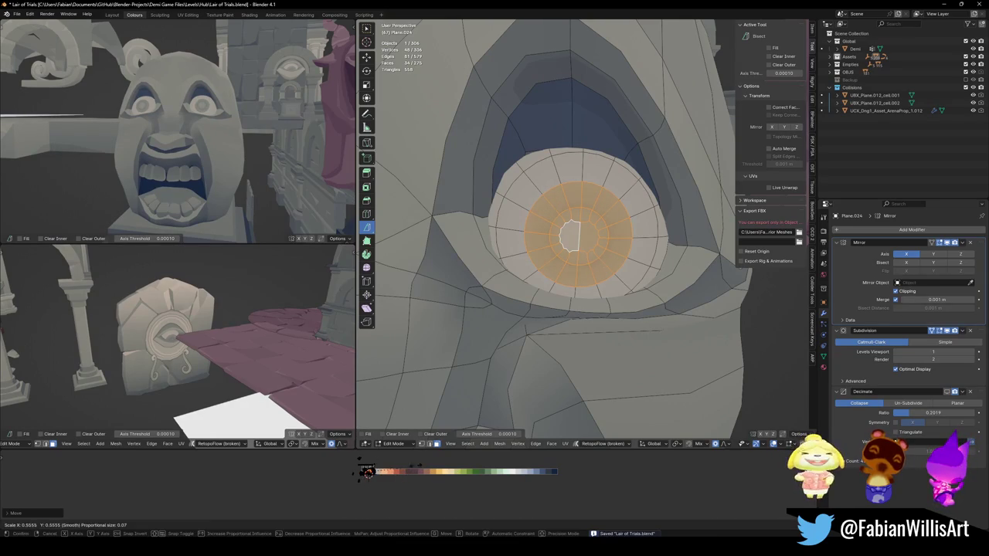
pyautogui.click(369, 472)
pyautogui.press('g')
pyautogui.press('x')
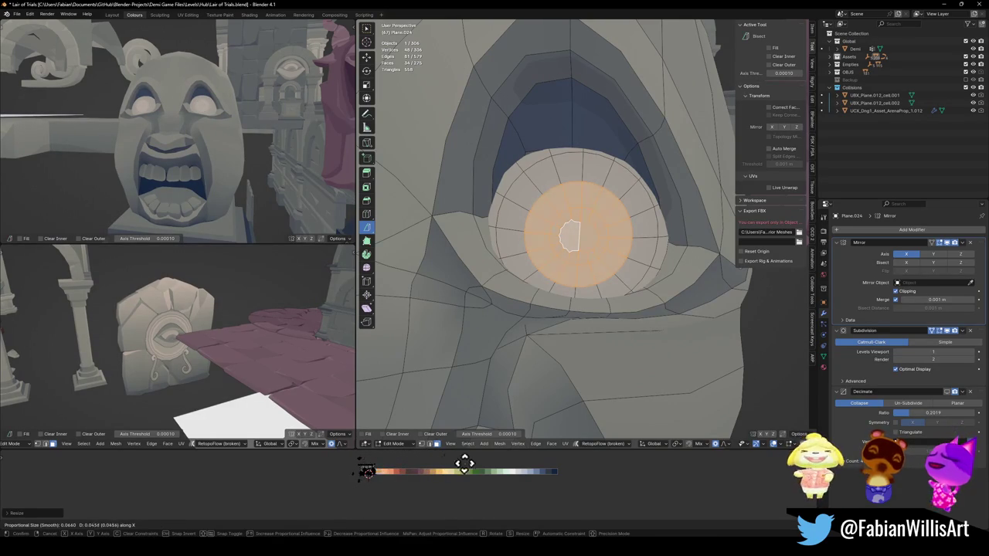
pyautogui.click(364, 464)
pyautogui.press('s')
pyautogui.click(368, 471)
# Step: Select the connected eyeball faces with L and try an X move, then cancel it
pyautogui.press('a')
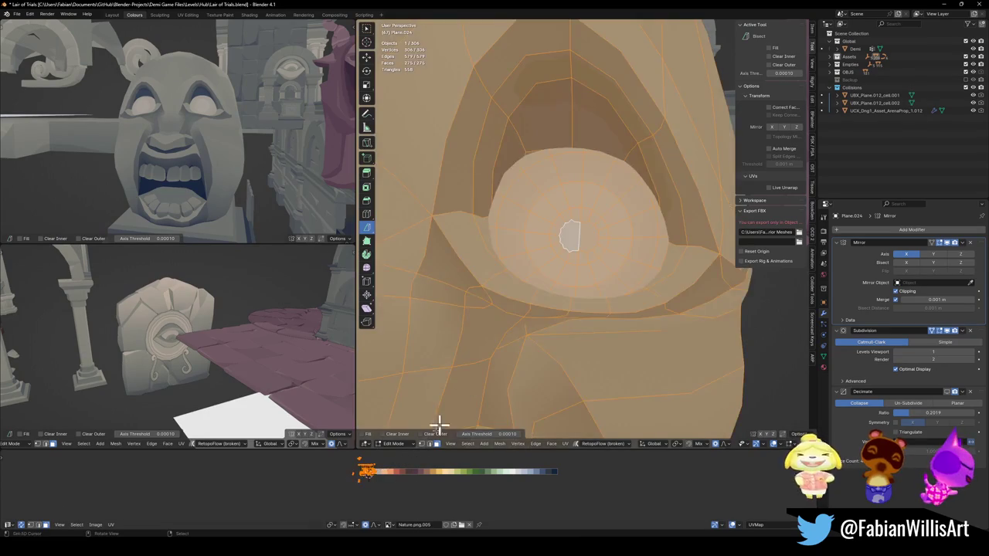
pyautogui.hotkey('alt', 'a')
pyautogui.press('l')
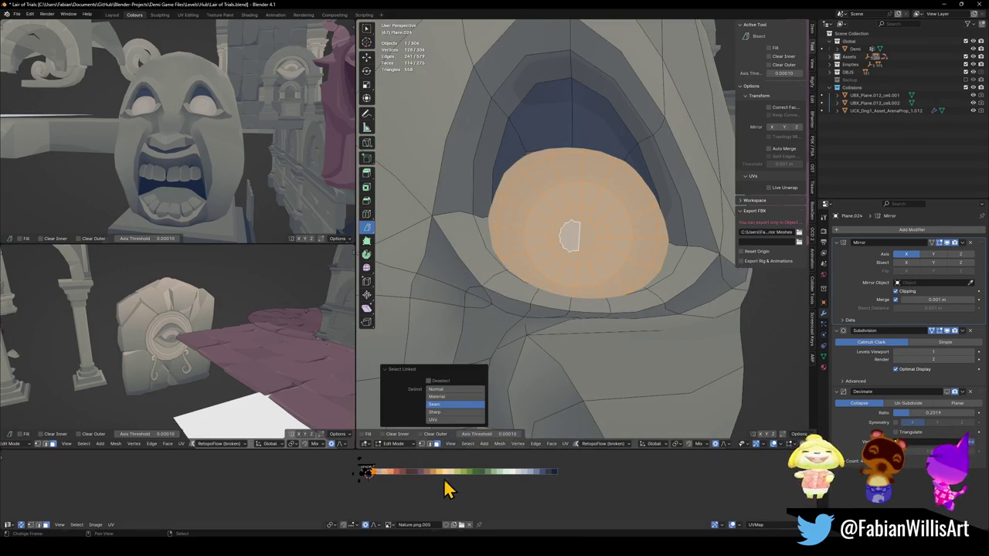
pyautogui.moveTo(166, 123)
pyautogui.mouseDown(button='middle')
pyautogui.moveTo(184, 116)
pyautogui.moveTo(198, 162)
pyautogui.moveTo(221, 173)
pyautogui.moveTo(220, 184)
pyautogui.mouseUp(button='middle')
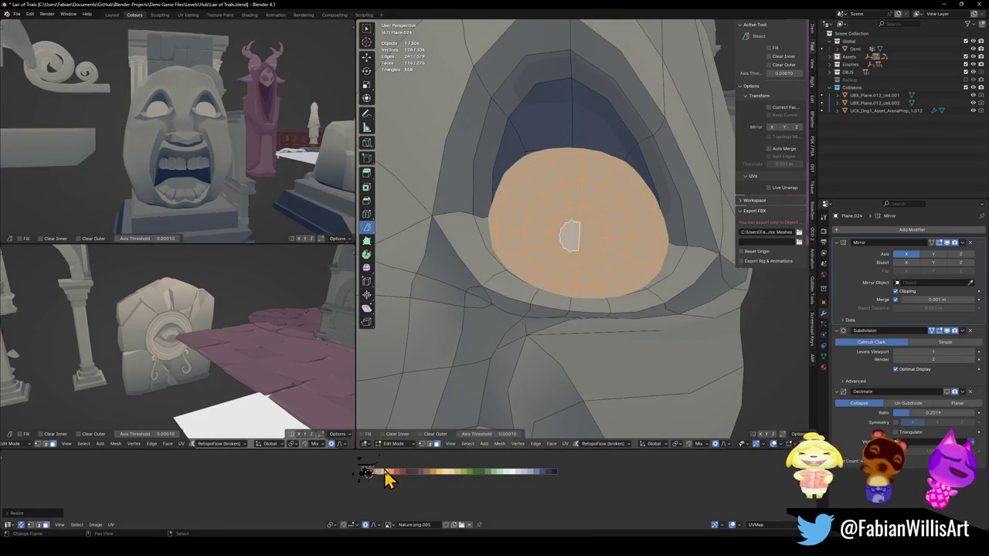
pyautogui.press('g')
pyautogui.press('x')
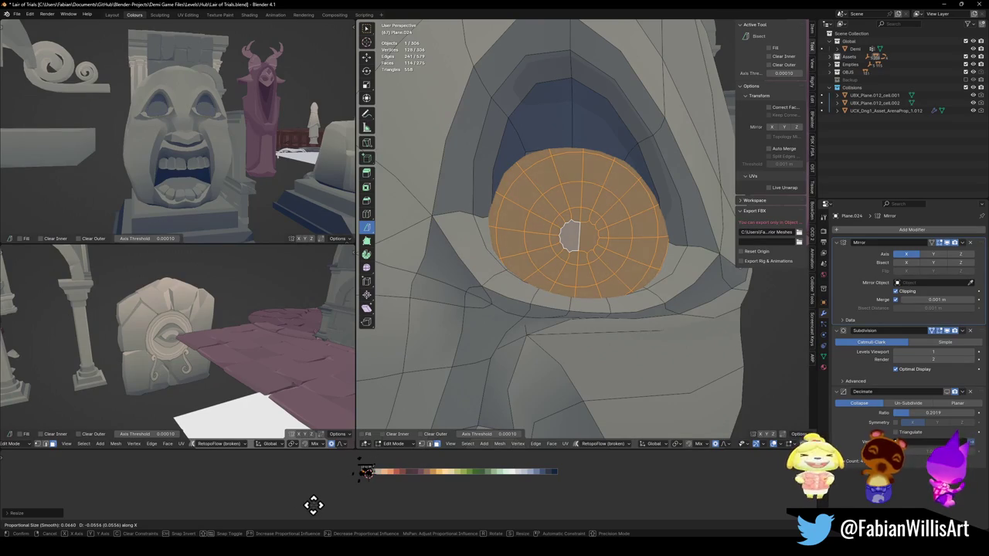
pyautogui.rightClick(314, 504)
# Step: Shift the eyeball faces sideways along the X axis
pyautogui.scroll(-4, 221, 154)
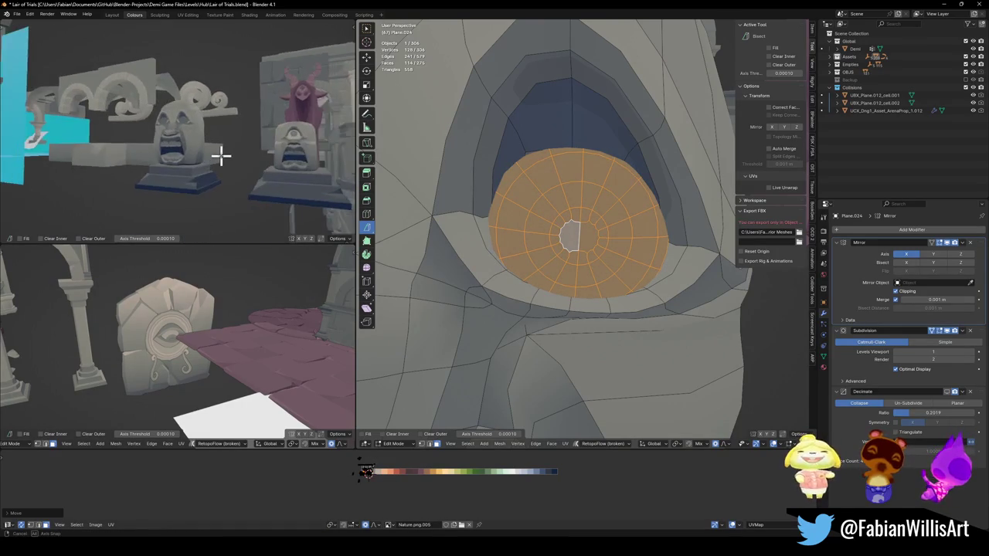
pyautogui.moveTo(227, 159)
pyautogui.mouseDown(button='middle')
pyautogui.moveTo(259, 176)
pyautogui.moveTo(221, 139)
pyautogui.mouseUp(button='middle')
pyautogui.scroll(2, 259, 176)
pyautogui.scroll(-3, 212, 159)
pyautogui.scroll(2, 231, 155)
pyautogui.scroll(2, 226, 166)
pyautogui.scroll(-3, 227, 166)
pyautogui.scroll(3, 246, 147)
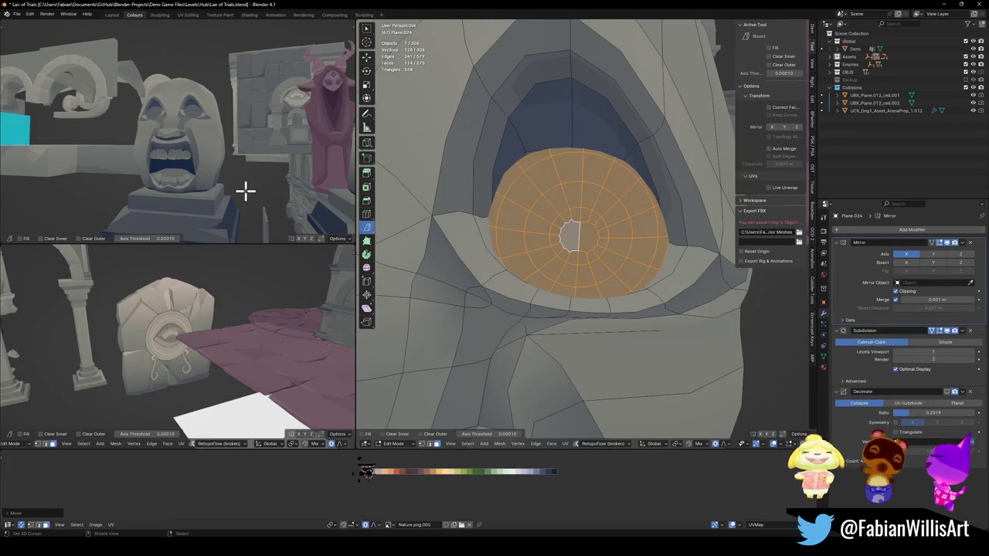
pyautogui.scroll(-2, 617, 208)
pyautogui.moveTo(592, 302)
pyautogui.mouseDown(button='middle')
pyautogui.moveTo(582, 278)
pyautogui.moveTo(564, 272)
pyautogui.mouseUp(button='middle')
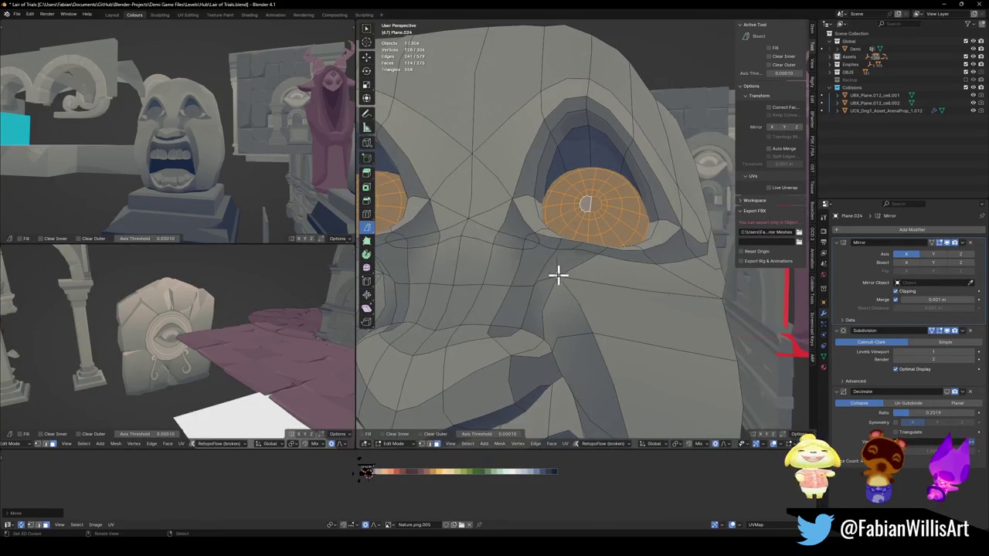
pyautogui.scroll(-2, 216, 160)
pyautogui.moveTo(217, 160); pyautogui.dragTo(224, 175, button='middle')
pyautogui.press('g')
pyautogui.press('x')
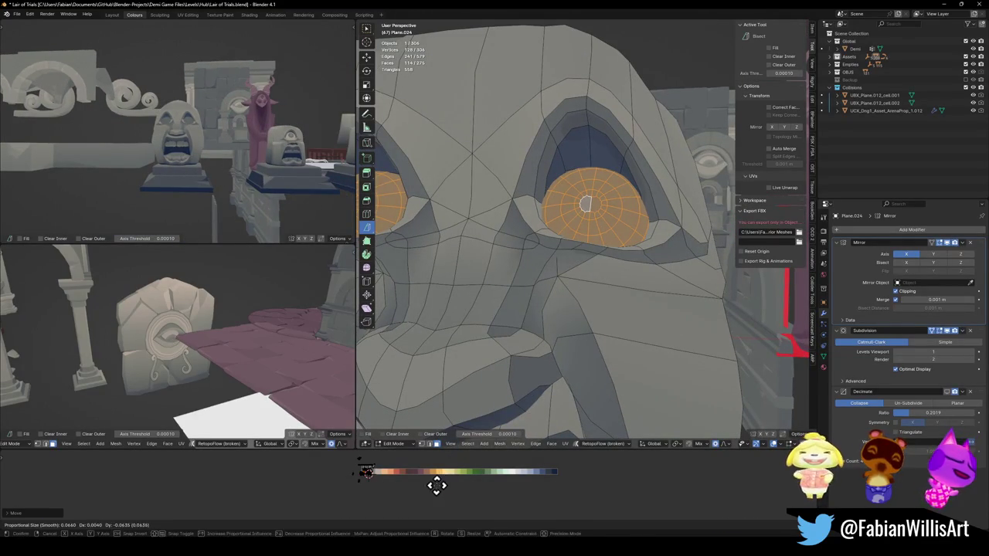
pyautogui.click(502, 483)
# Step: Maximize the level preview to fill the whole window
pyautogui.moveTo(216, 148)
pyautogui.mouseDown(button='middle')
pyautogui.moveTo(241, 155)
pyautogui.moveTo(204, 174)
pyautogui.moveTo(190, 166)
pyautogui.moveTo(221, 170)
pyautogui.mouseUp(button='middle')
pyautogui.scroll(-3, 264, 172)
pyautogui.scroll(3, 264, 171)
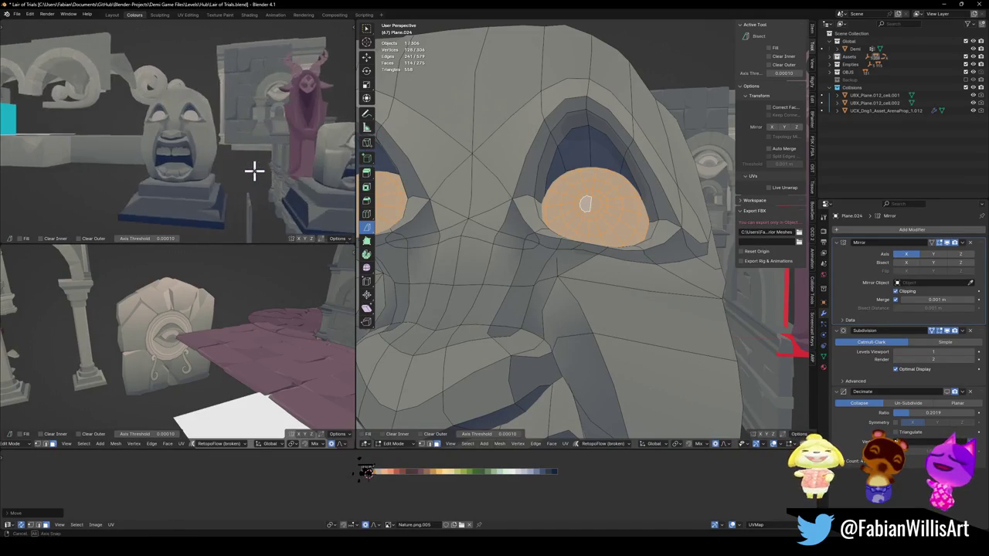
pyautogui.hotkey('ctrl', 'alt', 'space')
pyautogui.scroll(-3, 520, 228)
pyautogui.scroll(2, 520, 228)
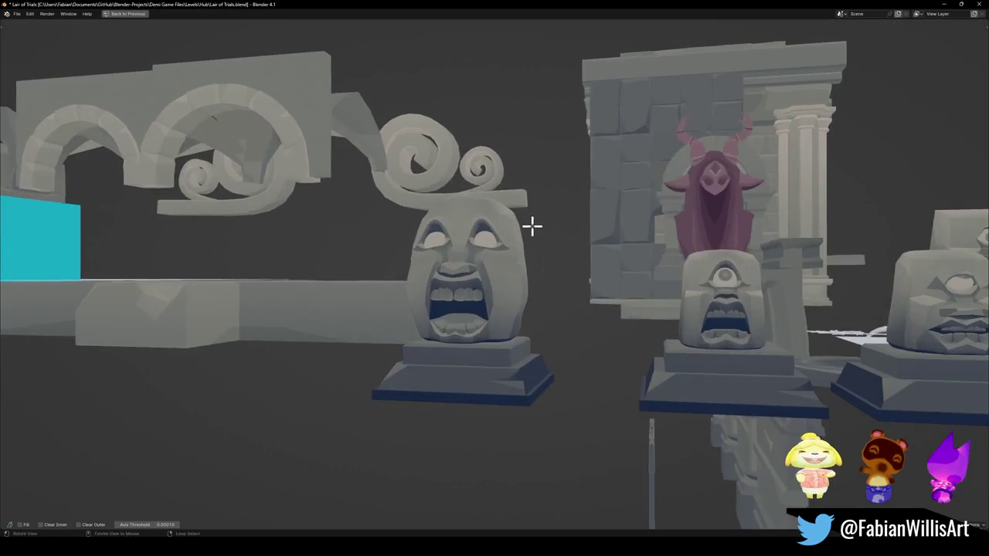
# Step: Orbit and zoom the maximized preview onto the screaming statue head
pyautogui.moveTo(530, 223); pyautogui.dragTo(545, 230, button='middle')
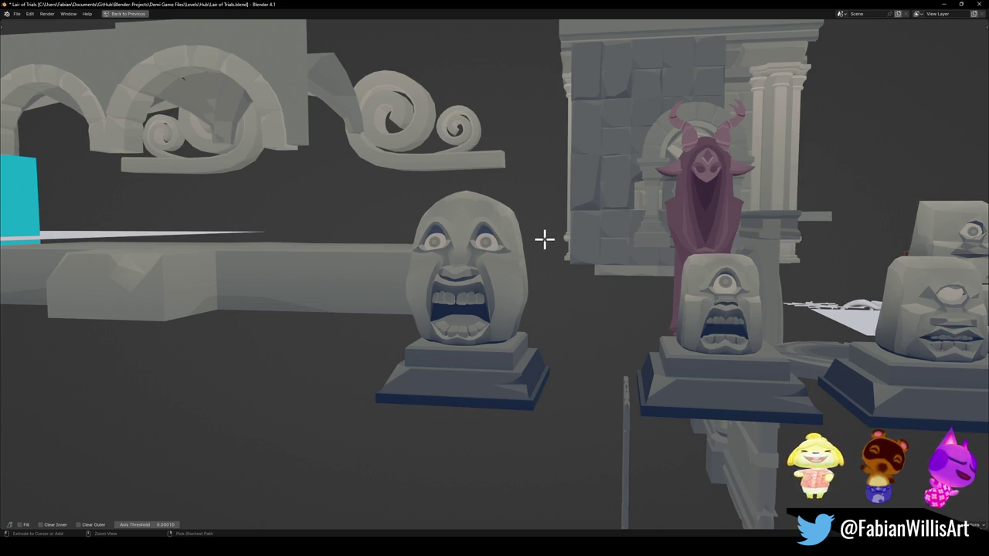
pyautogui.scroll(2, 523, 226)
pyautogui.moveTo(481, 237)
pyautogui.keyDown('ctrl'); pyautogui.mouseDown(button='middle')
pyautogui.moveTo(521, 276)
pyautogui.moveTo(519, 259)
pyautogui.mouseUp(button='middle'); pyautogui.keyUp('ctrl')
# Step: Return to the multi-view layout and orbit the preview and main view around the face
pyautogui.hotkey('ctrl', 'space')
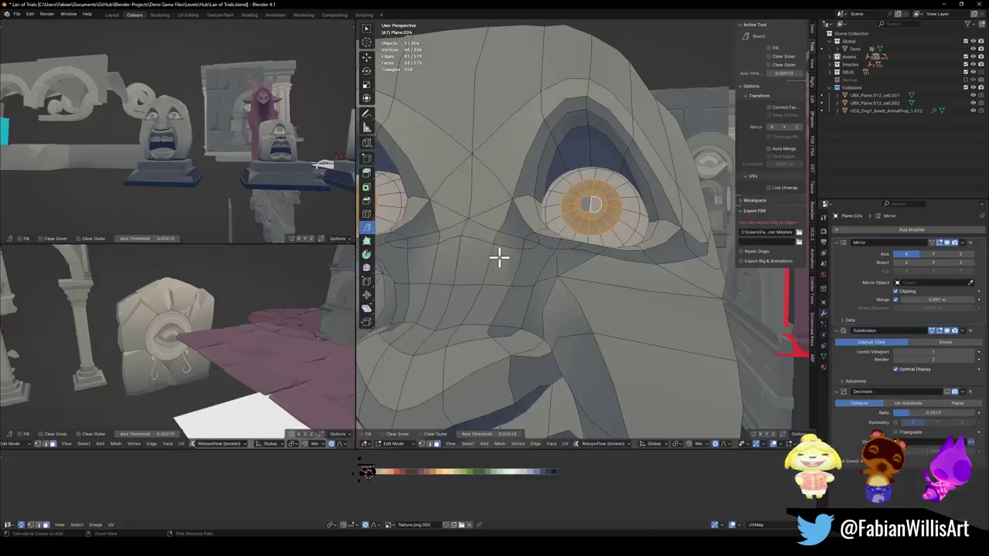
pyautogui.keyDown('ctrl'); pyautogui.moveTo(161, 172); pyautogui.dragTo(201, 174, button='middle'); pyautogui.keyUp('ctrl')
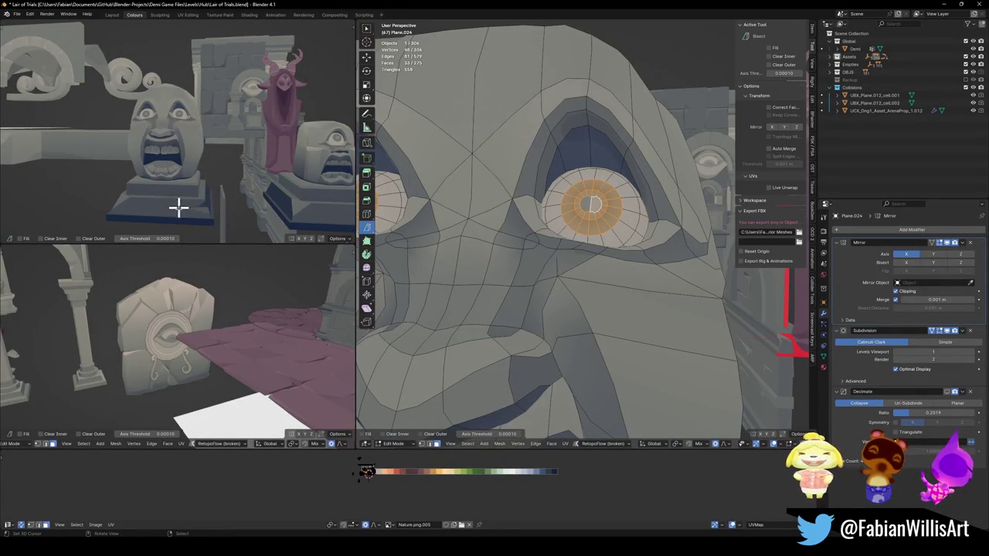
pyautogui.moveTo(209, 175)
pyautogui.mouseDown(button='middle')
pyautogui.moveTo(231, 170)
pyautogui.moveTo(220, 172)
pyautogui.mouseUp(button='middle')
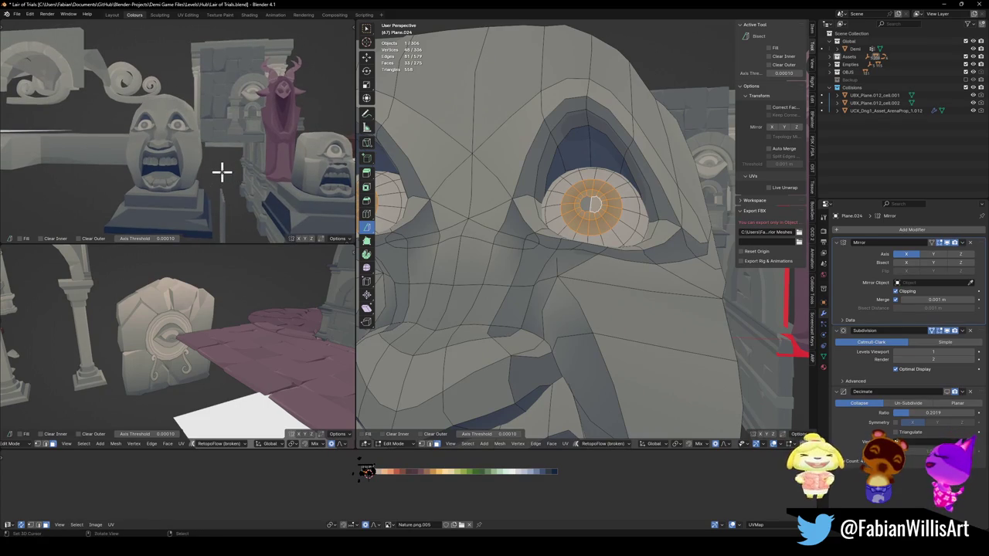
pyautogui.scroll(-4, 578, 280)
pyautogui.moveTo(578, 281)
pyautogui.mouseDown(button='middle')
pyautogui.moveTo(558, 256)
pyautogui.moveTo(599, 276)
pyautogui.moveTo(636, 261)
pyautogui.moveTo(582, 263)
pyautogui.moveTo(572, 247)
pyautogui.mouseUp(button='middle')
pyautogui.scroll(4, 590, 256)
pyautogui.scroll(-4, 583, 263)
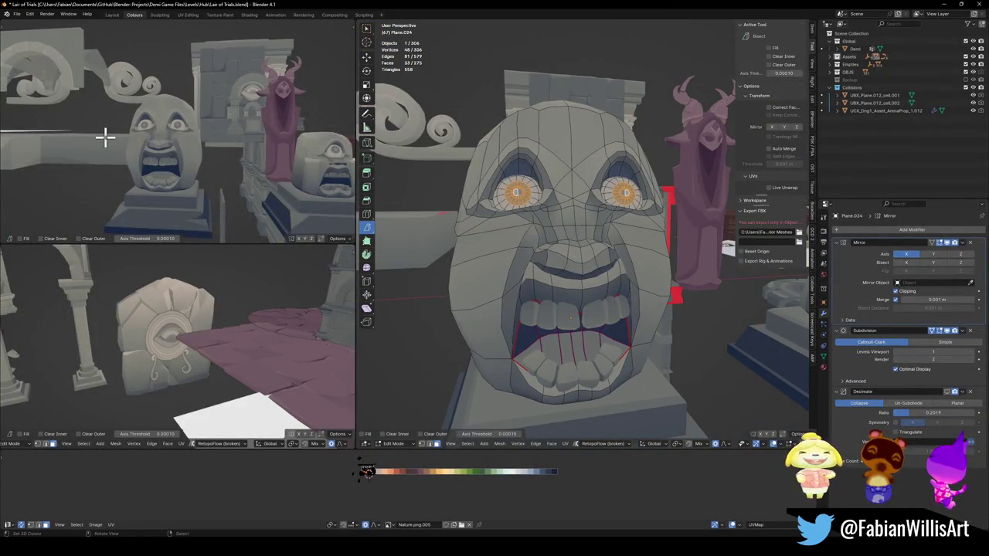
pyautogui.moveTo(197, 152)
pyautogui.mouseDown(button='middle')
pyautogui.moveTo(196, 170)
pyautogui.moveTo(204, 164)
pyautogui.mouseUp(button='middle')
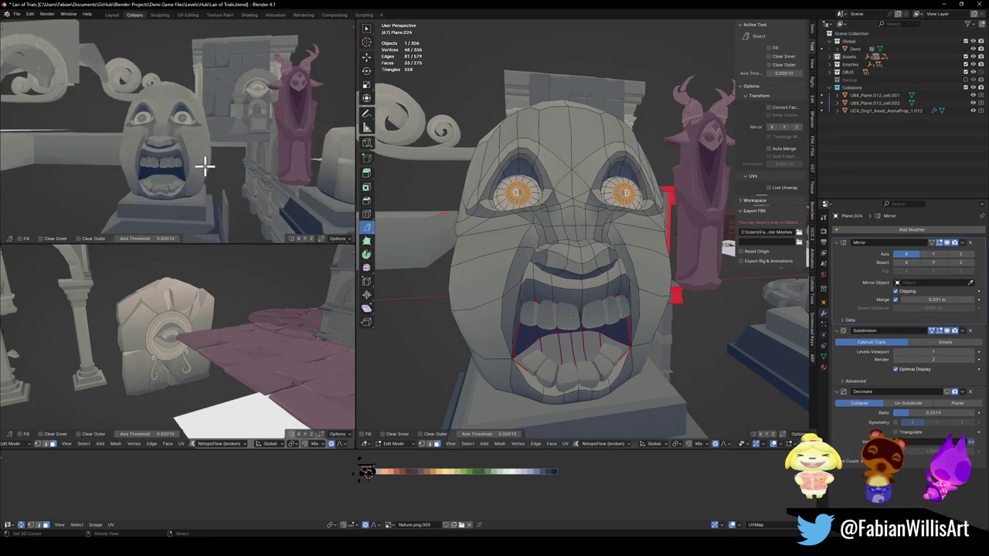
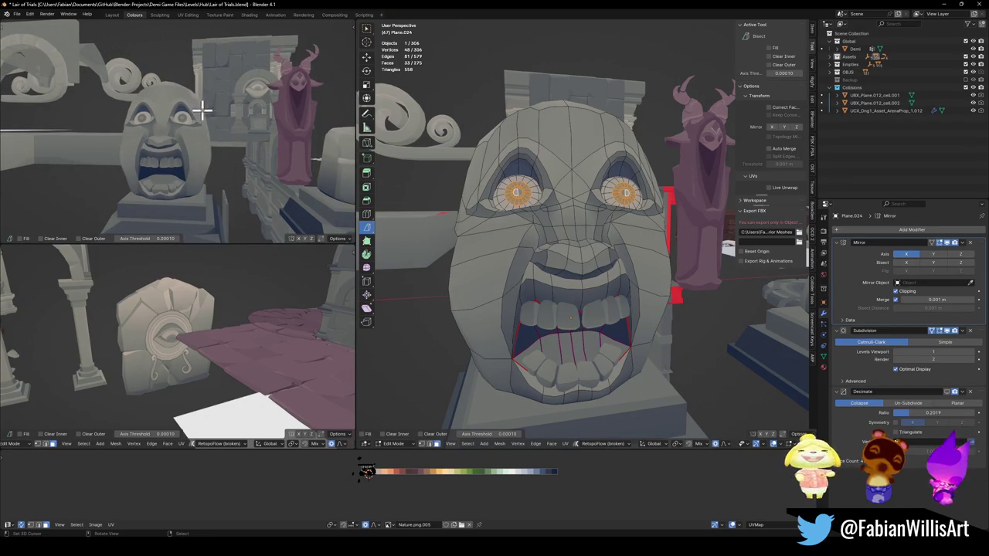
# Step: Select the connected eye mesh and tilt it about 16 degrees on the X axis
pyautogui.moveTo(203, 122); pyautogui.dragTo(204, 135, button='middle')
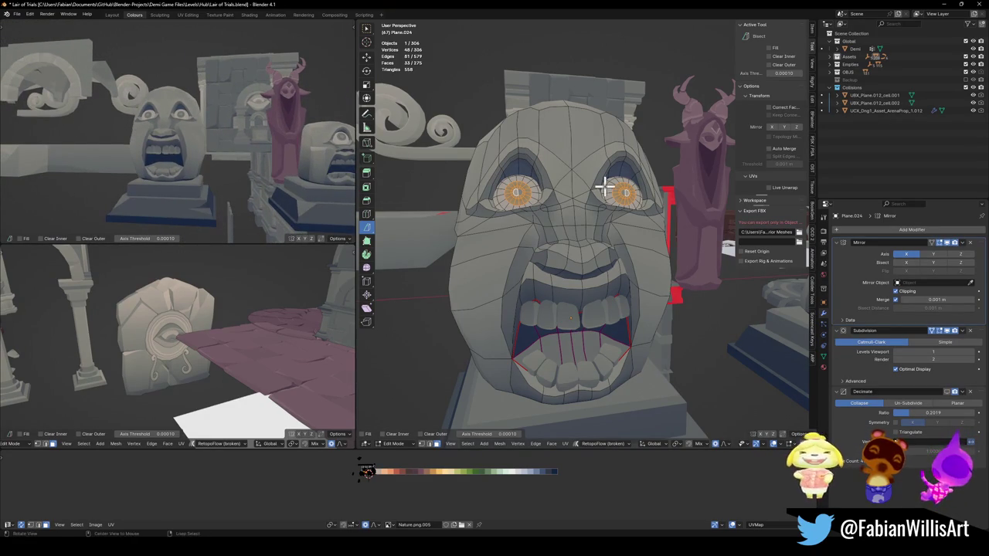
pyautogui.scroll(2, 587, 191)
pyautogui.scroll(2, 685, 190)
pyautogui.moveTo(685, 190); pyautogui.dragTo(656, 180, button='middle')
pyautogui.press('l')
pyautogui.press('r')
pyautogui.press('x')
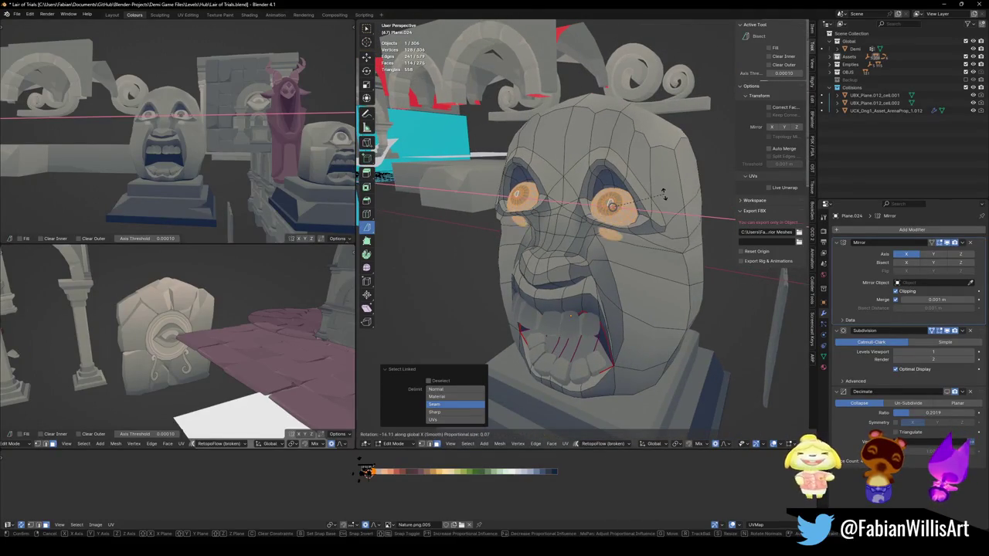
pyautogui.click(663, 192)
# Step: Raise the eyes 0.161 m on Z and shift them 0.138 m along Y
pyautogui.press('g')
pyautogui.press('z')
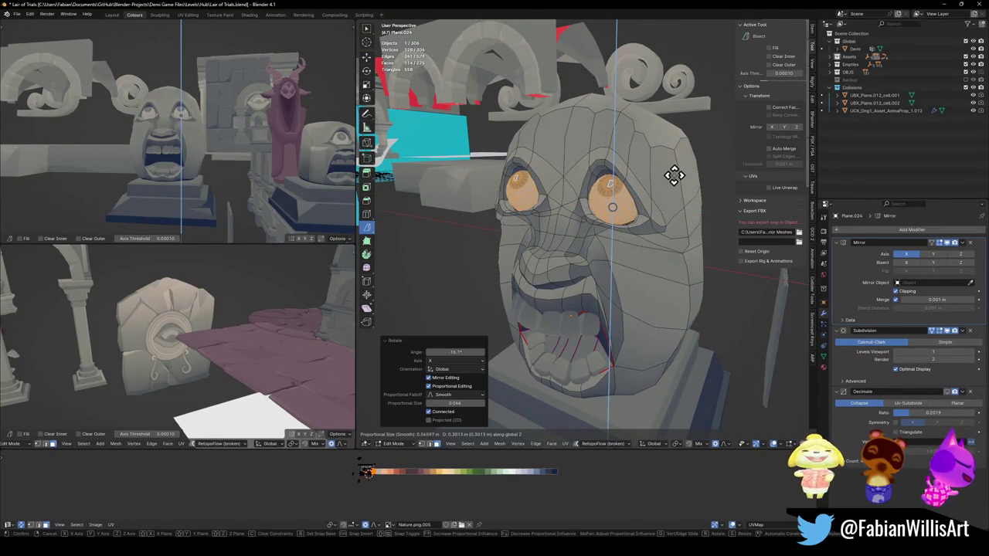
pyautogui.click(671, 183)
pyautogui.press('r')
pyautogui.press('x')
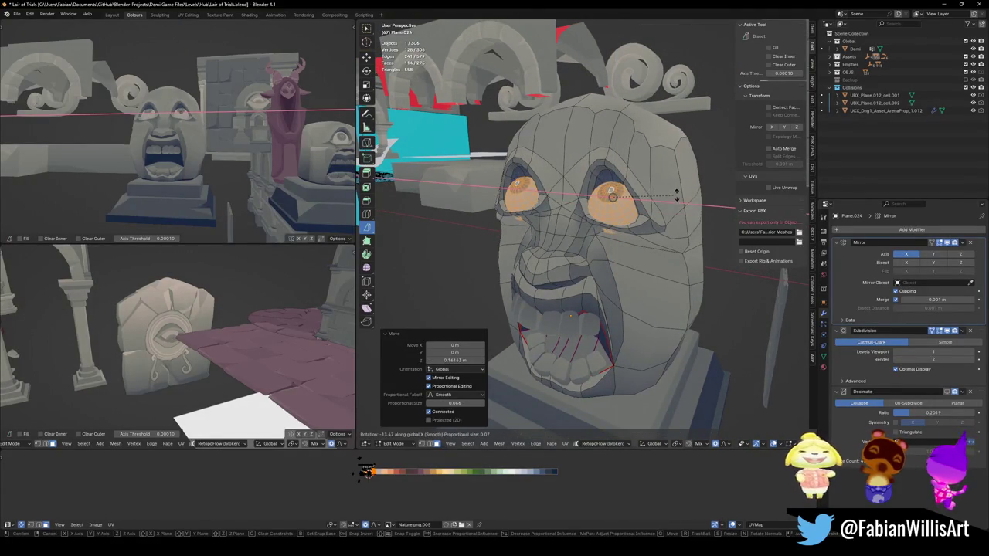
pyautogui.press('Escape')
pyautogui.moveTo(673, 193); pyautogui.dragTo(664, 192, button='middle')
pyautogui.press('g')
pyautogui.press('y')
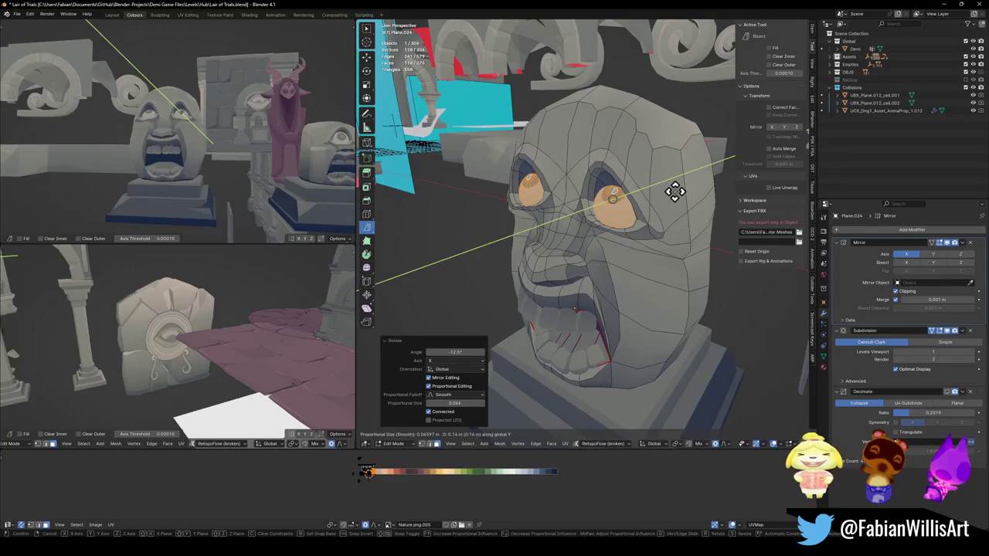
pyautogui.click(674, 192)
# Step: Enlarge the eyes to 1.124, tilt them 14.5 degrees on X and nudge them along Y
pyautogui.press('g')
pyautogui.press('z')
pyautogui.press('Escape')
pyautogui.press('s')
pyautogui.click(656, 176)
pyautogui.press('r')
pyautogui.press('x')
pyautogui.click(653, 186)
pyautogui.press('g')
pyautogui.press('y')
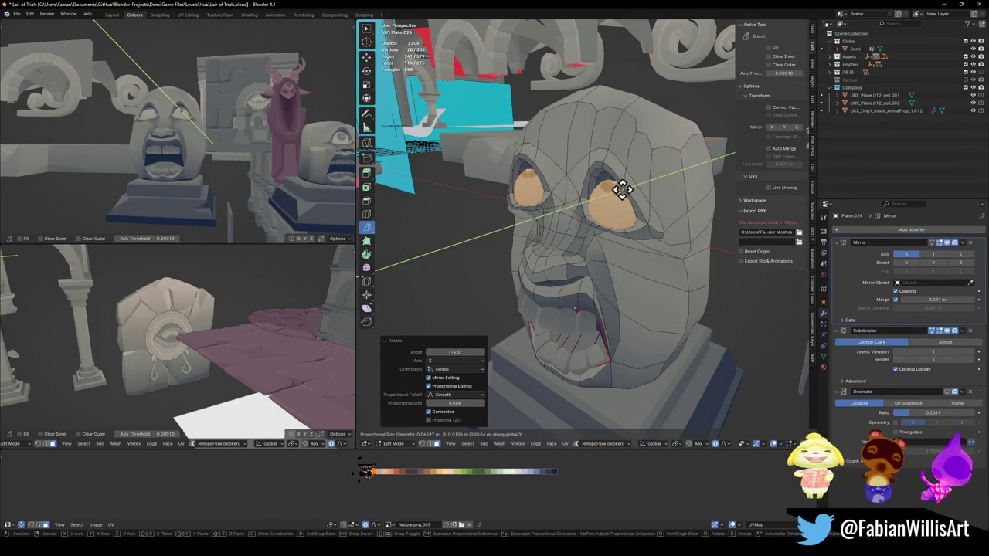
pyautogui.click(630, 188)
# Step: Check the reposed eyes from the side and save the Lair of Trials level file
pyautogui.moveTo(162, 106); pyautogui.dragTo(221, 121, button='middle')
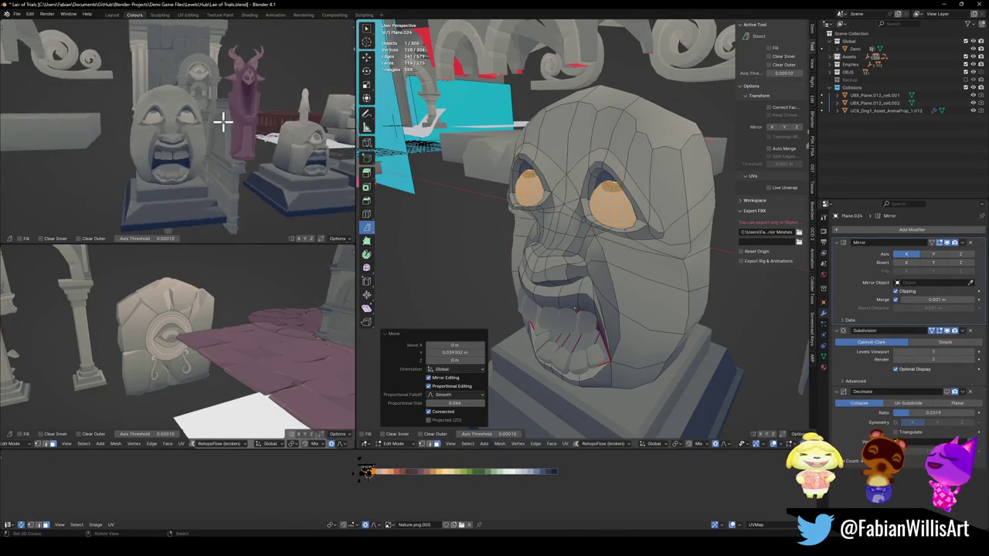
pyautogui.scroll(3, 215, 118)
pyautogui.scroll(-5, 215, 118)
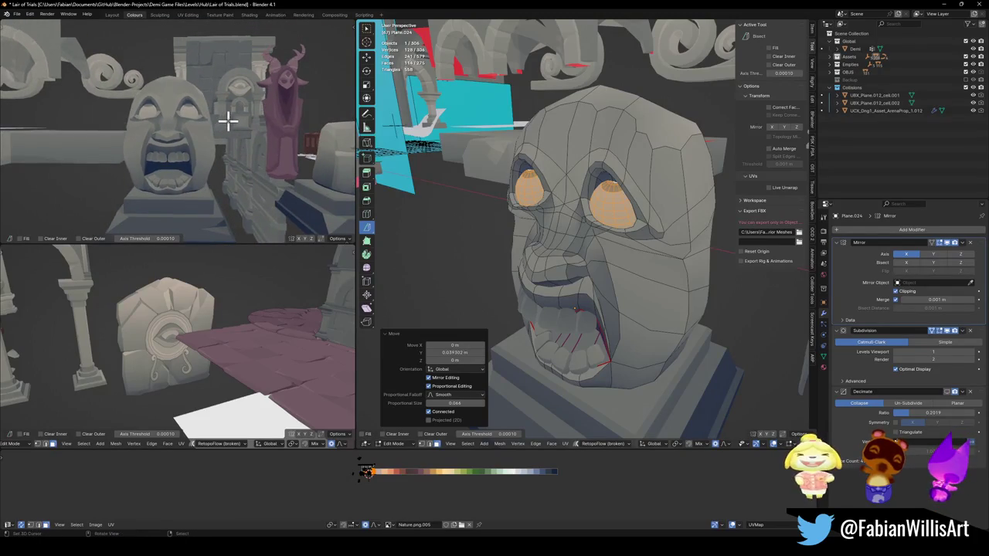
pyautogui.scroll(3, 247, 119)
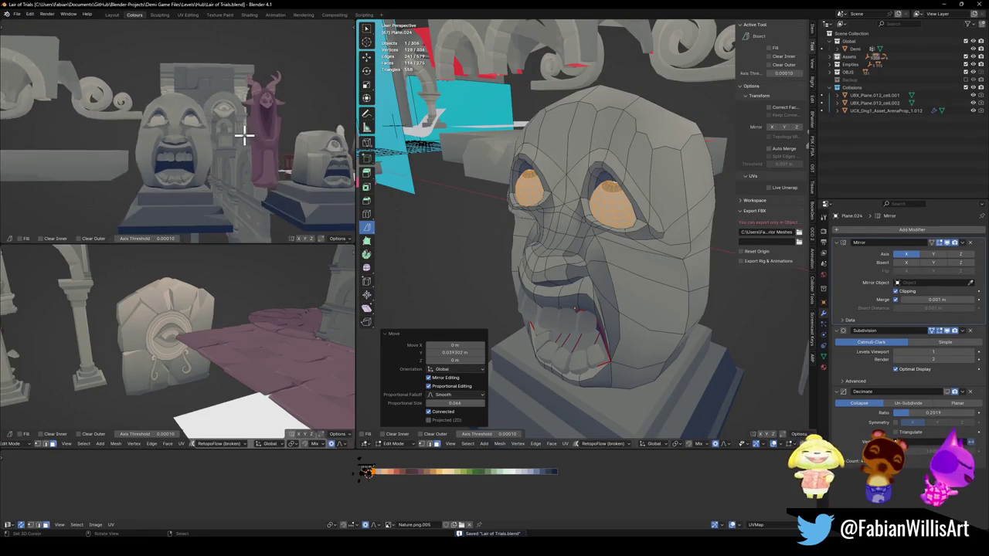
pyautogui.hotkey('ctrl', 'alt', 'space')
pyautogui.moveTo(274, 158)
pyautogui.mouseDown(button='middle')
pyautogui.moveTo(539, 247)
pyautogui.moveTo(547, 223)
pyautogui.moveTo(559, 238)
pyautogui.moveTo(549, 229)
pyautogui.mouseUp(button='middle')
# Step: Try free and X-axis rotations of the eyes, cancelling each so they stay unchanged
pyautogui.press('r')
pyautogui.press('r')
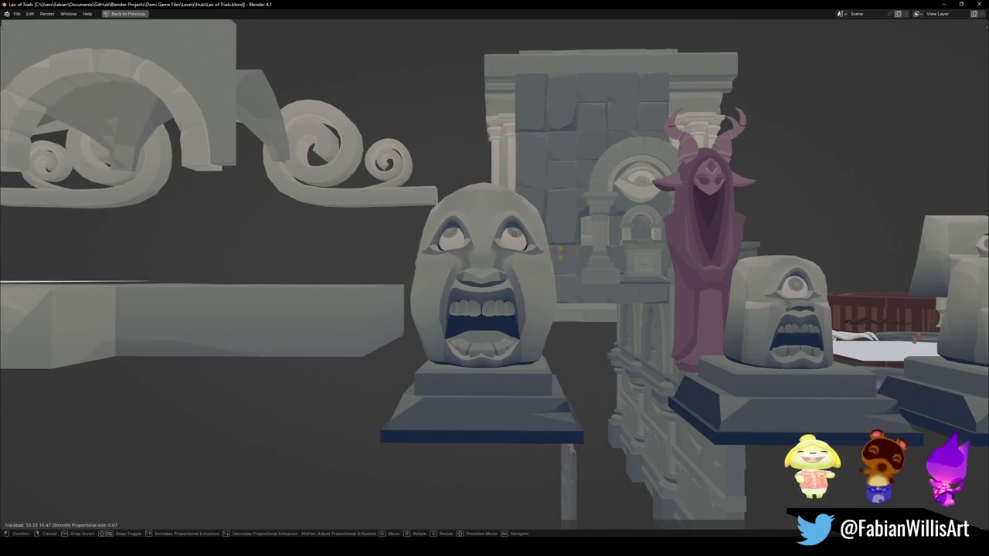
pyautogui.press('Escape')
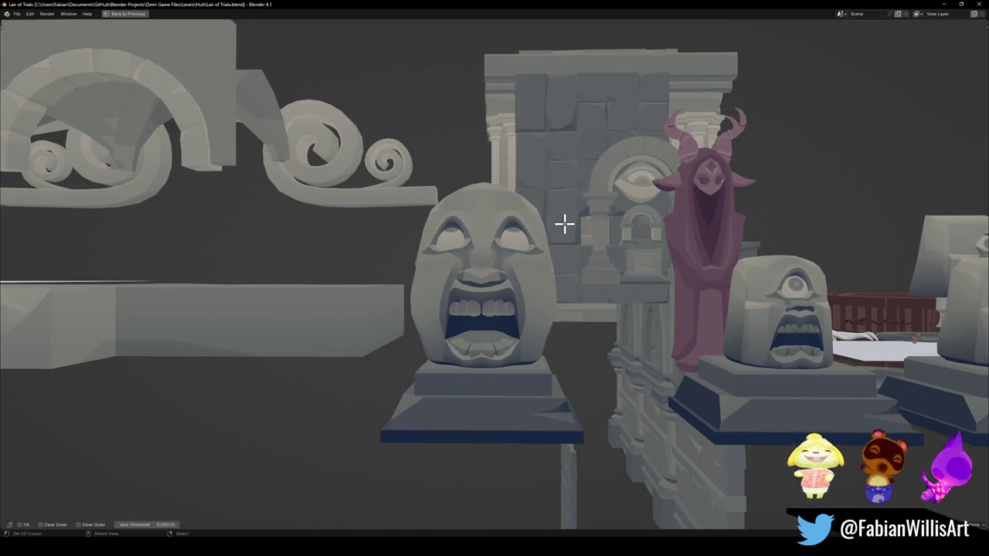
pyautogui.scroll(2, 565, 224)
pyautogui.scroll(-2, 553, 225)
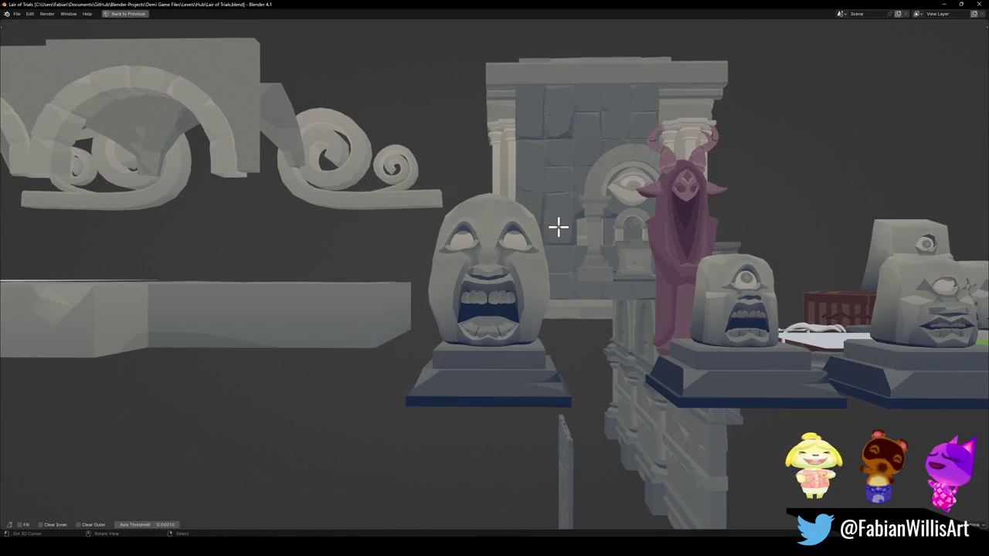
pyautogui.press('r')
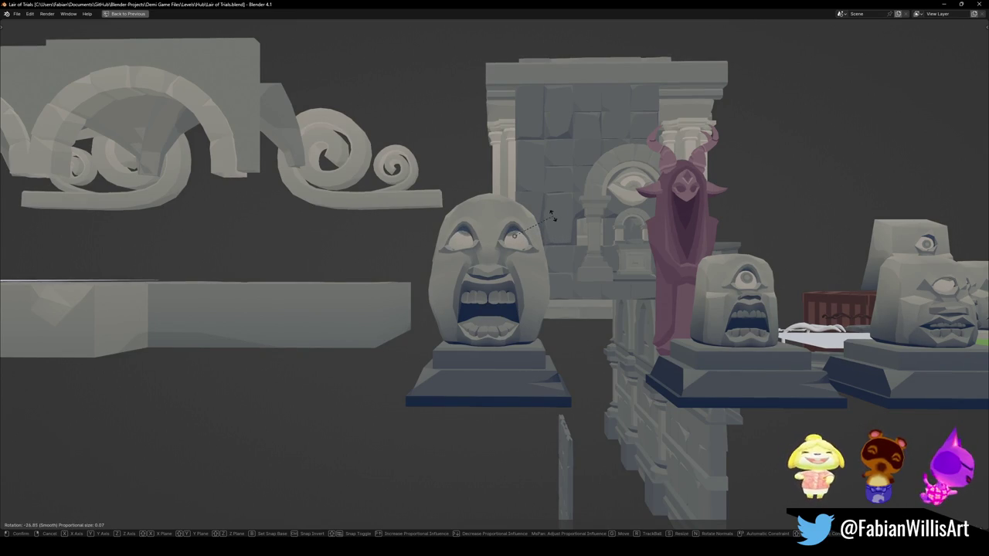
pyautogui.keyDown('alt'); pyautogui.scroll(3, 555, 219); pyautogui.keyUp('alt')
pyautogui.press('r')
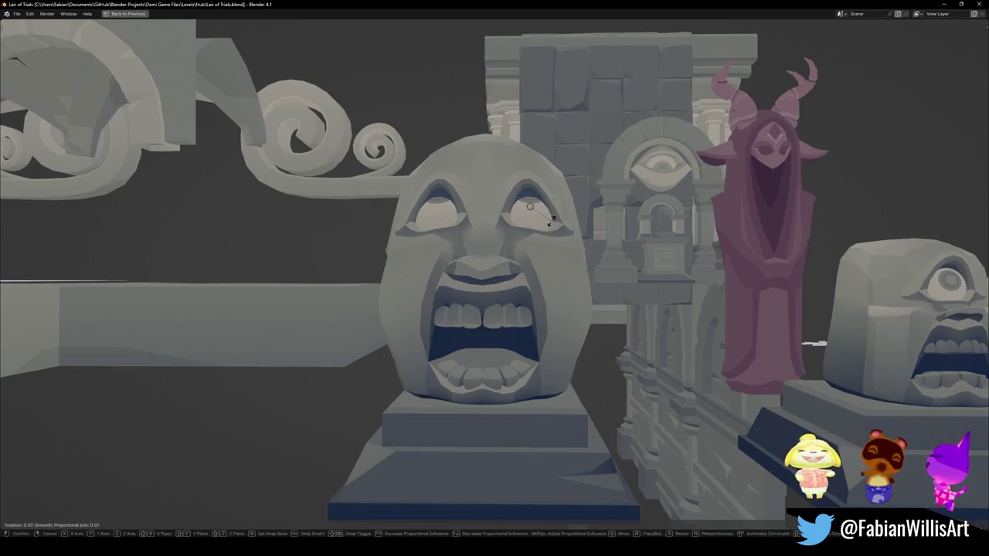
pyautogui.press('r')
pyautogui.press('x')
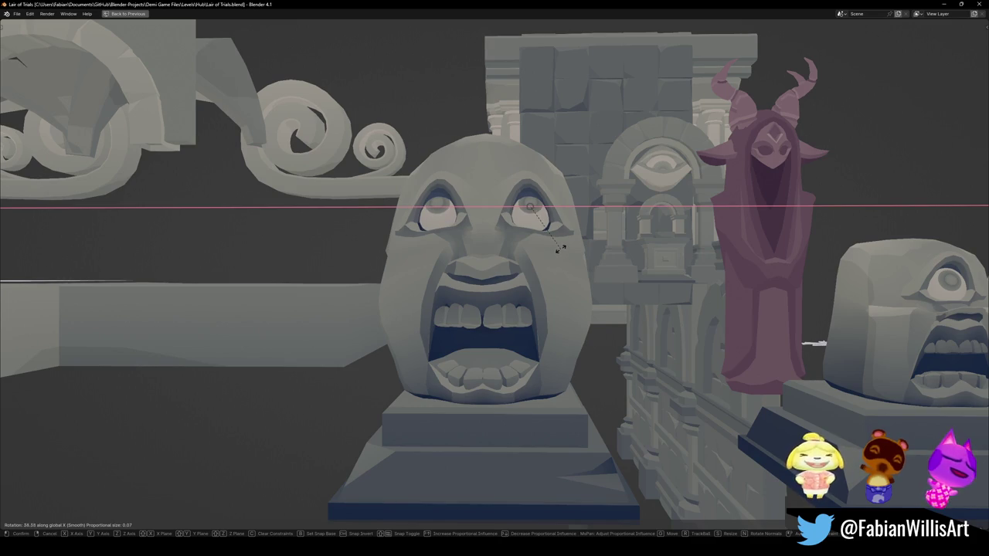
pyautogui.rightClick(561, 247)
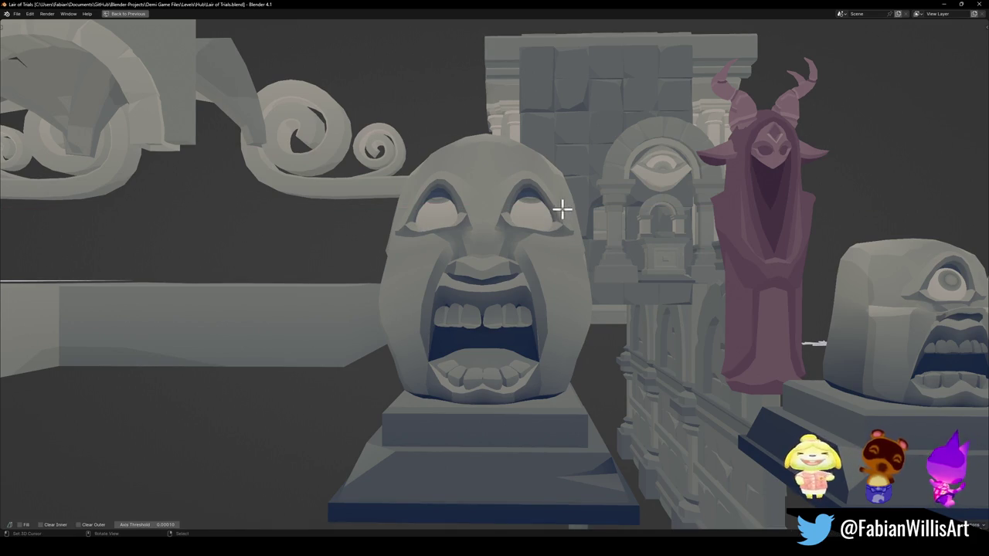
# Step: Inspect the statues in the maximized view, then return to the multi-viewport layout
pyautogui.scroll(-3, 564, 209)
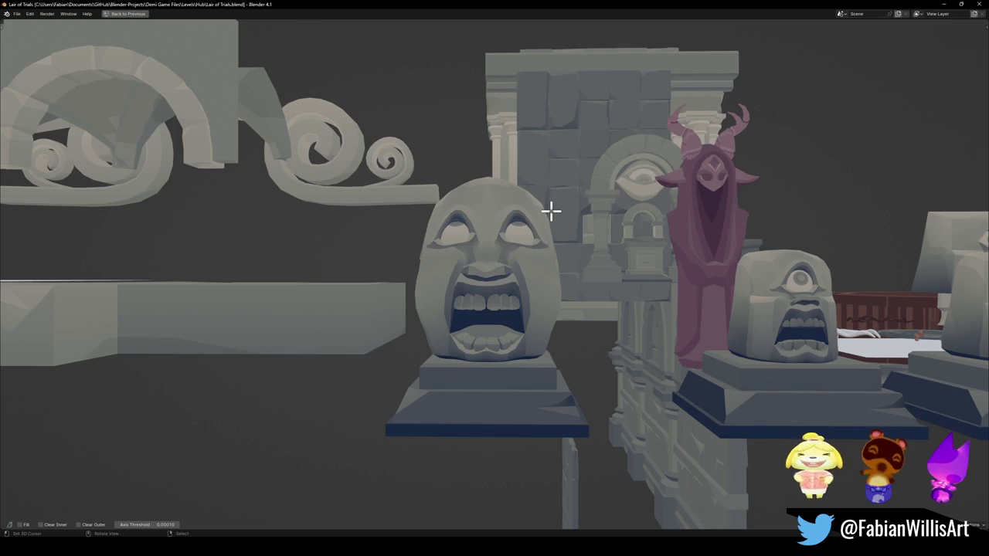
pyautogui.scroll(-2, 541, 253)
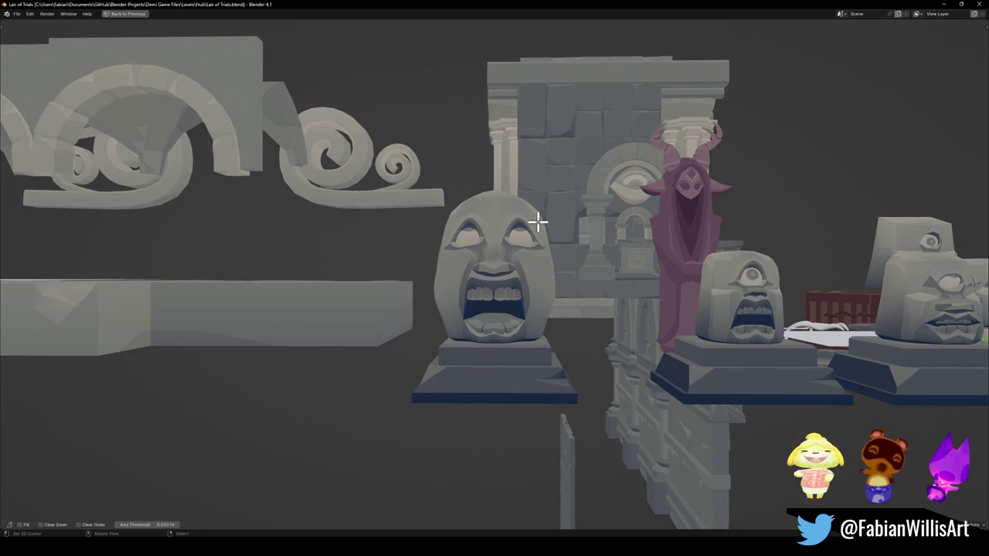
pyautogui.scroll(2, 538, 222)
pyautogui.moveTo(541, 239)
pyautogui.mouseDown(button='middle')
pyautogui.moveTo(588, 247)
pyautogui.moveTo(546, 283)
pyautogui.mouseUp(button='middle')
pyautogui.scroll(-3, 578, 253)
pyautogui.scroll(3, 577, 258)
pyautogui.scroll(-2, 566, 273)
pyautogui.scroll(3, 579, 276)
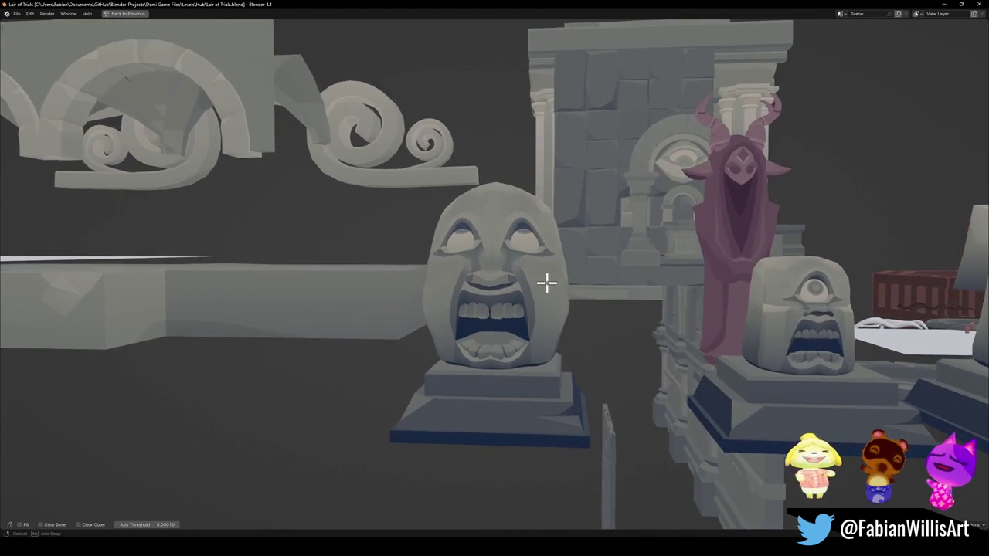
pyautogui.hotkey('ctrl', 'alt', 'space')
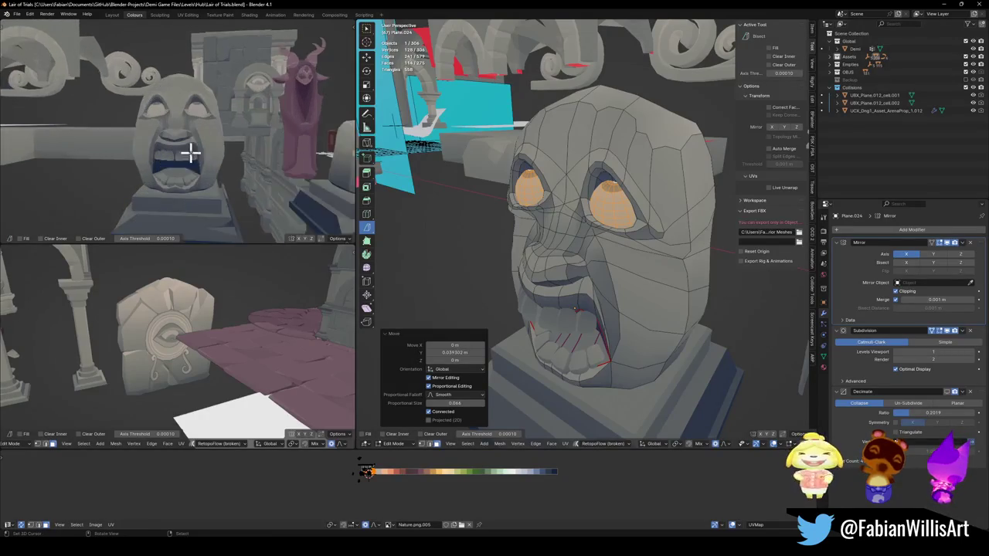
# Step: Select a mouth corner vertex on the statue's front and move it vertically
pyautogui.moveTo(273, 199); pyautogui.dragTo(340, 202, button='middle')
pyautogui.scroll(2, 618, 302)
pyautogui.moveTo(618, 302); pyautogui.dragTo(625, 371, button='middle')
pyautogui.scroll(2, 625, 371)
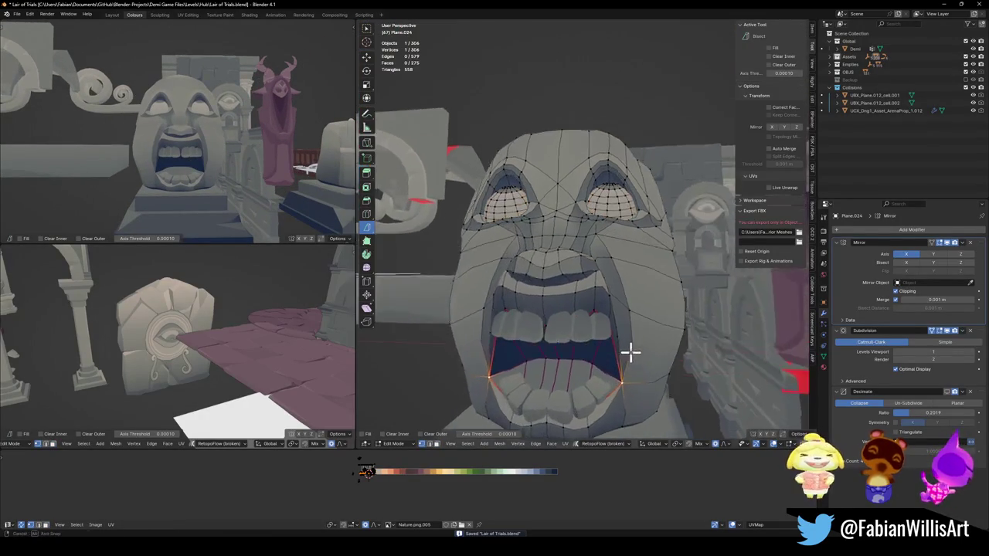
pyautogui.scroll(-4, 629, 353)
pyautogui.click(645, 338)
pyautogui.press('g')
pyautogui.press('z')
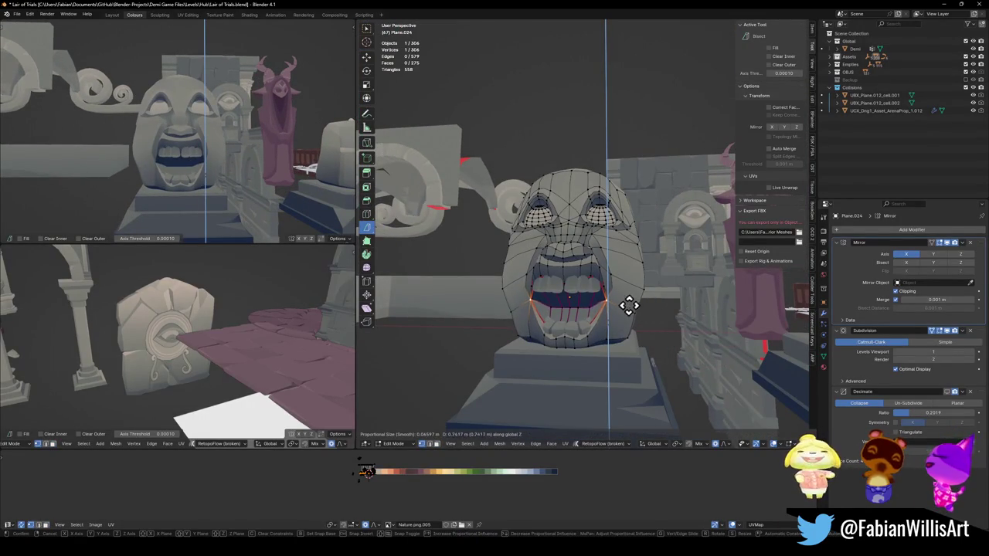
pyautogui.click(618, 294)
# Step: Shift the mouth corner sideways along X and lower it 0.154 m
pyautogui.press('g')
pyautogui.press('x')
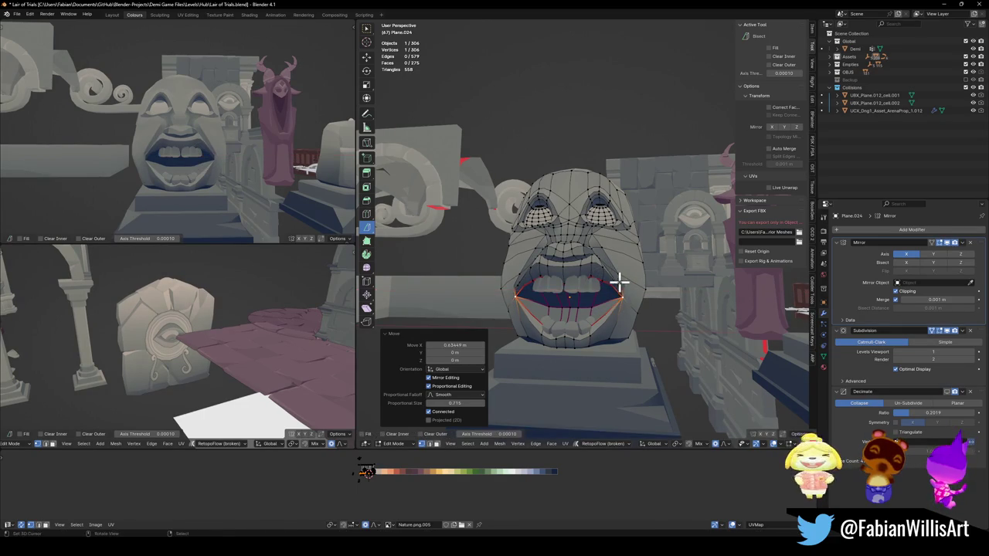
pyautogui.click(627, 290)
pyautogui.press('g')
pyautogui.press('z')
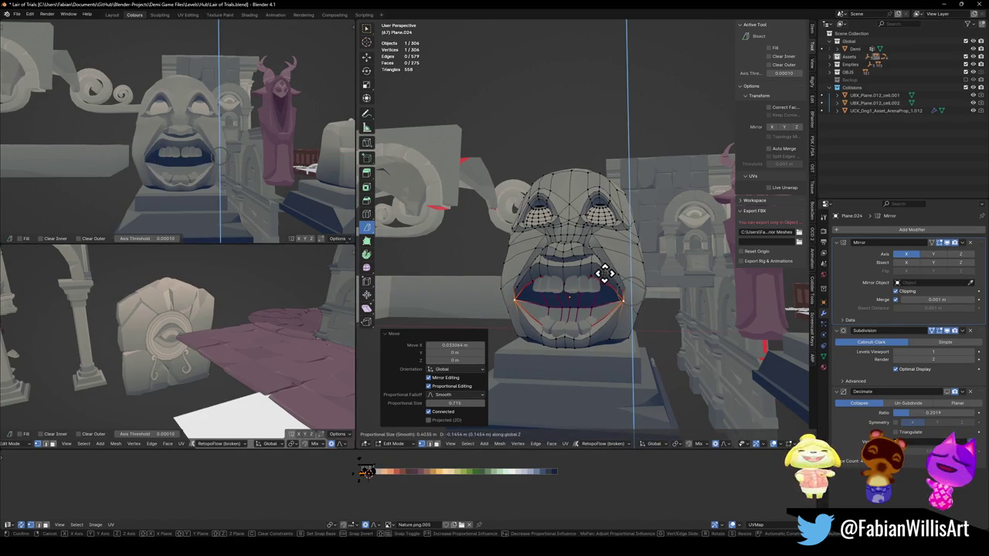
pyautogui.click(606, 273)
# Step: Move the mouth corners further along the vertical axis
pyautogui.moveTo(203, 126)
pyautogui.mouseDown(button='middle')
pyautogui.moveTo(243, 155)
pyautogui.moveTo(221, 154)
pyautogui.moveTo(231, 152)
pyautogui.mouseUp(button='middle')
pyautogui.press('g')
pyautogui.press('z')
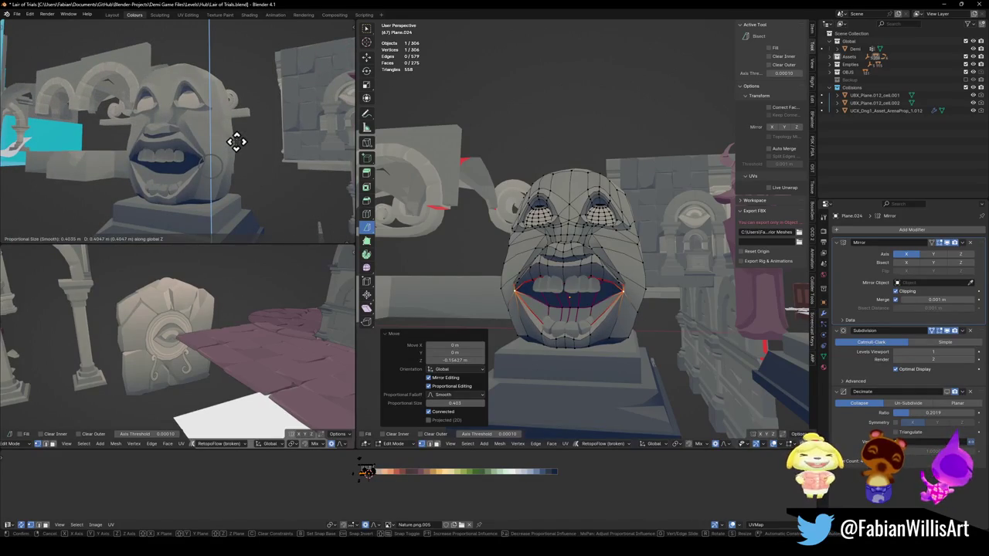
pyautogui.click(262, 153)
# Step: Pull the lip loop down 0.527 m on Z with proportional editing
pyautogui.moveTo(642, 314)
pyautogui.mouseDown(button='middle')
pyautogui.moveTo(592, 287)
pyautogui.moveTo(595, 300)
pyautogui.mouseUp(button='middle')
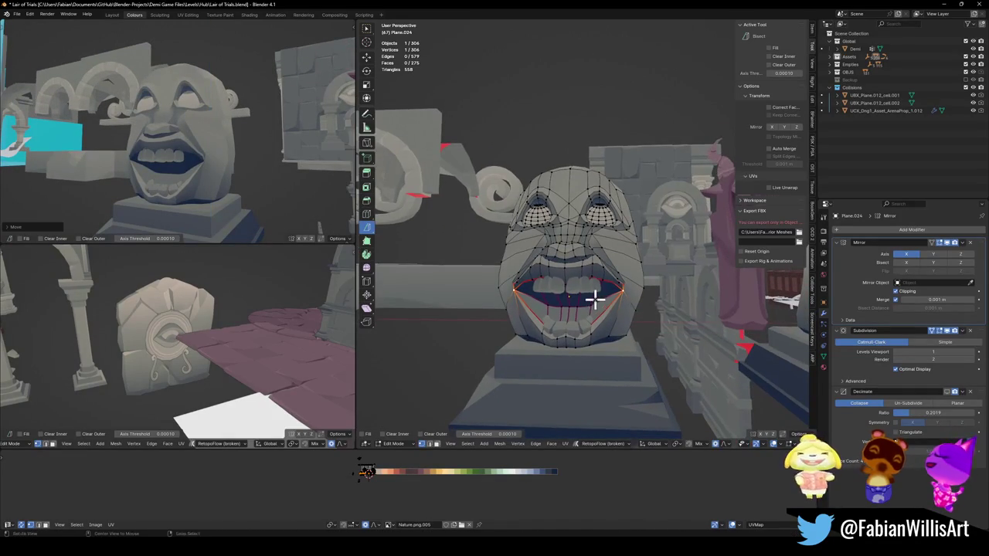
pyautogui.moveTo(318, 205)
pyautogui.mouseDown(button='middle')
pyautogui.moveTo(198, 159)
pyautogui.moveTo(259, 160)
pyautogui.mouseUp(button='middle')
pyautogui.scroll(2, 242, 163)
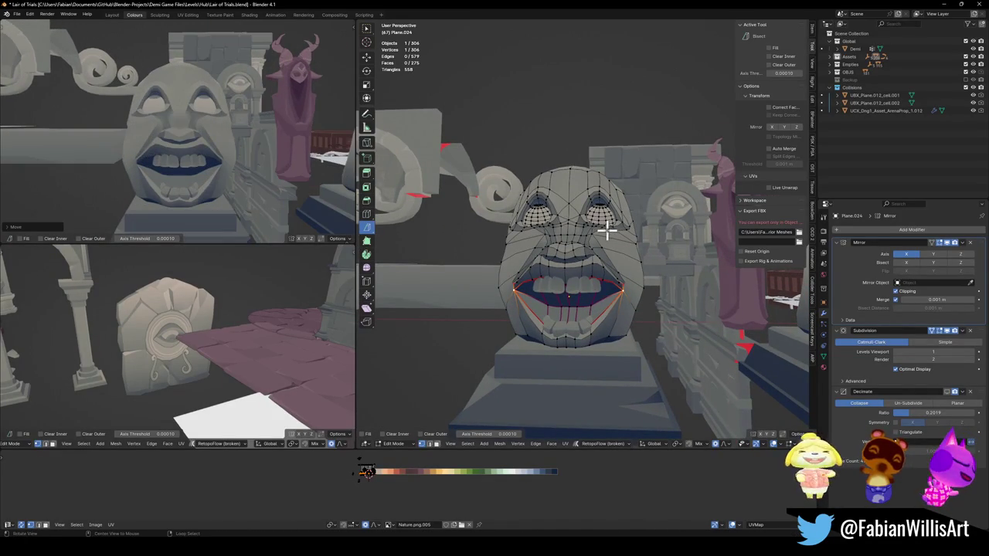
pyautogui.scroll(2, 610, 287)
pyautogui.scroll(3, 623, 270)
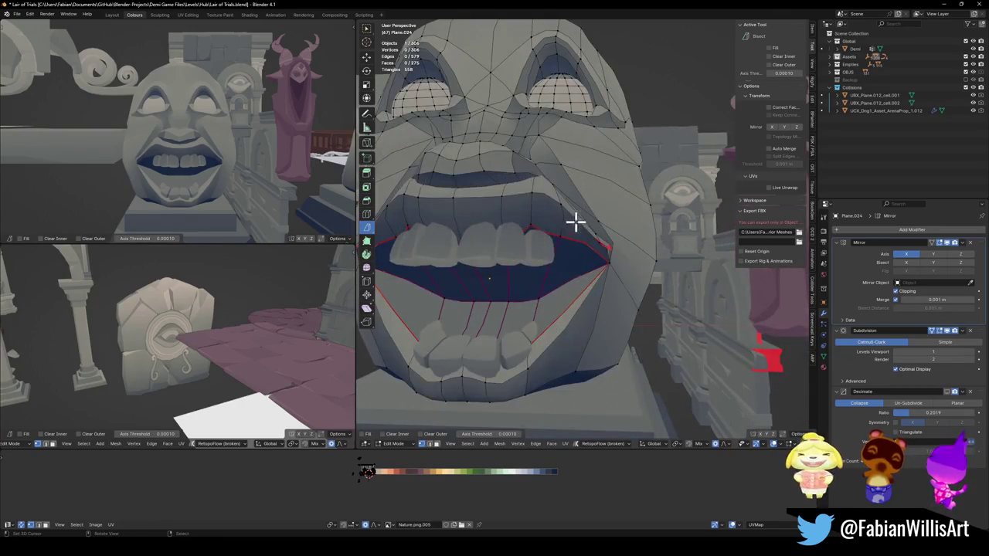
pyautogui.press('g')
pyautogui.press('z')
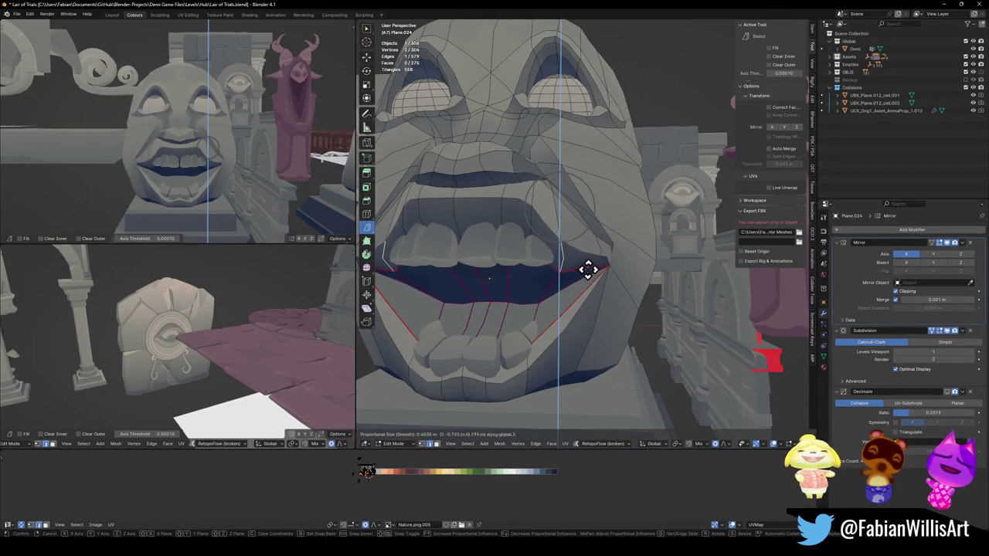
pyautogui.scroll(-3, 588, 271)
pyautogui.scroll(-3, 588, 268)
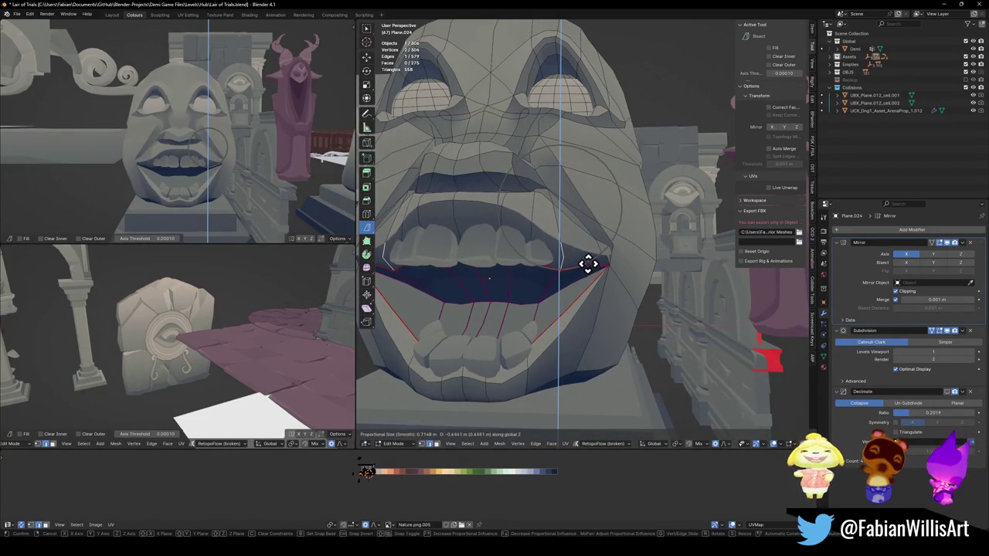
pyautogui.click(591, 259)
# Step: Leave Edit Mode on the face and select the lower teeth object
pyautogui.scroll(-4, 232, 163)
pyautogui.scroll(3, 232, 163)
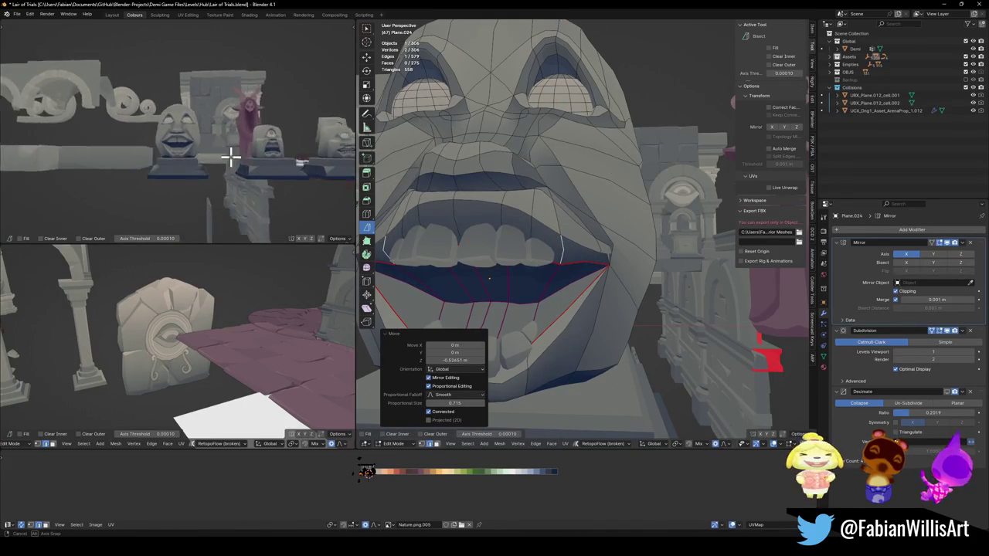
pyautogui.scroll(3, 258, 161)
pyautogui.keyDown('shift'); pyautogui.moveTo(590, 322); pyautogui.dragTo(616, 282, button='middle'); pyautogui.keyUp('shift')
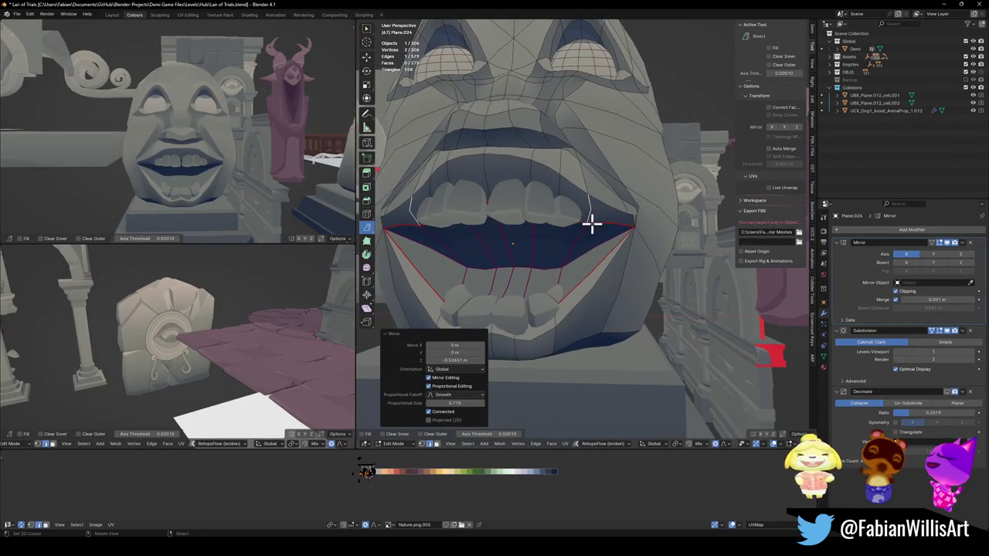
pyautogui.press('Tab')
pyautogui.click(558, 307)
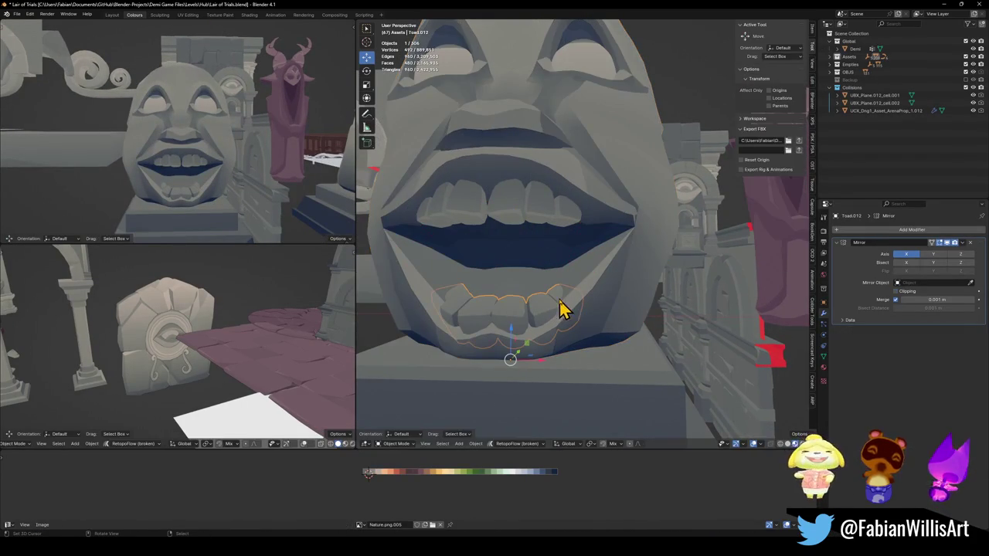
# Step: In the lower teeth mesh, raise the teeth along Z, enlarge them and shift them along X
pyautogui.press('Tab')
pyautogui.press('g')
pyautogui.press('z')
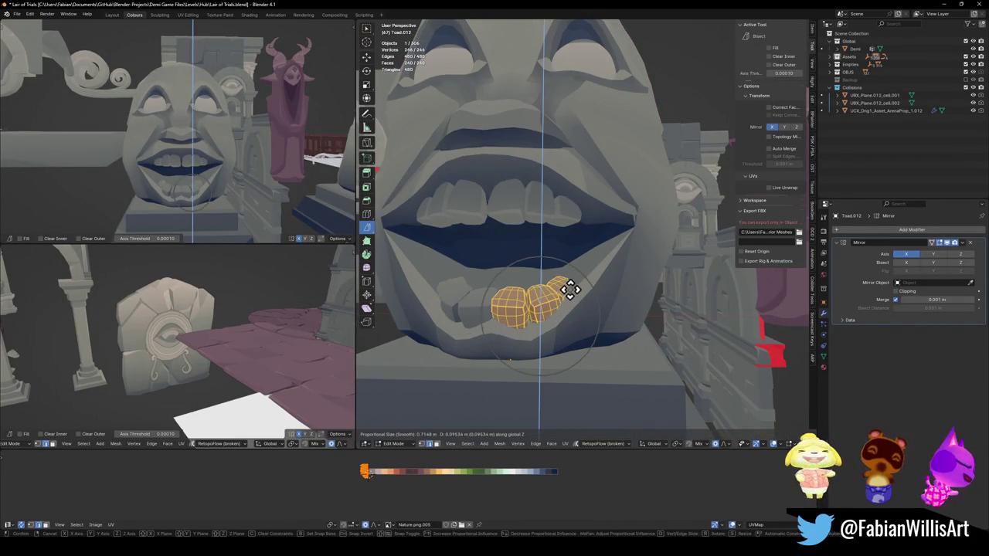
pyautogui.click(573, 284)
pyautogui.press('s')
pyautogui.click(589, 281)
pyautogui.press('g')
pyautogui.press('x')
pyautogui.click(587, 281)
pyautogui.press('s')
pyautogui.click(594, 278)
pyautogui.press('g')
pyautogui.press('x')
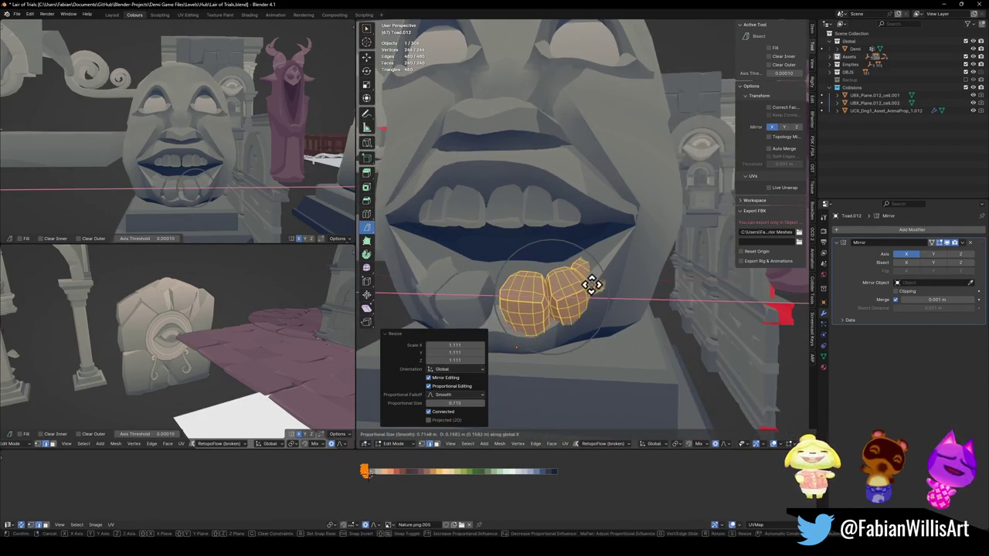
pyautogui.click(581, 286)
# Step: Tilt the lower teeth about Z and adjust their height and sideways position
pyautogui.moveTo(582, 286); pyautogui.dragTo(595, 263, button='middle')
pyautogui.press('r')
pyautogui.press('z')
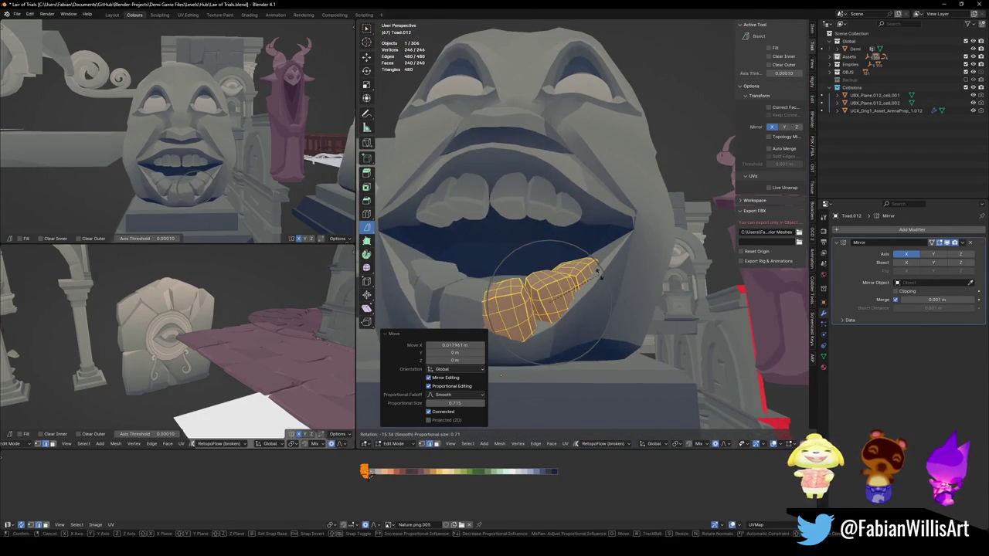
pyautogui.click(601, 257)
pyautogui.press('g')
pyautogui.press('z')
pyautogui.click(599, 268)
pyautogui.moveTo(232, 160); pyautogui.dragTo(260, 161, button='middle')
pyautogui.press('g')
pyautogui.press('z')
pyautogui.press('x')
pyautogui.click(583, 264)
pyautogui.moveTo(583, 264); pyautogui.dragTo(595, 262, button='middle')
pyautogui.press('r')
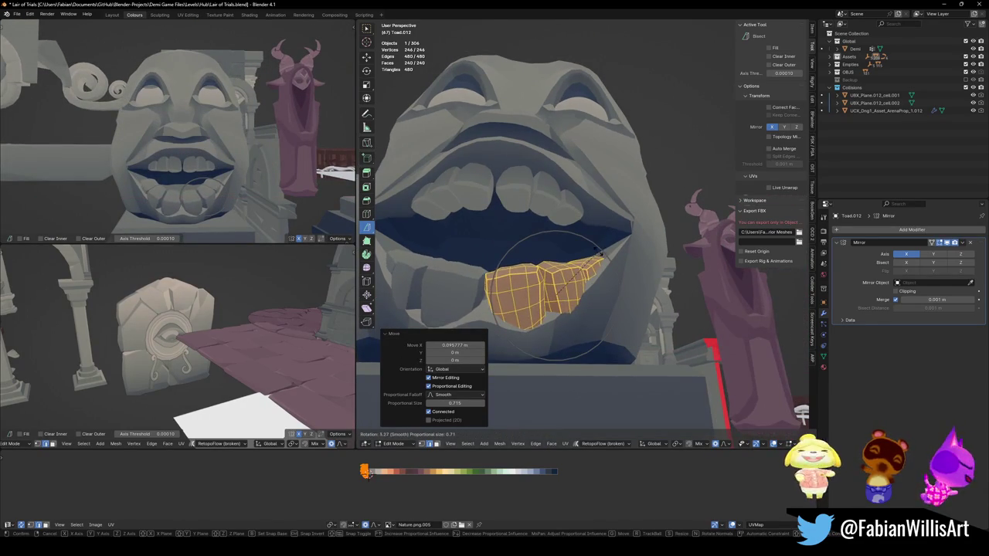
pyautogui.press('z')
pyautogui.press('Escape')
pyautogui.click(540, 201)
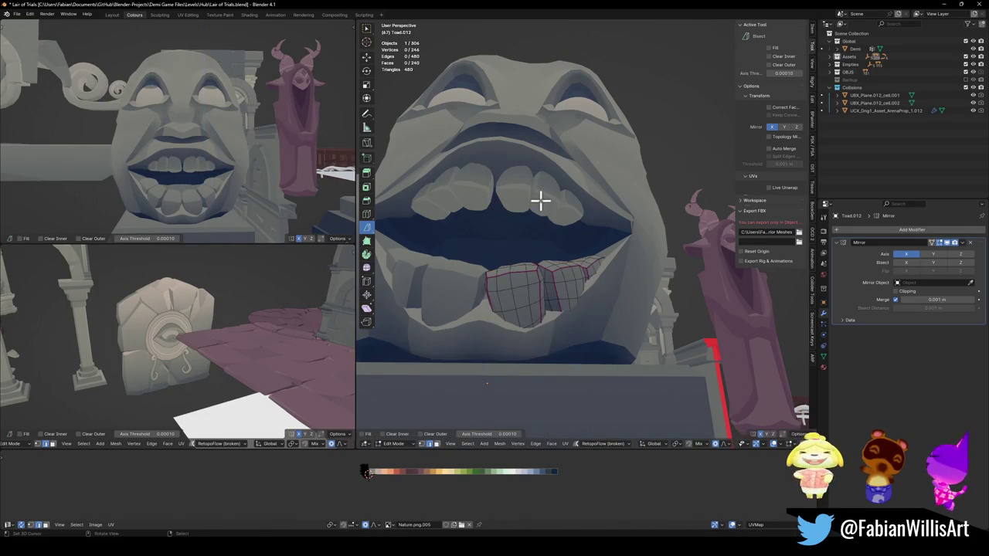
# Step: In the upper teeth mesh, move the teeth, scale them up to 1.244 and shift them along X
pyautogui.press('Tab')
pyautogui.click(546, 215)
pyautogui.press('Tab')
pyautogui.press('g')
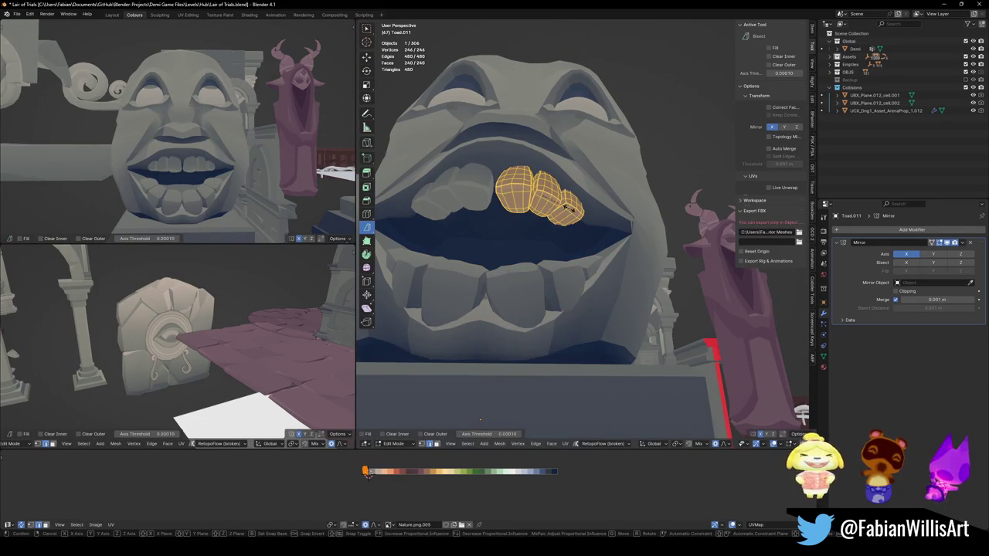
pyautogui.click(567, 204)
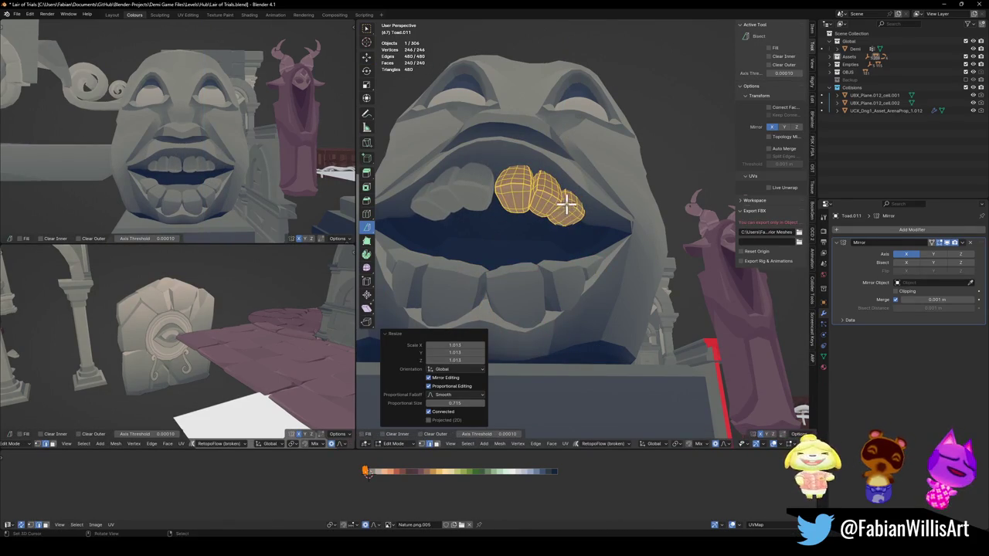
pyautogui.press('s')
pyautogui.click(569, 203)
pyautogui.scroll(1, 548, 203)
pyautogui.press('g')
pyautogui.press('x')
pyautogui.click(564, 207)
# Step: Turn the upper teeth 3.03° about Z and push them along Y
pyautogui.moveTo(564, 207)
pyautogui.mouseDown(button='middle')
pyautogui.moveTo(586, 232)
pyautogui.moveTo(578, 221)
pyautogui.mouseUp(button='middle')
pyautogui.press('r')
pyautogui.press('z')
pyautogui.click(587, 231)
pyautogui.press('g')
pyautogui.press('y')
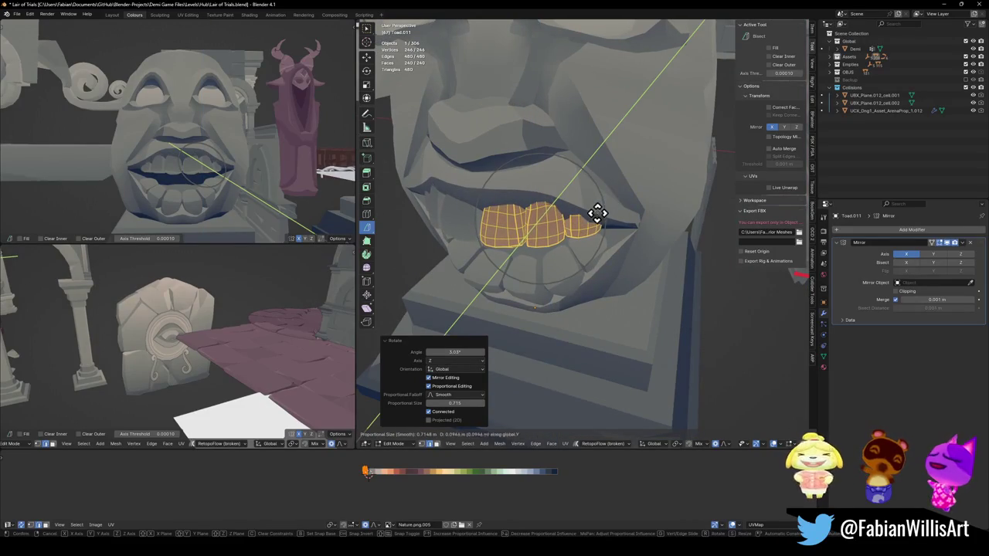
pyautogui.click(598, 213)
pyautogui.scroll(-3, 186, 155)
pyautogui.moveTo(194, 154); pyautogui.dragTo(260, 160, button='middle')
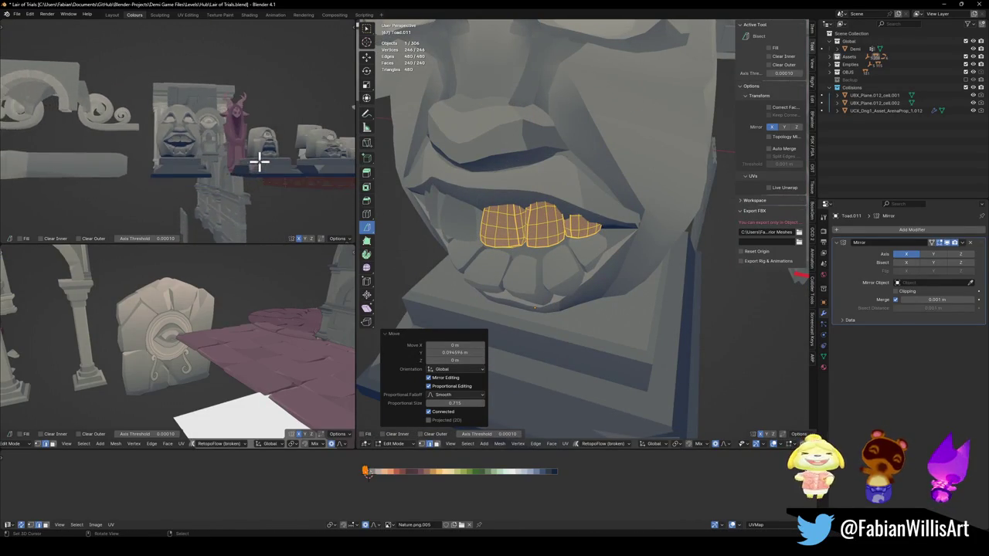
pyautogui.scroll(3, 260, 160)
pyautogui.moveTo(592, 227); pyautogui.dragTo(565, 206, button='middle')
# Step: Switch from the upper teeth back to editing the lower teeth mesh
pyautogui.press('Tab')
pyautogui.click(545, 294)
pyautogui.press('Tab')
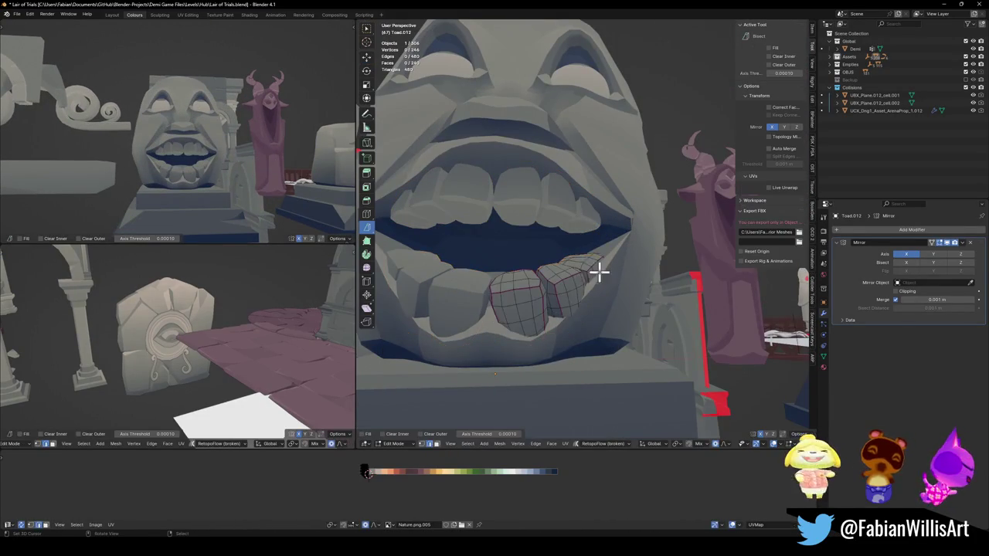
# Step: Select all of the lower teeth and rotate them -2.2° about Z
pyautogui.press('a')
pyautogui.press('r')
pyautogui.press('z')
pyautogui.moveTo(621, 283)
pyautogui.mouseDown(button='middle')
pyautogui.moveTo(628, 255)
pyautogui.moveTo(642, 272)
pyautogui.mouseUp(button='middle')
pyautogui.press('r')
pyautogui.click(643, 269)
pyautogui.scroll(3, 614, 263)
pyautogui.press('r')
pyautogui.press('z')
pyautogui.click(620, 265)
# Step: Push the lower teeth along Y and rotate them slightly further
pyautogui.moveTo(620, 265); pyautogui.dragTo(580, 260, button='middle')
pyautogui.press('g')
pyautogui.press('y')
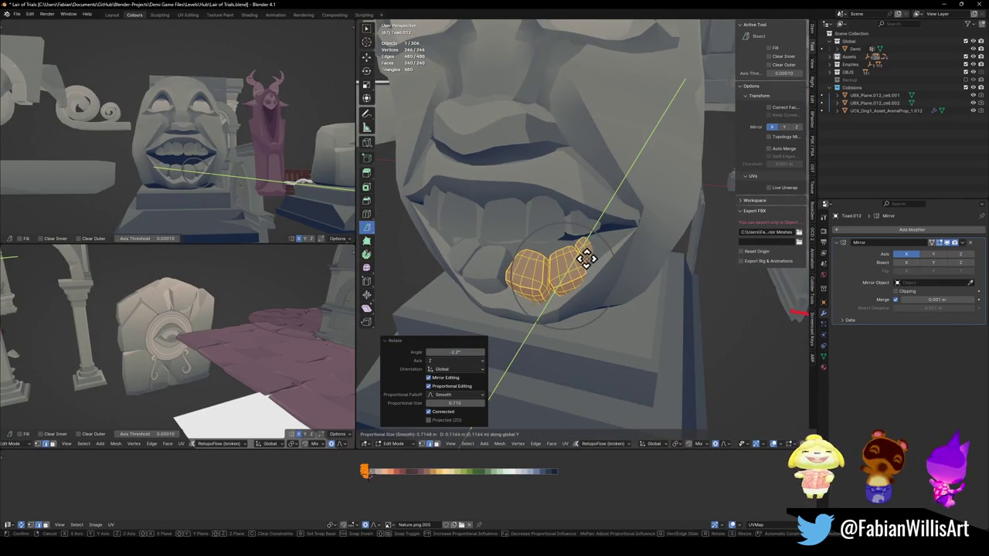
pyautogui.click(586, 259)
pyautogui.moveTo(165, 183)
pyautogui.mouseDown(button='middle')
pyautogui.moveTo(238, 159)
pyautogui.moveTo(206, 174)
pyautogui.moveTo(243, 166)
pyautogui.mouseUp(button='middle')
pyautogui.press('r')
pyautogui.click(214, 170)
pyautogui.press('r')
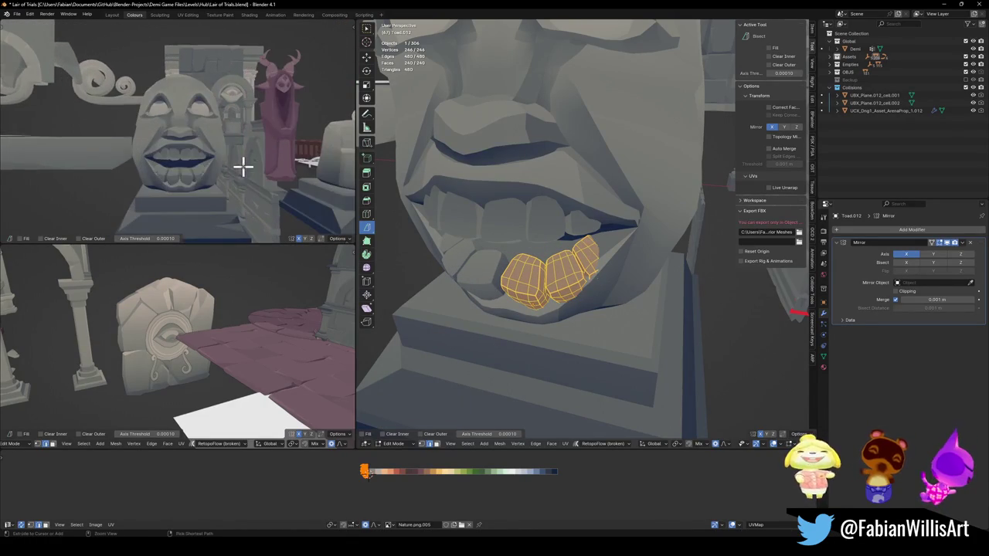
# Step: Scale both the upper and lower teeth down slightly
pyautogui.hotkey('alt', 'q')
pyautogui.click(225, 168)
pyautogui.press('s')
pyautogui.click(217, 164)
pyautogui.hotkey('alt', 'q')
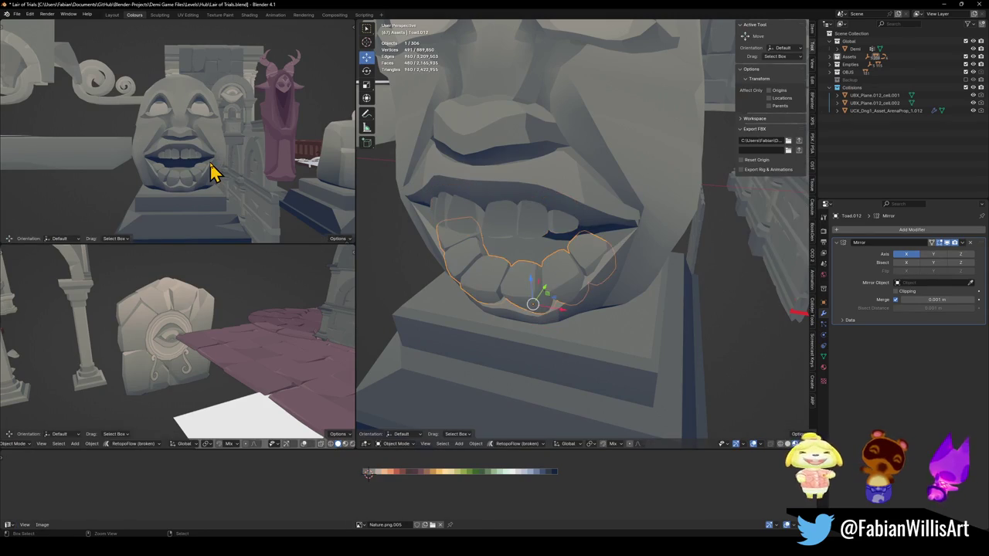
pyautogui.press('s')
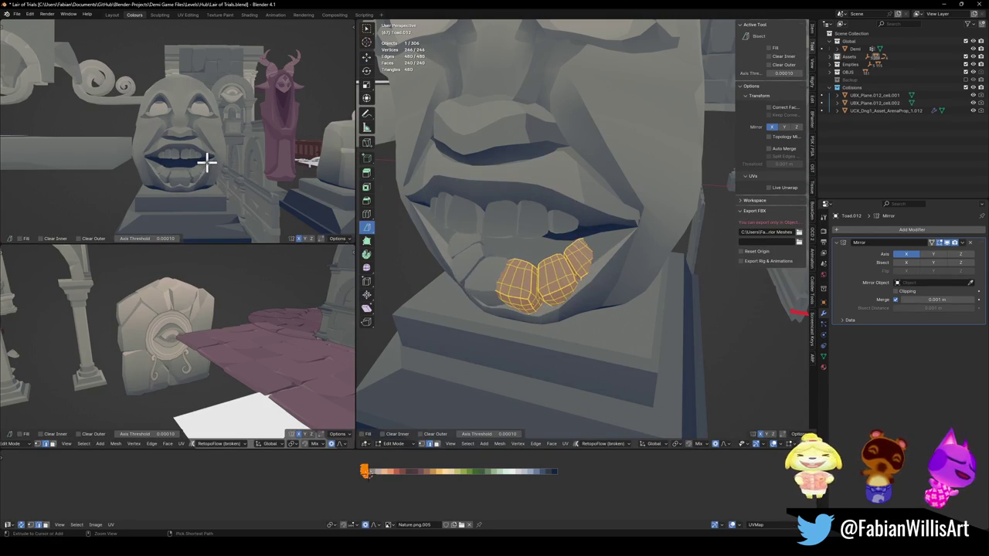
pyautogui.click(207, 158)
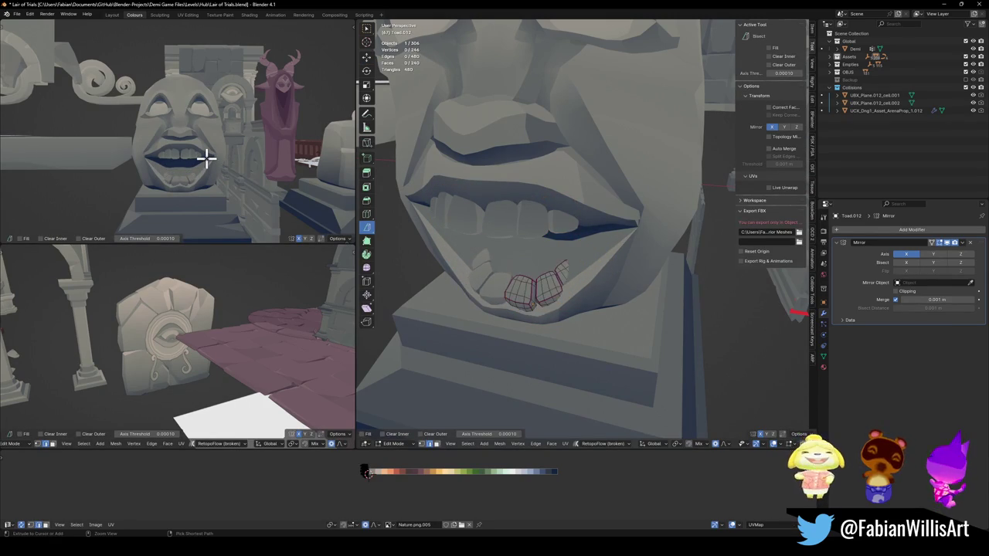
# Step: Leave the teeth and enter Edit Mode on the stone face mesh Plane.024
pyautogui.press('Tab')
pyautogui.click(210, 168)
pyautogui.press('Tab')
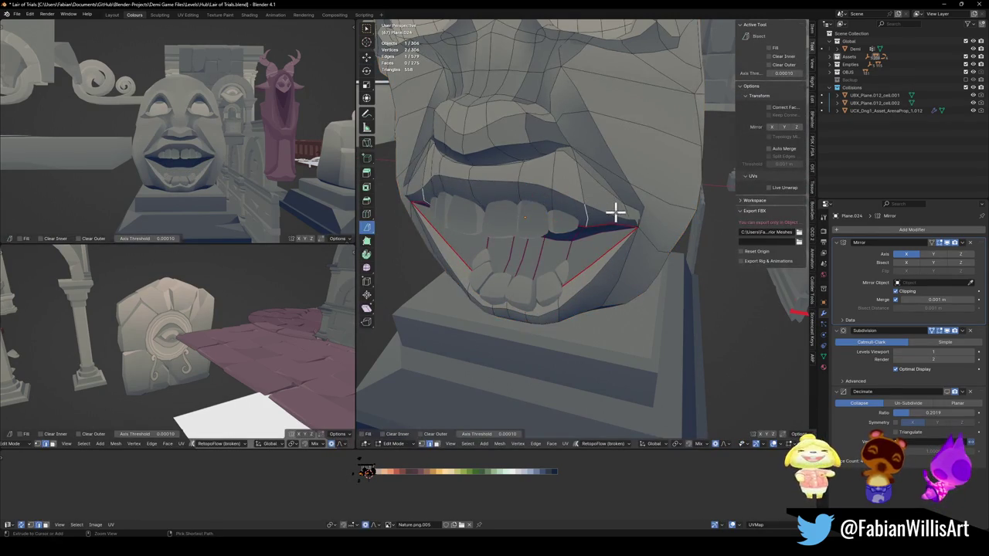
# Step: Select the mouth edge loop in vertex mode and narrow the mouth opening
pyautogui.keyDown('alt'); pyautogui.click(610, 210); pyautogui.keyUp('alt')
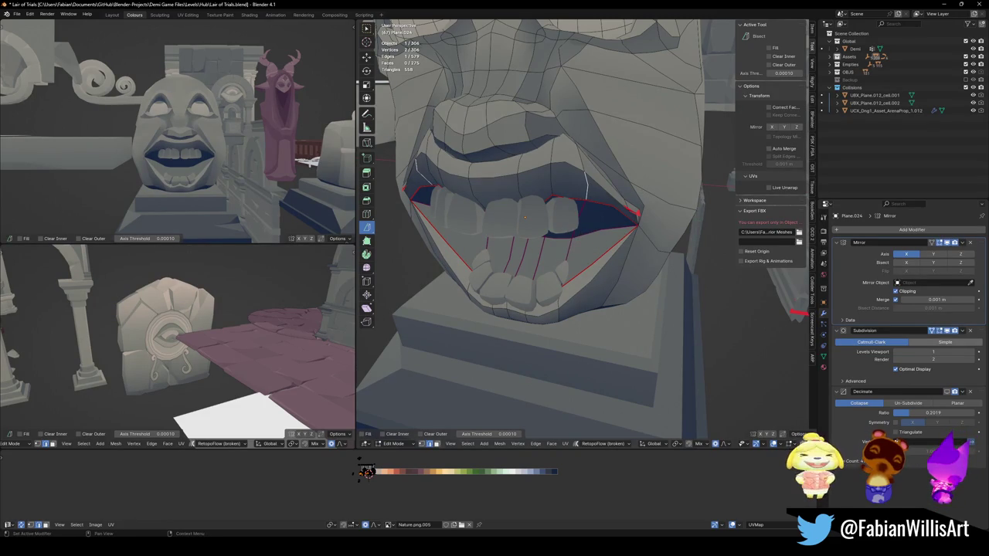
pyautogui.moveTo(640, 232); pyautogui.dragTo(628, 225, button='middle')
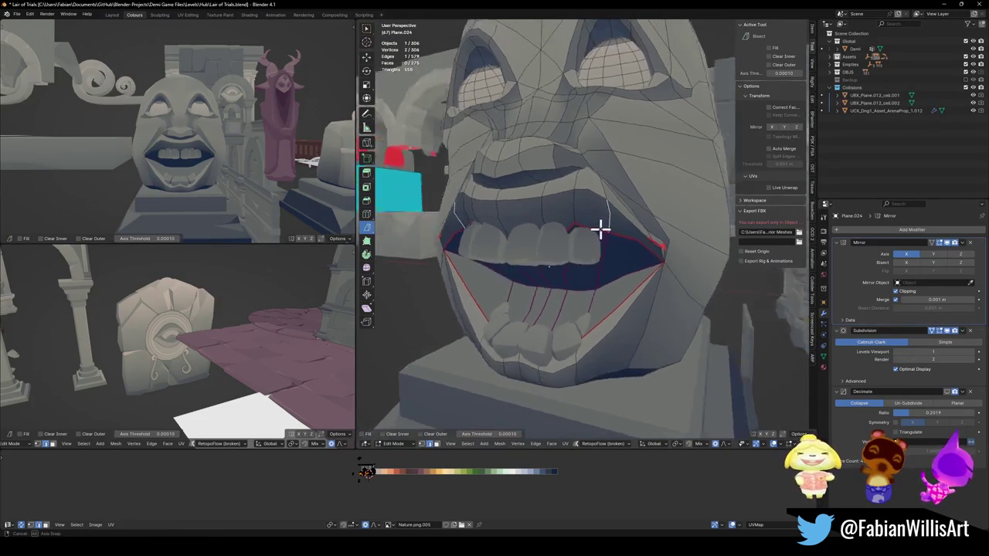
pyautogui.press('1')
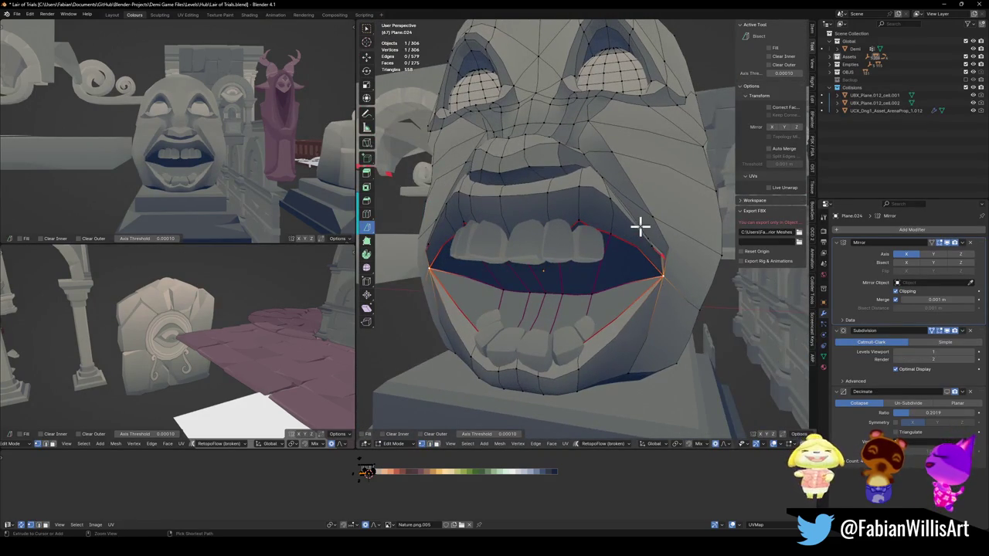
pyautogui.hotkey('ctrl', 'z')
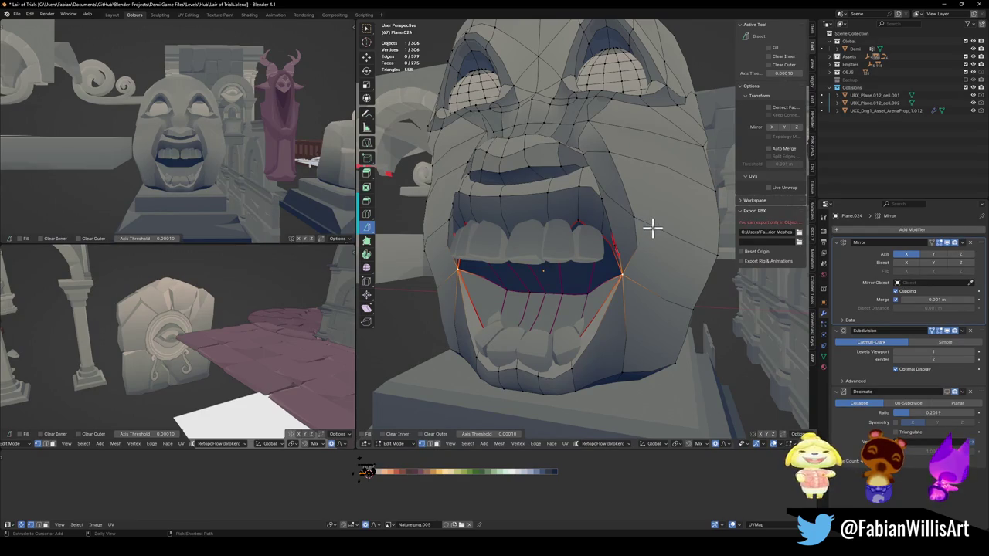
pyautogui.hotkey('ctrl', 'z')
pyautogui.scroll(-1, 661, 257)
pyautogui.scroll(-3, 636, 255)
pyautogui.scroll(4, 524, 219)
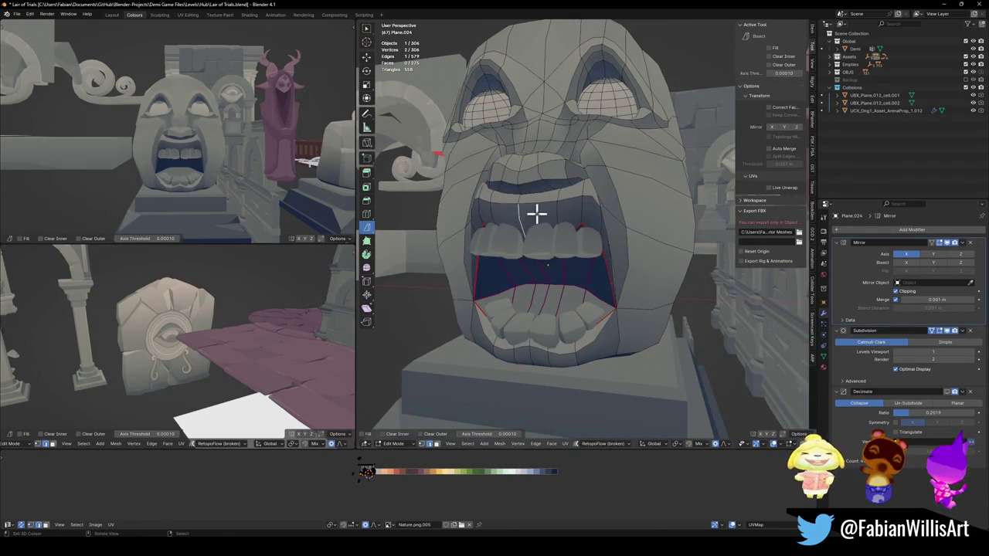
# Step: Move the mouth loop down along Z with proportional editing to make the opening taller
pyautogui.press('g')
pyautogui.press('z')
pyautogui.scroll(-5, 541, 233)
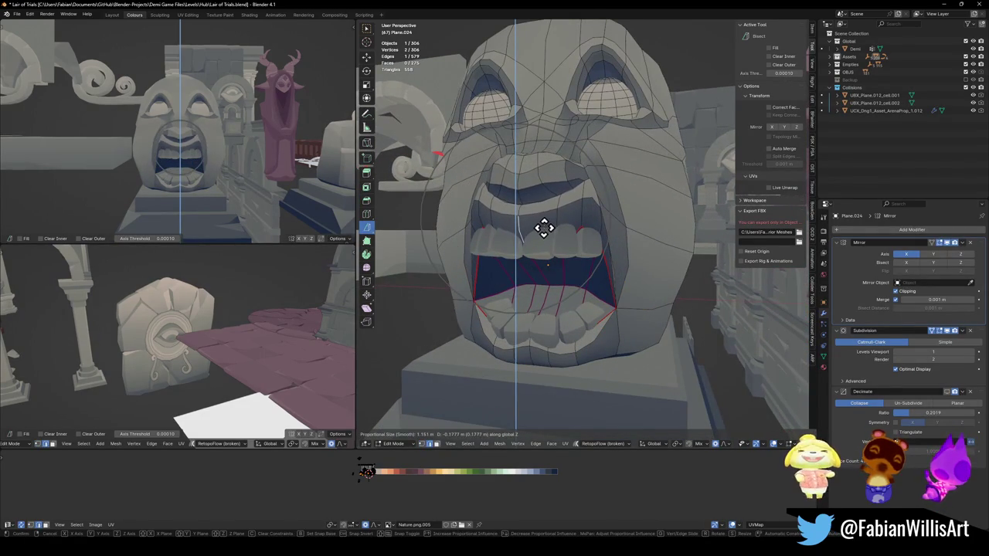
pyautogui.click(545, 227)
pyautogui.press('g')
pyautogui.press('z')
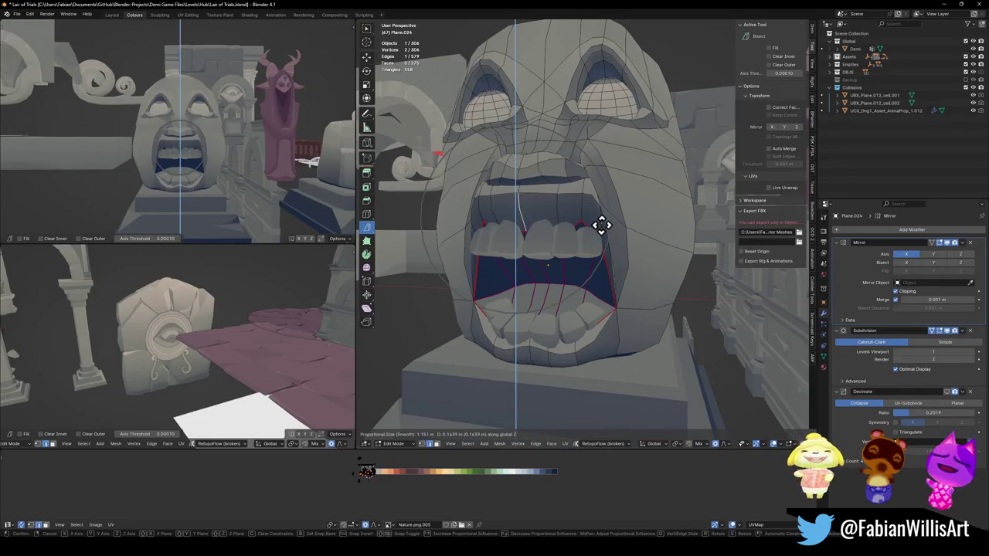
pyautogui.click(600, 234)
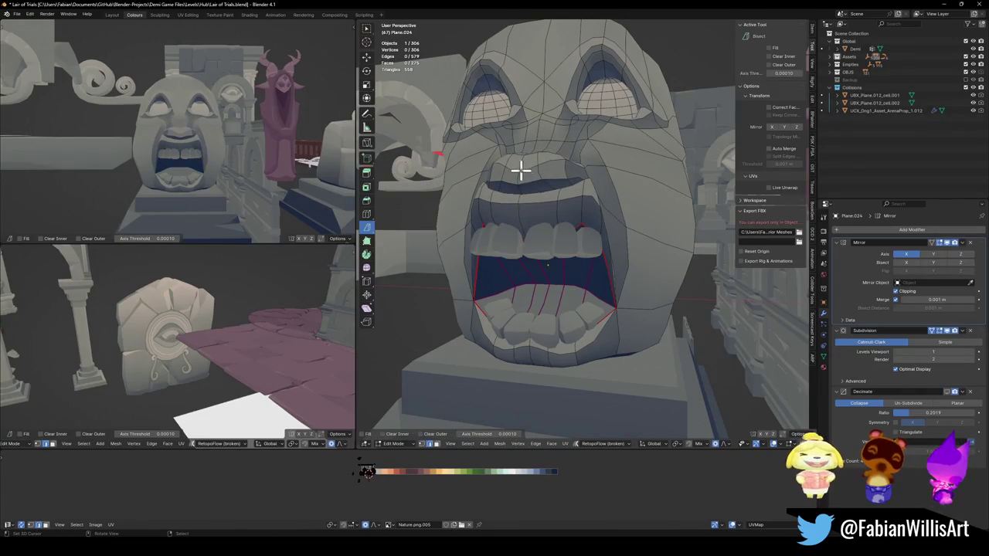
pyautogui.press('g')
pyautogui.press('z')
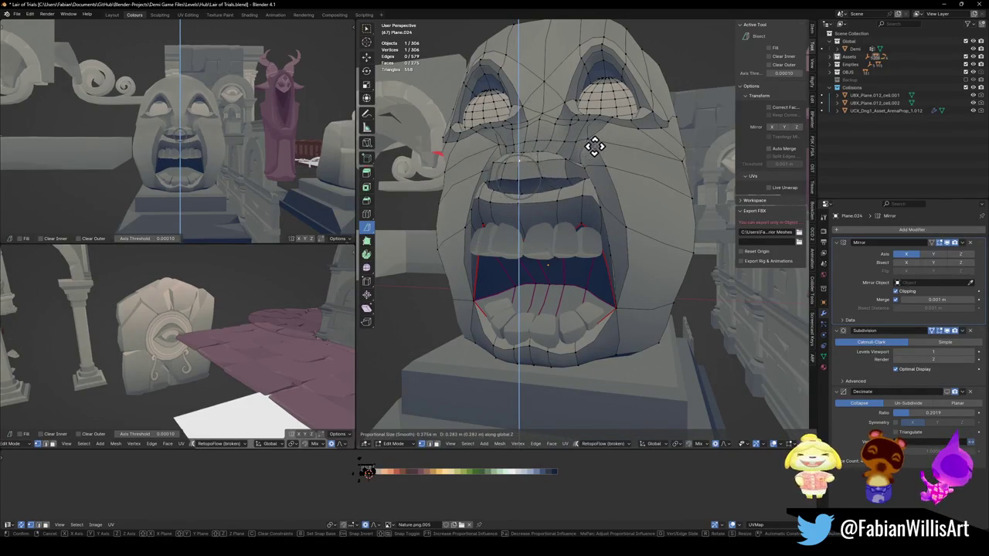
# Step: Confirm the vertical move, then raise the vertex above the mouth along Z
pyautogui.click(603, 151)
pyautogui.click(501, 157)
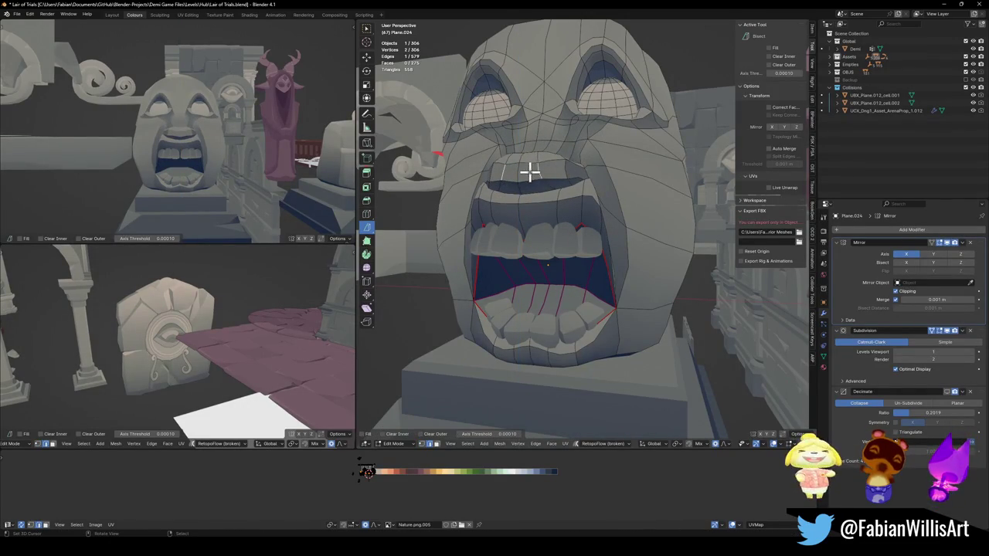
pyautogui.press('g')
pyautogui.press('z')
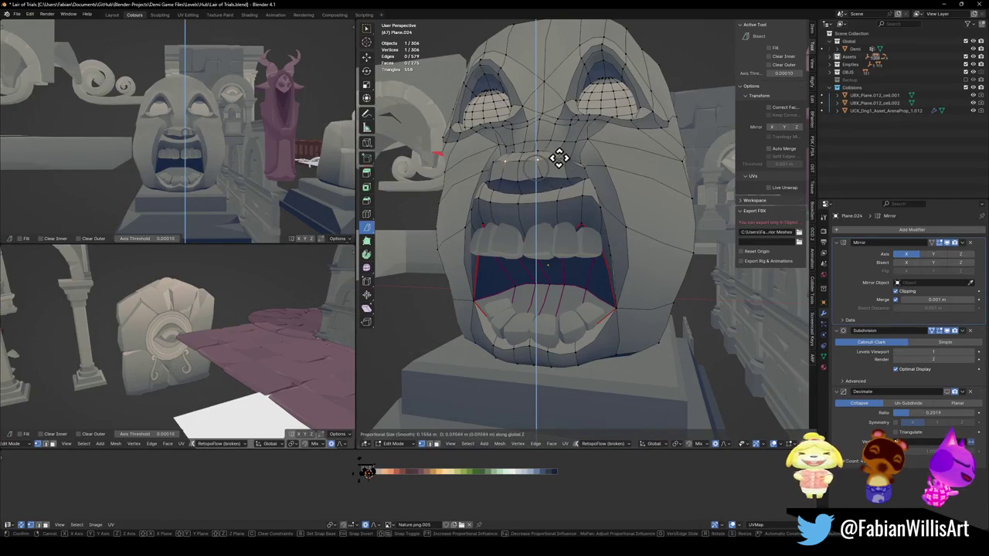
pyautogui.click(559, 158)
pyautogui.press('g')
pyautogui.press('z')
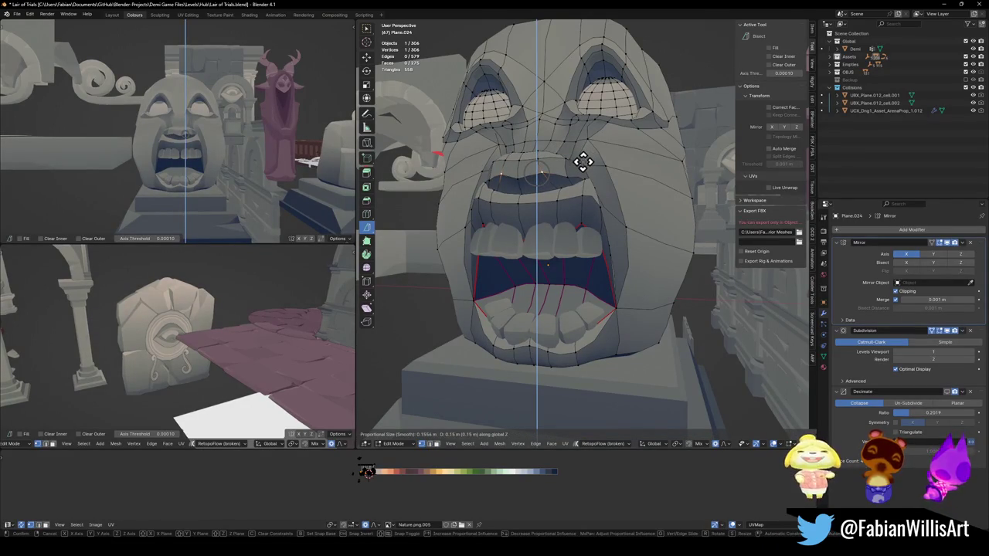
pyautogui.click(535, 160)
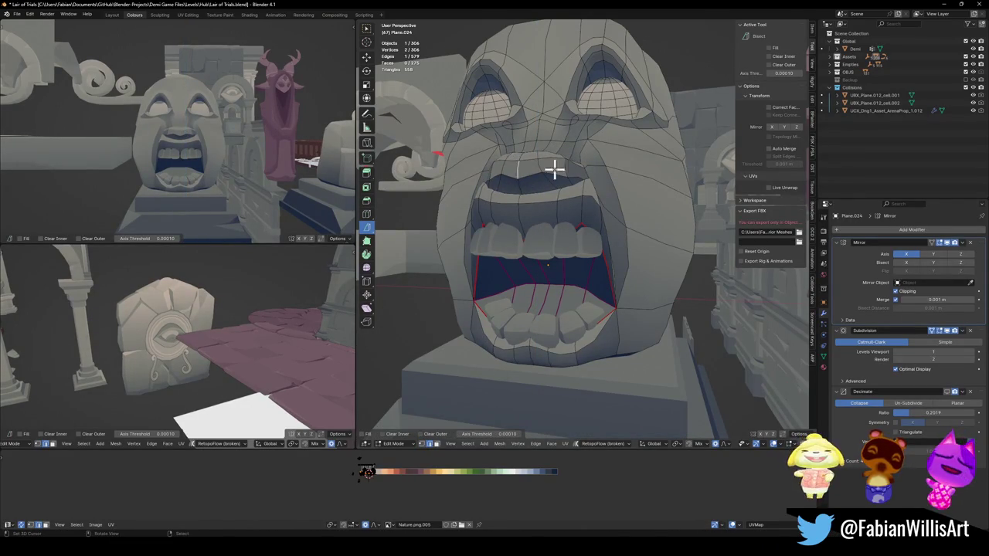
# Step: Raise the upper mouth edge 0.55 m along Z with smooth proportional editing
pyautogui.press('g')
pyautogui.press('z')
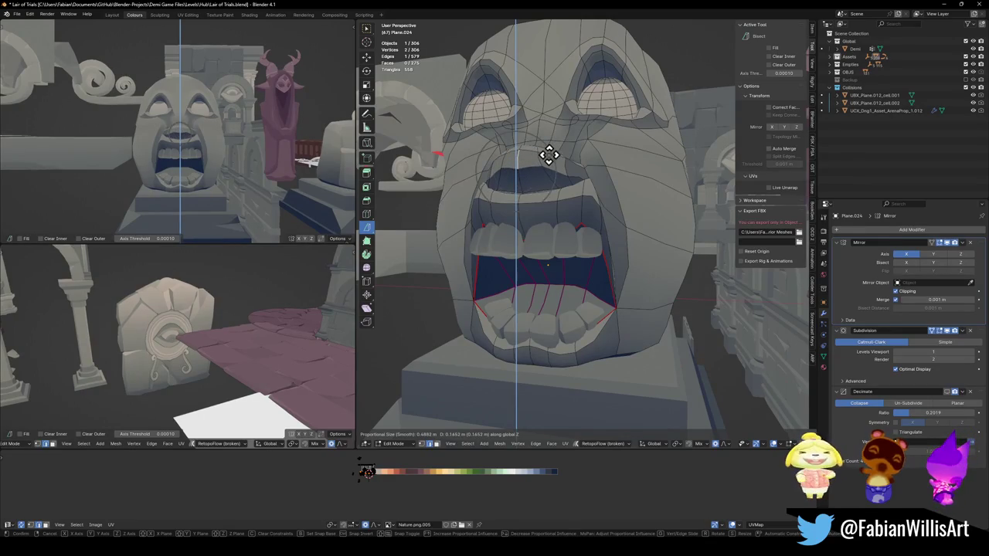
pyautogui.scroll(-5, 546, 143)
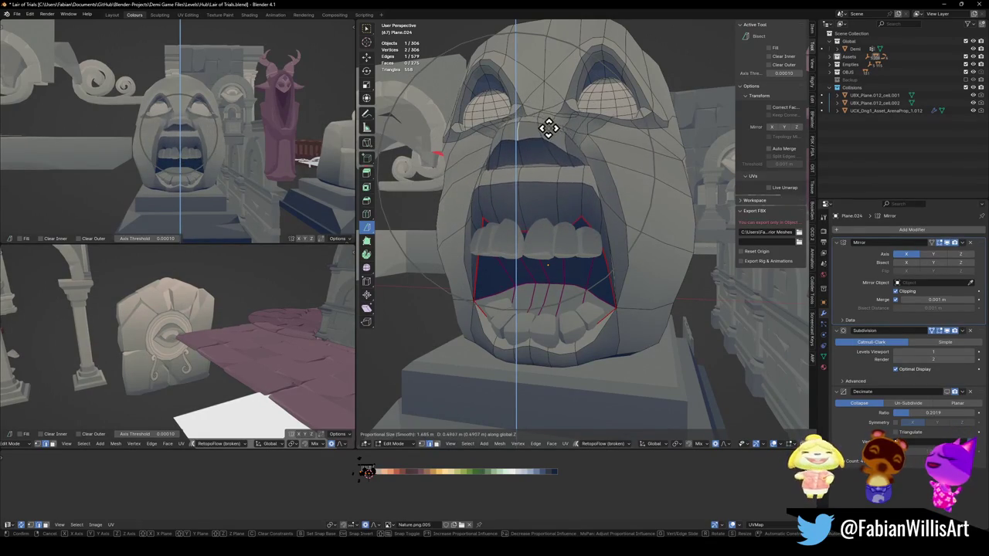
pyautogui.click(547, 143)
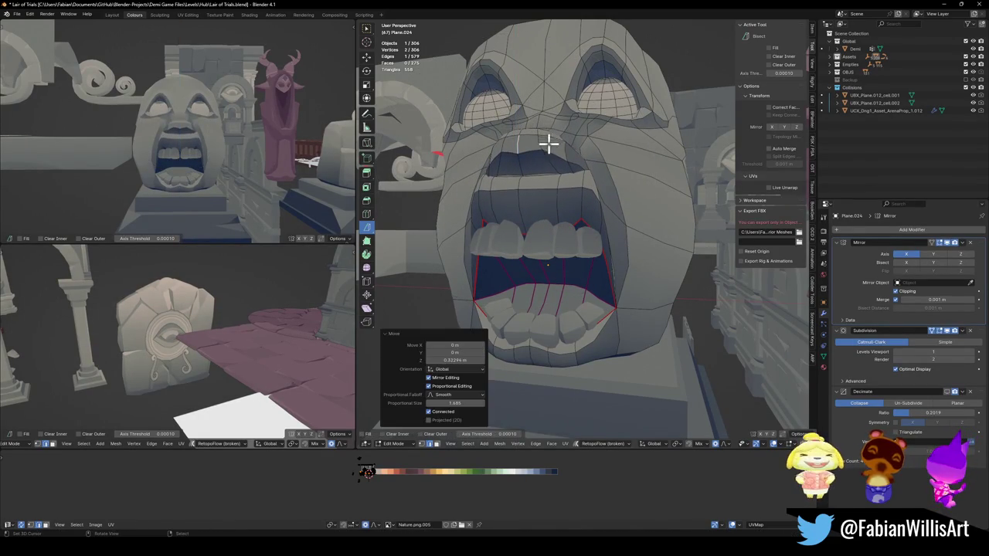
pyautogui.press('g')
pyautogui.press('z')
pyautogui.scroll(6, 562, 180)
pyautogui.rightClick(551, 219)
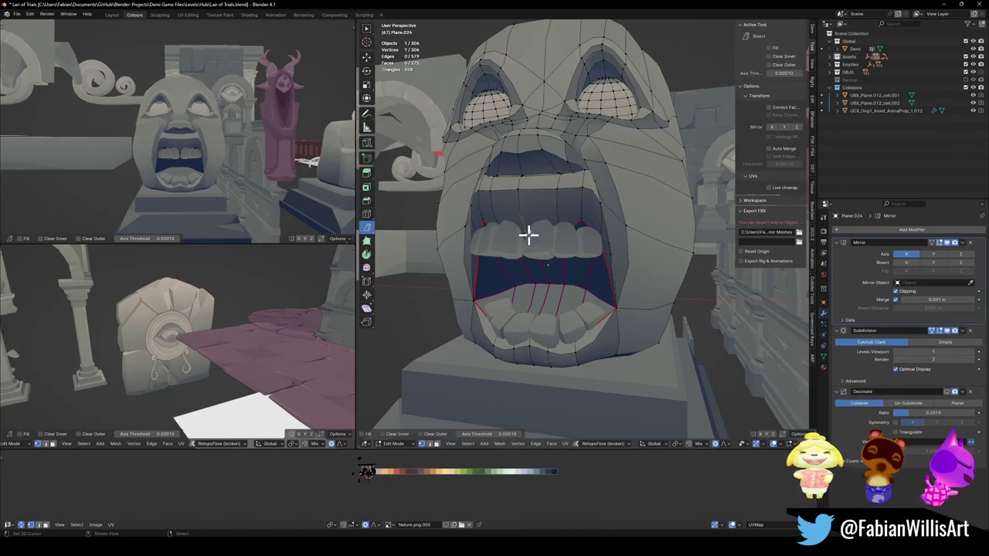
pyautogui.press('g')
pyautogui.press('z')
pyautogui.scroll(2, 572, 143)
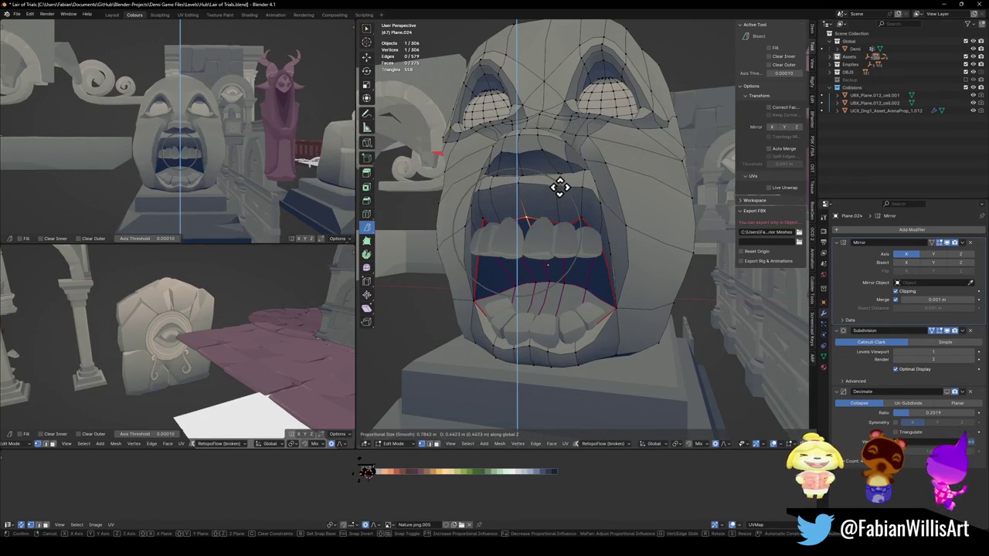
pyautogui.click(572, 180)
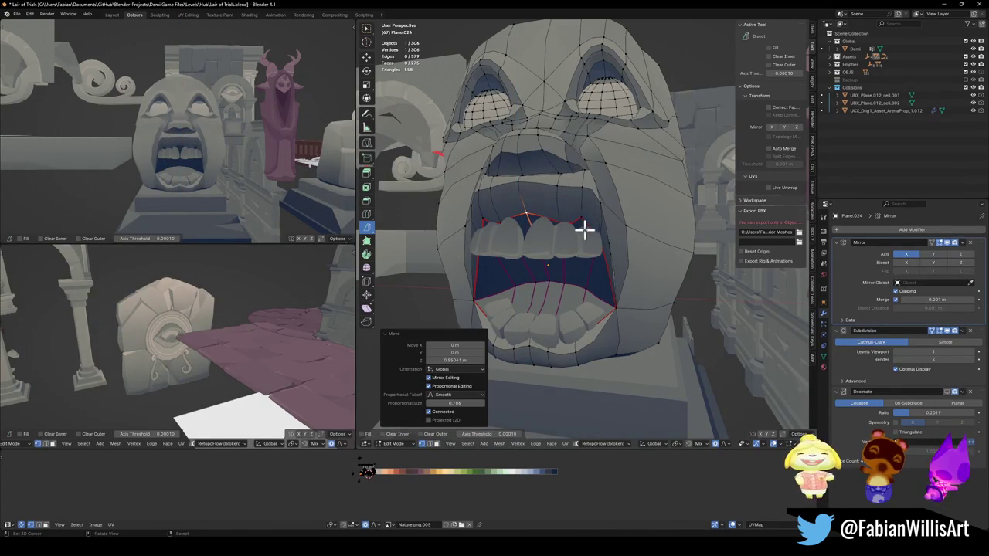
# Step: Turn the view to face the statue and select the vertex between the eyes
pyautogui.moveTo(272, 168); pyautogui.dragTo(202, 151, button='middle')
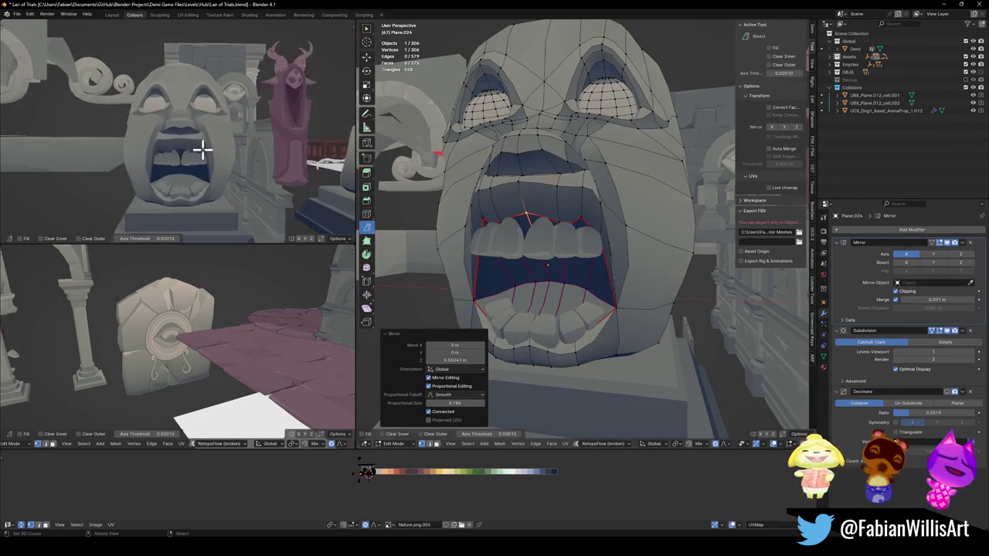
pyautogui.scroll(-3, 224, 170)
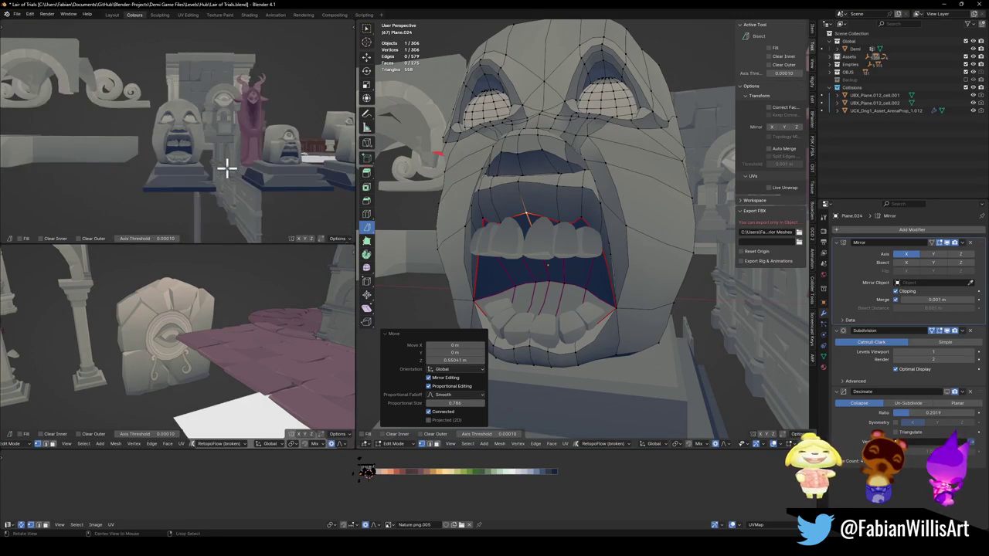
pyautogui.scroll(1, 223, 168)
pyautogui.scroll(2, 230, 166)
pyautogui.scroll(2, 232, 160)
pyautogui.moveTo(232, 161); pyautogui.dragTo(226, 167, button='middle')
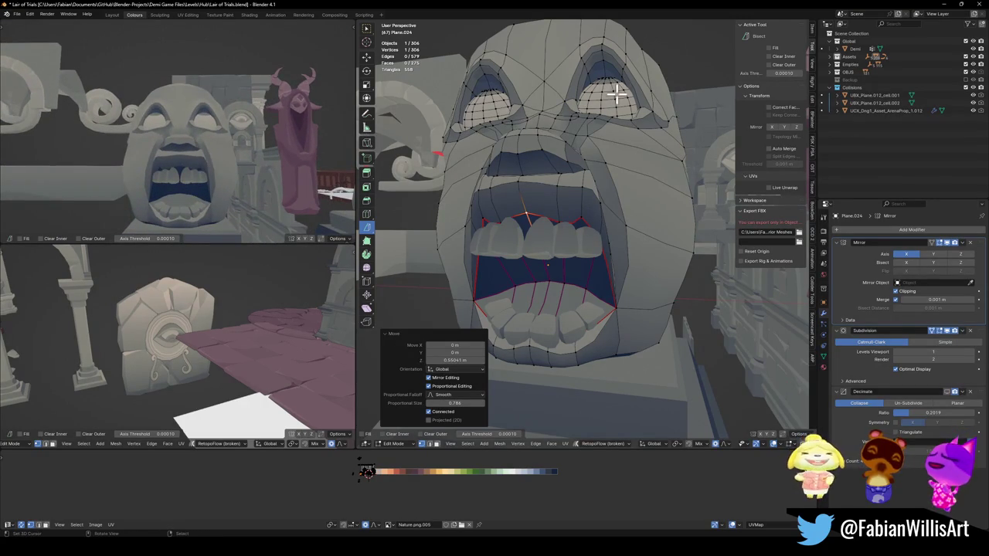
pyautogui.moveTo(562, 108); pyautogui.dragTo(578, 110, button='middle')
pyautogui.click(574, 98)
# Step: Shift the vertex between the eyes sideways along X to reshape the brow
pyautogui.press('g')
pyautogui.press('x')
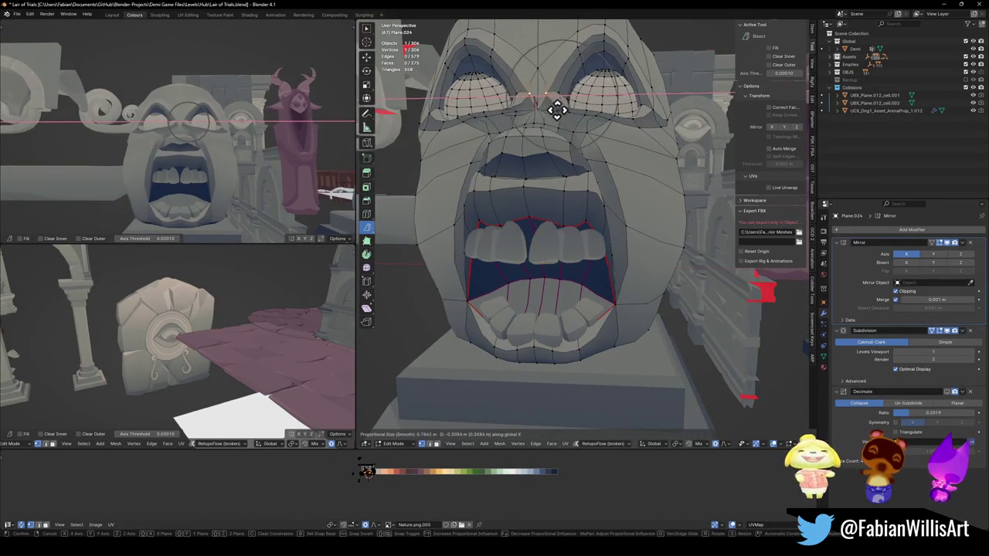
pyautogui.click(565, 110)
pyautogui.scroll(-3, 231, 143)
pyautogui.moveTo(247, 147); pyautogui.dragTo(284, 139, button='middle')
pyautogui.scroll(3, 284, 139)
pyautogui.scroll(-4, 261, 170)
pyautogui.moveTo(260, 170); pyautogui.dragTo(286, 176, button='middle')
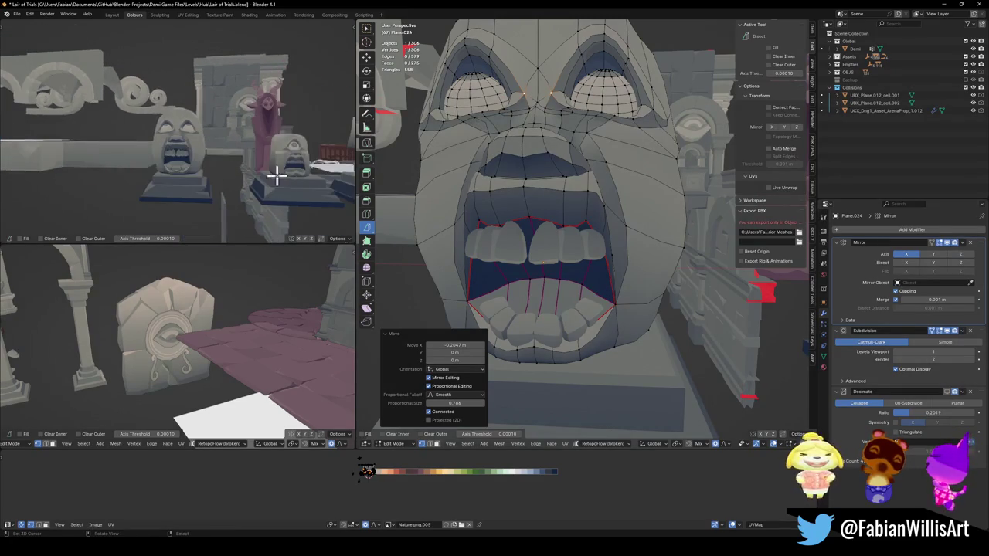
# Step: Raise the vertices above the mouth vertically with G Z
pyautogui.keyDown('shift'); pyautogui.click(530, 213); pyautogui.keyUp('shift')
pyautogui.press('g')
pyautogui.press('z')
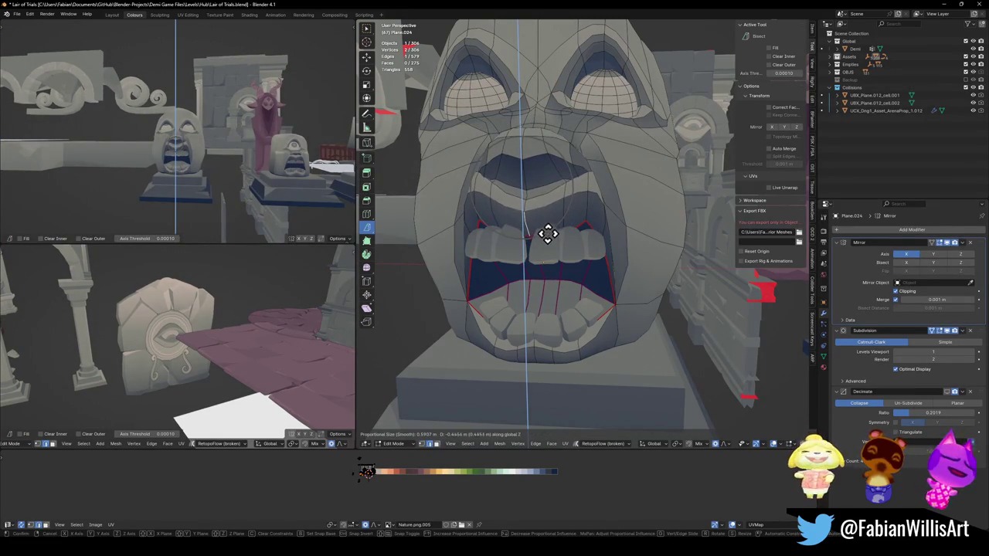
pyautogui.click(549, 225)
pyautogui.click(597, 182)
pyautogui.press('g')
pyautogui.press('z')
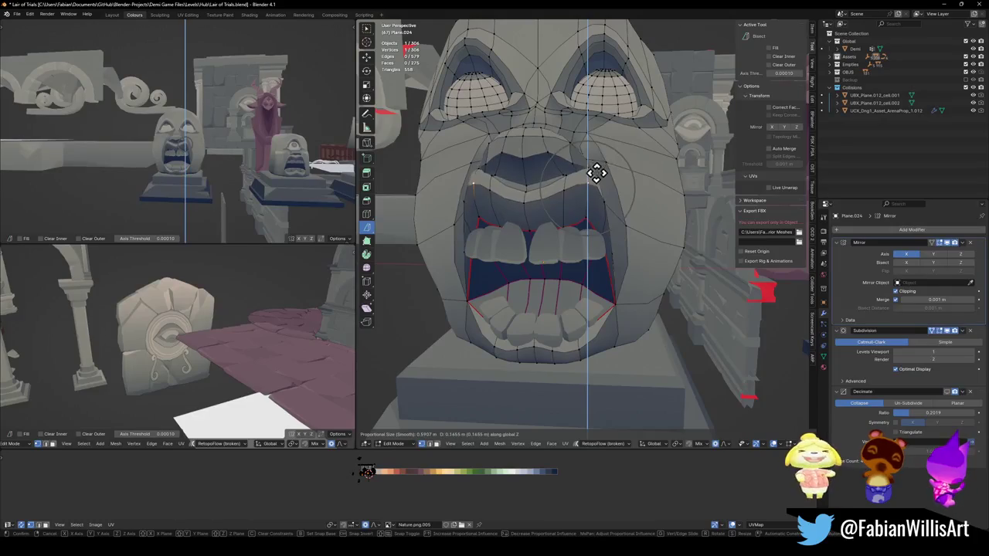
pyautogui.click(587, 181)
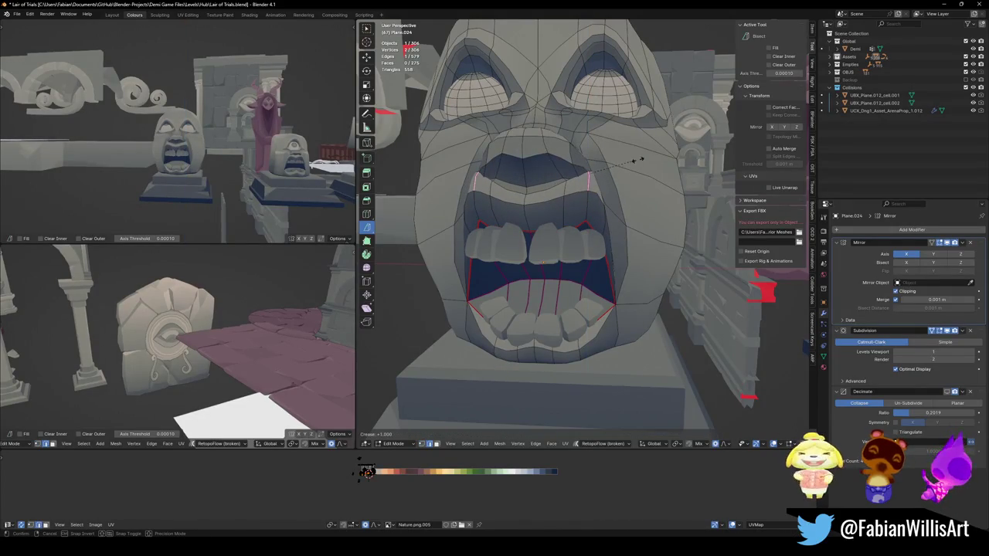
# Step: Crease the edge beside the mouth corner sharper with Shift+E
pyautogui.moveTo(616, 183); pyautogui.dragTo(563, 199, button='middle')
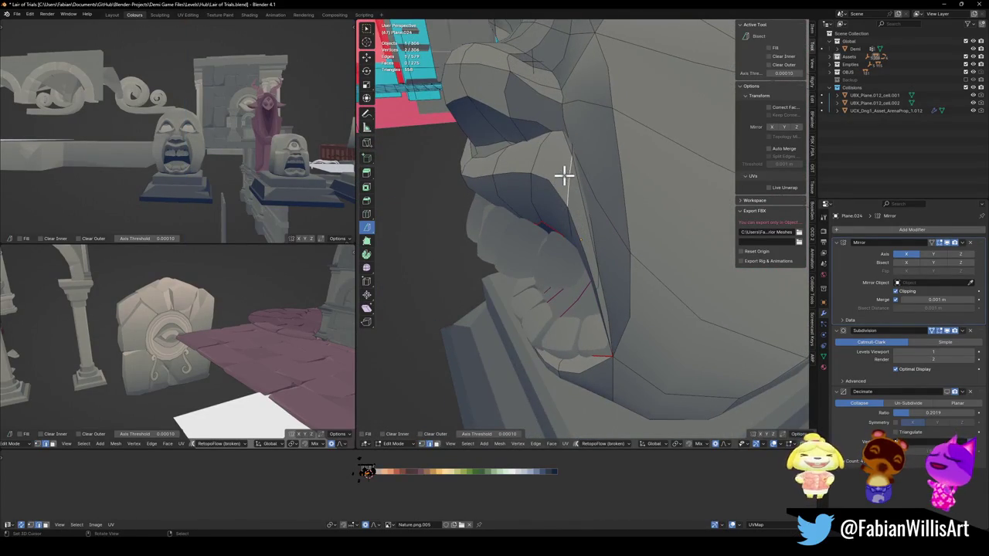
pyautogui.hotkey('shift', 'e')
pyautogui.click(649, 158)
# Step: Nudge the mouth-corner face slightly upward, then select the mouth-corner vertex
pyautogui.moveTo(552, 170); pyautogui.dragTo(578, 152, button='middle')
pyautogui.click(594, 155)
pyautogui.press('g')
pyautogui.press('z')
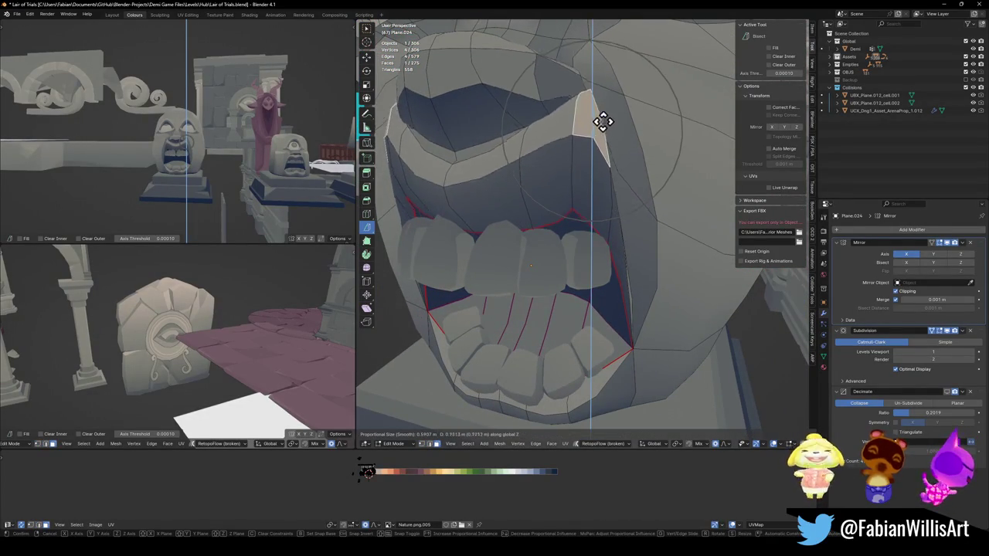
pyautogui.click(609, 164)
pyautogui.press('g')
pyautogui.press('x')
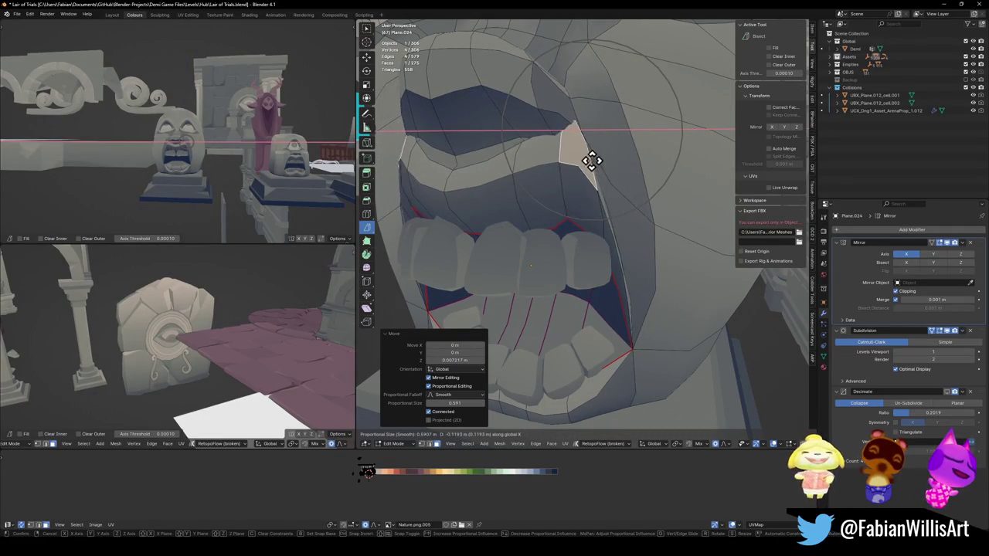
pyautogui.rightClick(623, 161)
pyautogui.moveTo(623, 161)
pyautogui.mouseDown(button='middle')
pyautogui.moveTo(603, 184)
pyautogui.moveTo(647, 336)
pyautogui.mouseUp(button='middle')
pyautogui.click(639, 358)
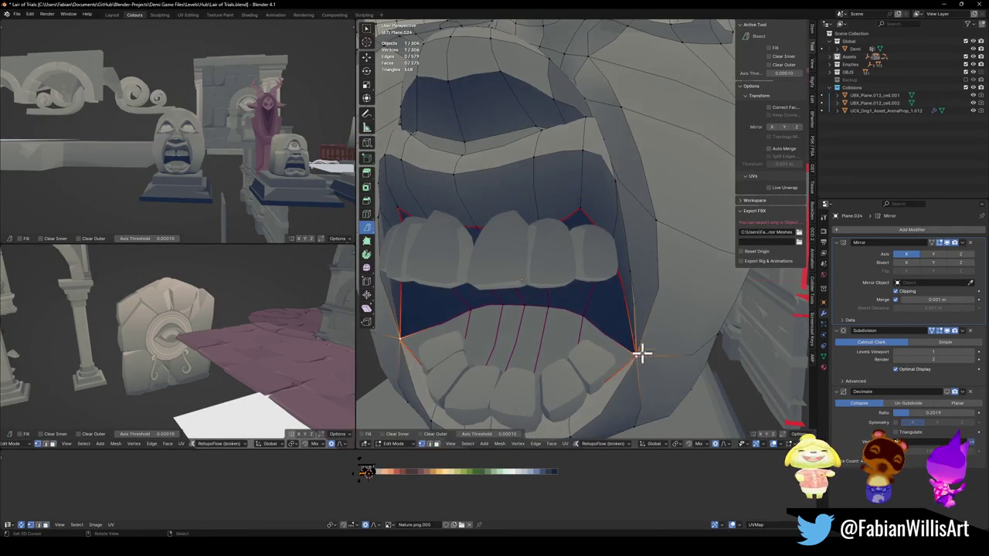
# Step: Pull the mouth corners 0.517 m outward along X with proportional editing
pyautogui.scroll(-5, 641, 308)
pyautogui.press('g')
pyautogui.press('g')
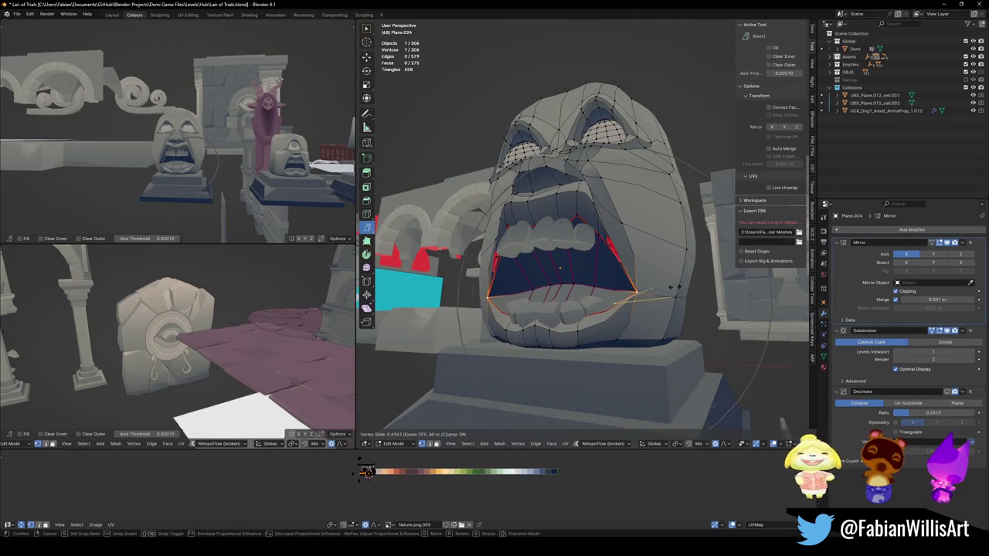
pyautogui.press('g')
pyautogui.press('x')
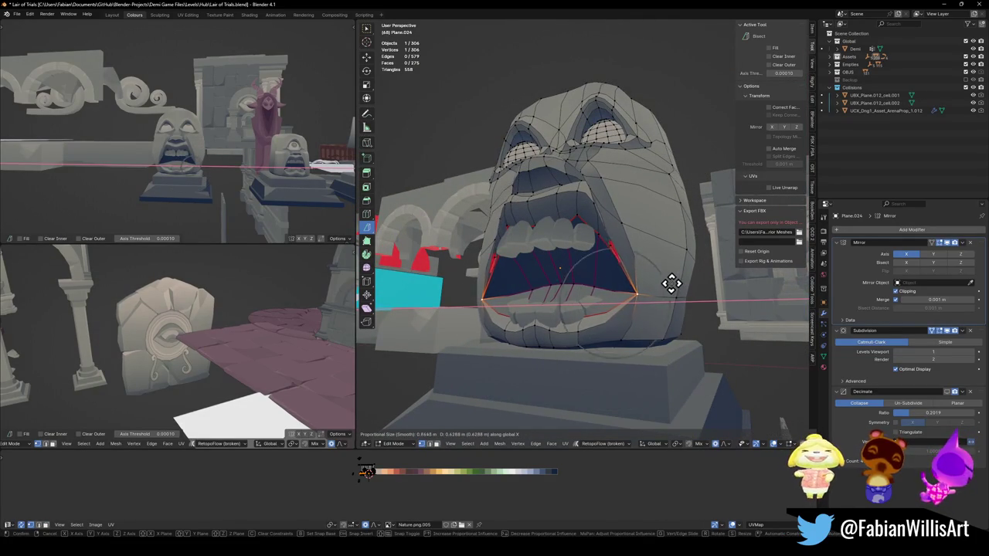
pyautogui.scroll(-8, 670, 283)
pyautogui.click(657, 274)
# Step: Lower the mouth corners 0.017 m and return to Object Mode
pyautogui.press('g')
pyautogui.press('z')
pyautogui.scroll(6, 655, 272)
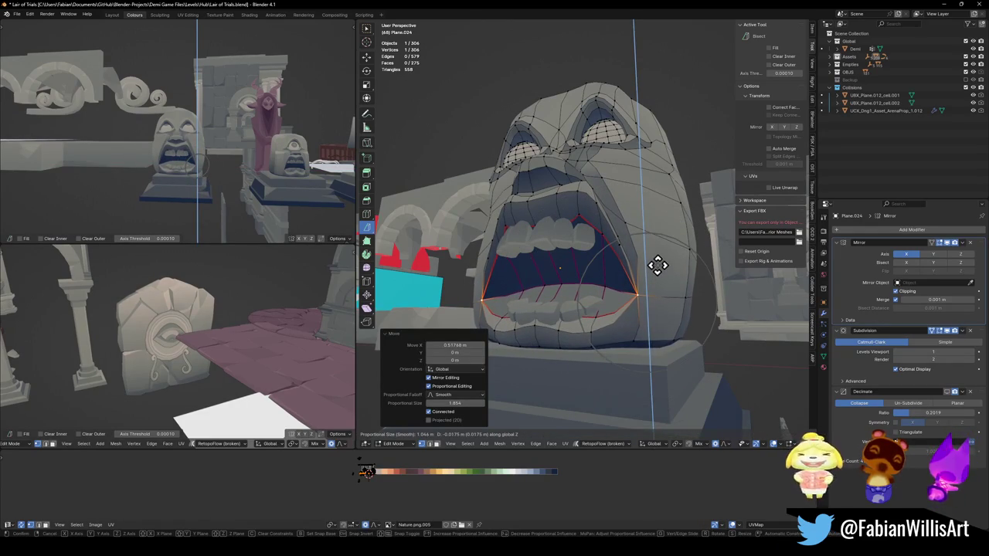
pyautogui.click(657, 265)
pyautogui.moveTo(246, 169)
pyautogui.mouseDown(button='middle')
pyautogui.moveTo(214, 160)
pyautogui.moveTo(262, 161)
pyautogui.mouseUp(button='middle')
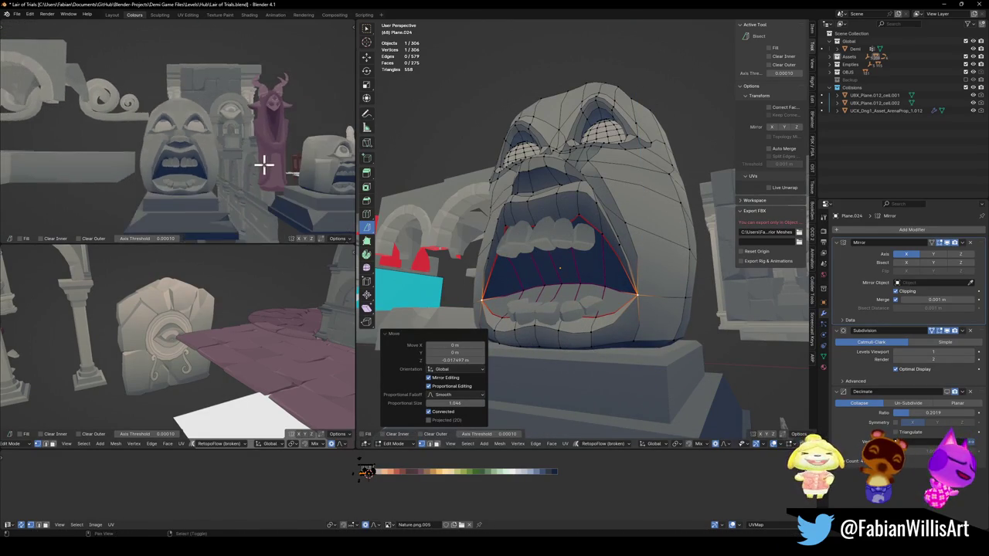
pyautogui.scroll(3, 536, 243)
pyautogui.press('Tab')
pyautogui.click(589, 304)
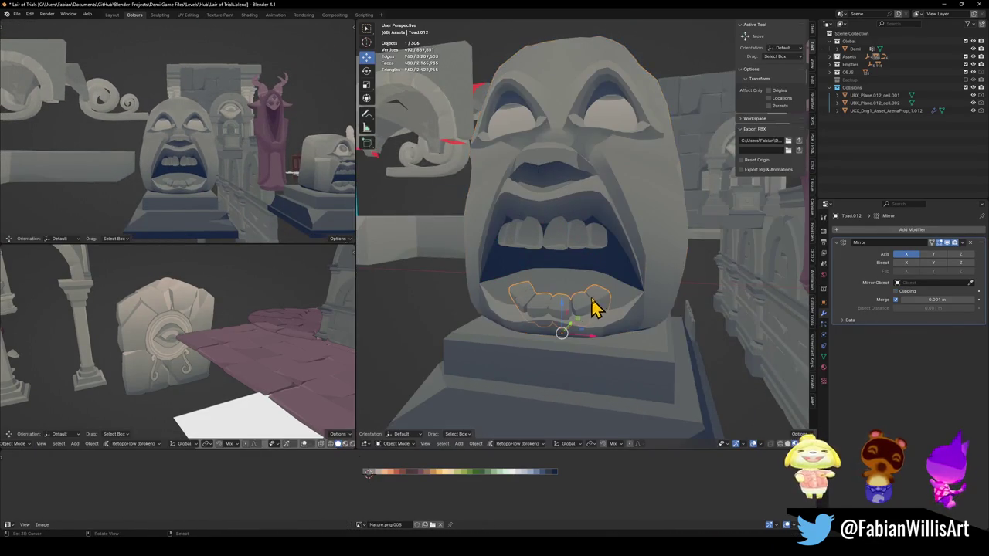
# Step: Enlarge the whole lower teeth mesh and shift it sideways and upward
pyautogui.press('Tab')
pyautogui.press('a')
pyautogui.press('g')
pyautogui.press('z')
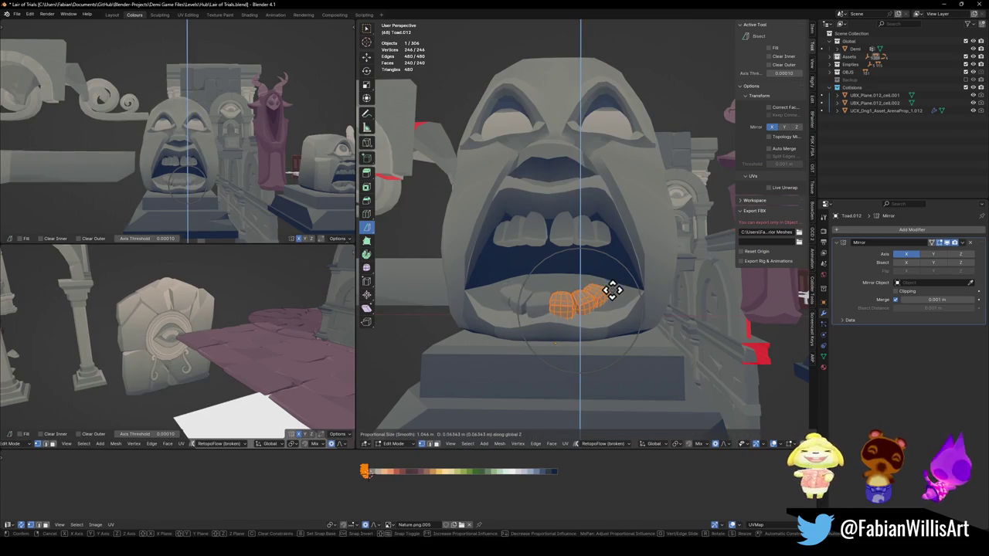
pyautogui.press('s')
pyautogui.click(618, 288)
pyautogui.press('g')
pyautogui.press('x')
pyautogui.click(636, 284)
pyautogui.press('g')
pyautogui.press('z')
pyautogui.click(636, 284)
# Step: Turn the lower teeth slightly about Z, raise them further and save
pyautogui.moveTo(216, 201); pyautogui.dragTo(229, 187, button='middle')
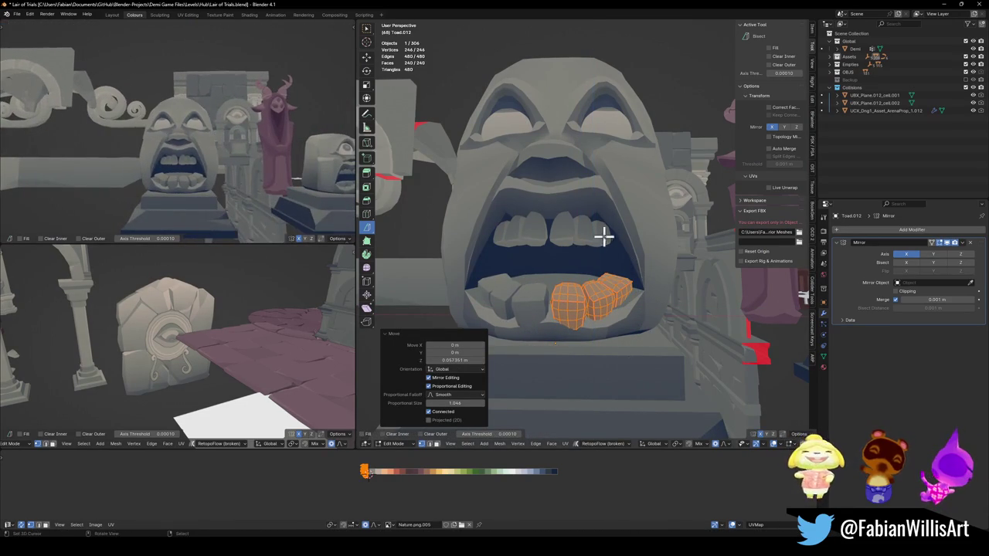
pyautogui.press('r')
pyautogui.press('z')
pyautogui.click(627, 256)
pyautogui.press('g')
pyautogui.press('z')
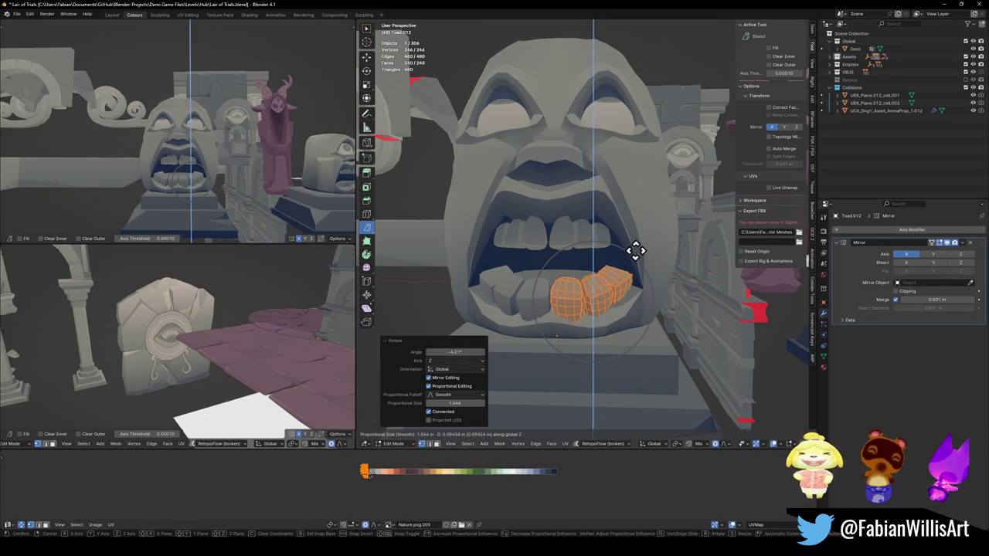
pyautogui.click(634, 251)
pyautogui.moveTo(255, 180)
pyautogui.mouseDown(button='middle')
pyautogui.moveTo(205, 190)
pyautogui.moveTo(209, 162)
pyautogui.moveTo(248, 166)
pyautogui.mouseUp(button='middle')
pyautogui.scroll(3, 247, 174)
pyautogui.hotkey('ctrl', 's')
# Step: Tilt the lower teeth about X, save the file and leave Edit Mode
pyautogui.press('r')
pyautogui.press('x')
pyautogui.click(230, 168)
pyautogui.hotkey('ctrl', 's')
pyautogui.press('Tab')
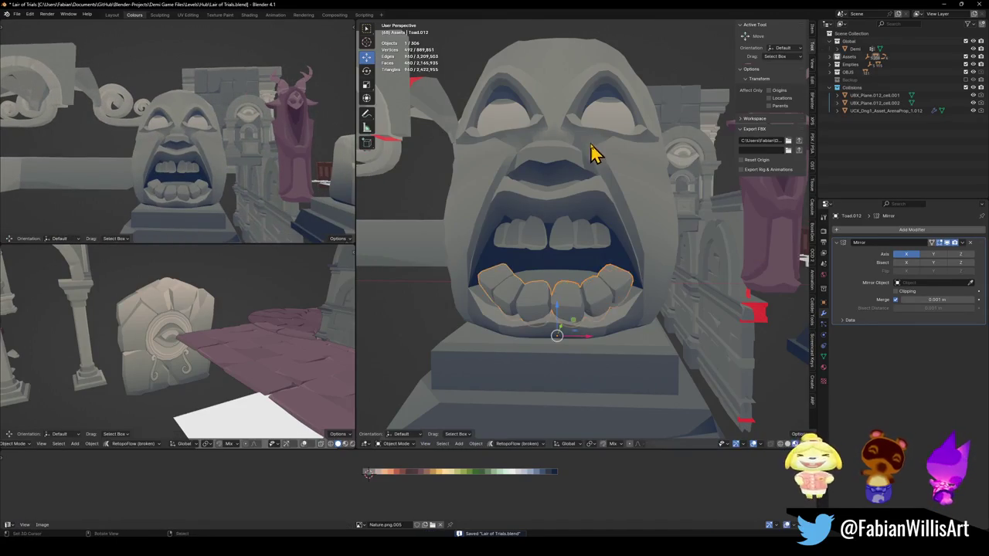
# Step: Enlarge the upper teeth by 1.164 and raise them about 0.125 m, shifting sideways
pyautogui.click(564, 242)
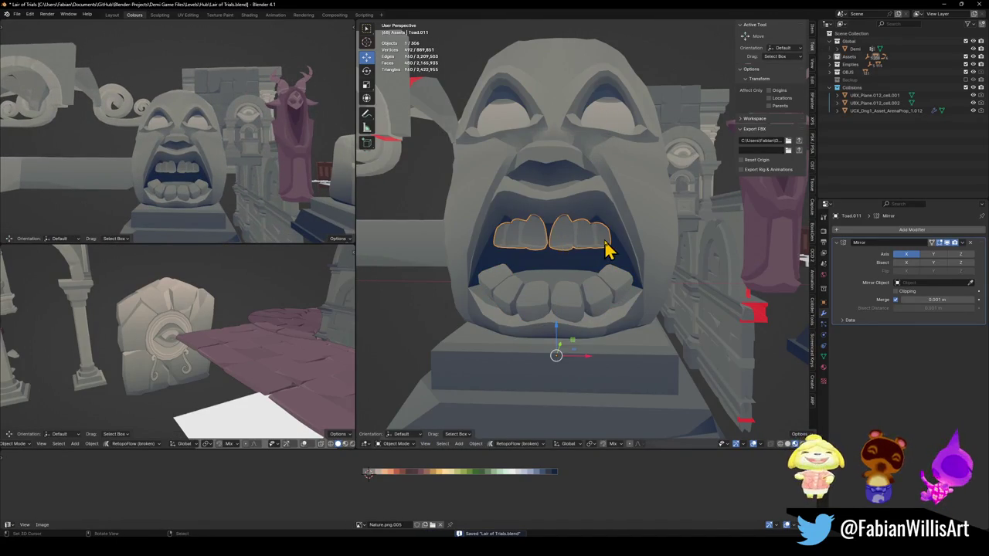
pyautogui.press('Tab')
pyautogui.press('g')
pyautogui.press('z')
pyautogui.click(605, 234)
pyautogui.press('s')
pyautogui.click(611, 229)
pyautogui.press('g')
pyautogui.press('x')
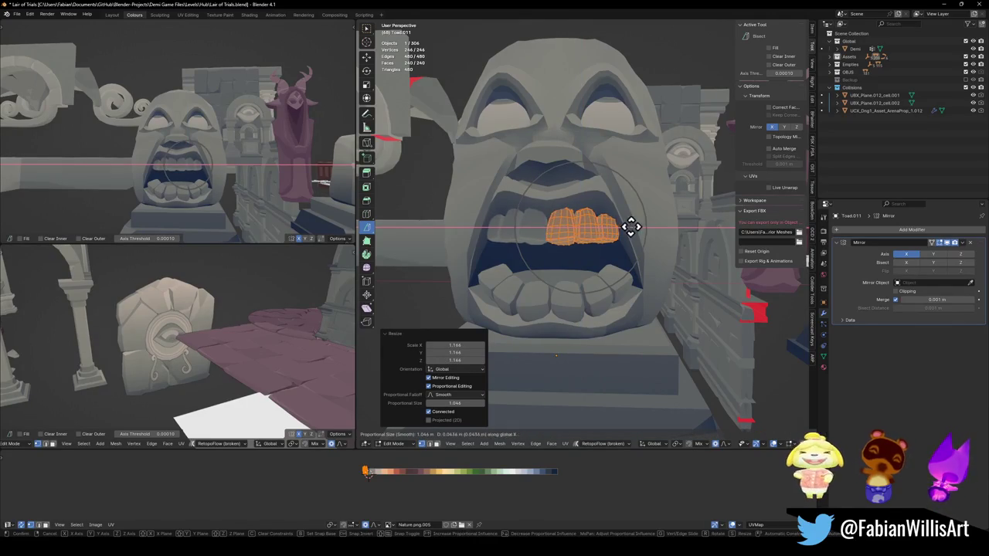
pyautogui.click(625, 213)
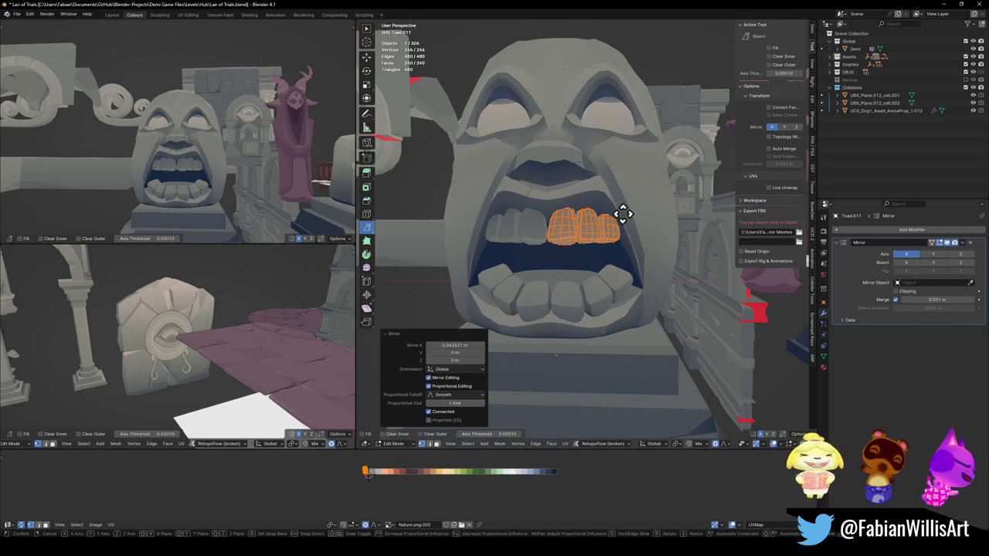
pyautogui.press('g')
pyautogui.press('z')
pyautogui.click(632, 203)
# Step: Tilt the upper teeth about X, save Lair of Trials.blend and return to Object Mode
pyautogui.moveTo(221, 144)
pyautogui.mouseDown(button='middle')
pyautogui.moveTo(236, 161)
pyautogui.moveTo(221, 146)
pyautogui.mouseUp(button='middle')
pyautogui.scroll(3, 224, 158)
pyautogui.press('r')
pyautogui.press('x')
pyautogui.click(230, 157)
pyautogui.scroll(3, 211, 158)
pyautogui.hotkey('ctrl', 's')
pyautogui.scroll(-4, 211, 157)
pyautogui.scroll(-3, 240, 153)
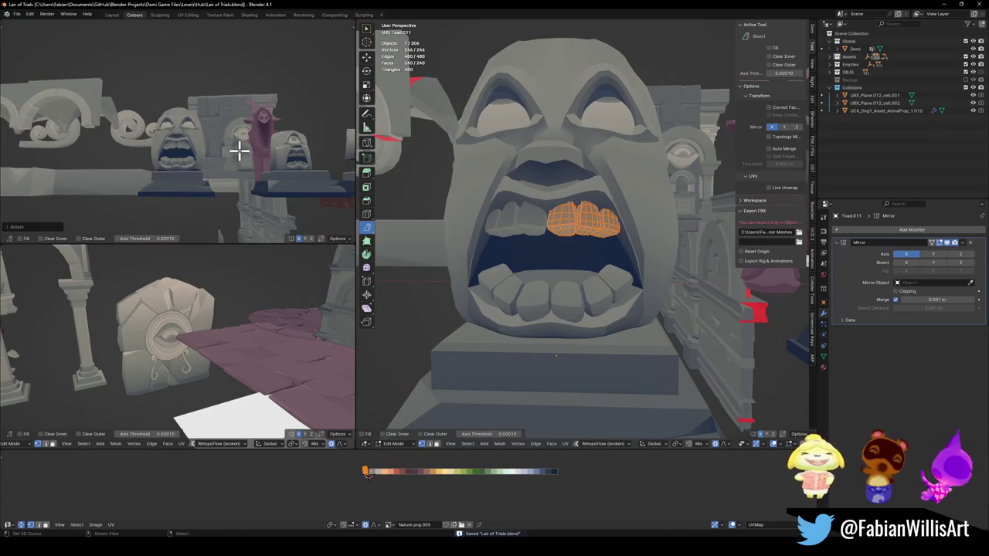
pyautogui.scroll(5, 239, 152)
pyautogui.press('Tab')
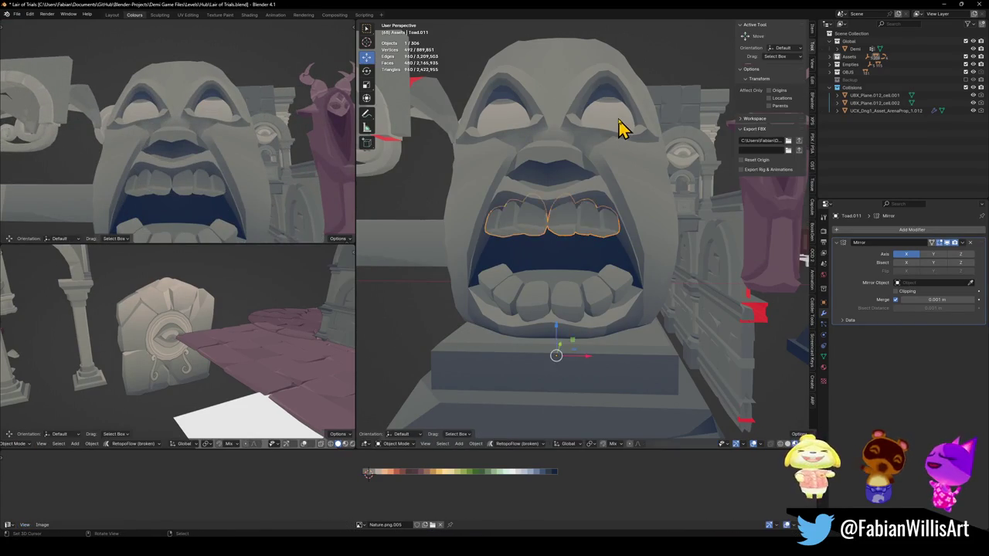
# Step: Select the linked eye mesh on the stone face and shift it along global Y
pyautogui.click(624, 126)
pyautogui.press('Tab')
pyautogui.moveTo(616, 119); pyautogui.dragTo(593, 137, button='middle')
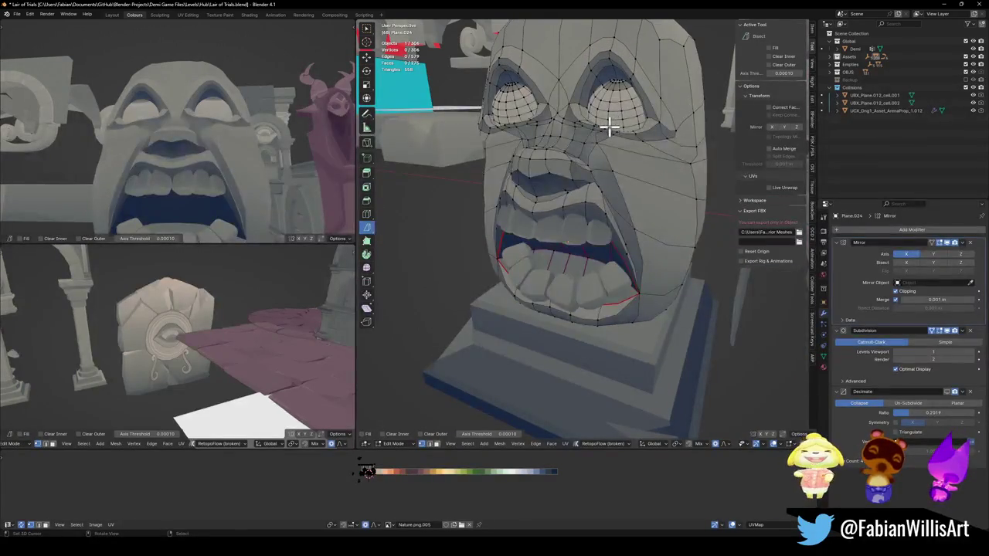
pyautogui.hotkey('ctrl', 's')
pyautogui.press('l')
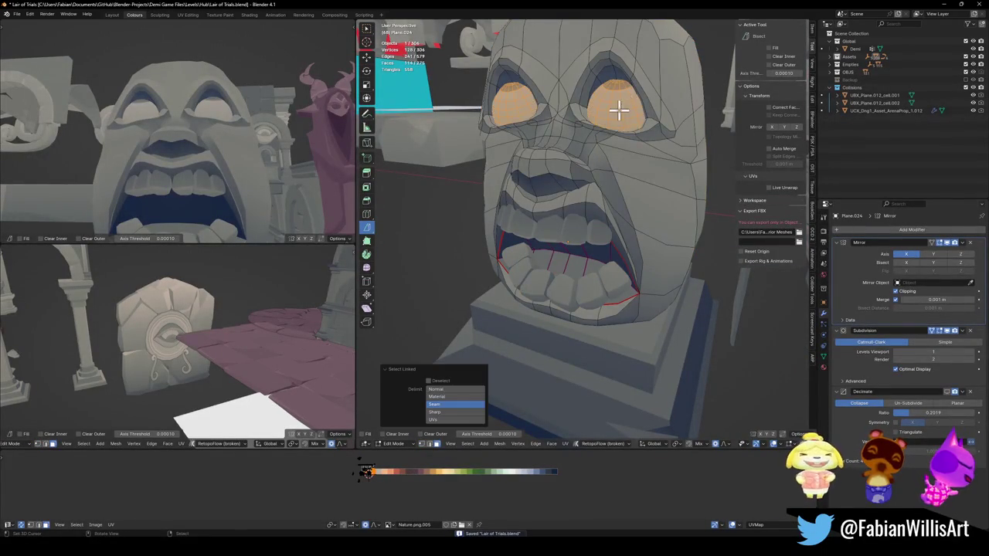
pyautogui.moveTo(619, 110); pyautogui.dragTo(611, 111, button='middle')
pyautogui.press('g')
pyautogui.press('y')
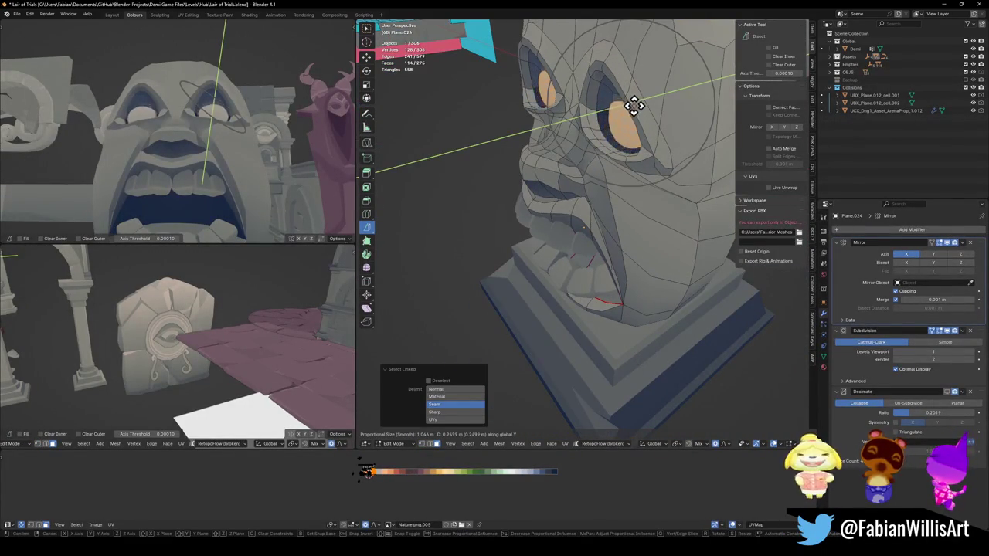
pyautogui.click(630, 108)
# Step: Raise the eyes 0.035 m with proportional editing, cancelling a scale attempt
pyautogui.press('h')
pyautogui.moveTo(248, 99)
pyautogui.mouseDown(button='middle')
pyautogui.moveTo(221, 144)
pyautogui.moveTo(254, 139)
pyautogui.mouseUp(button='middle')
pyautogui.hotkey('alt', 'h')
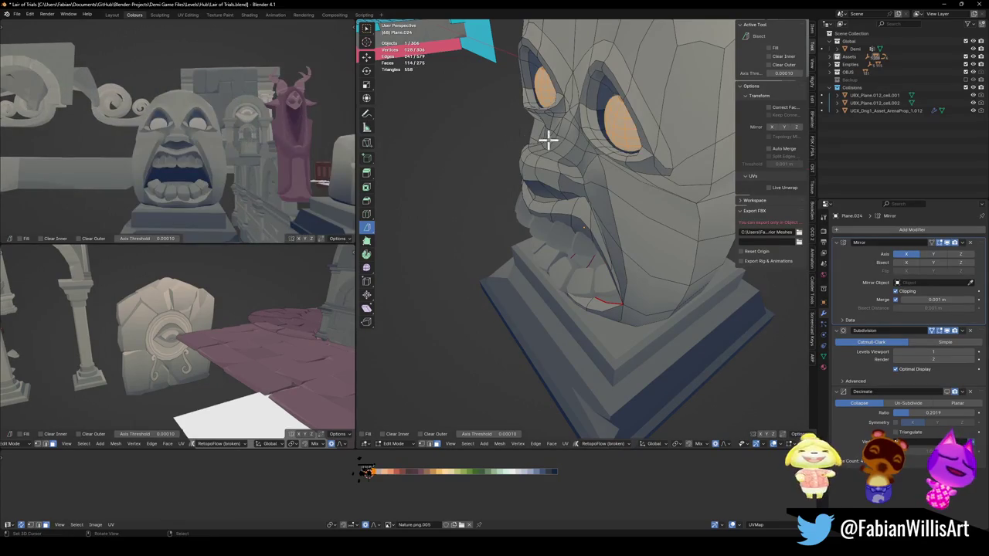
pyautogui.press('g')
pyautogui.press('z')
pyautogui.click(618, 128)
pyautogui.press('s')
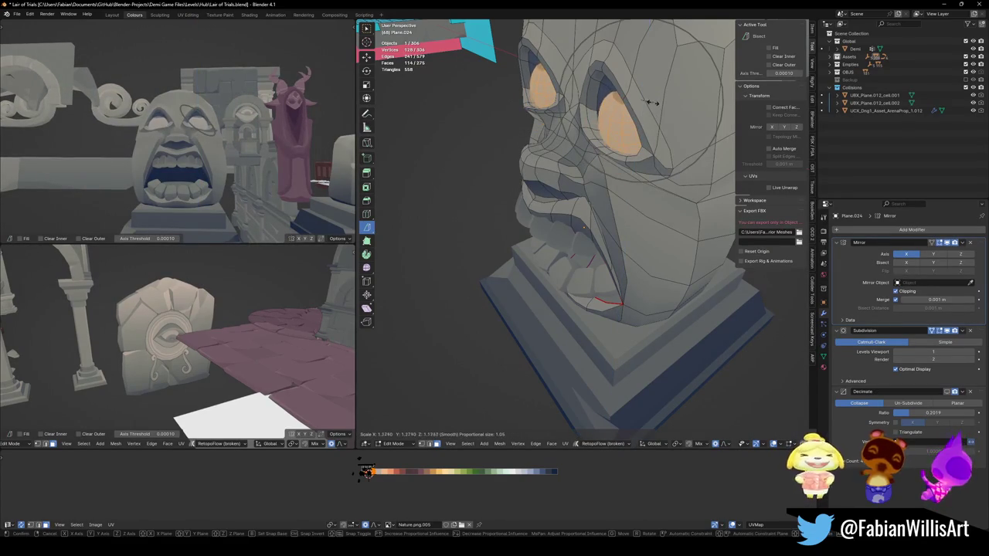
pyautogui.press('Escape')
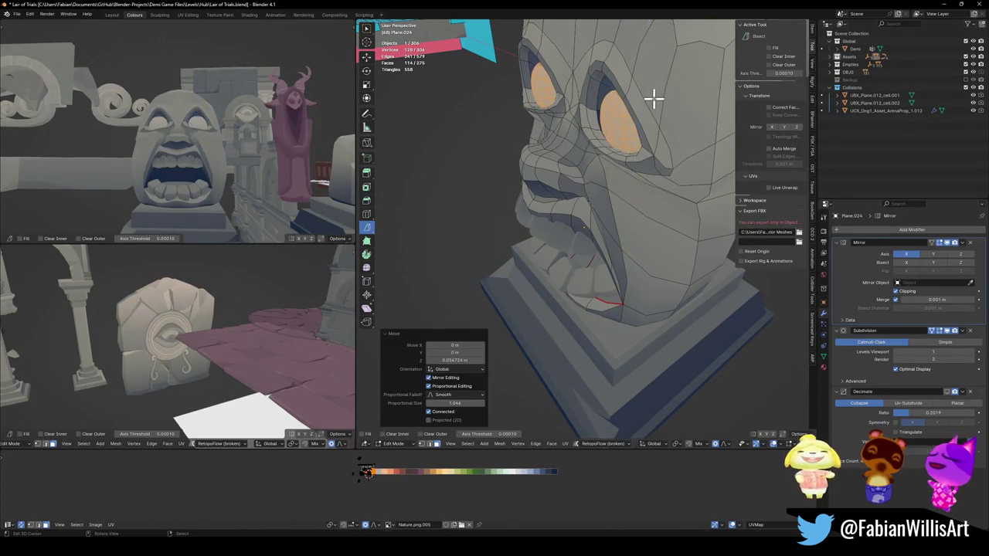
# Step: Orbit around the stone face and maximise that viewport to fill the window
pyautogui.scroll(1, 654, 100)
pyautogui.scroll(-2, 232, 186)
pyautogui.moveTo(216, 168); pyautogui.dragTo(197, 172, button='middle')
pyautogui.scroll(3, 239, 163)
pyautogui.scroll(-2, 260, 160)
pyautogui.moveTo(255, 161); pyautogui.dragTo(227, 161, button='middle')
pyautogui.hotkey('ctrl', 'alt', 'space')
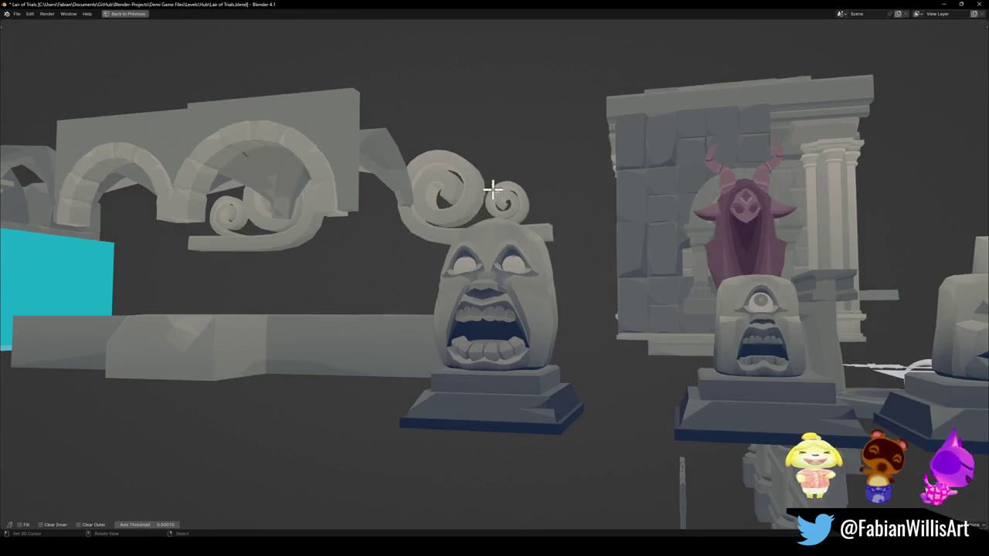
# Step: Cancel an X rotation, then shift the statue's eye region along Z with proportional falloff
pyautogui.moveTo(504, 224)
pyautogui.mouseDown(button='middle')
pyautogui.moveTo(595, 287)
pyautogui.moveTo(595, 261)
pyautogui.moveTo(556, 271)
pyautogui.moveTo(517, 265)
pyautogui.moveTo(567, 261)
pyautogui.mouseUp(button='middle')
pyautogui.scroll(3, 568, 261)
pyautogui.press('r')
pyautogui.press('x')
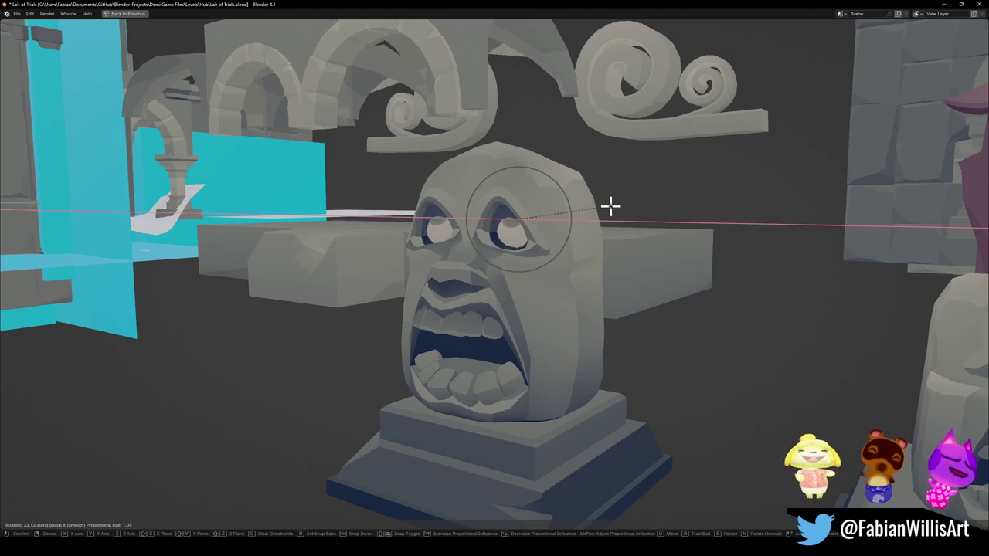
pyautogui.press('Escape')
pyautogui.press('g')
pyautogui.press('z')
pyautogui.press('y')
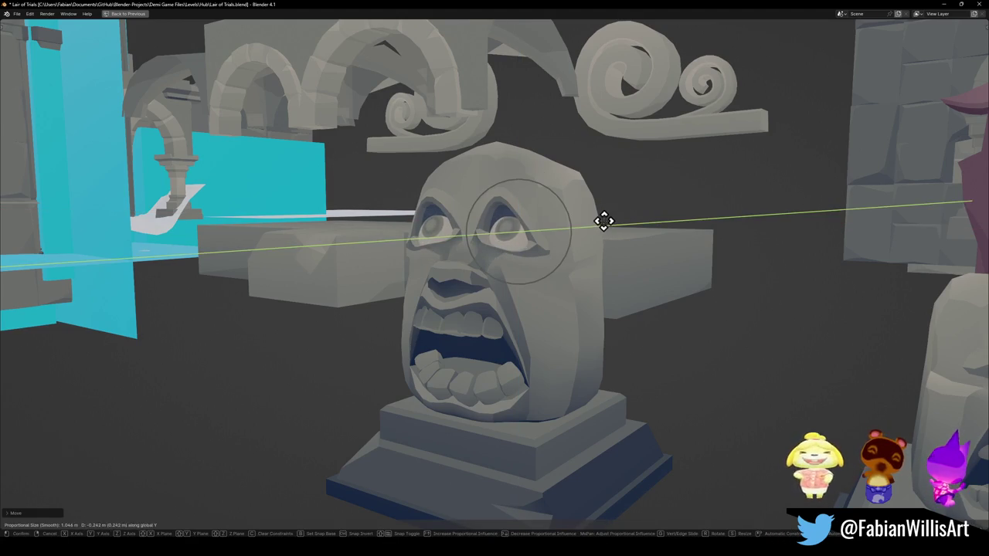
pyautogui.click(604, 222)
# Step: Scale the face with smooth falloff and trackball-rotate the eye area
pyautogui.scroll(-3, 596, 239)
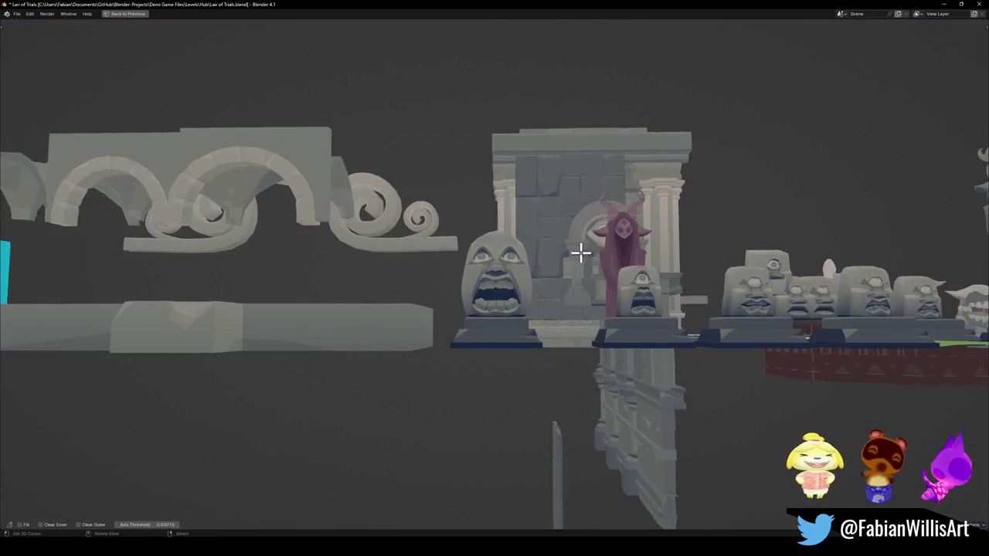
pyautogui.scroll(2, 594, 253)
pyautogui.moveTo(594, 252)
pyautogui.mouseDown(button='middle')
pyautogui.moveTo(643, 263)
pyautogui.moveTo(592, 255)
pyautogui.mouseUp(button='middle')
pyautogui.scroll(3, 595, 256)
pyautogui.press('s')
pyautogui.click(628, 262)
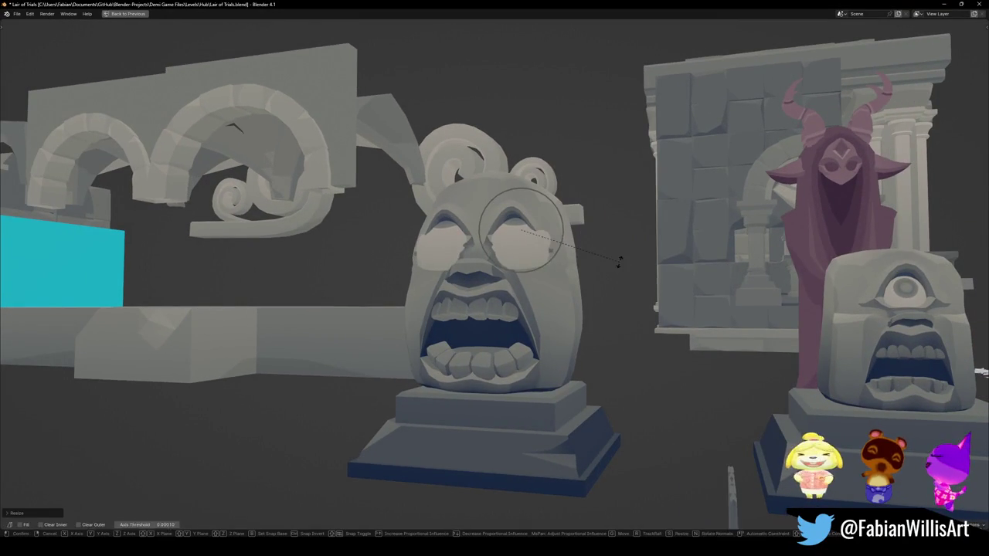
pyautogui.press('r')
pyautogui.press('r')
pyautogui.click(636, 307)
# Step: Rotate the eye area around global Z and shift it sideways along X
pyautogui.moveTo(665, 289)
pyautogui.mouseDown(button='middle')
pyautogui.moveTo(574, 287)
pyautogui.moveTo(585, 274)
pyautogui.mouseUp(button='middle')
pyautogui.scroll(-3, 603, 273)
pyautogui.scroll(4, 585, 273)
pyautogui.press('r')
pyautogui.press('z')
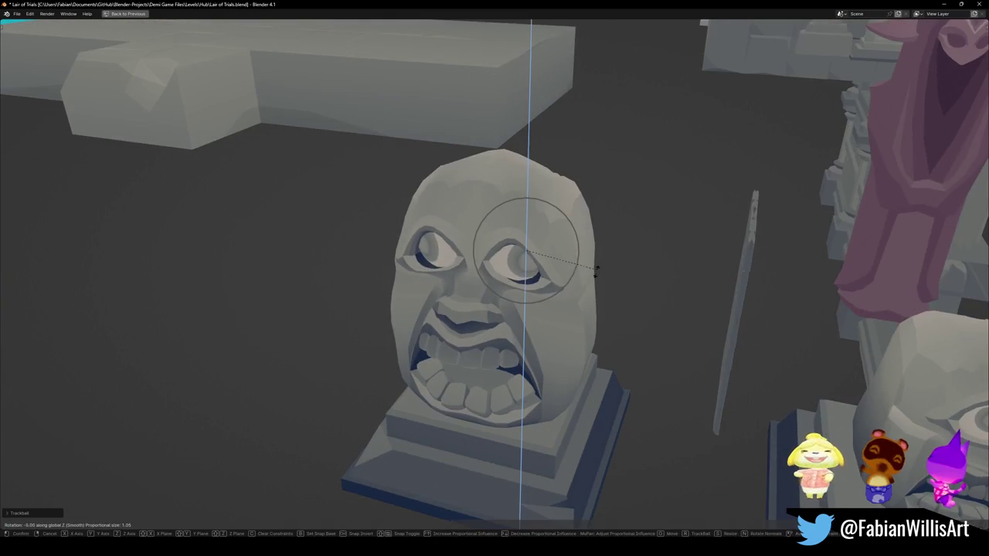
pyautogui.click(579, 282)
pyautogui.press('g')
pyautogui.press('x')
pyautogui.click(590, 280)
# Step: Move the eye area vertically along Z and scale it to about 0.8895
pyautogui.moveTo(590, 279); pyautogui.dragTo(598, 254, button='middle')
pyautogui.press('g')
pyautogui.press('z')
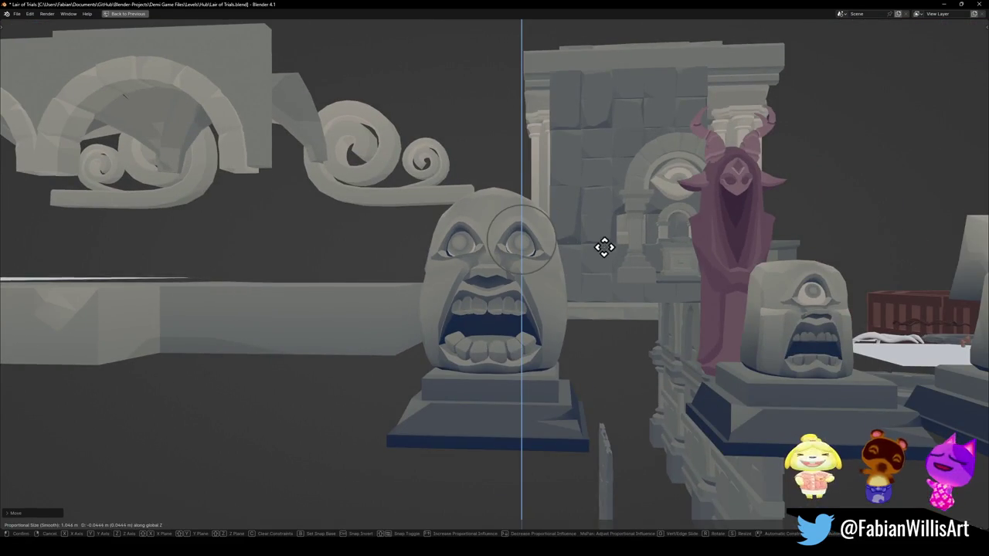
pyautogui.click(603, 248)
pyautogui.scroll(-4, 601, 247)
pyautogui.scroll(5, 592, 258)
pyautogui.press('s')
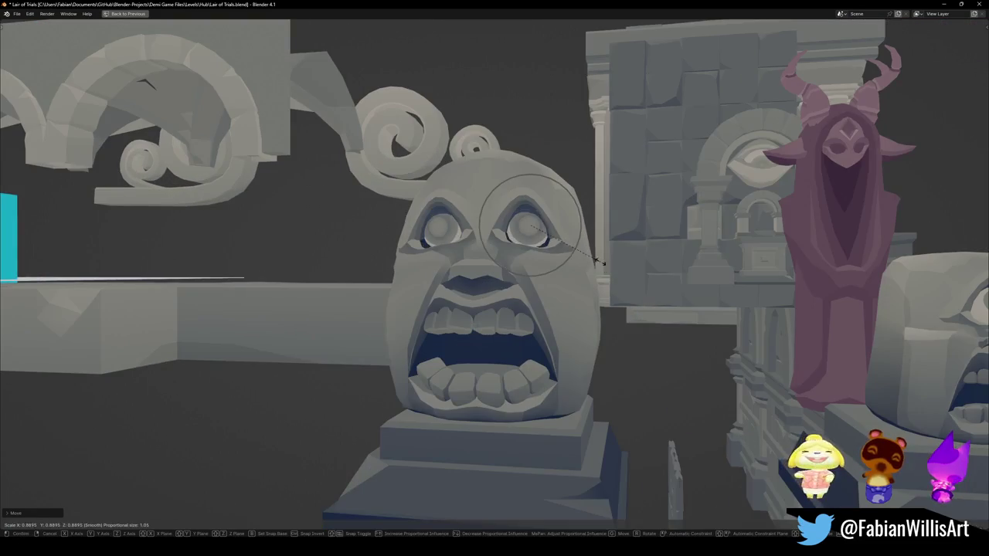
pyautogui.click(606, 259)
# Step: Push the eye area back along Y, then compare flat and round eyeballs with undo/redo
pyautogui.press('g')
pyautogui.press('y')
pyautogui.moveTo(610, 254)
pyautogui.mouseDown(button='middle')
pyautogui.moveTo(581, 260)
pyautogui.moveTo(671, 265)
pyautogui.moveTo(592, 261)
pyautogui.mouseUp(button='middle')
pyautogui.click(582, 262)
pyautogui.scroll(-4, 576, 263)
pyautogui.scroll(5, 603, 263)
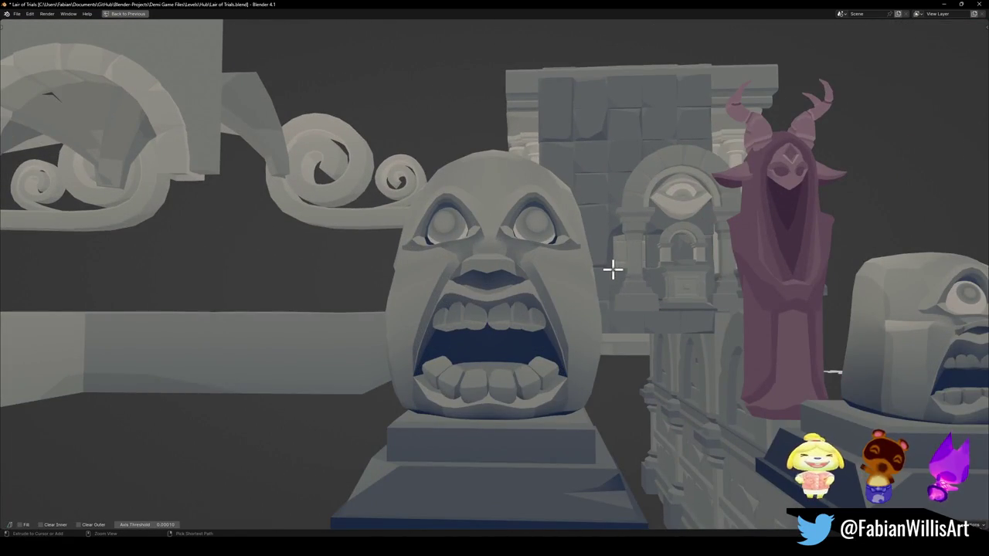
pyautogui.hotkey('ctrl', 'z')
pyautogui.hotkey('ctrl', 'shift', 'z')
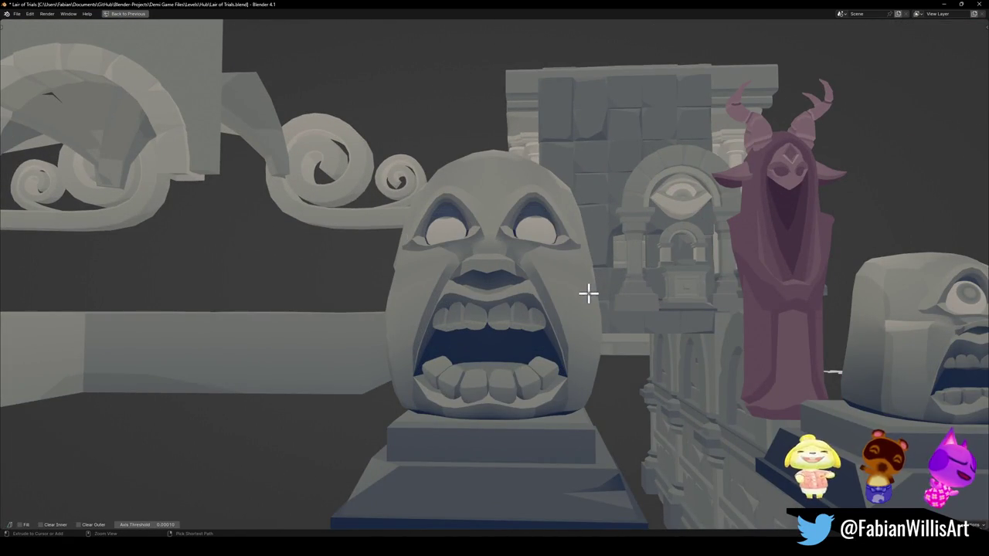
pyautogui.scroll(-3, 597, 289)
pyautogui.moveTo(603, 276)
pyautogui.mouseDown(button='middle')
pyautogui.moveTo(581, 269)
pyautogui.moveTo(623, 268)
pyautogui.moveTo(603, 272)
pyautogui.moveTo(631, 283)
pyautogui.mouseUp(button='middle')
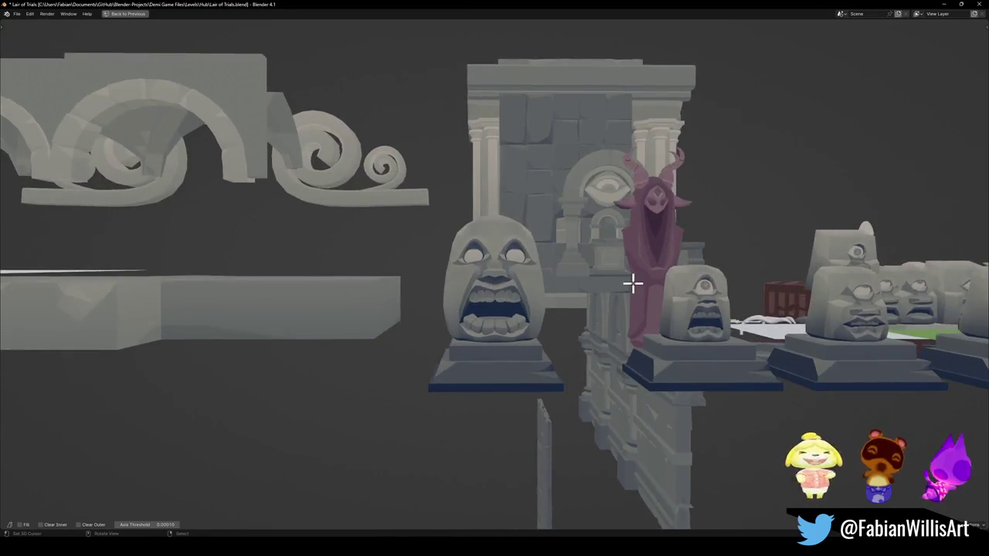
pyautogui.scroll(4, 631, 283)
pyautogui.press('s')
pyautogui.press('Escape')
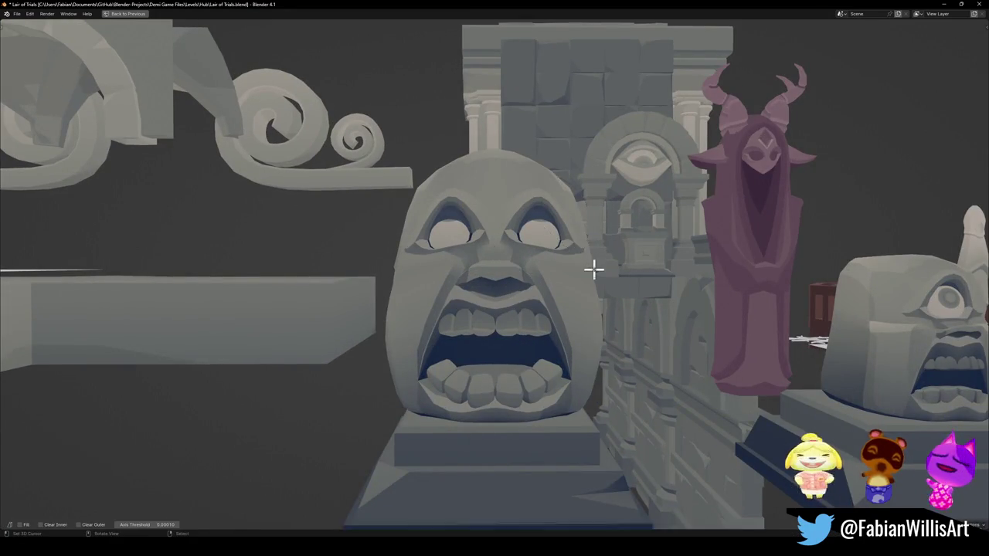
pyautogui.scroll(-4, 592, 269)
pyautogui.scroll(-2, 592, 270)
pyautogui.moveTo(592, 270); pyautogui.dragTo(549, 290, button='middle')
pyautogui.scroll(3, 572, 283)
pyautogui.scroll(-1, 549, 289)
pyautogui.scroll(-2, 503, 263)
pyautogui.scroll(-2, 544, 317)
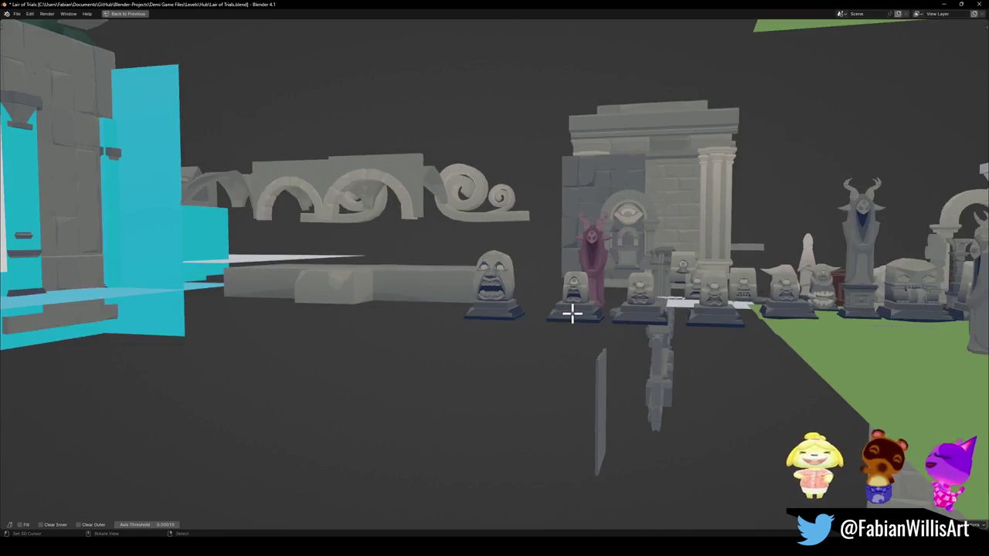
pyautogui.scroll(4, 572, 311)
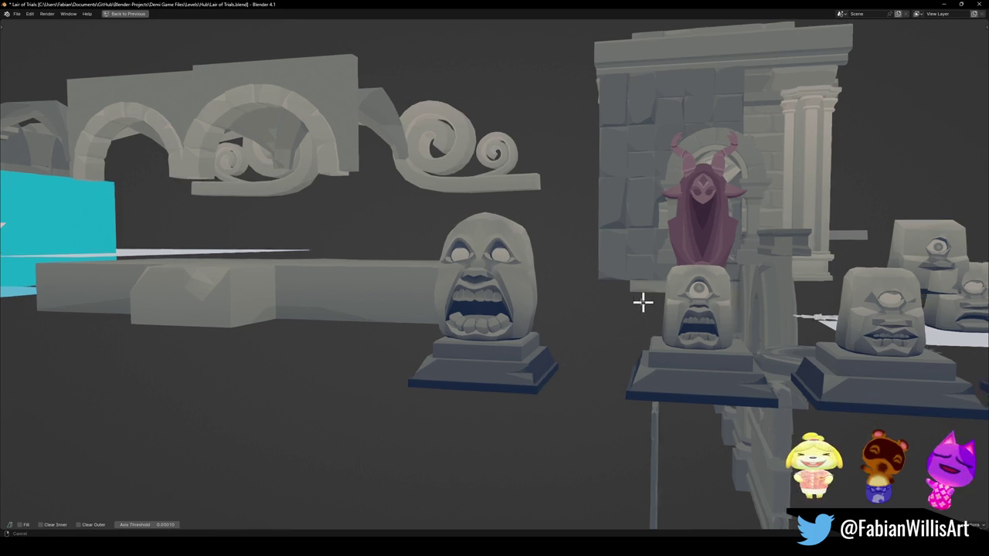
pyautogui.keyDown('shift'); pyautogui.moveTo(652, 305); pyautogui.dragTo(592, 294, button='middle'); pyautogui.keyUp('shift')
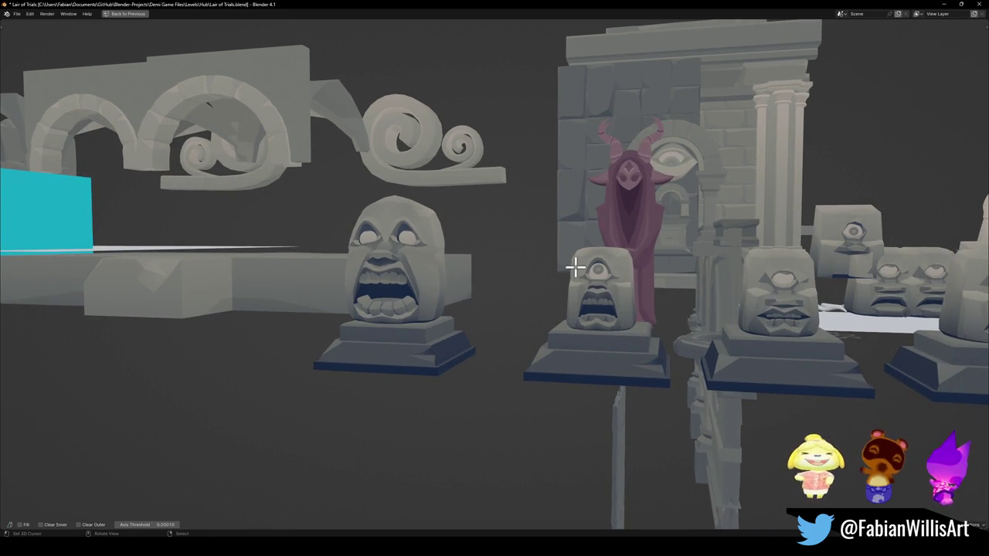
pyautogui.scroll(2, 574, 268)
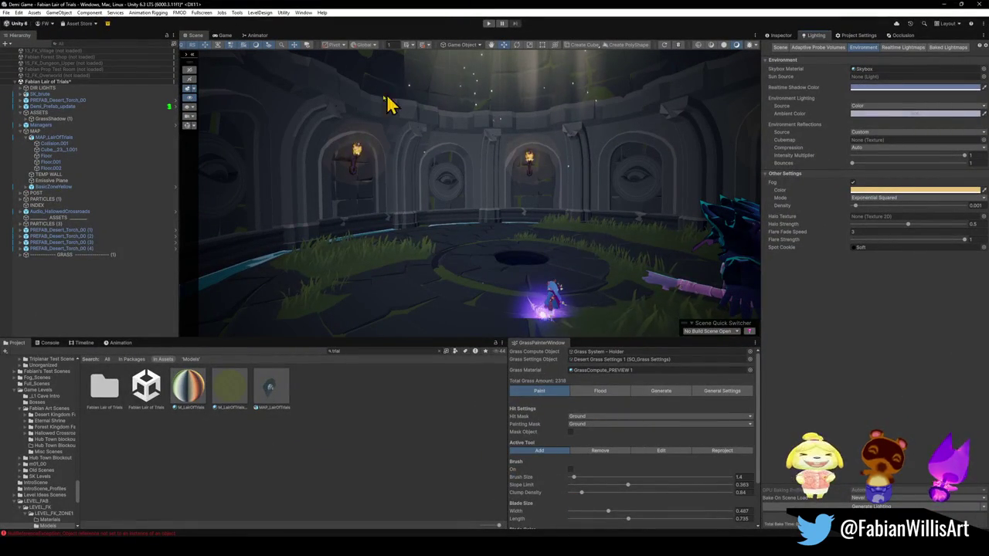
# Step: Play the Lair of Trials scene, expand DontDestroyOnLoad and clear the Hierarchy filter
pyautogui.click(488, 24)
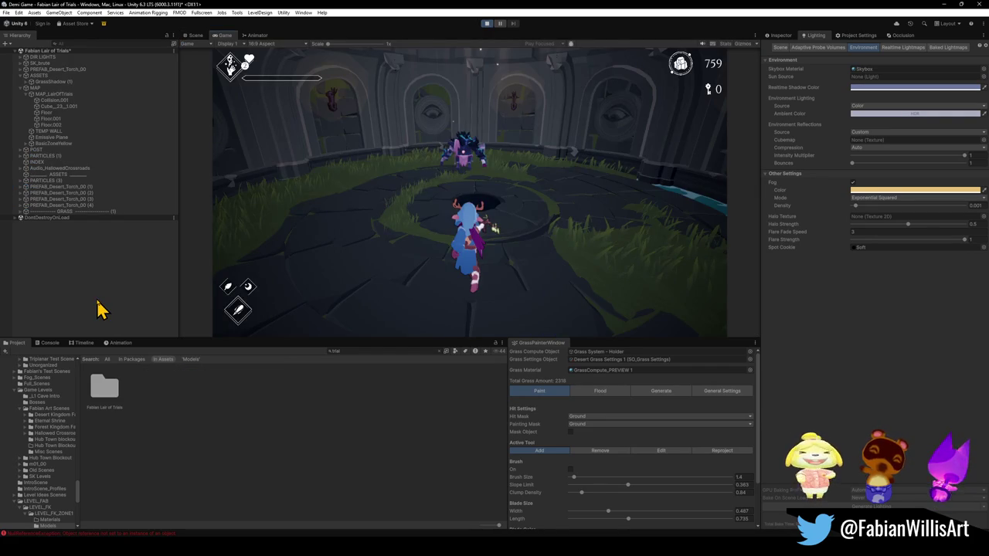
pyautogui.click(16, 219)
pyautogui.write('demi')
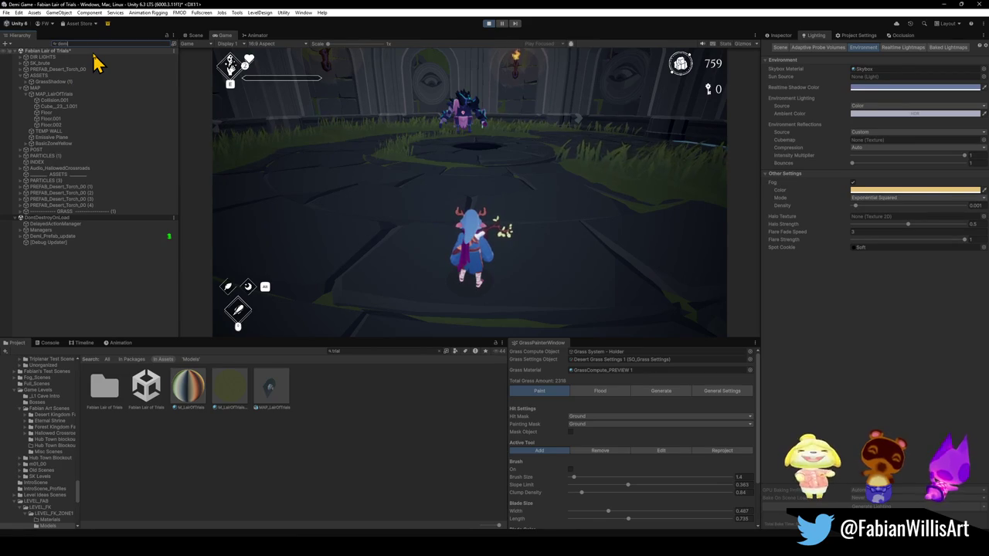
pyautogui.moveTo(49, 298); pyautogui.dragTo(53, 317)
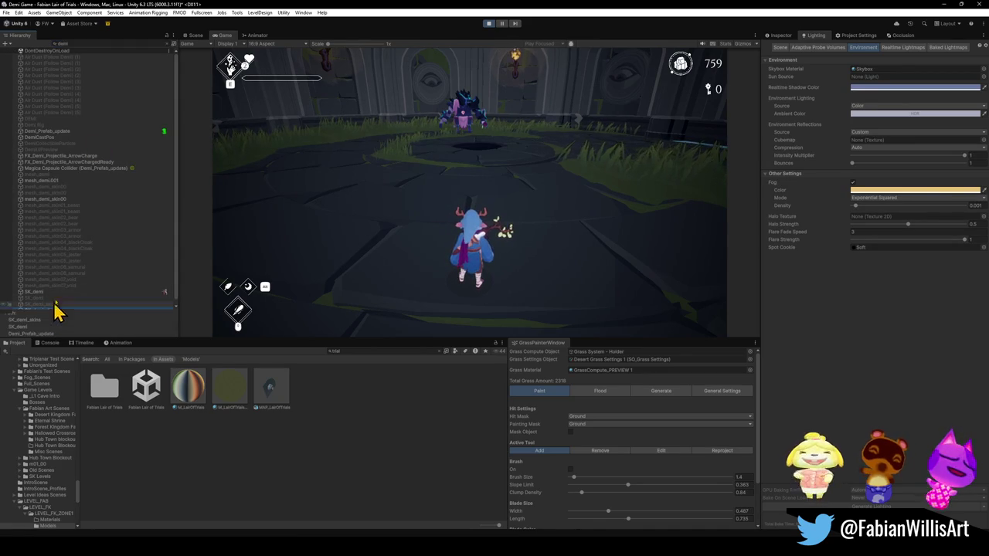
pyautogui.click(169, 45)
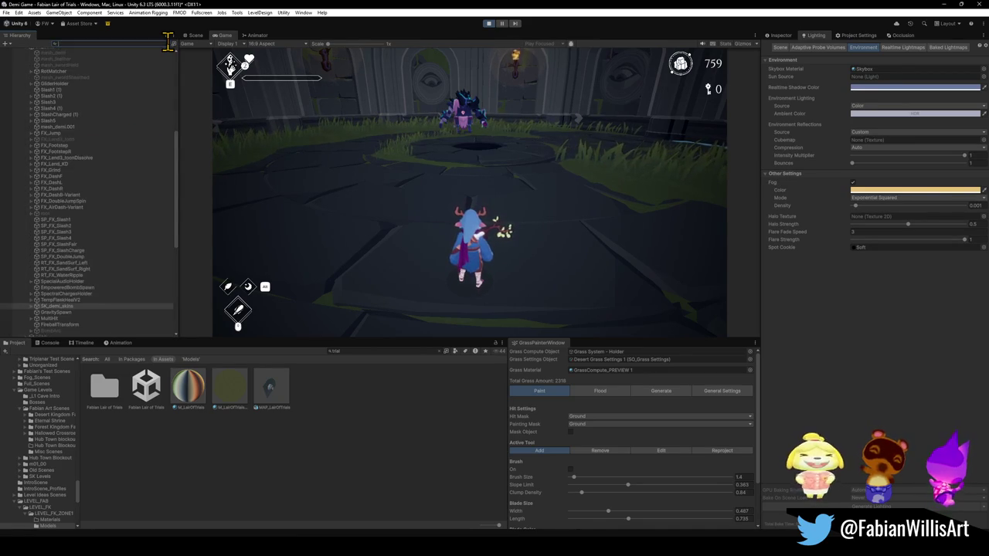
# Step: Activate the void skin on SK_demi_skins and resume playing the game
pyautogui.click(779, 35)
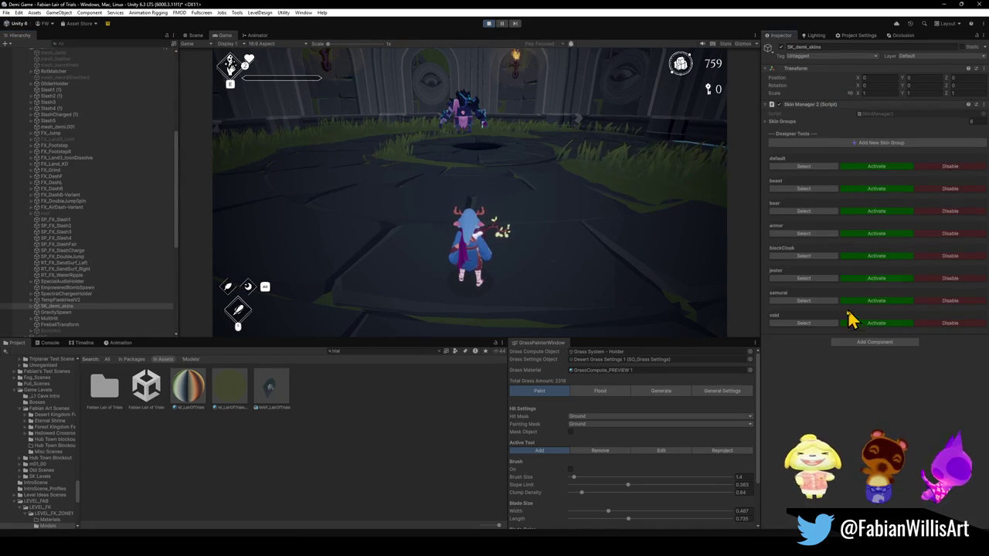
pyautogui.click(869, 323)
pyautogui.click(684, 275)
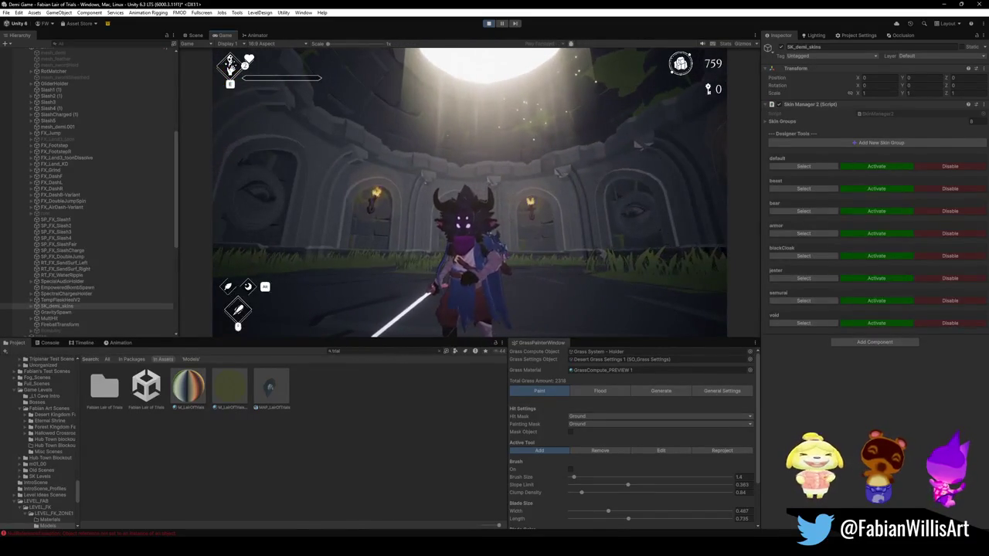
pyautogui.press('Escape')
pyautogui.press('Escape')
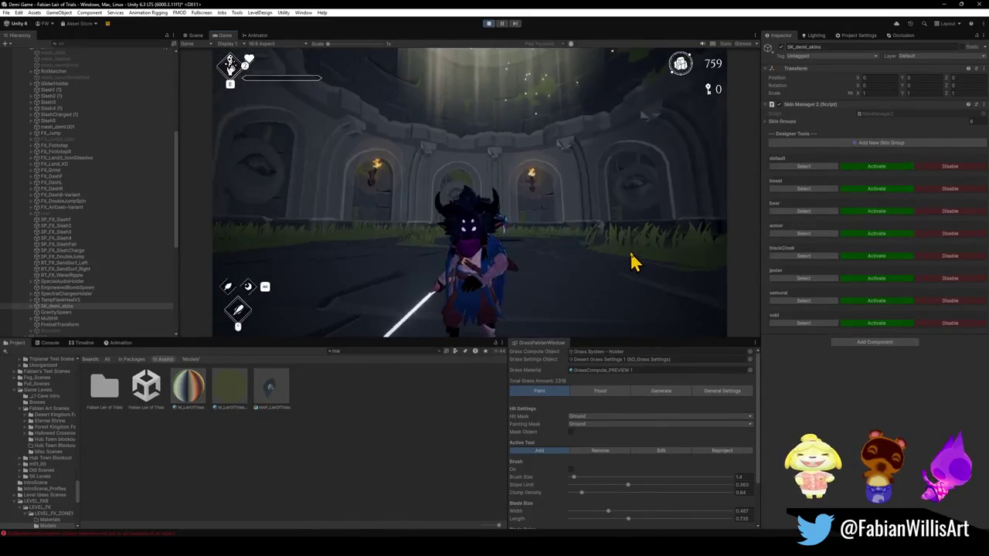
# Step: Switch the character to the samurai skin and run around to view it
pyautogui.press('super')
pyautogui.click(854, 321)
pyautogui.click(877, 301)
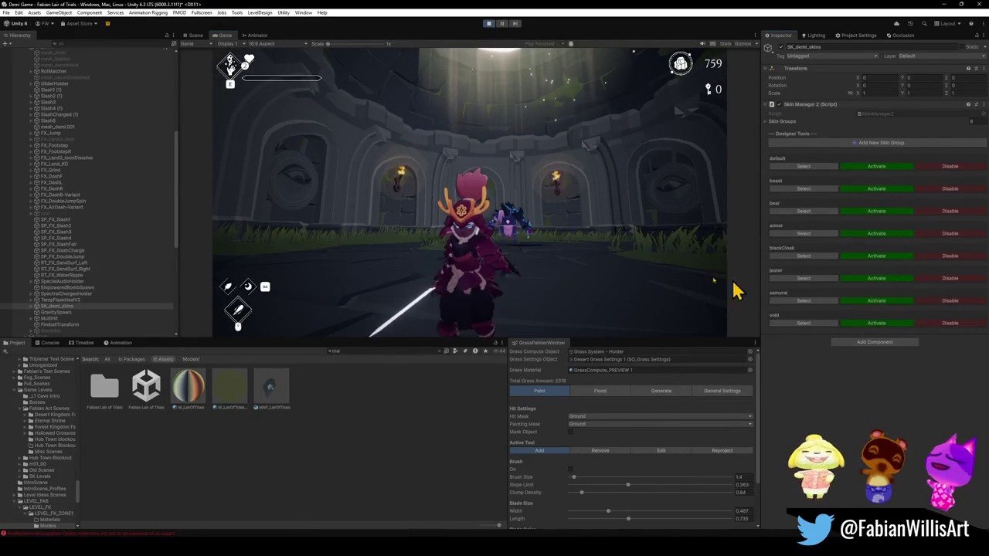
pyautogui.click(583, 259)
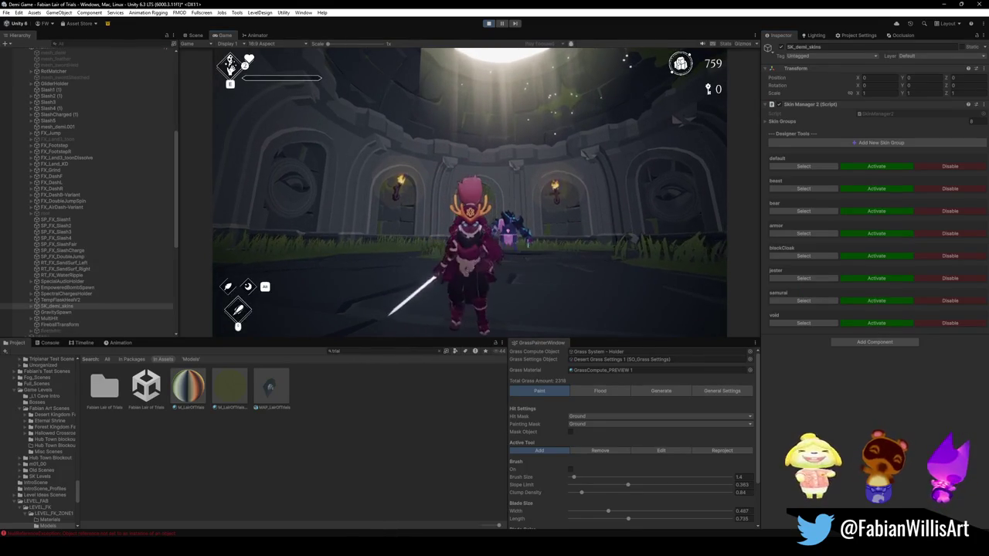
pyautogui.press('w')
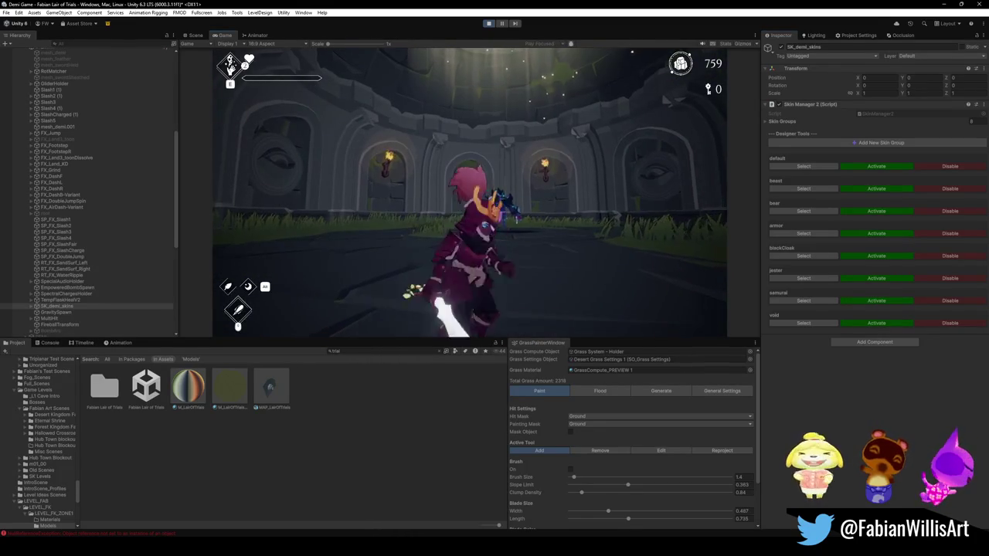
pyautogui.press('s')
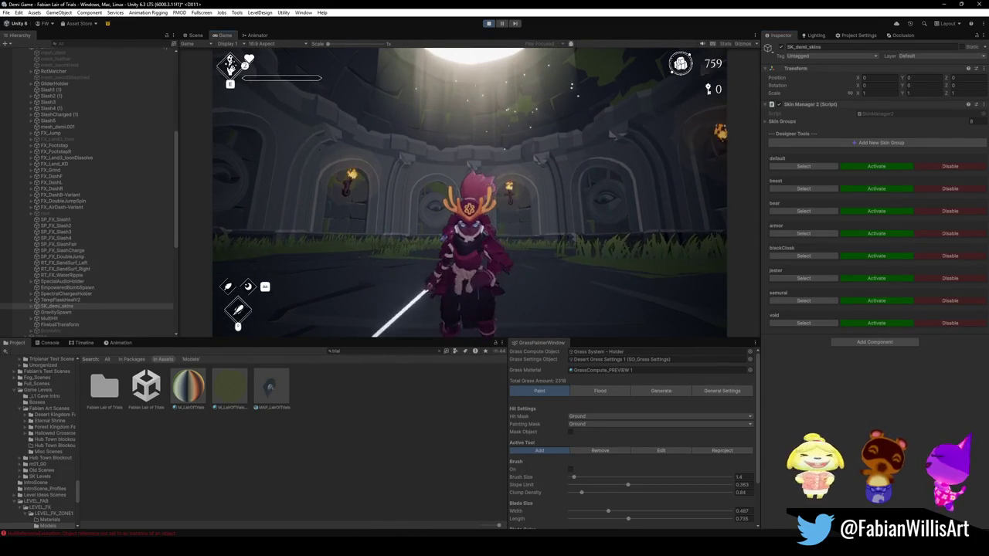
# Step: Activate the jester skin, then the blackCloak skin, in Skin Manager 2
pyautogui.press('super')
pyautogui.click(897, 353)
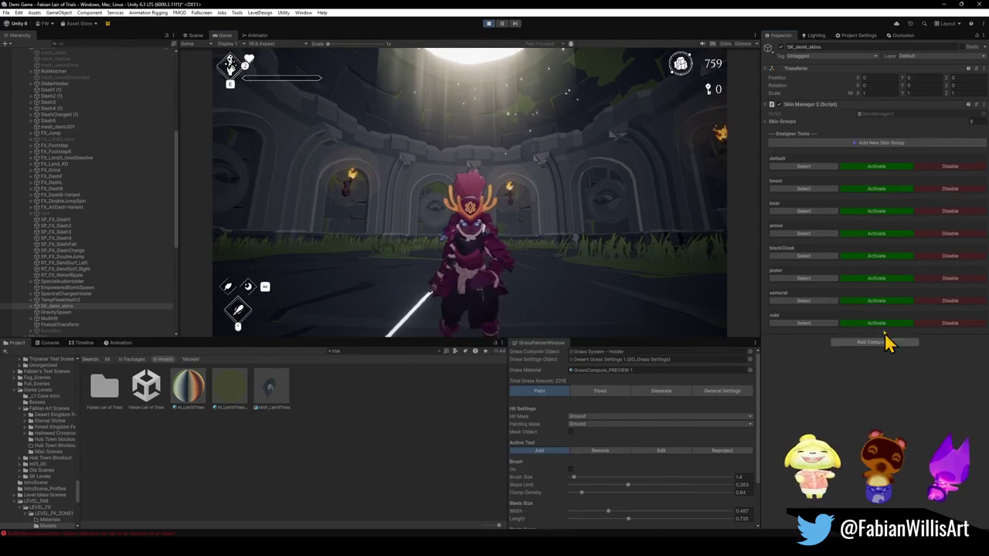
pyautogui.click(869, 279)
pyautogui.press('super')
pyautogui.click(903, 379)
pyautogui.click(878, 258)
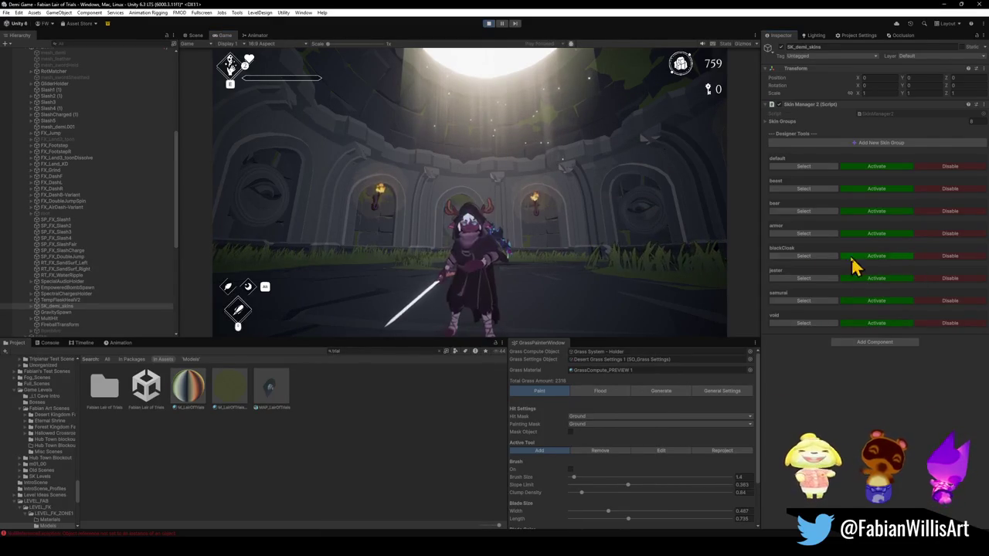
pyautogui.click(585, 238)
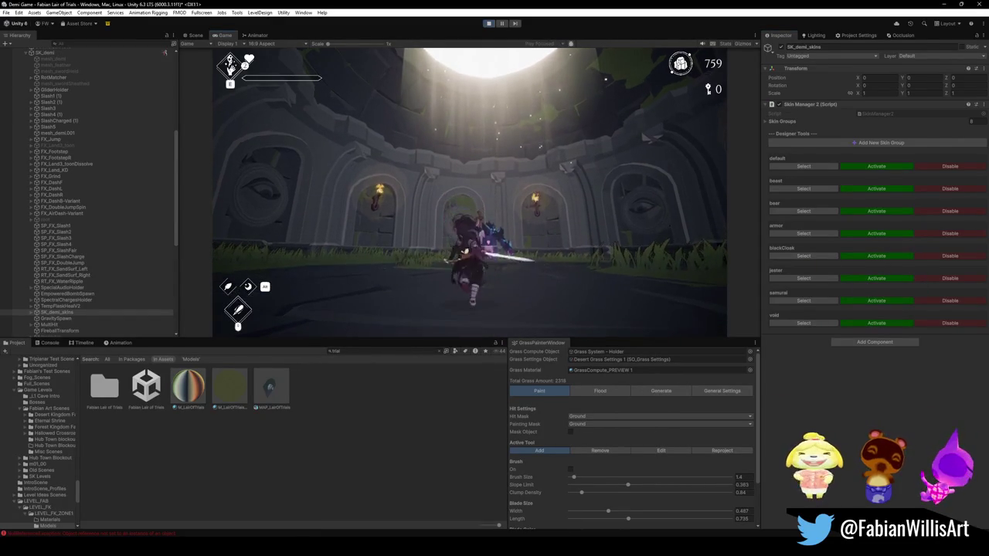
# Step: Activate the bear skin and return control to the running game
pyautogui.press('super')
pyautogui.click(852, 276)
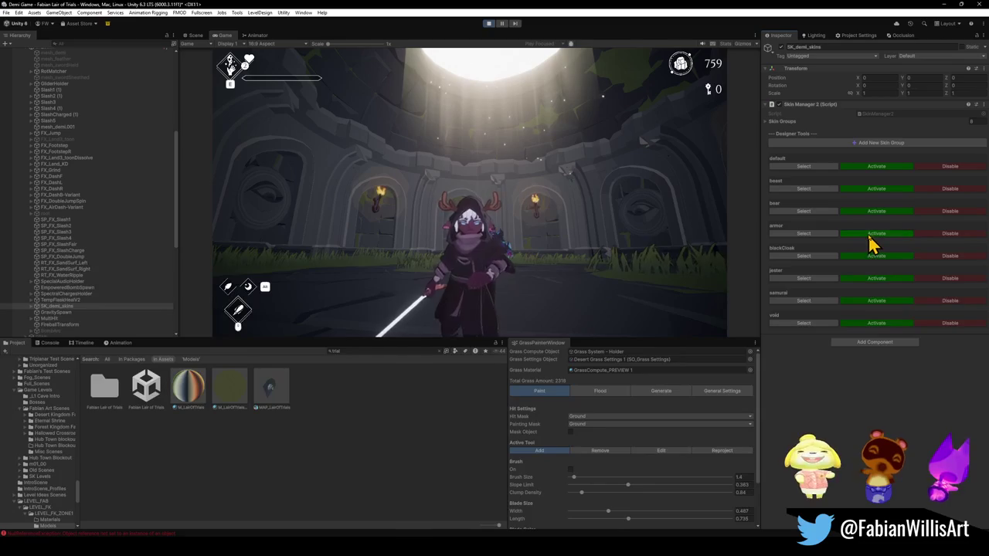
pyautogui.click(552, 231)
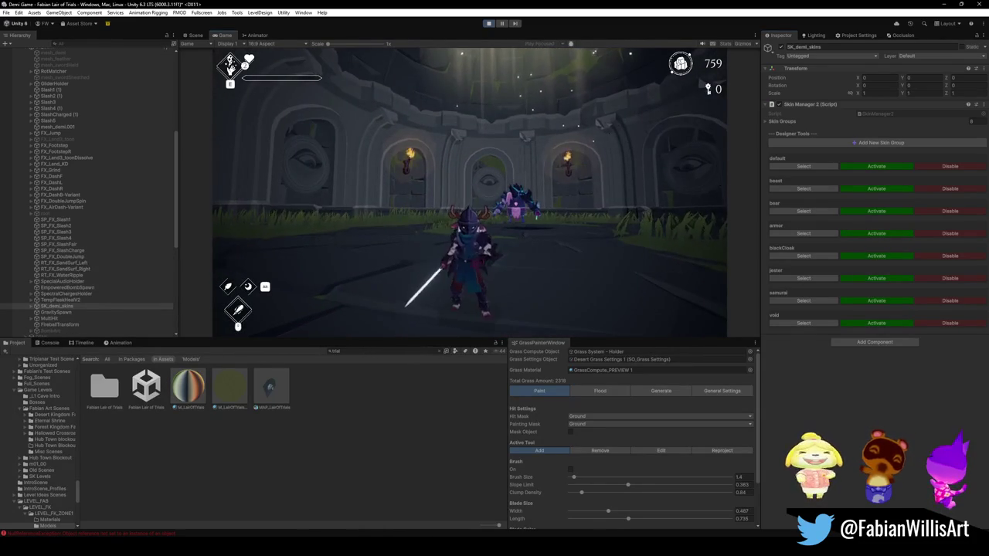
pyautogui.press('super')
pyautogui.click(877, 217)
pyautogui.click(550, 245)
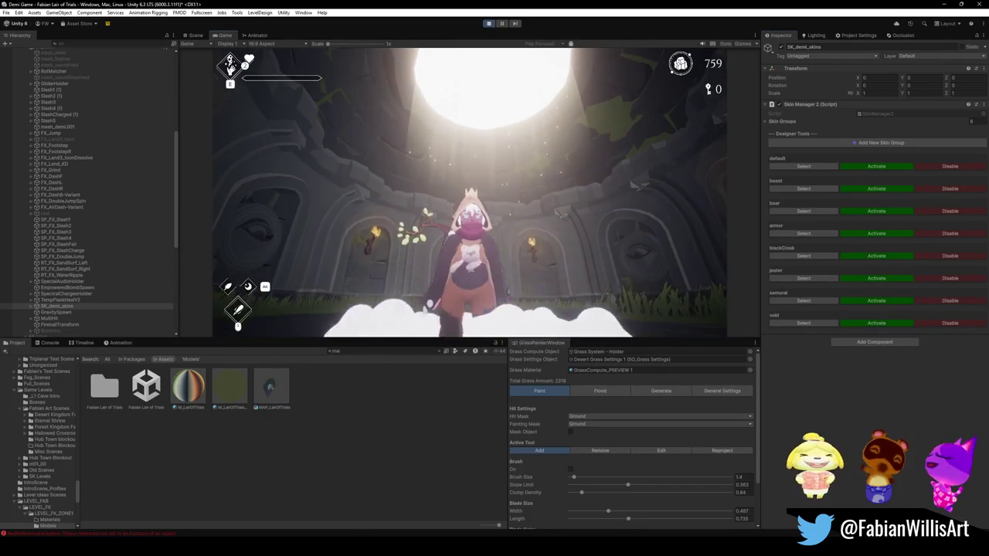
# Step: Cycle the character through the void, samurai and blackCloak skins
pyautogui.press('super')
pyautogui.press('super')
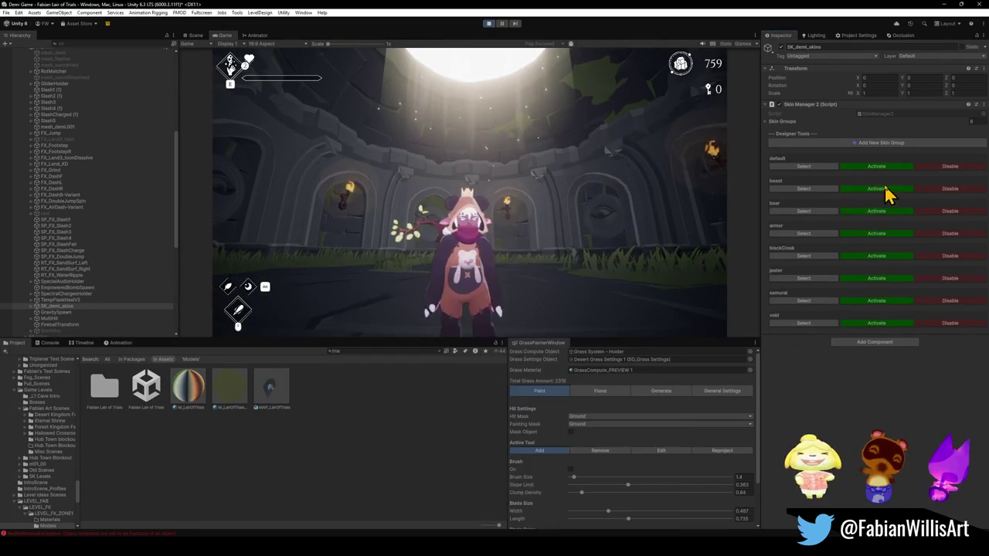
pyautogui.click(635, 230)
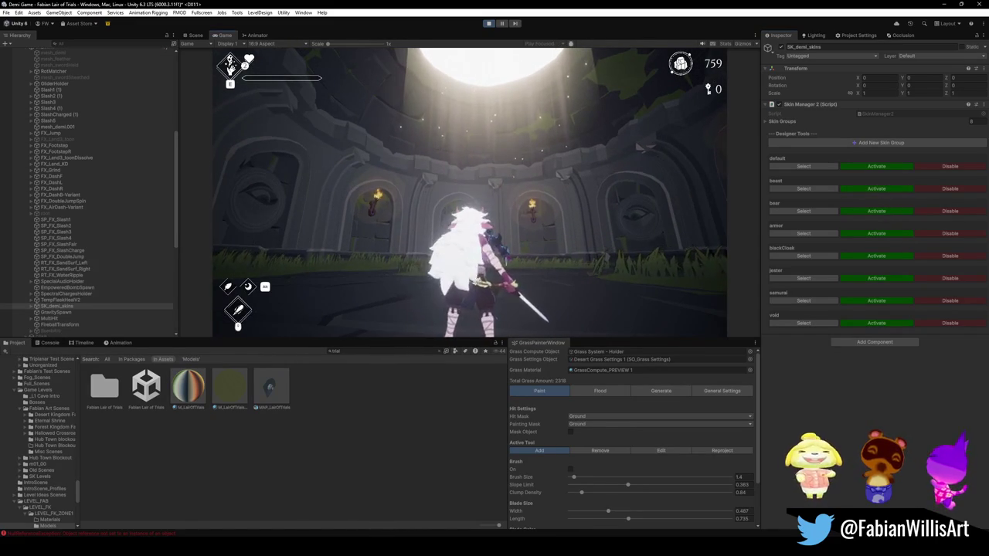
pyautogui.press('s')
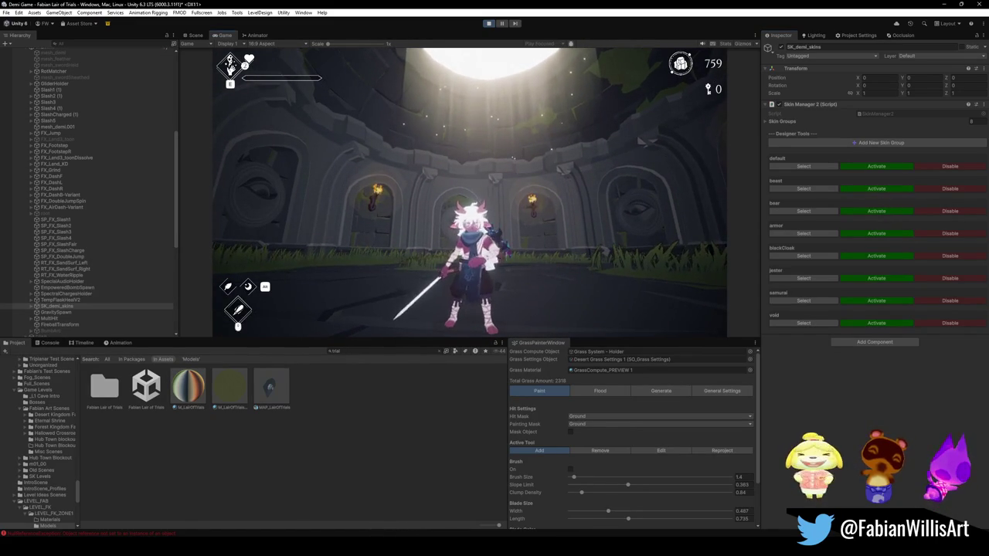
pyautogui.press('super')
pyautogui.click(825, 372)
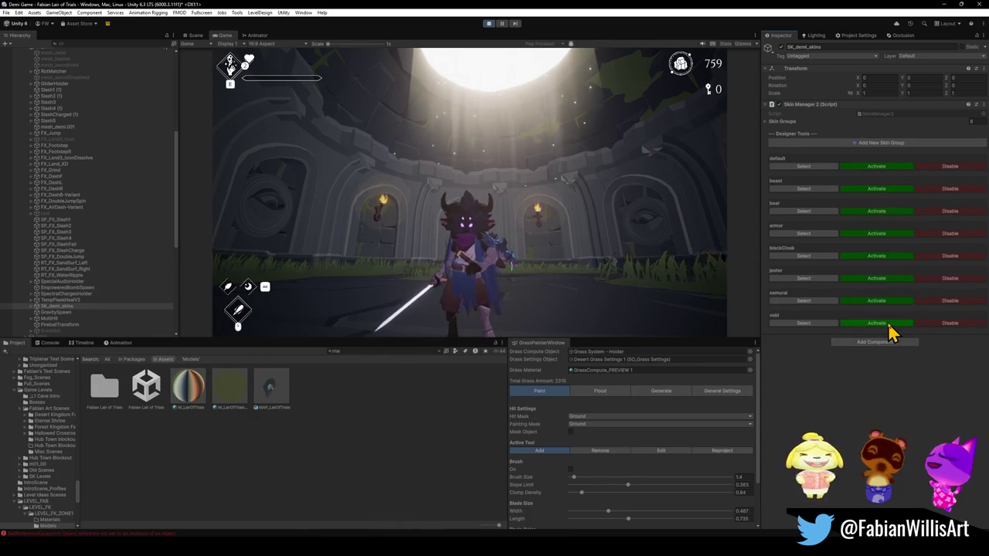
pyautogui.click(895, 301)
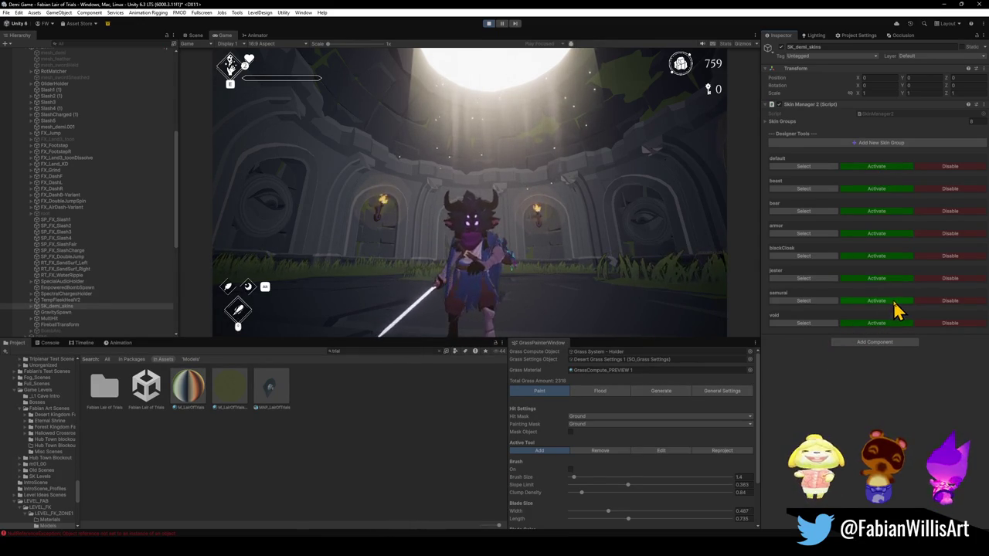
pyautogui.click(889, 257)
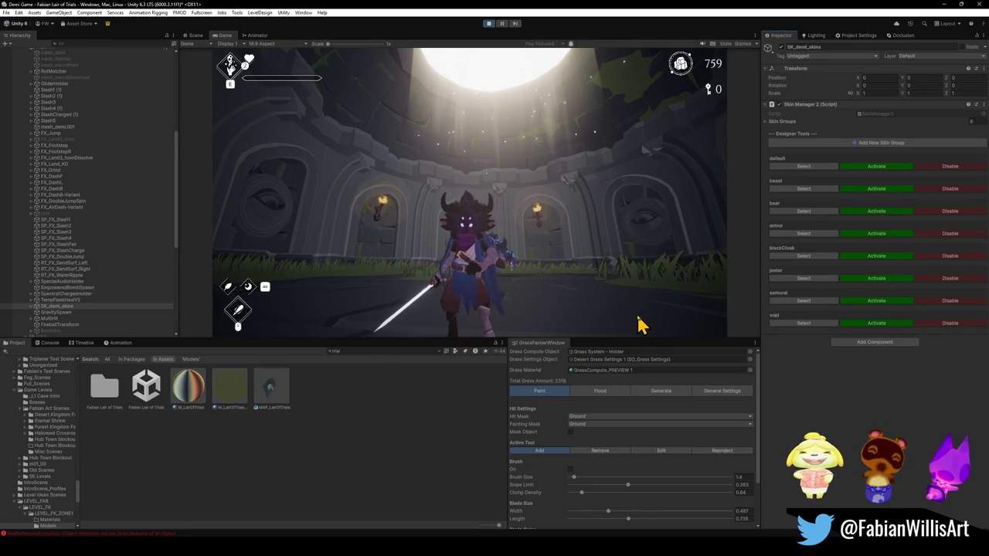
# Step: Resume the game, pause and continue it, then make it fullscreen with F10
pyautogui.click(571, 270)
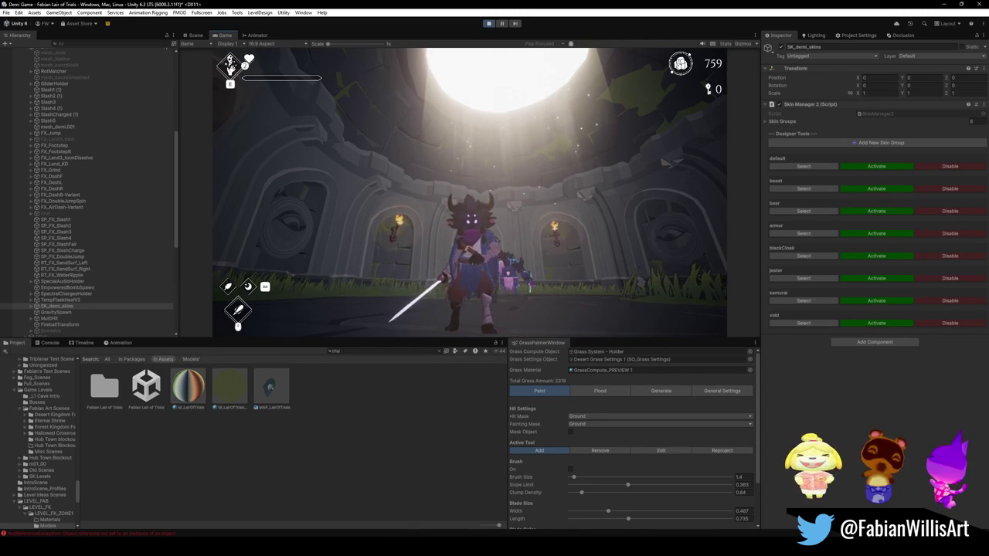
pyautogui.press('Escape')
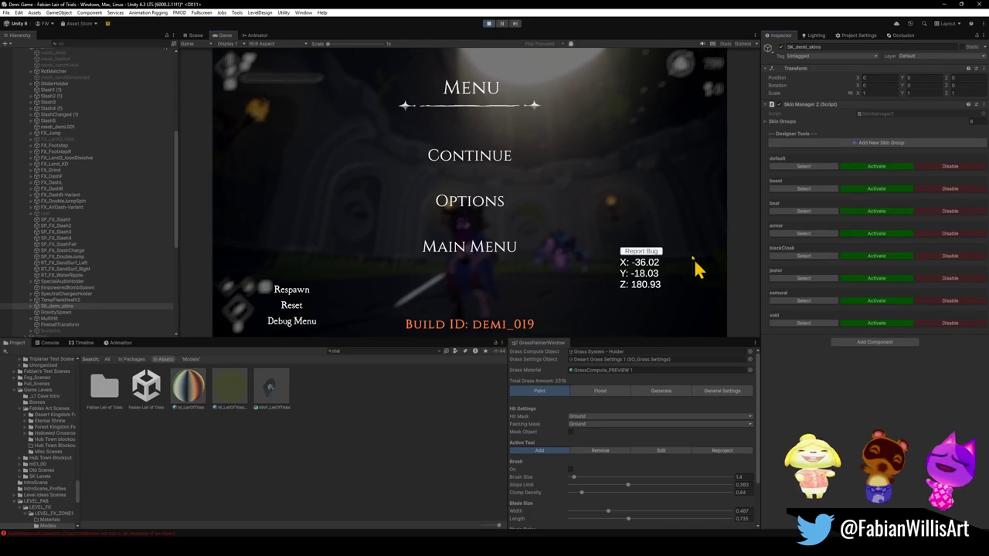
pyautogui.click(504, 164)
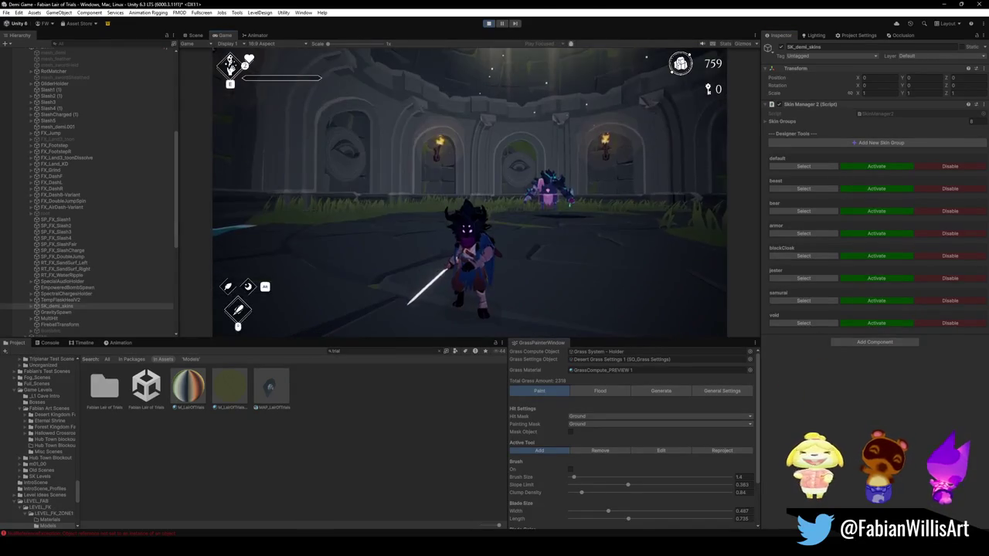
pyautogui.press('F10')
# Step: Spawn an enemy into the arena from the Tab debug spawn menu
pyautogui.press('w')
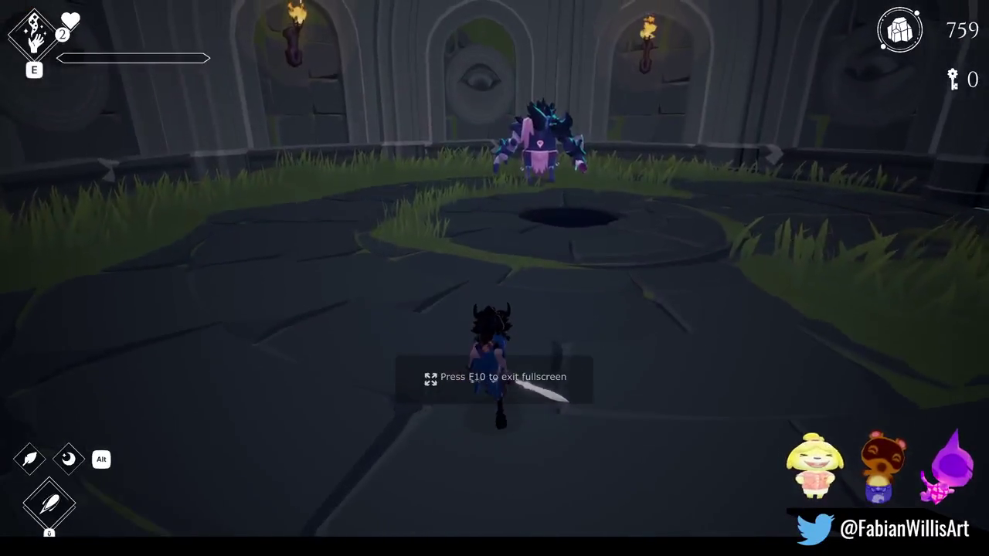
pyautogui.press('s')
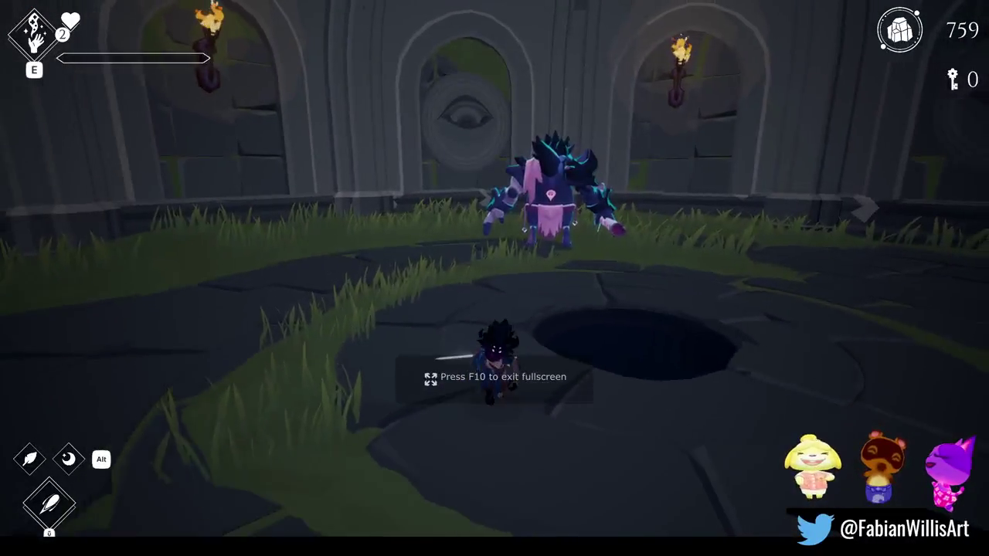
pyautogui.press('Tab')
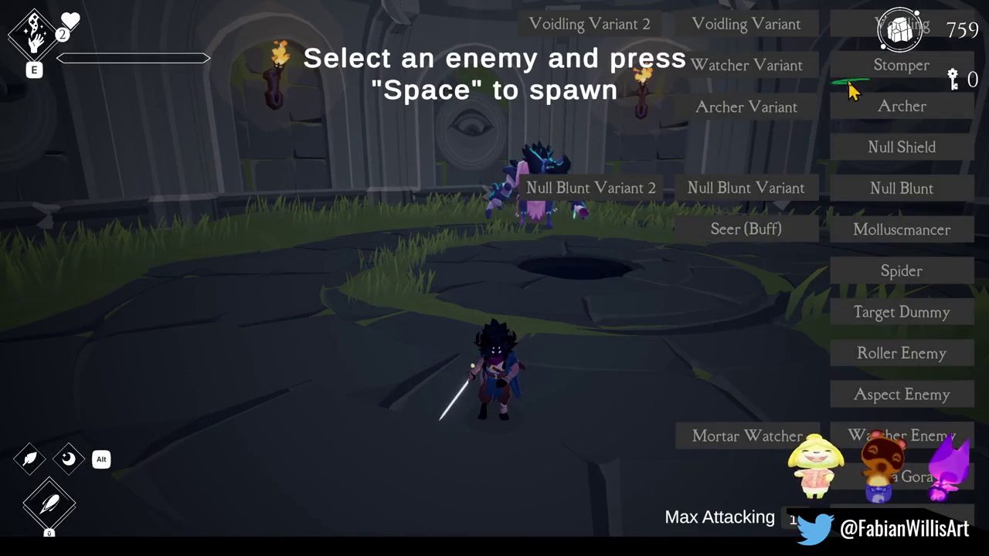
pyautogui.press('Tab')
# Step: Fight the purple enemy with runs, slashes and dashes until it dies
pyautogui.press('w')
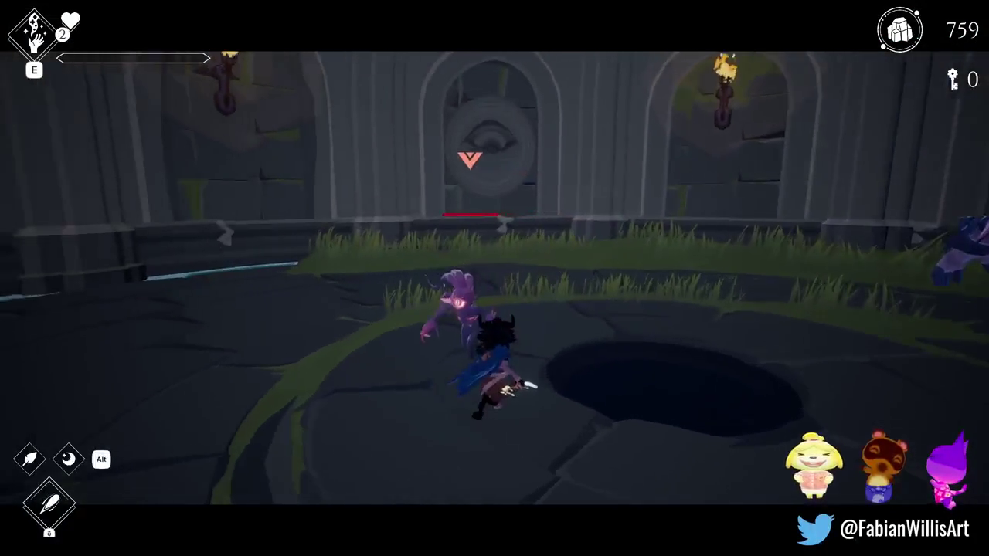
pyautogui.press('space')
pyautogui.press('w')
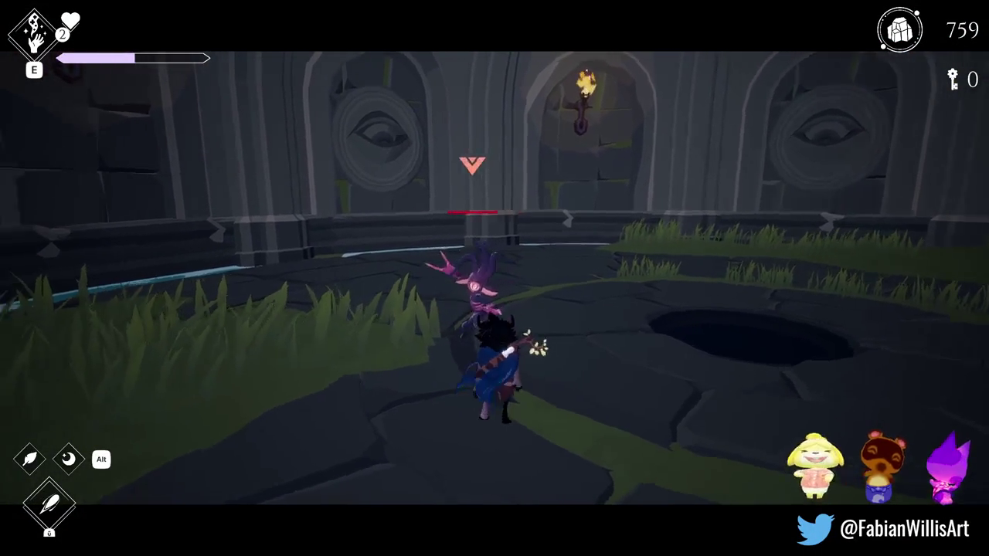
pyautogui.press('space')
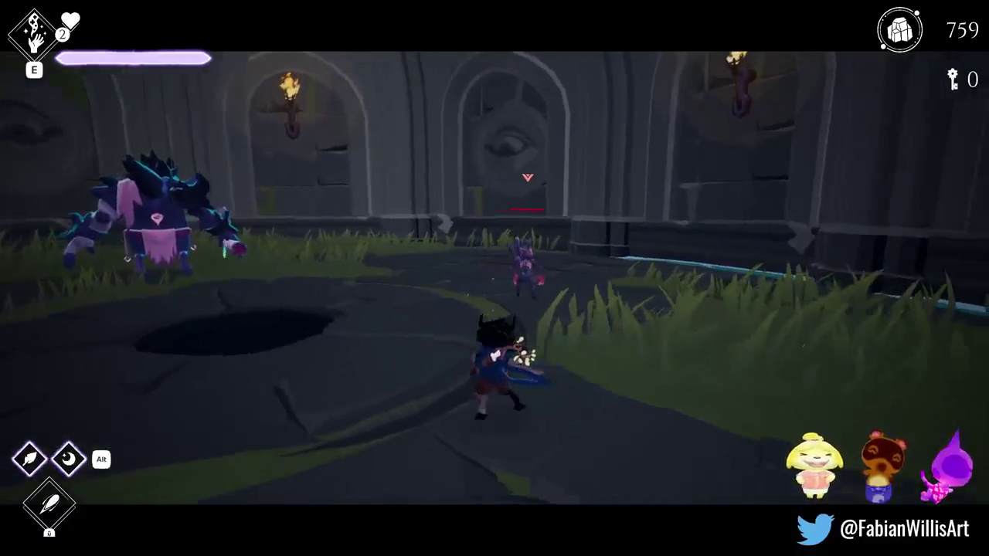
pyautogui.press('w')
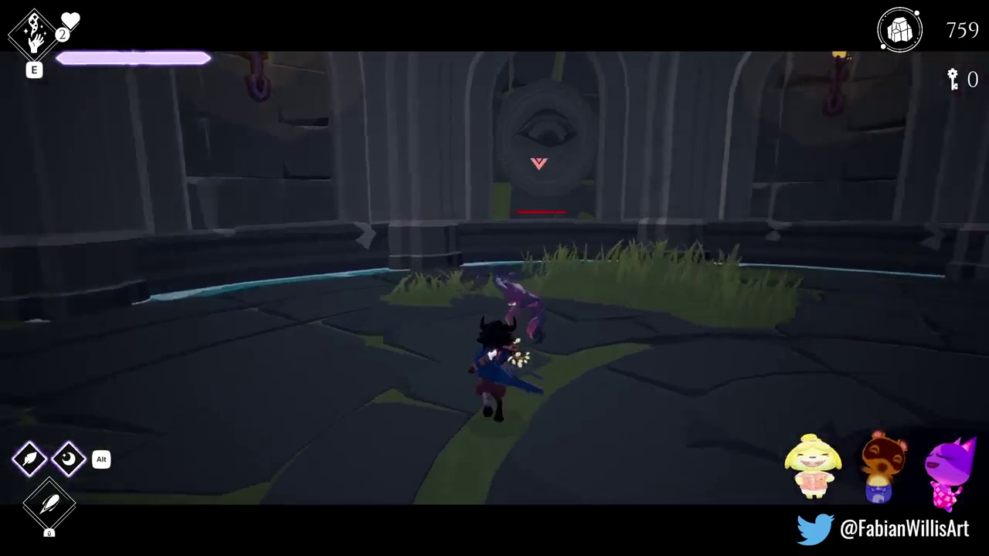
pyautogui.press('space')
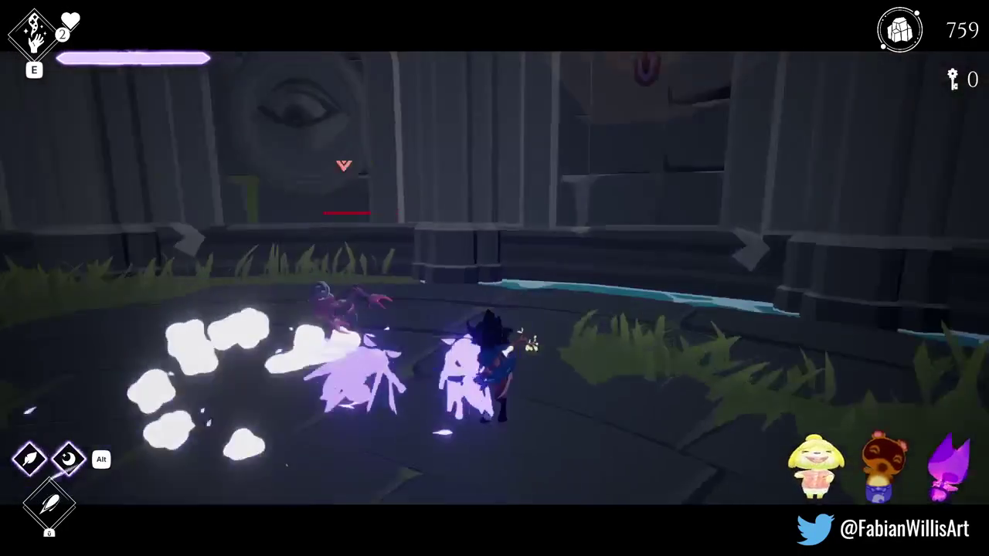
pyautogui.press('space')
pyautogui.press('w')
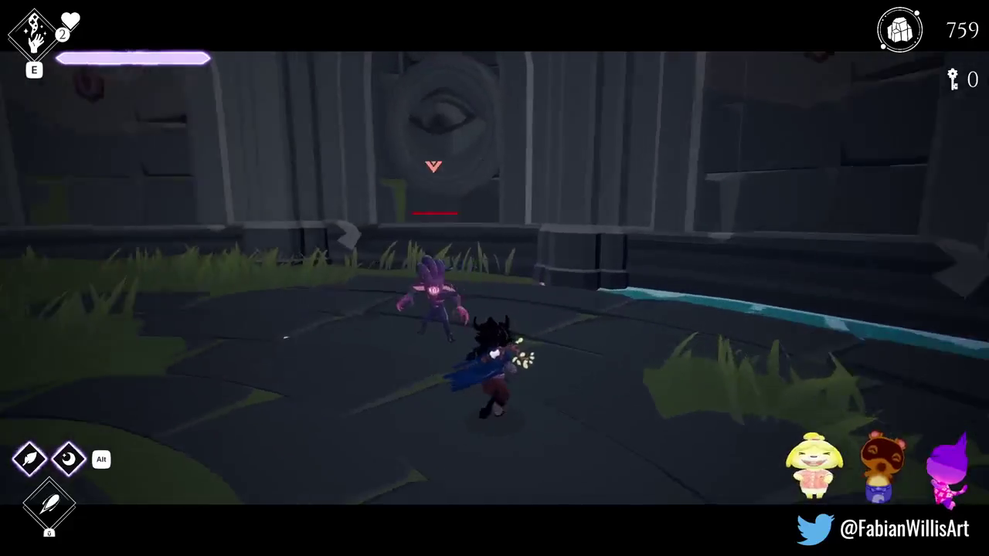
pyautogui.press('space')
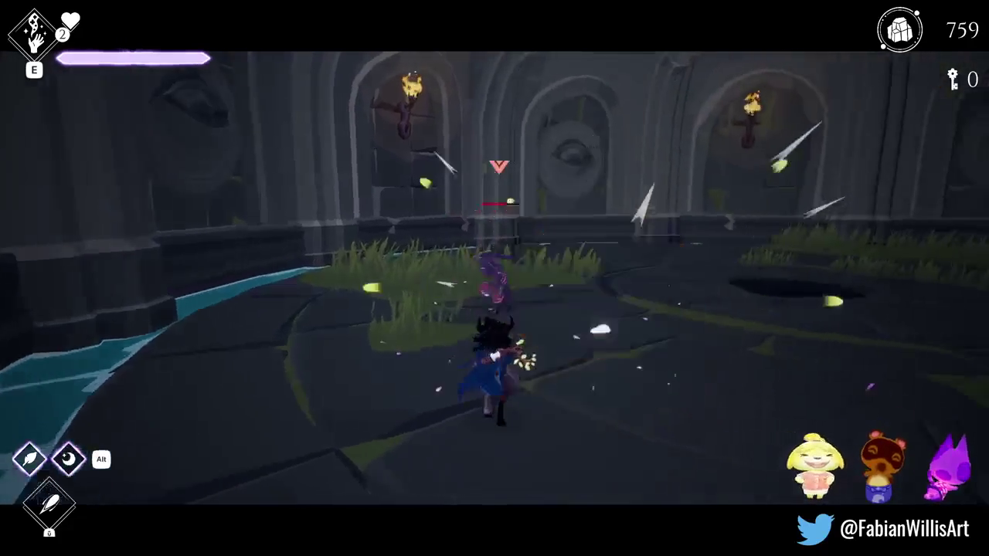
pyautogui.press('w')
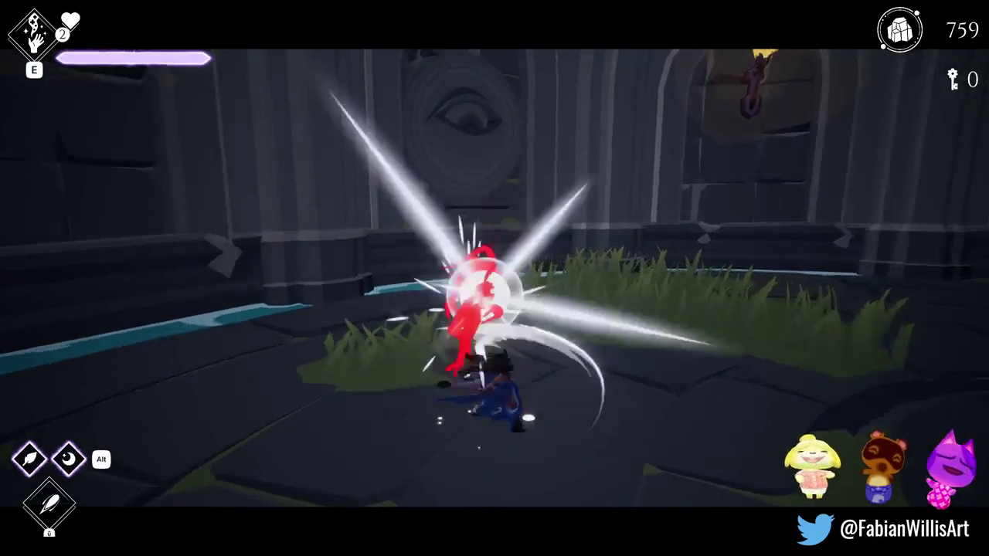
pyautogui.press('w')
# Step: Dash away across the arena, then leave fullscreen back to the editor
pyautogui.press('space')
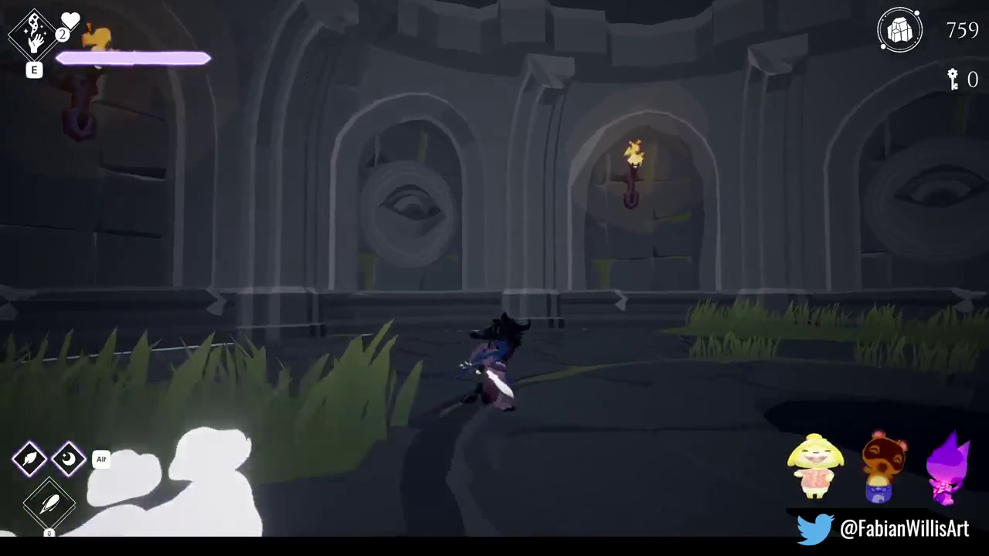
pyautogui.press('w')
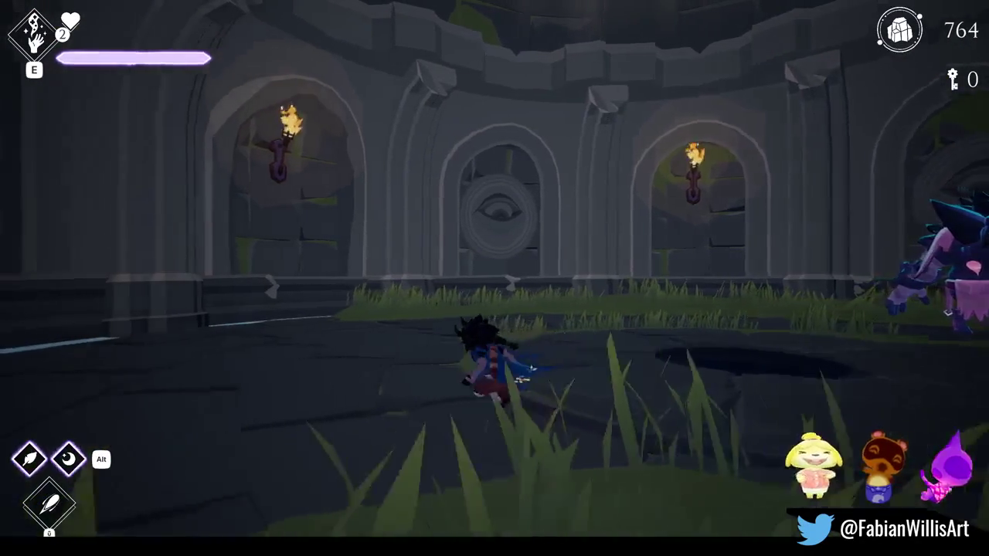
pyautogui.press('Escape')
pyautogui.press('Escape')
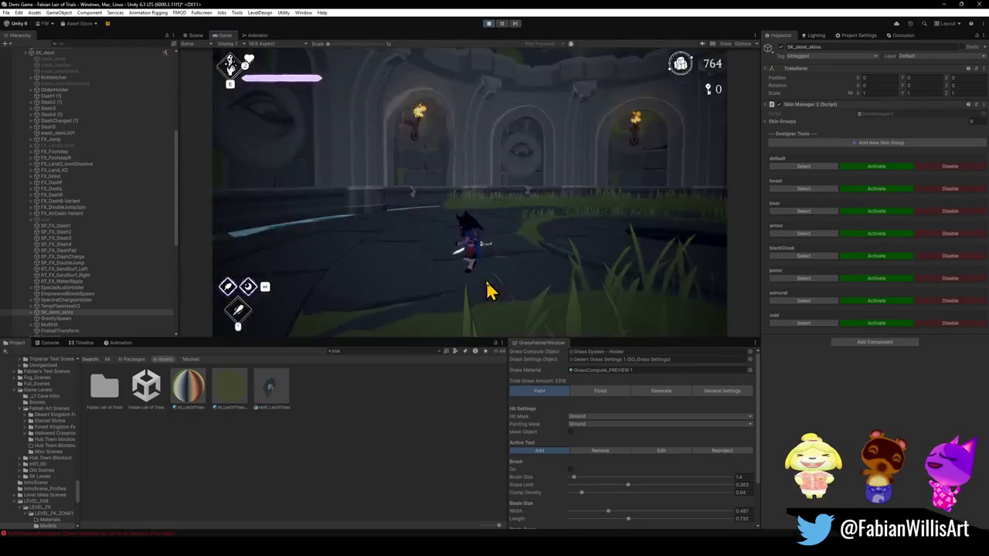
pyautogui.press('Escape')
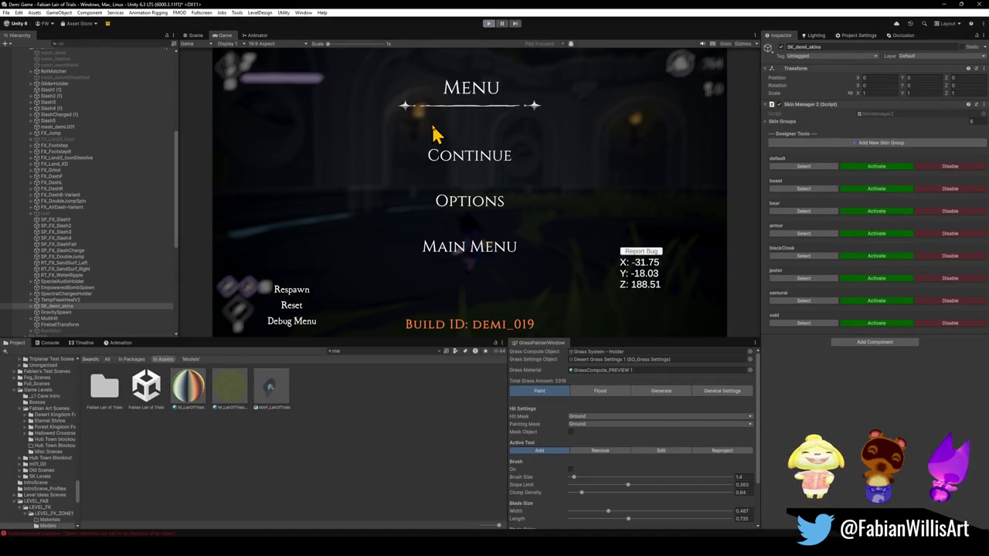
# Step: Stop Play mode with Ctrl+1 and return to scene editing
pyautogui.hotkey('ctrl', '1')
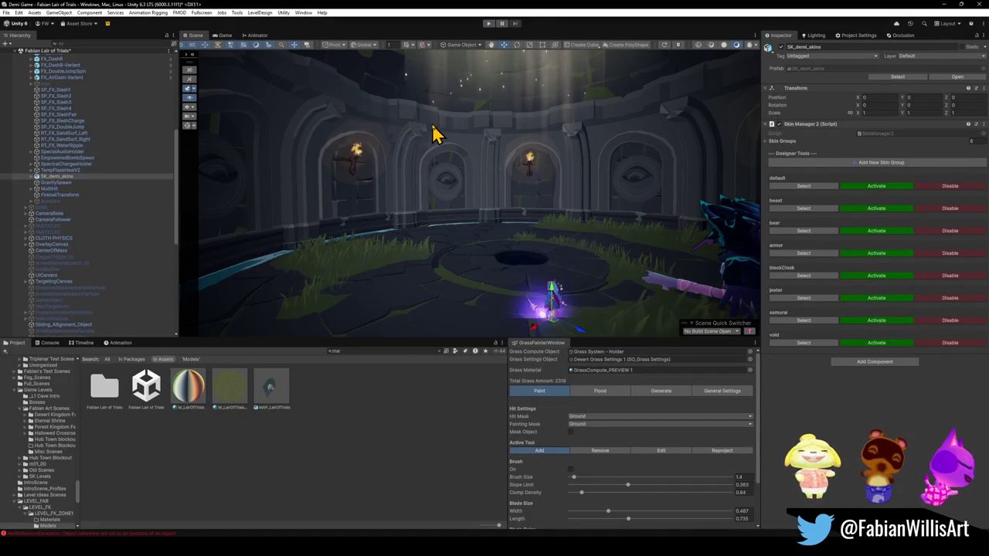